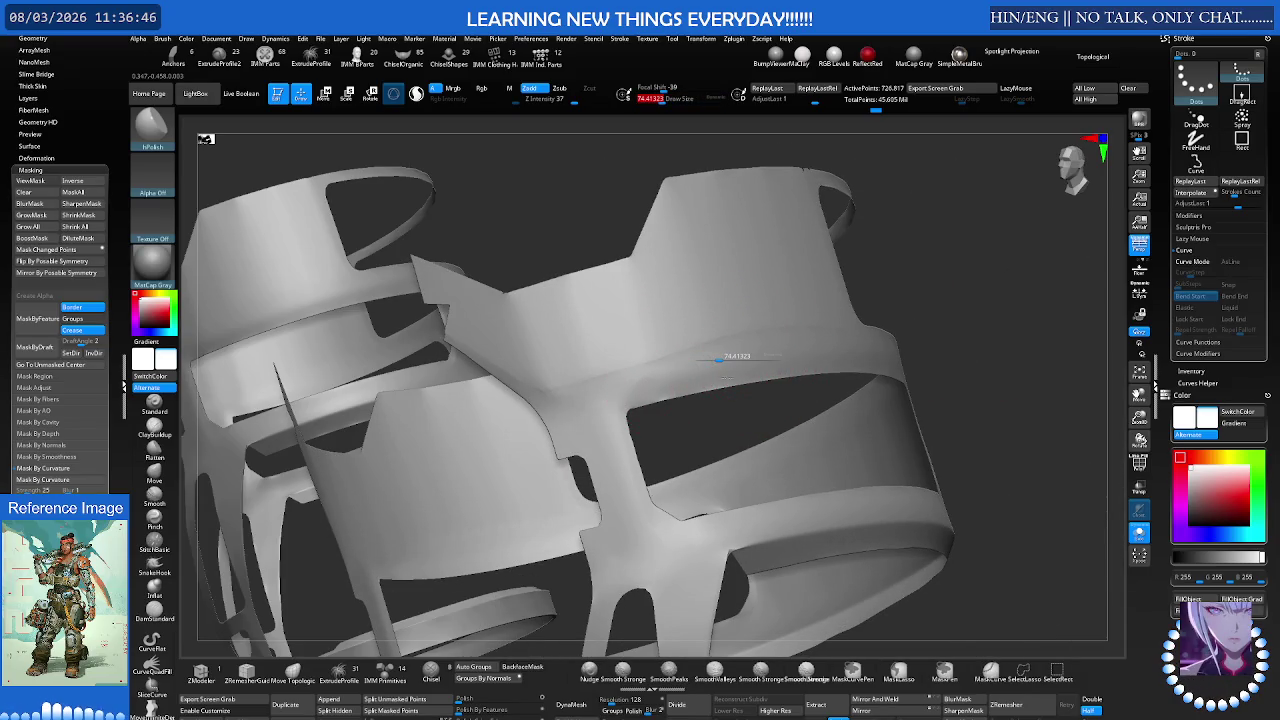
Step: Shrink the brush, orbit the armor, and hide the clicked boot panel
mouse_move(680, 380)
right_down()
mouse_move(768, 366)
mouse_move(754, 381)
right_up()
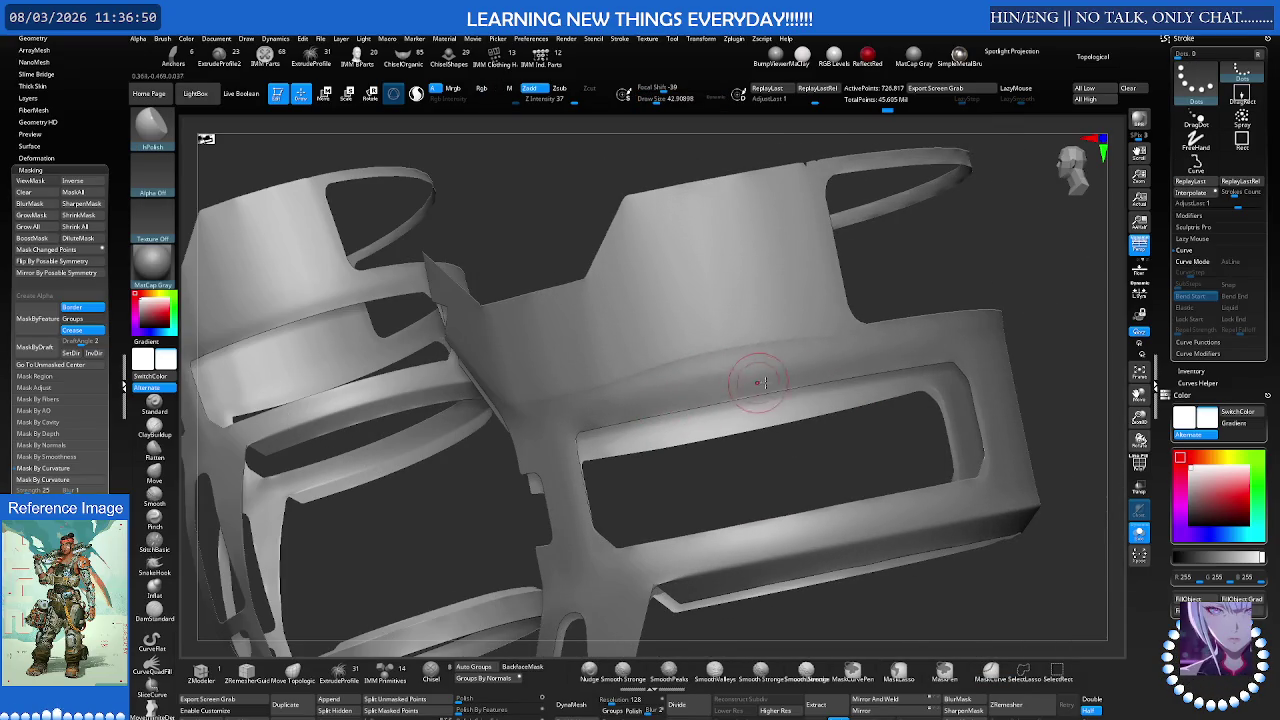
right_drag(632, 408, 676, 387)
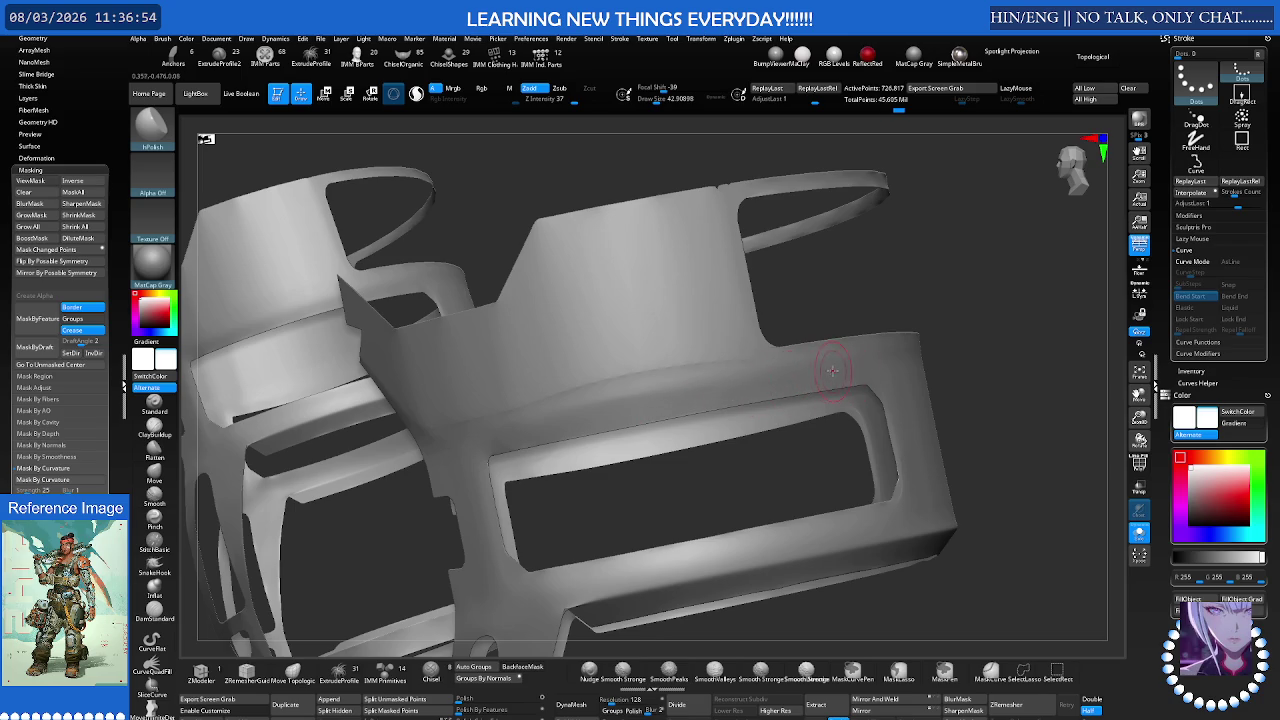
mouse_move(683, 390)
right_down()
mouse_move(915, 355)
mouse_move(763, 363)
mouse_move(811, 366)
mouse_move(745, 378)
right_up()
key(ctrl)
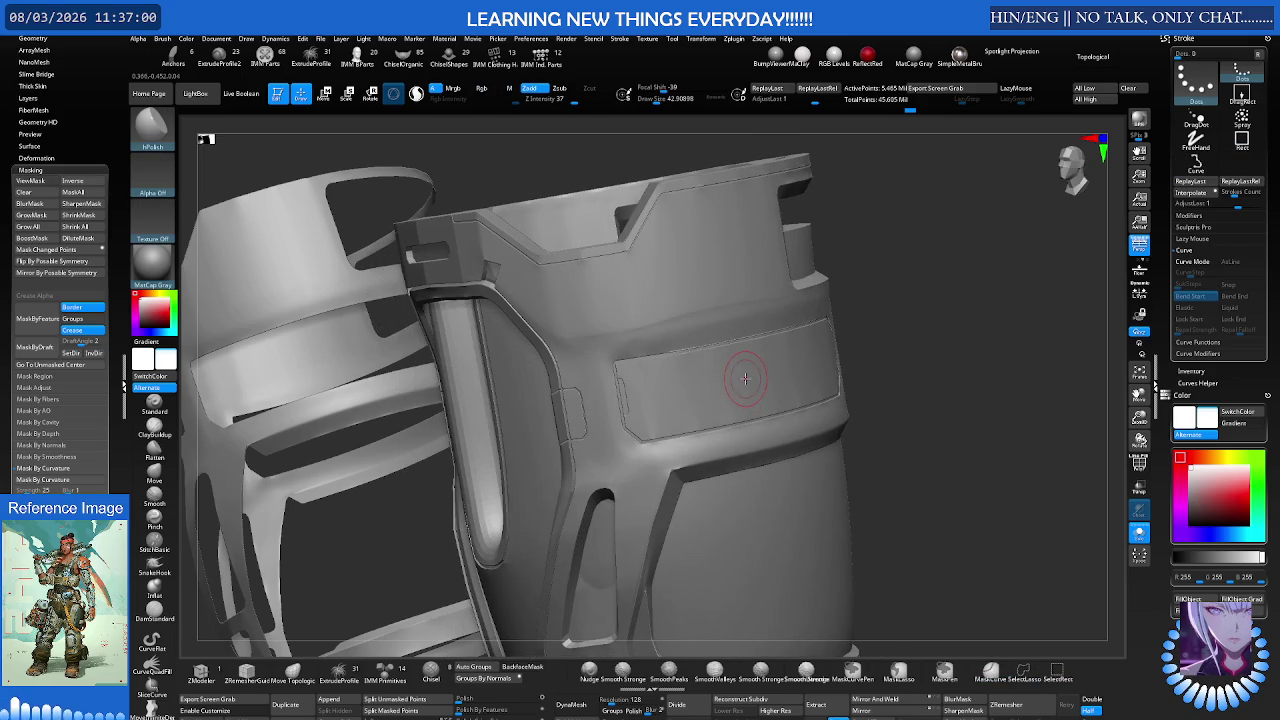
ctrl+shift+click(735, 369)
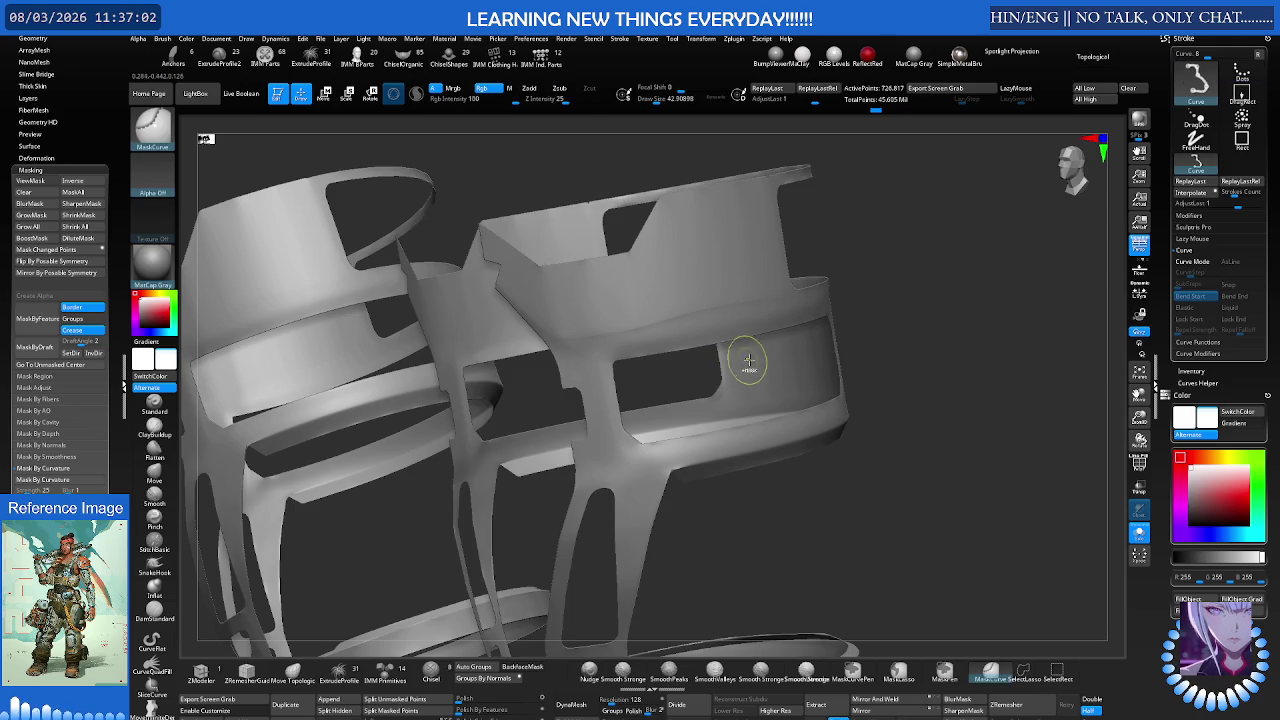
Step: Isolate the slotted plate from the frame and set Draw Size to about 77
ctrl+shift+click(897, 345)
mouse_move(877, 329)
right_down()
mouse_move(738, 333)
mouse_move(733, 352)
mouse_move(755, 343)
right_up()
ctrl+shift+click(733, 350)
drag(769, 343, 745, 352)
right_drag(750, 355, 761, 371)
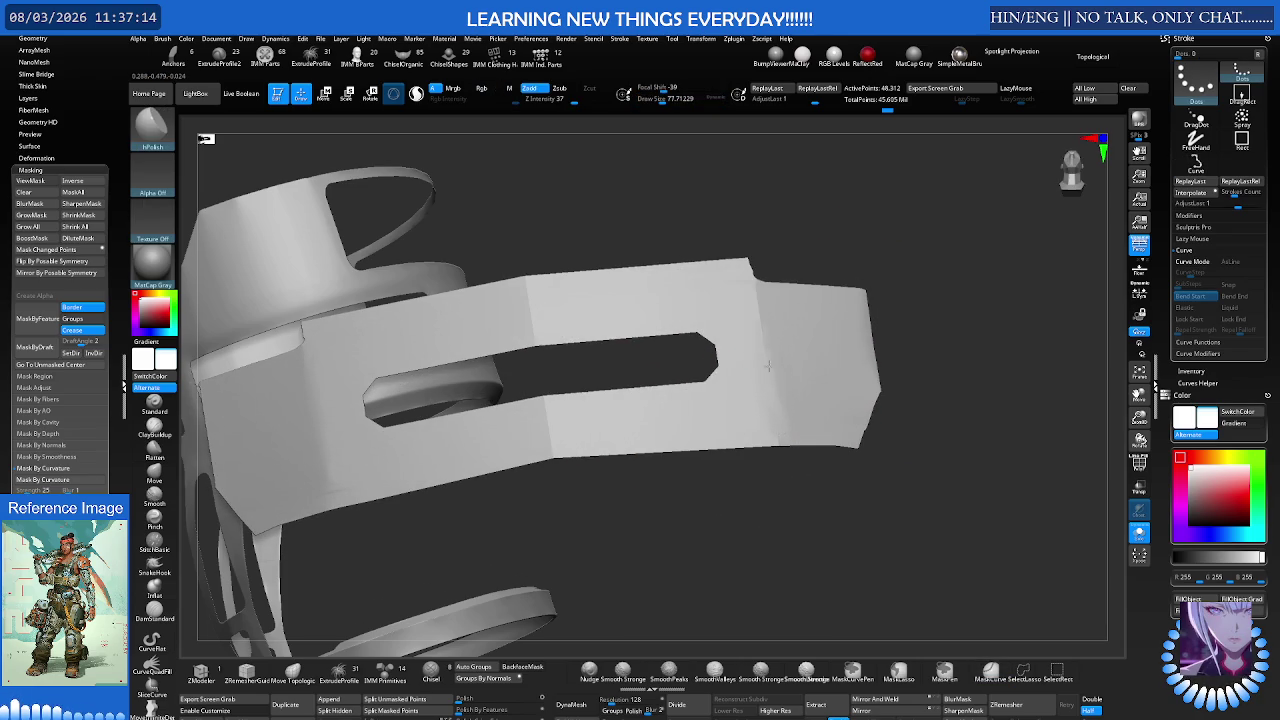
mouse_move(763, 308)
right_down()
mouse_move(751, 337)
mouse_move(763, 345)
right_up()
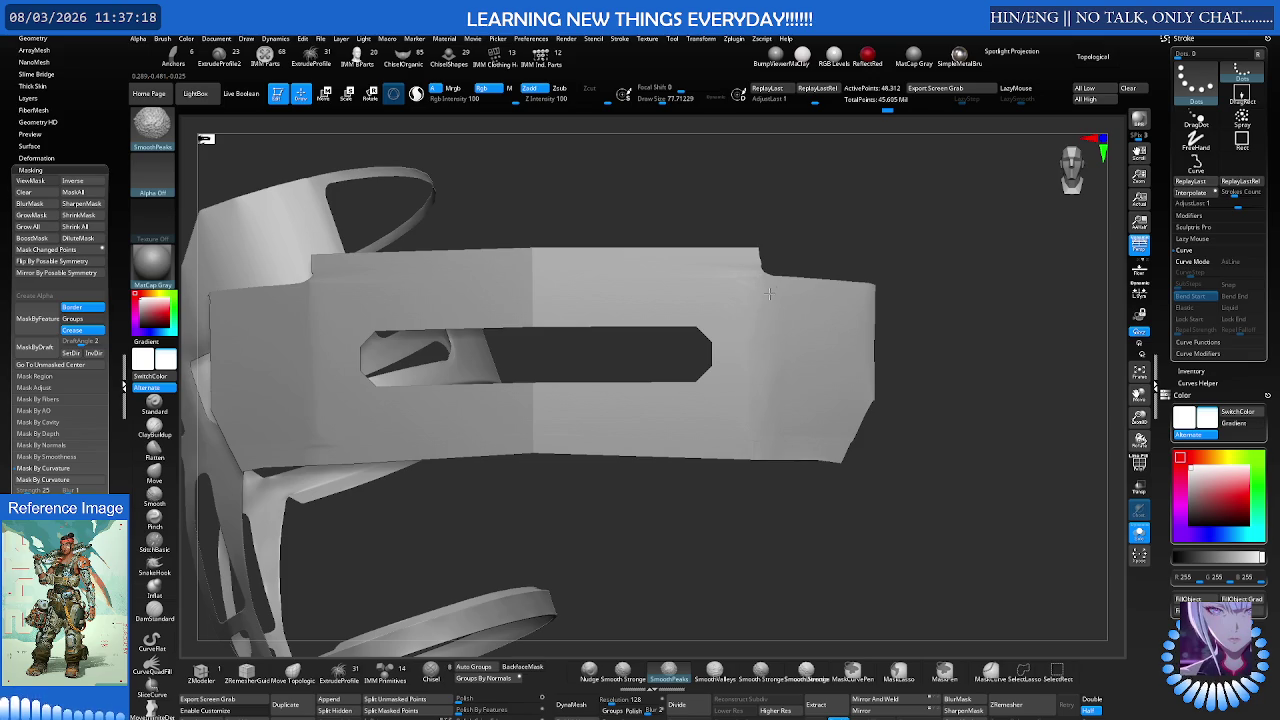
mouse_move(755, 440)
right_down()
mouse_move(737, 363)
mouse_move(789, 374)
mouse_move(762, 416)
mouse_move(771, 349)
mouse_move(800, 371)
right_up()
mouse_move(796, 320)
right_down()
mouse_move(780, 330)
mouse_move(750, 316)
right_up()
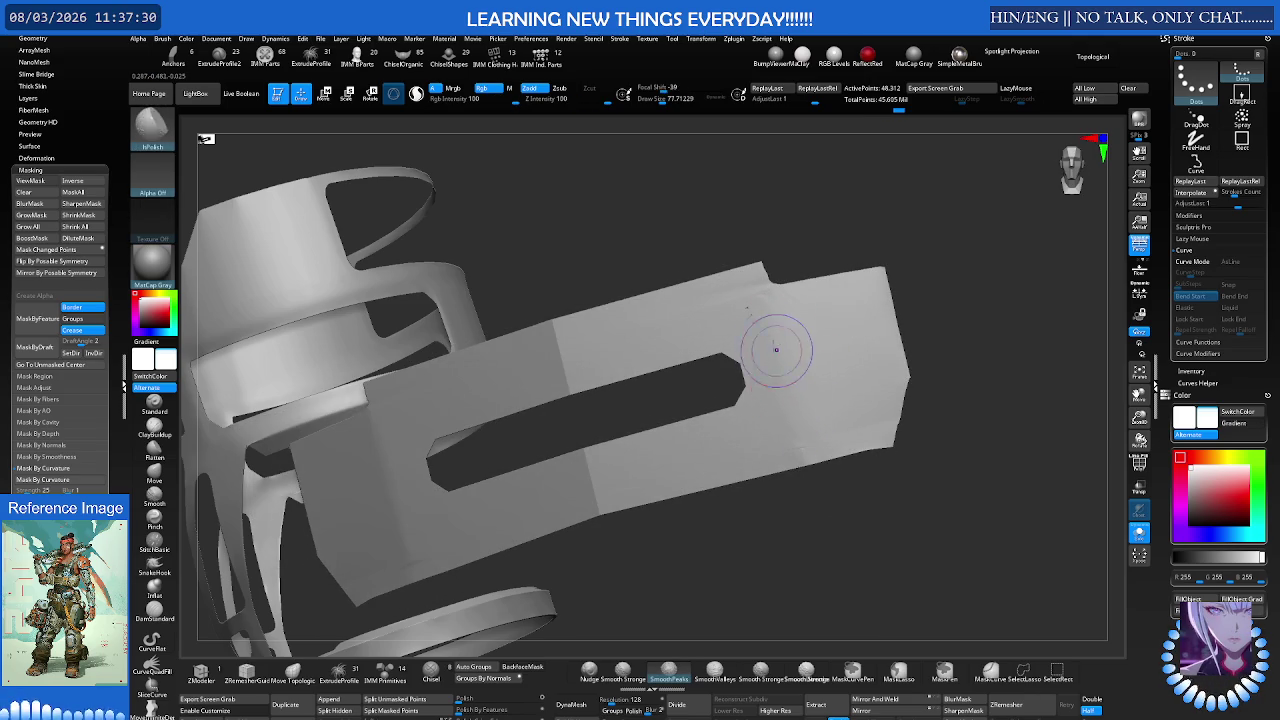
mouse_move(779, 357)
ctrl+right_down()
mouse_move(894, 300)
mouse_move(809, 304)
mouse_move(728, 346)
mouse_move(710, 415)
ctrl+right_up()
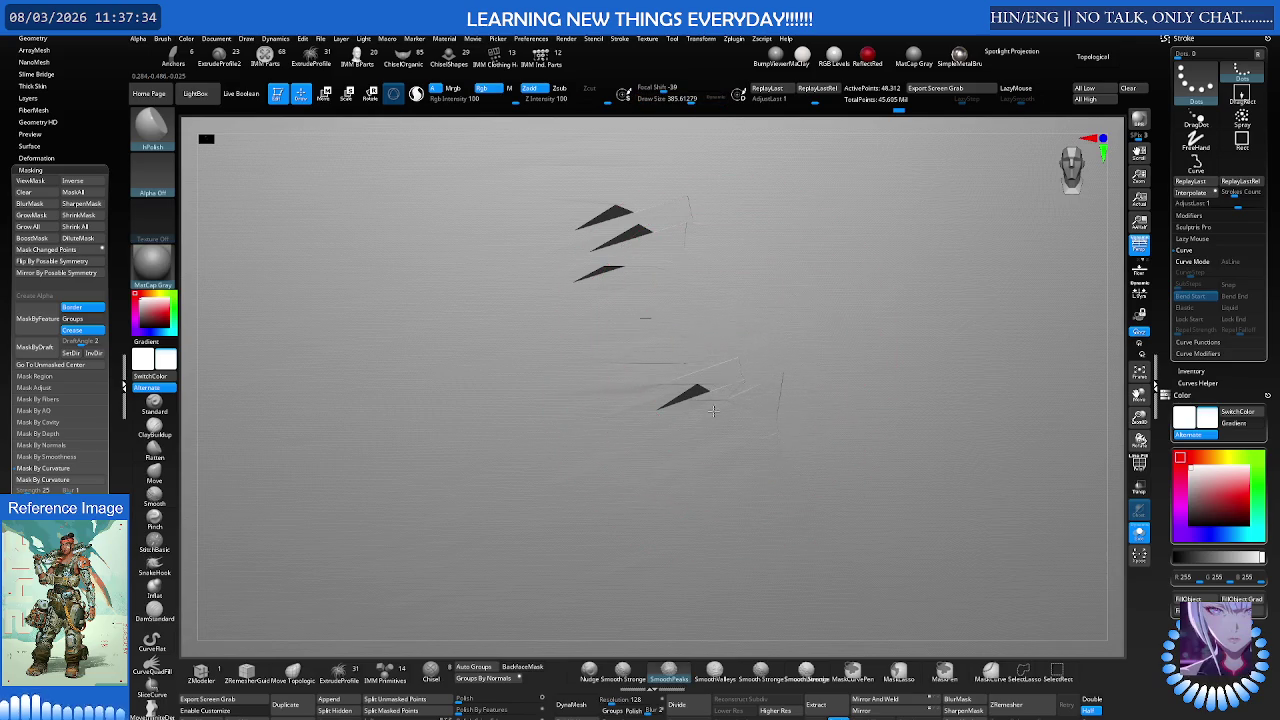
key(shift+f)
Step: Inspect the U-shaped slot's topology with PolyFrame, then hide the wireframe overlay
mouse_move(634, 243)
ctrl+right_down()
mouse_move(543, 314)
mouse_move(658, 305)
mouse_move(623, 326)
ctrl+right_up()
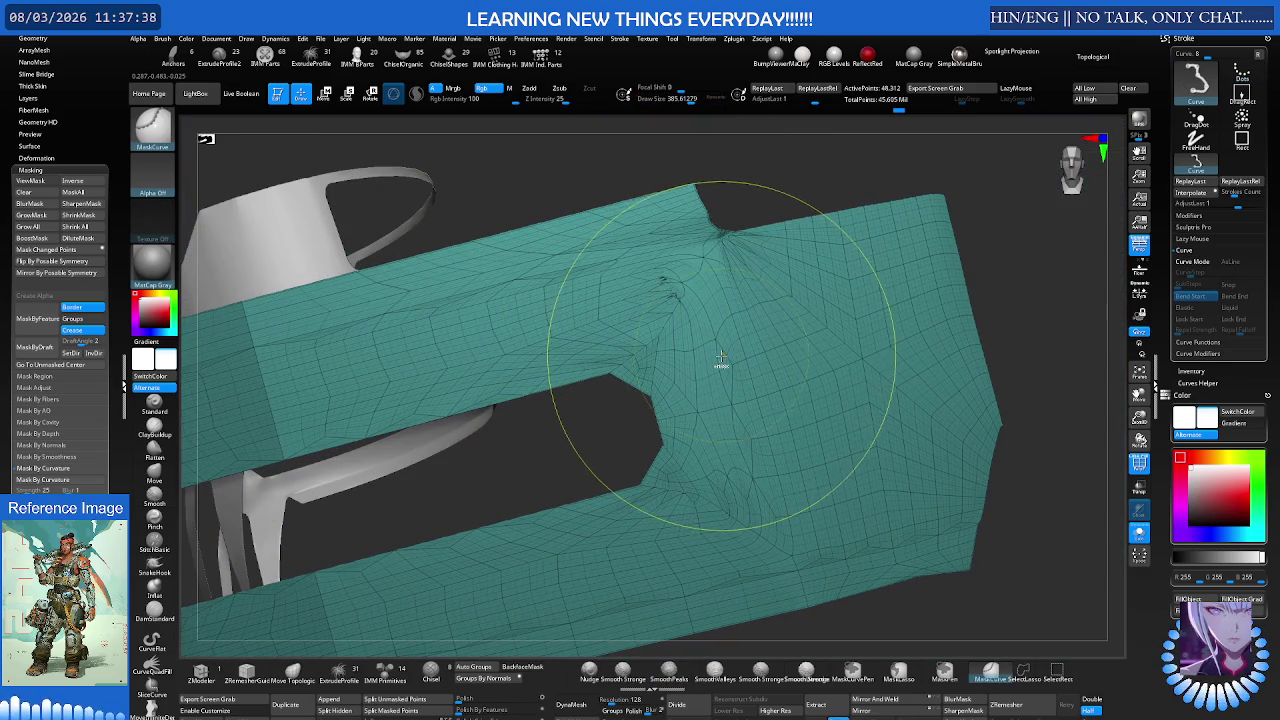
mouse_move(720, 366)
right_down()
mouse_move(740, 360)
mouse_move(690, 362)
right_up()
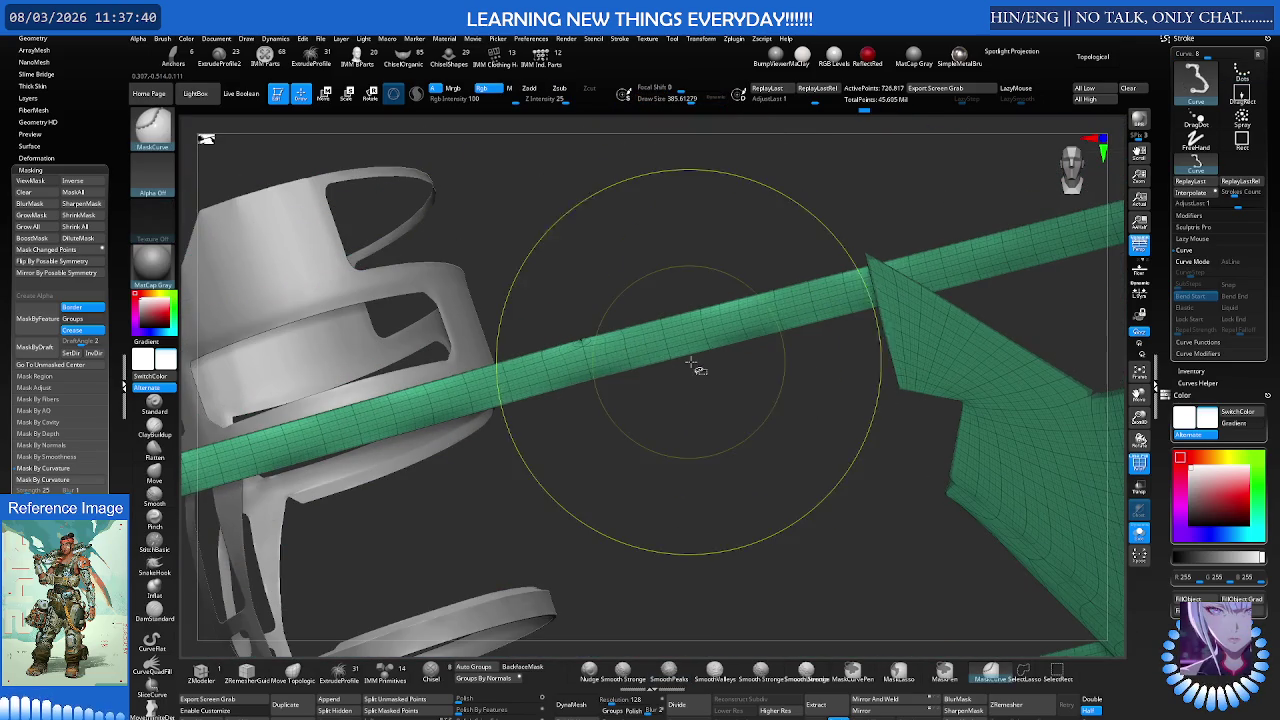
key(ctrl+shift)
ctrl+shift+click(690, 362)
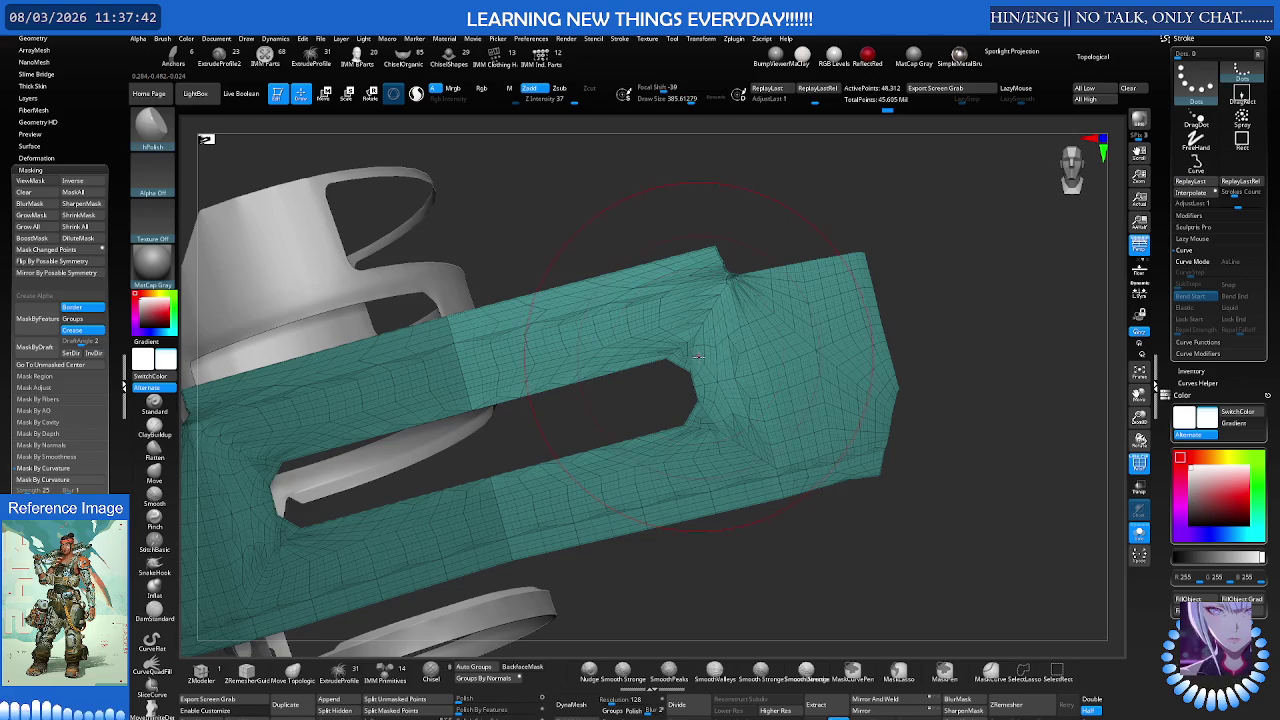
key(shift+f)
Step: Set Draw Size to about 194 and smooth down the plate's surface peaks
key(s)
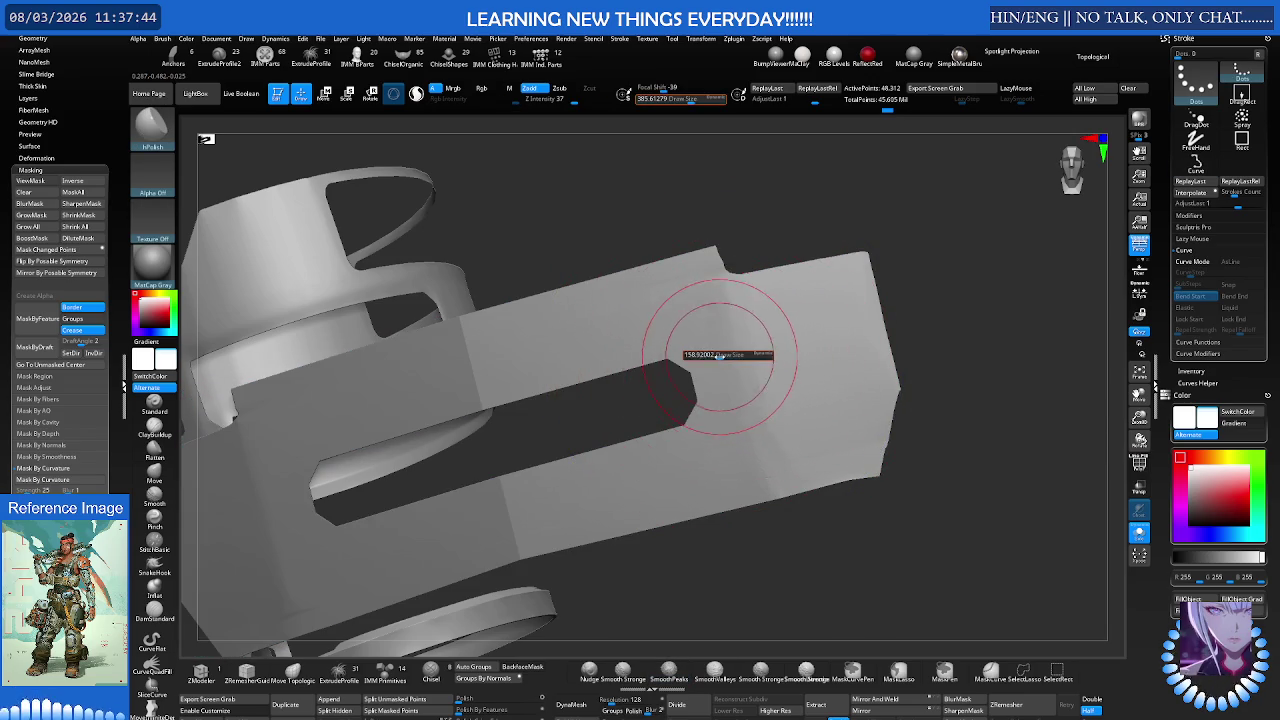
right_drag(735, 354, 772, 370)
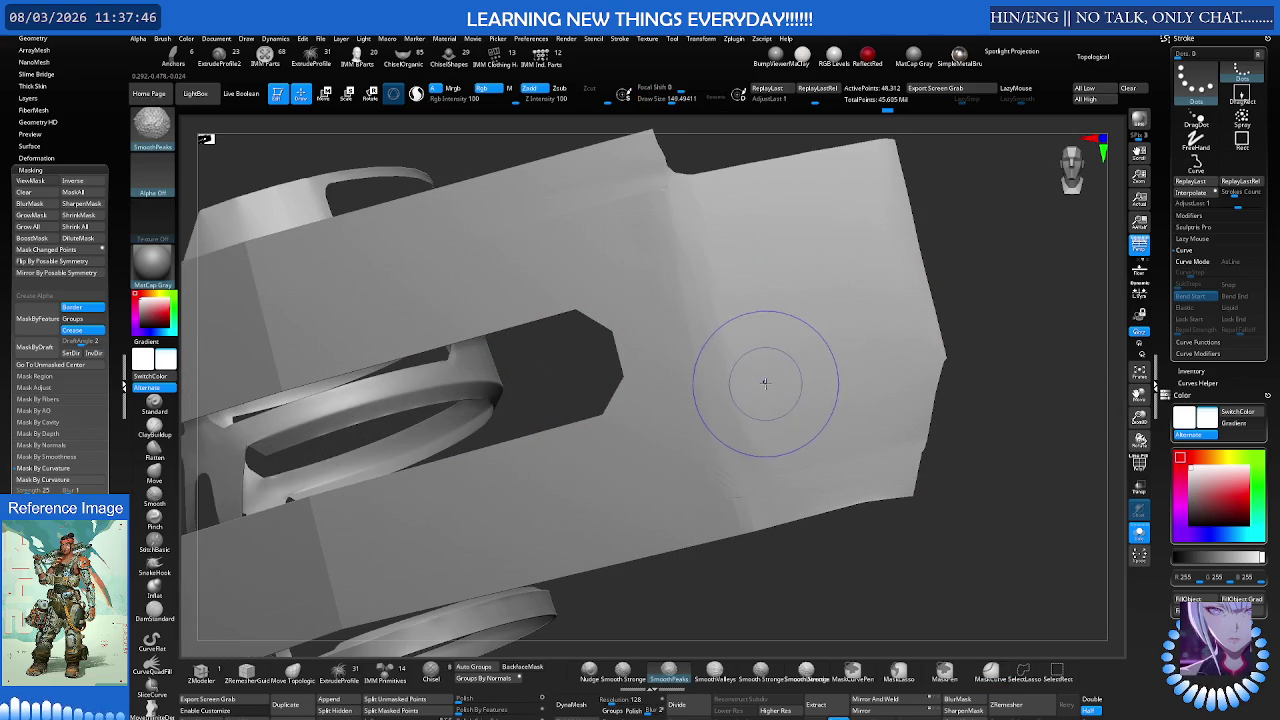
key(s)
right_drag(750, 390, 728, 340)
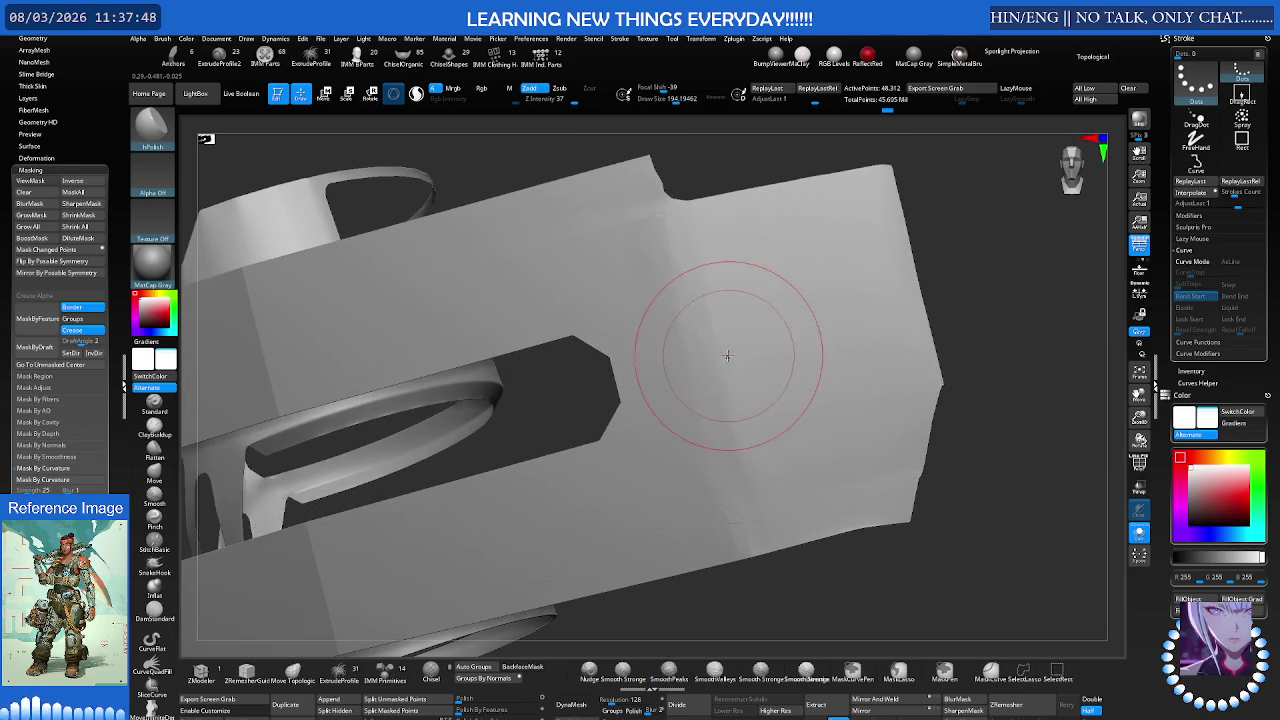
key(shift)
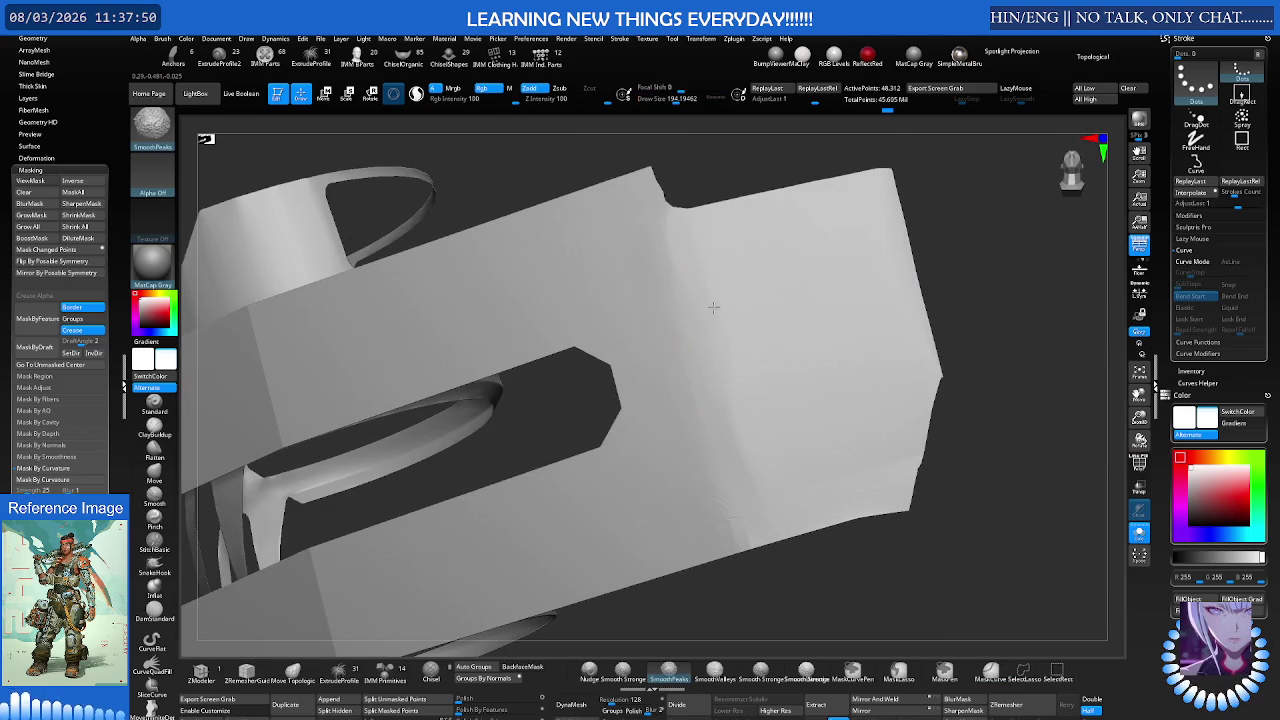
right_drag(710, 440, 700, 471)
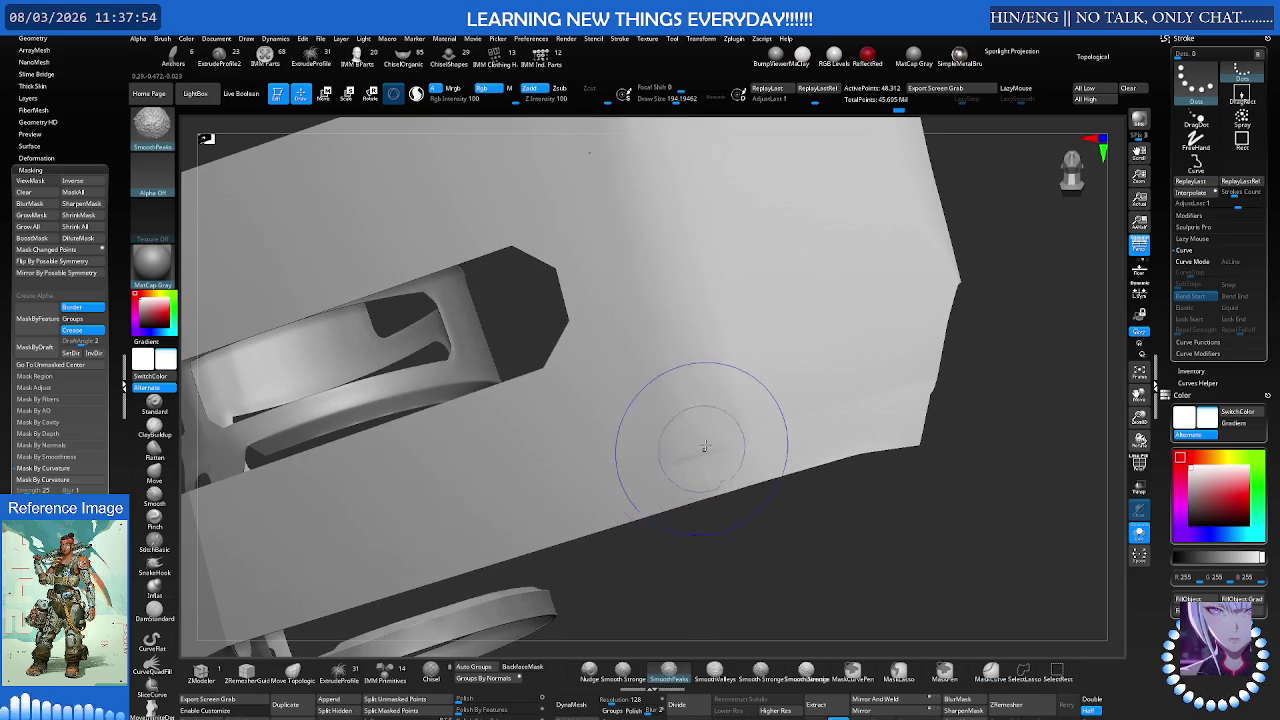
mouse_move(700, 457)
right_down()
mouse_move(713, 365)
mouse_move(578, 383)
mouse_move(620, 410)
mouse_move(630, 393)
mouse_move(608, 390)
right_up()
key(ctrl)
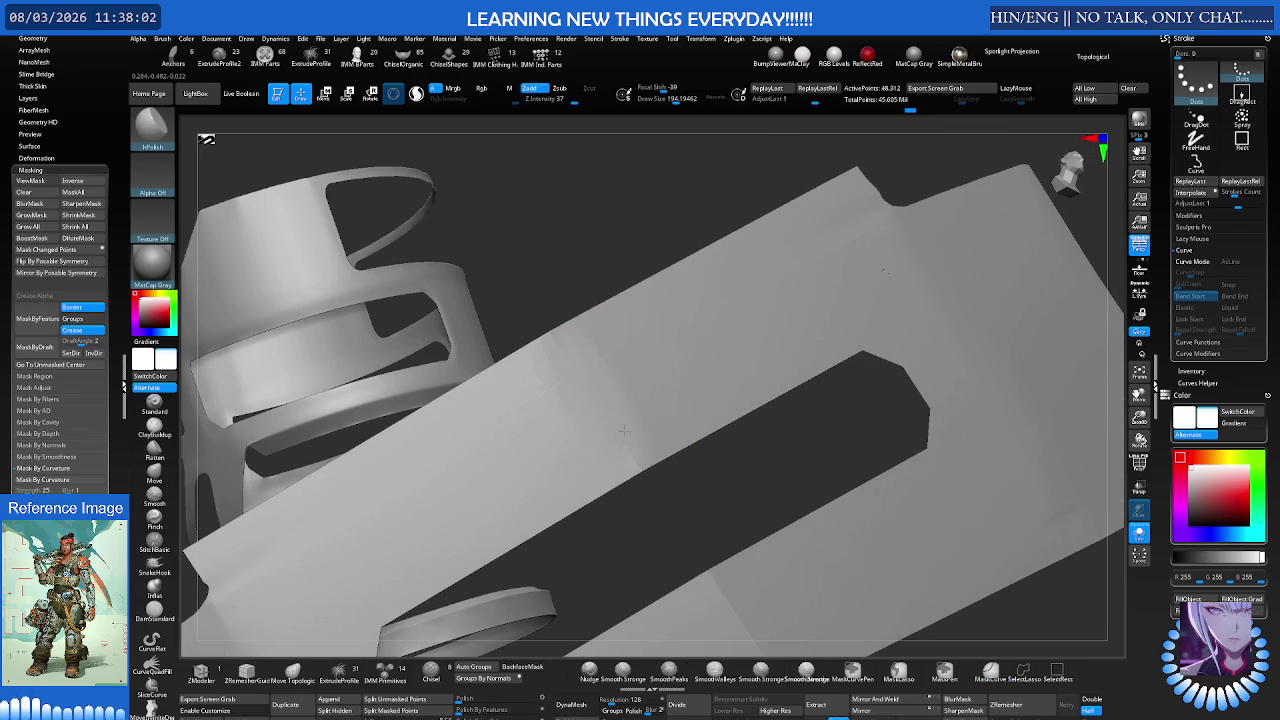
Step: Check the whole band loop's polygroups with PolyFrame, then hide the wireframe
key(shift)
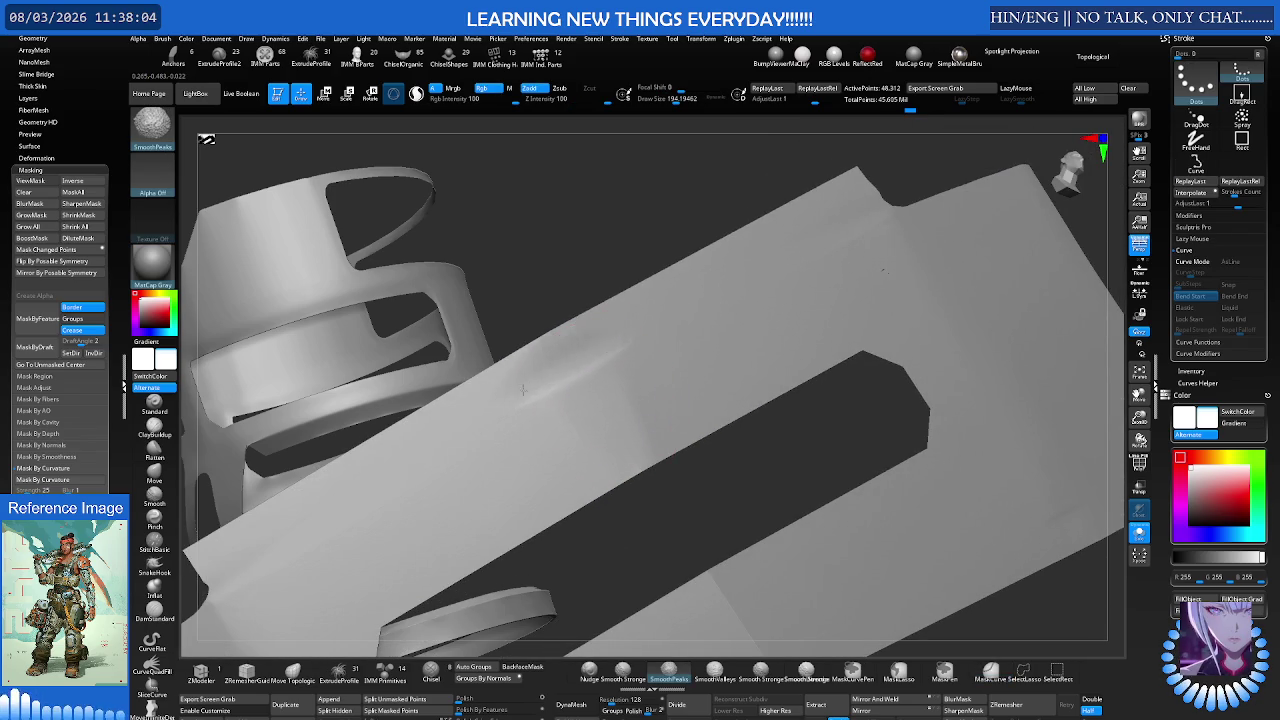
key(shift+f)
key(ctrl)
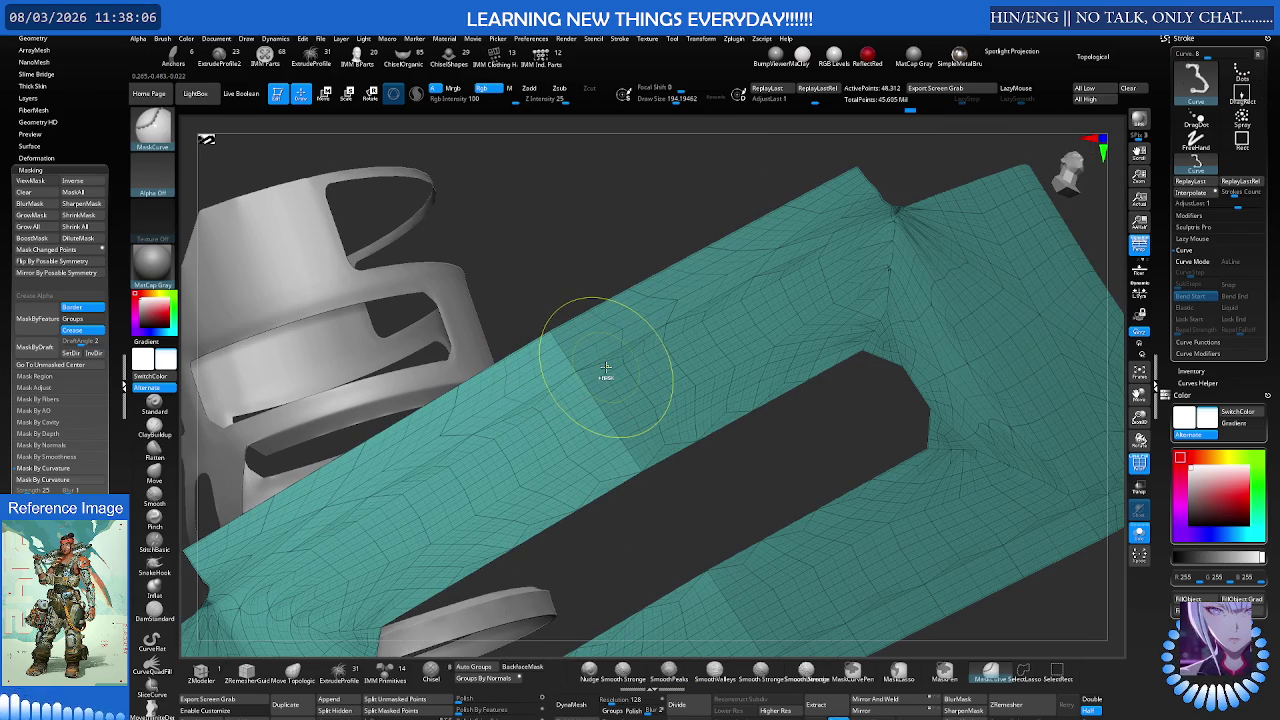
right_drag(605, 370, 480, 418)
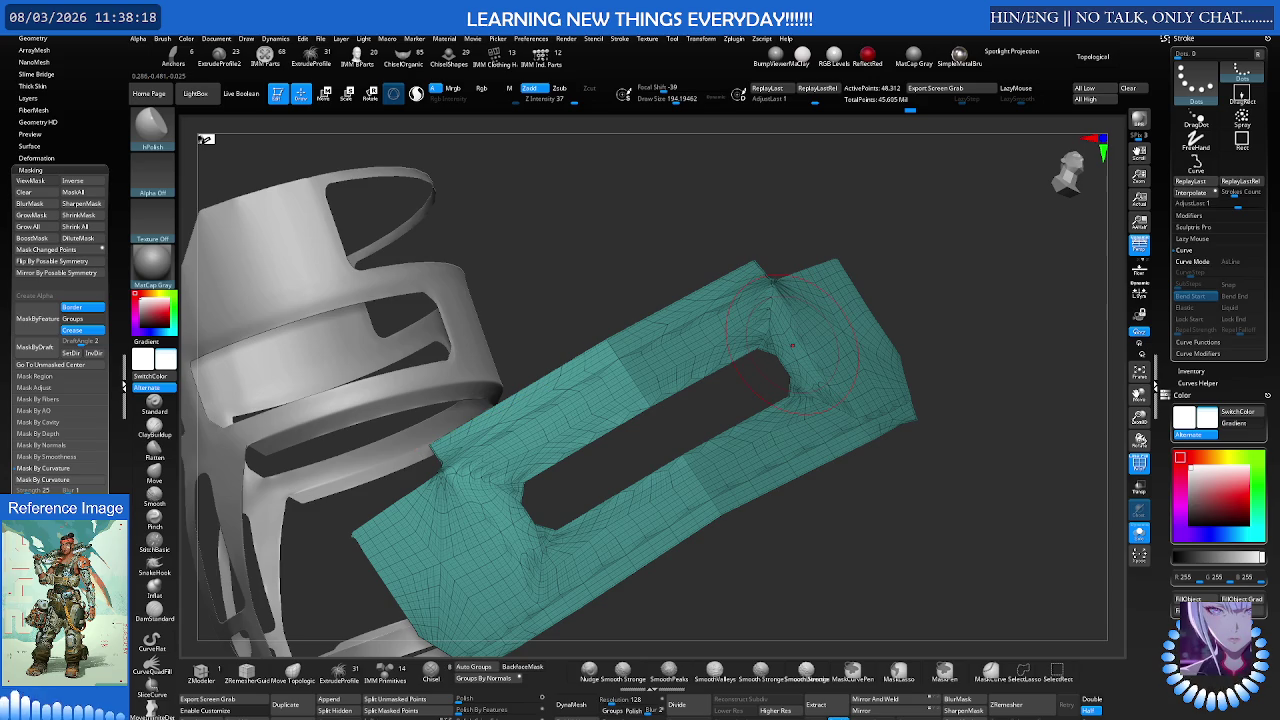
key(shift+f)
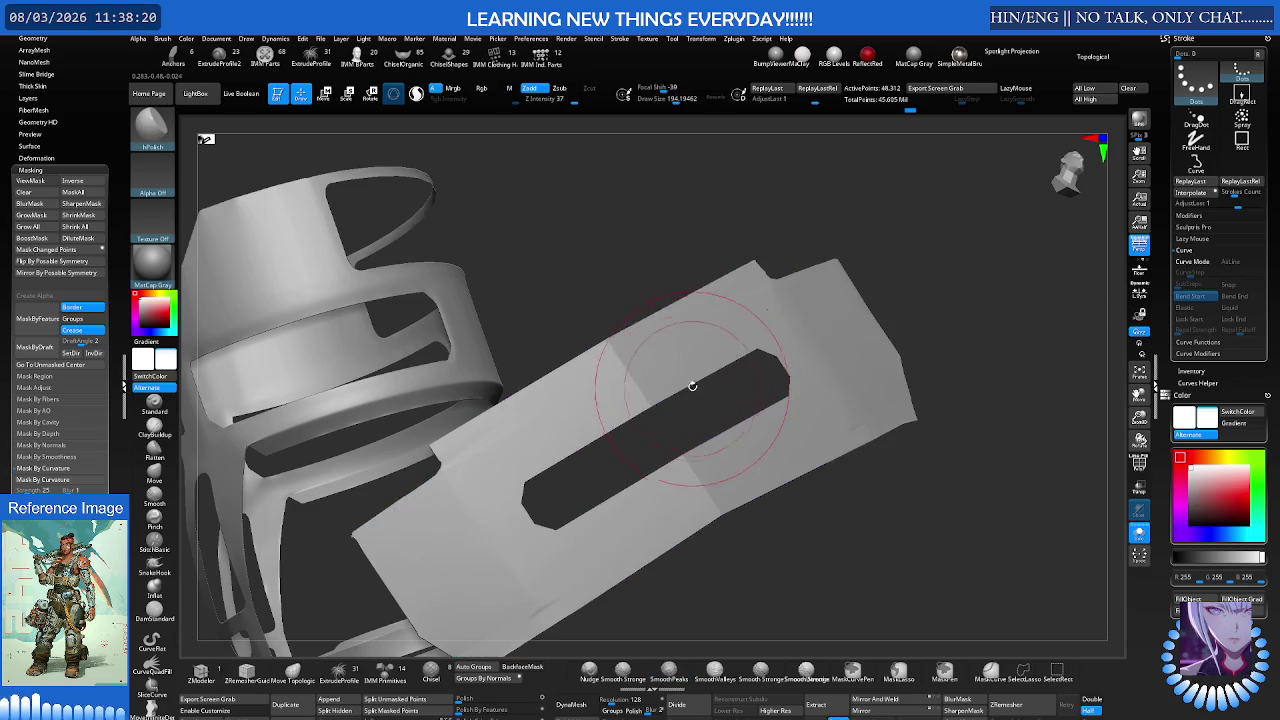
scroll(697, 400, up, 3)
key(s)
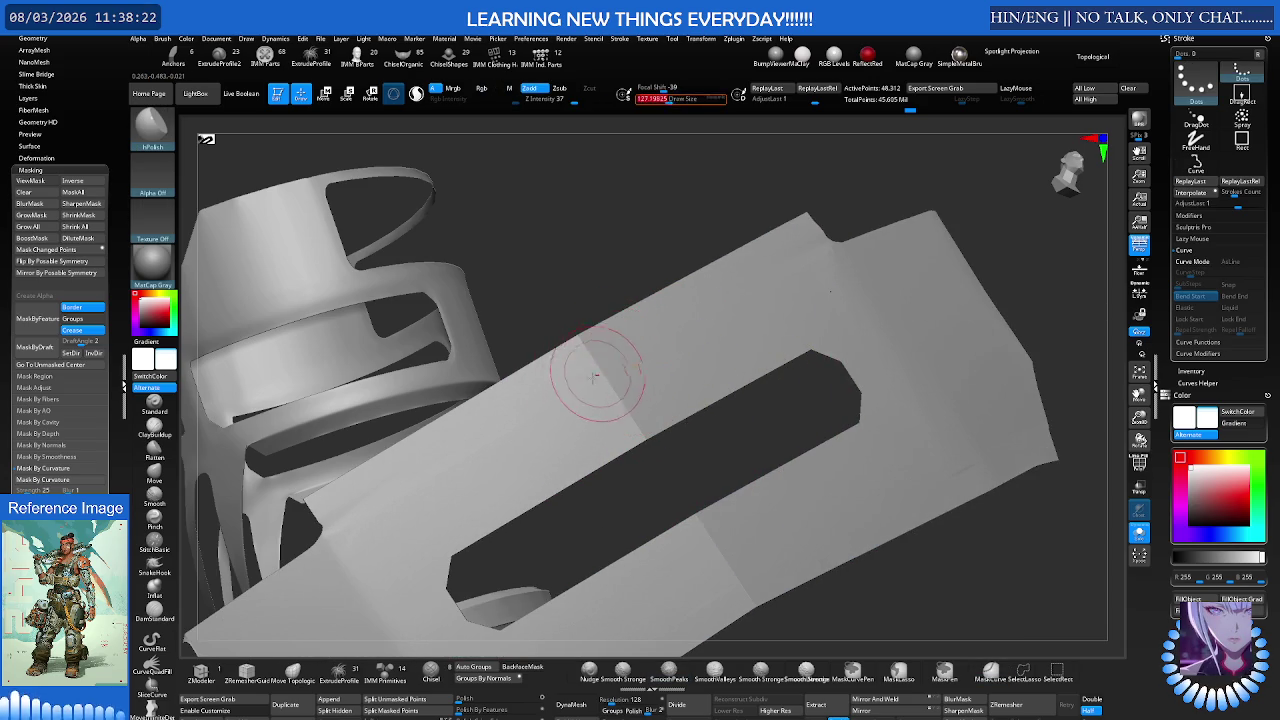
scroll(572, 358, up, 2)
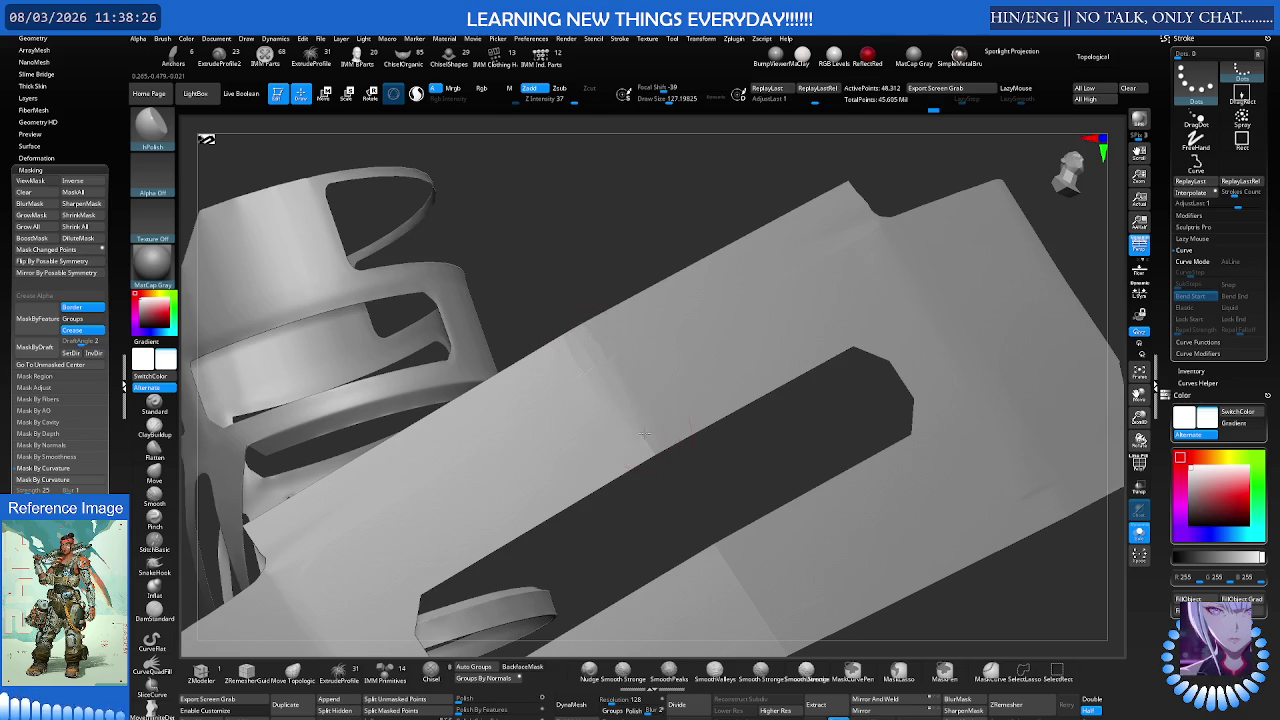
Step: Smooth the slotted strip along its slot from several angles and unhide all pieces
shift+right_drag(655, 434, 608, 359)
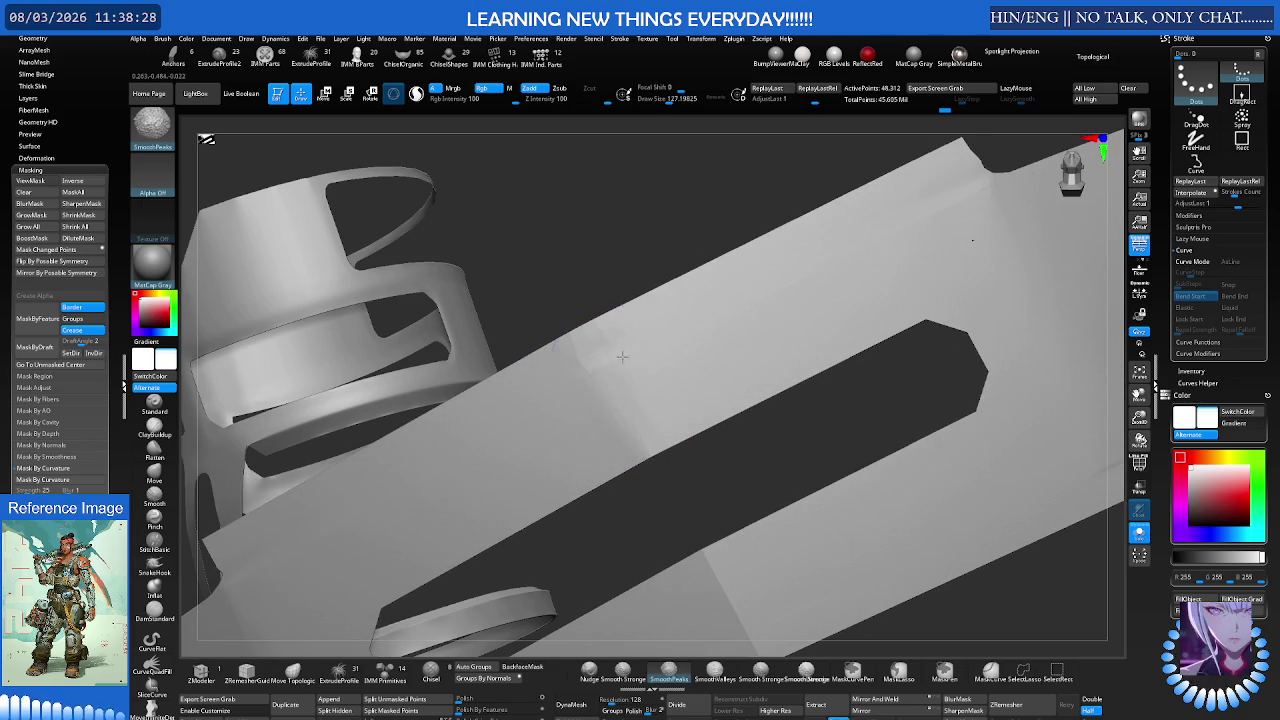
mouse_move(615, 448)
right_down()
mouse_move(657, 423)
mouse_move(614, 437)
mouse_move(686, 449)
mouse_move(725, 405)
mouse_move(669, 432)
right_up()
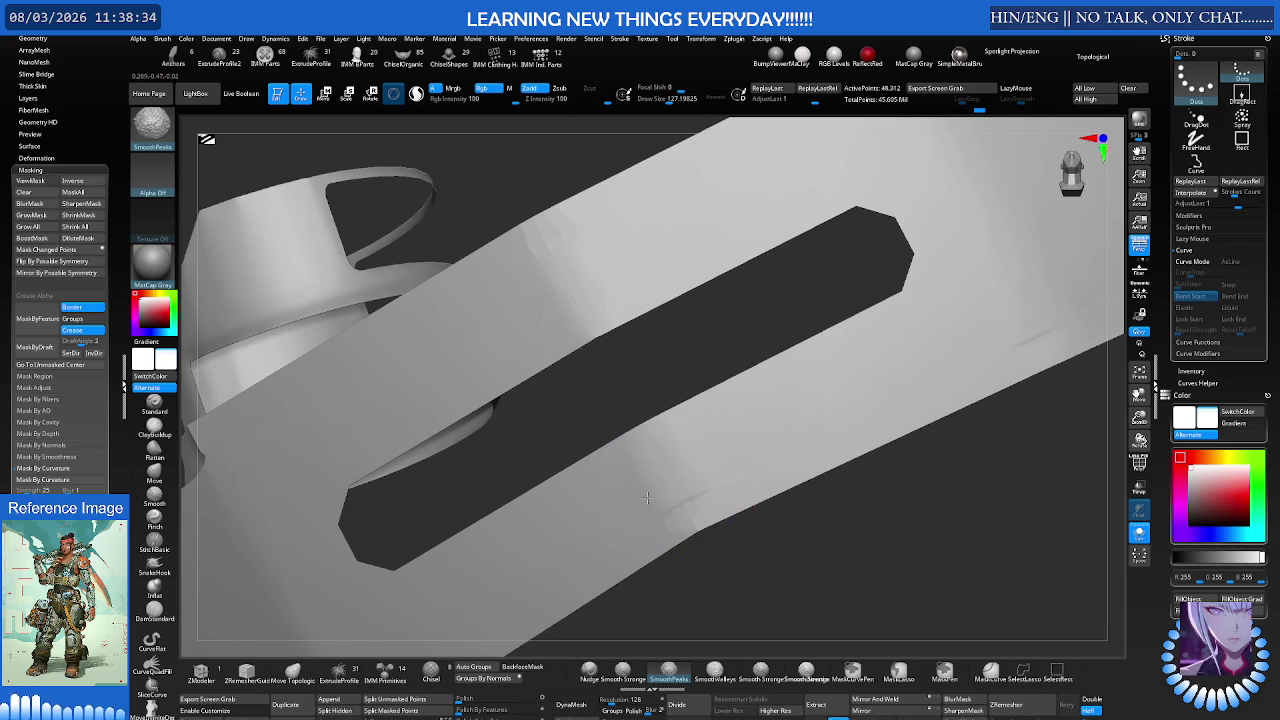
key(ctrl+shift)
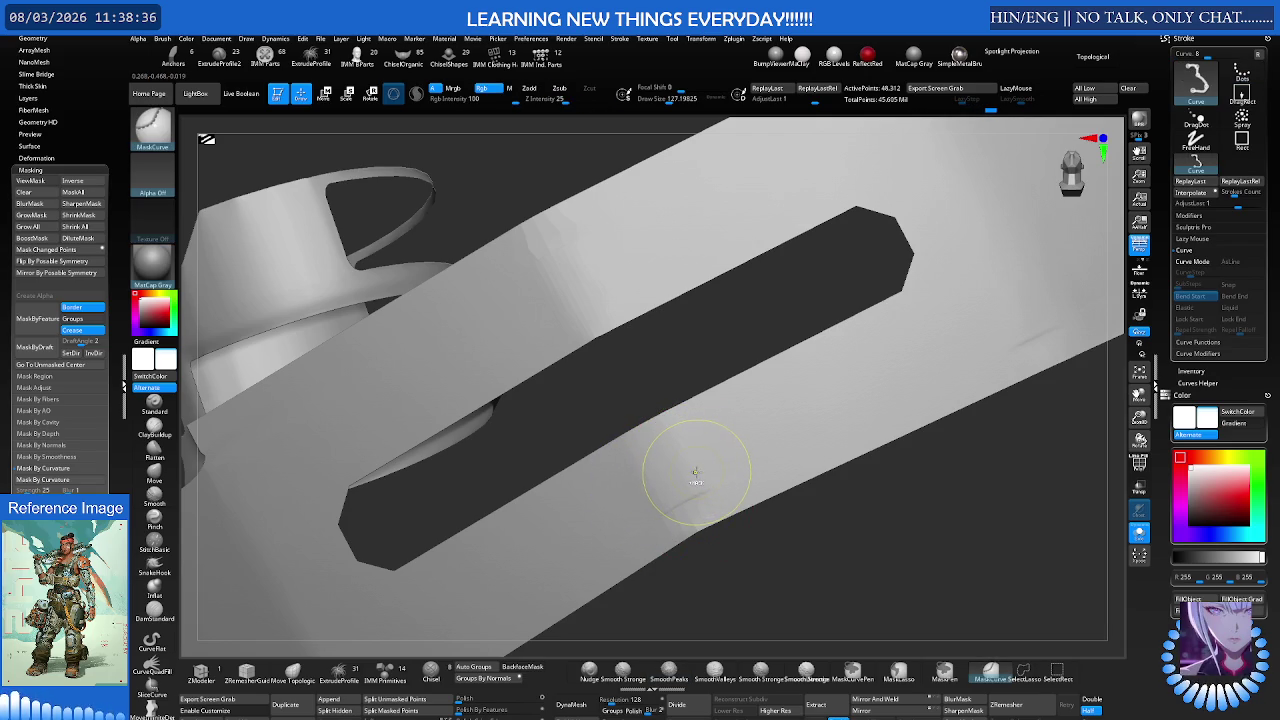
key(shift)
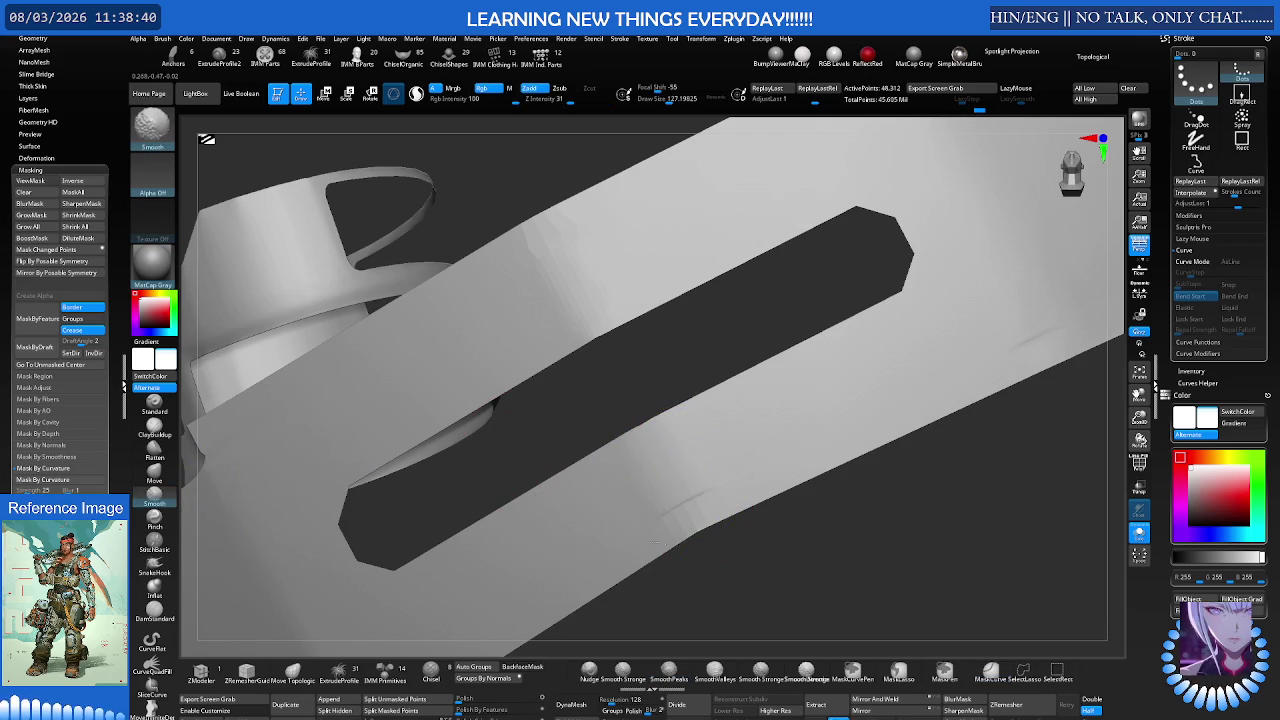
mouse_move(609, 486)
mouse_down()
mouse_move(667, 430)
mouse_move(605, 337)
mouse_up()
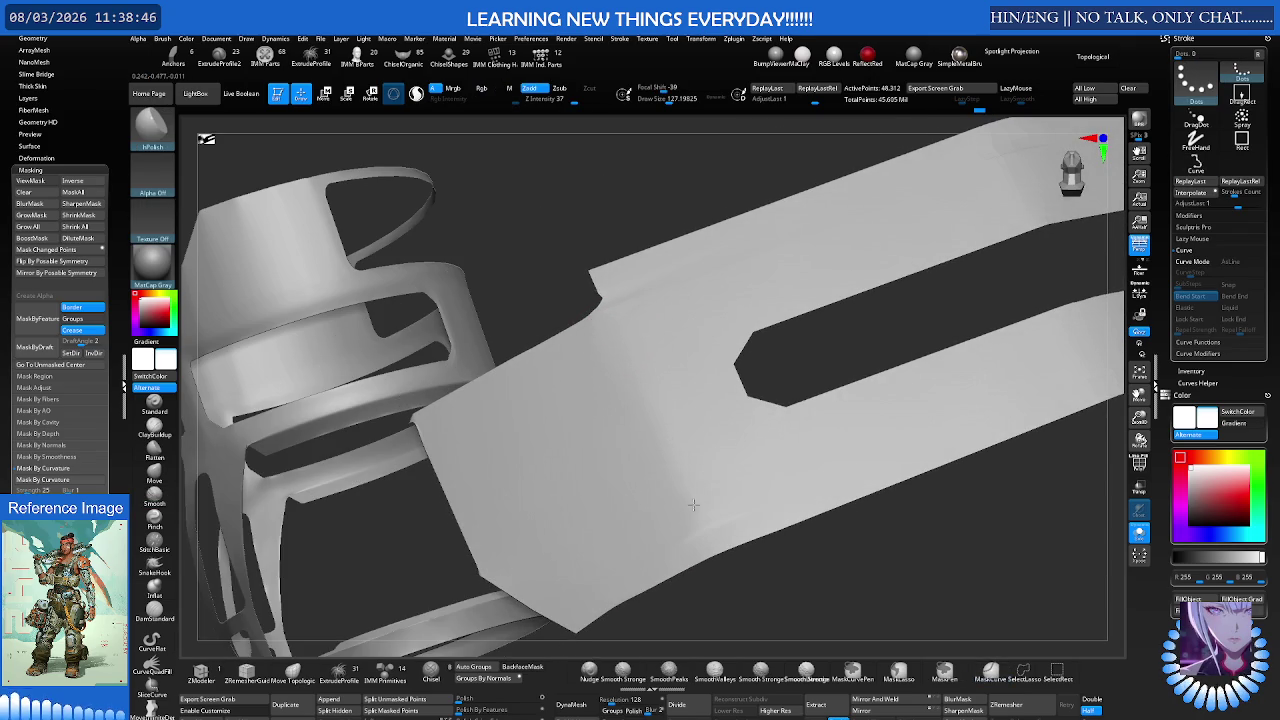
key(shift)
mouse_move(653, 468)
mouse_down()
mouse_move(797, 440)
mouse_move(801, 422)
mouse_move(600, 423)
mouse_up()
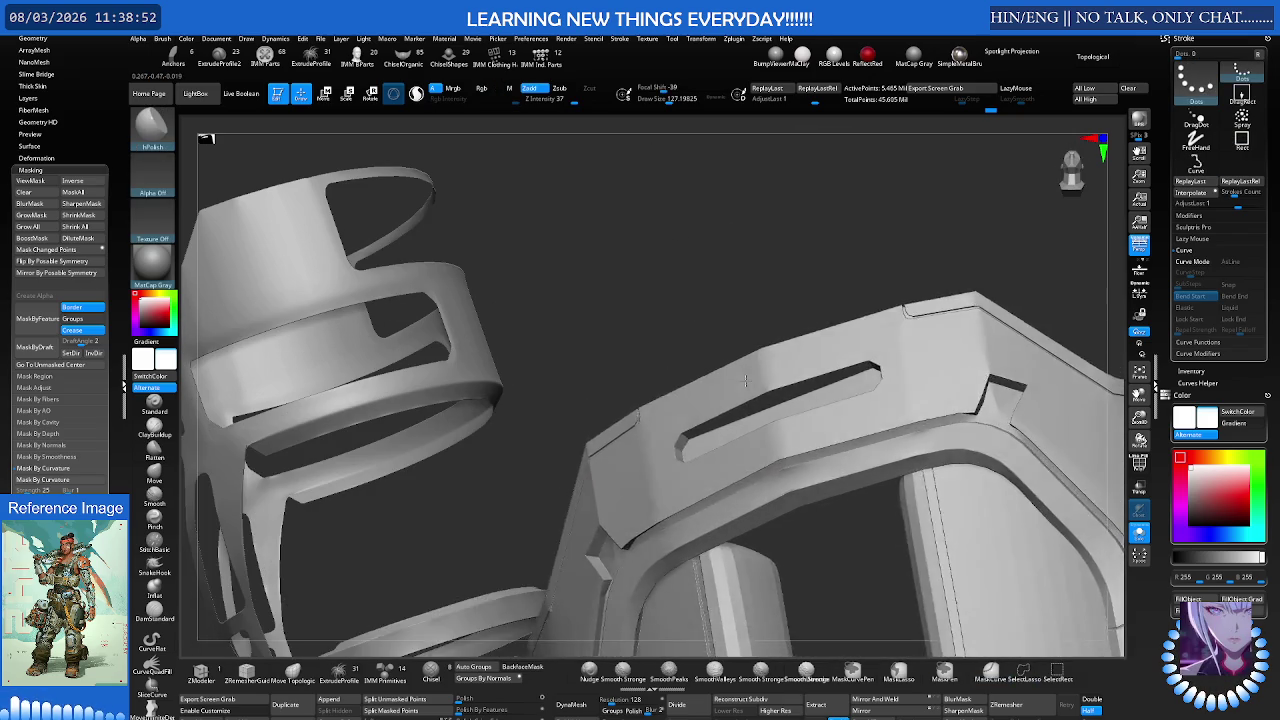
Step: Load the SmoothDirectional brush from the LightBox brush library as the active brush
key(shift)
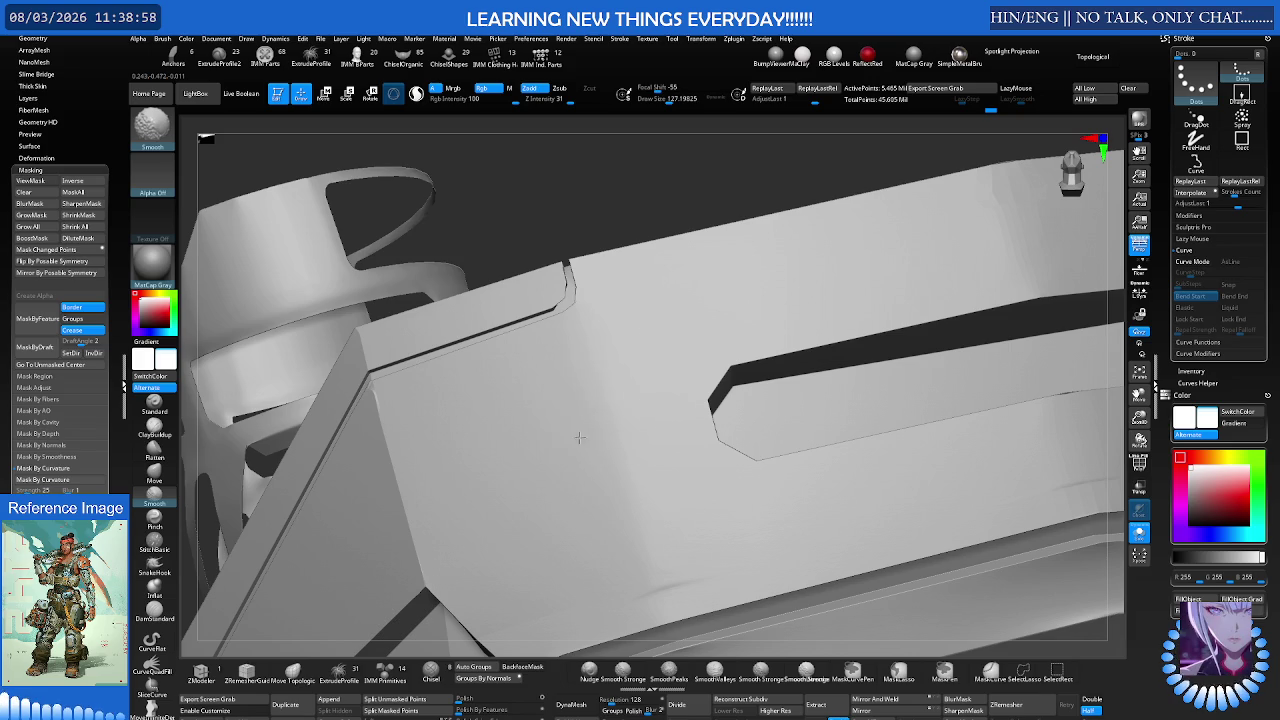
mouse_move(697, 377)
mouse_down()
mouse_move(668, 405)
mouse_move(643, 400)
mouse_move(676, 397)
mouse_move(629, 371)
mouse_up()
click(170, 140)
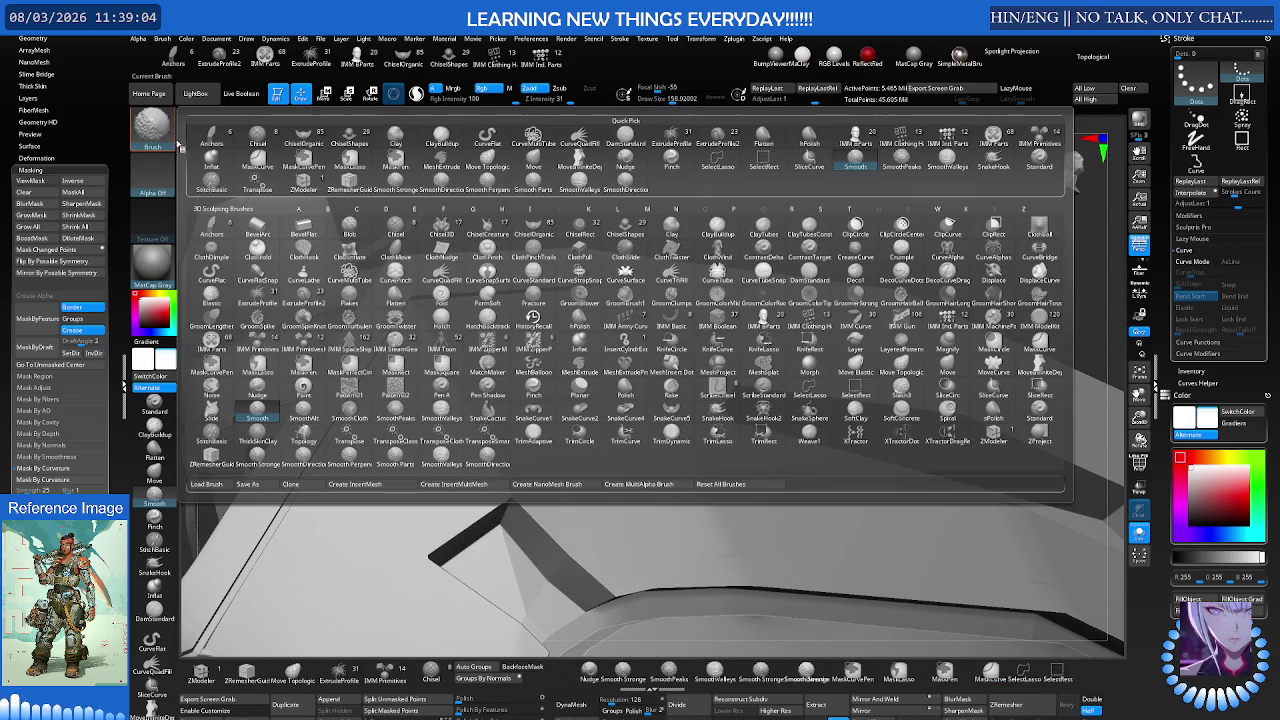
key(comma)
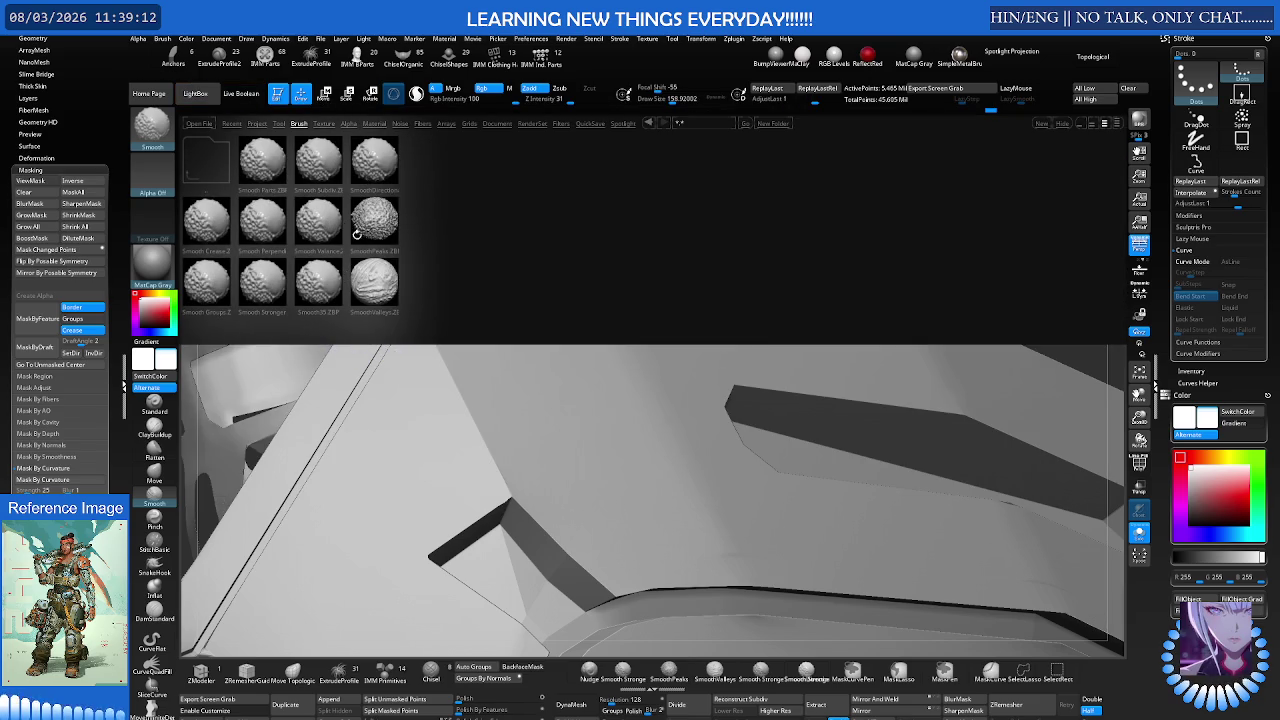
double_click(379, 174)
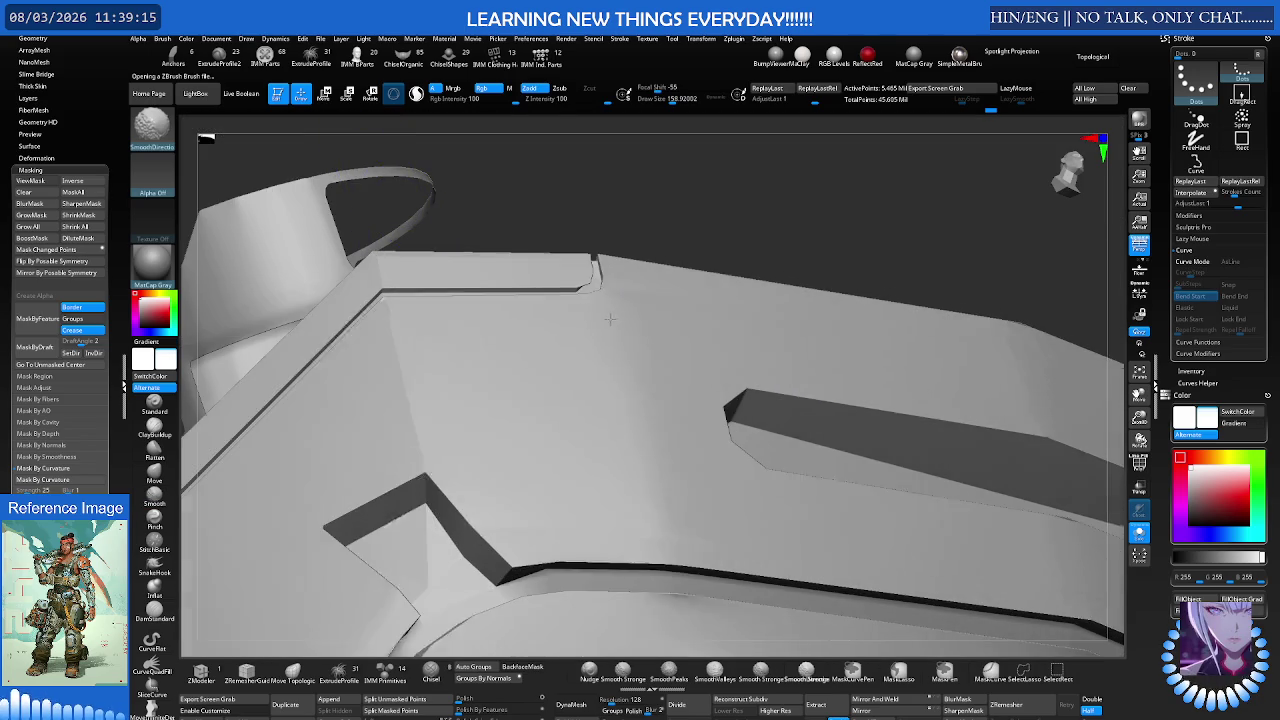
Step: Enlarge the brush to about 210 and frame the whole armour piece
key(s)
shift+drag(621, 349, 634, 376)
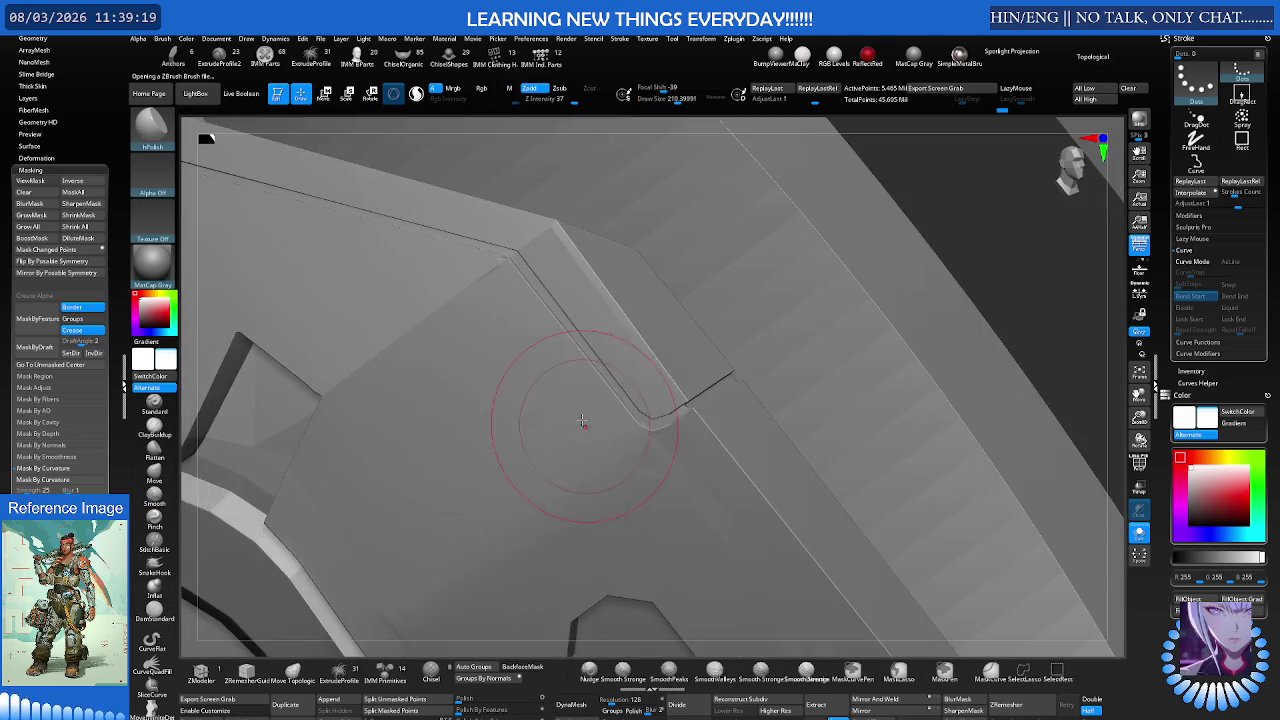
mouse_move(623, 459)
mouse_down()
mouse_move(425, 388)
mouse_move(540, 378)
mouse_move(524, 341)
mouse_move(480, 325)
mouse_move(471, 243)
mouse_up()
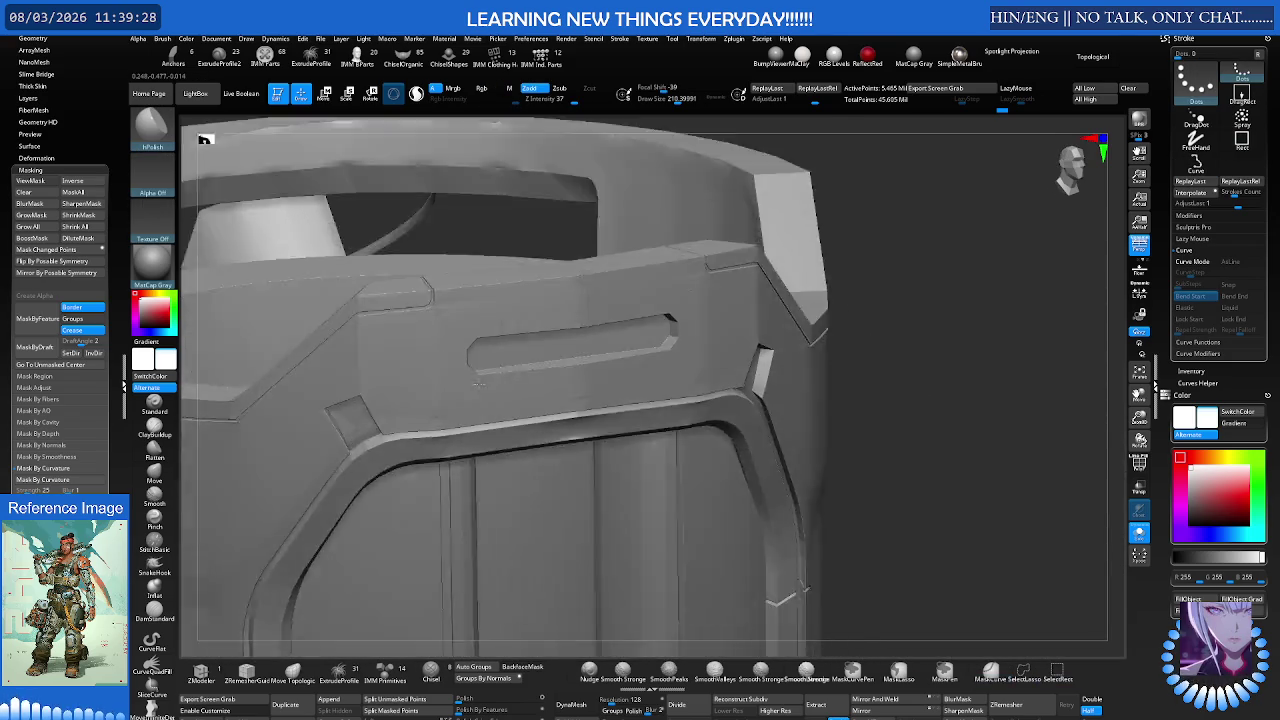
mouse_move(480, 370)
mouse_down()
mouse_move(433, 345)
mouse_move(718, 311)
mouse_move(800, 320)
mouse_move(703, 377)
mouse_move(726, 326)
mouse_up()
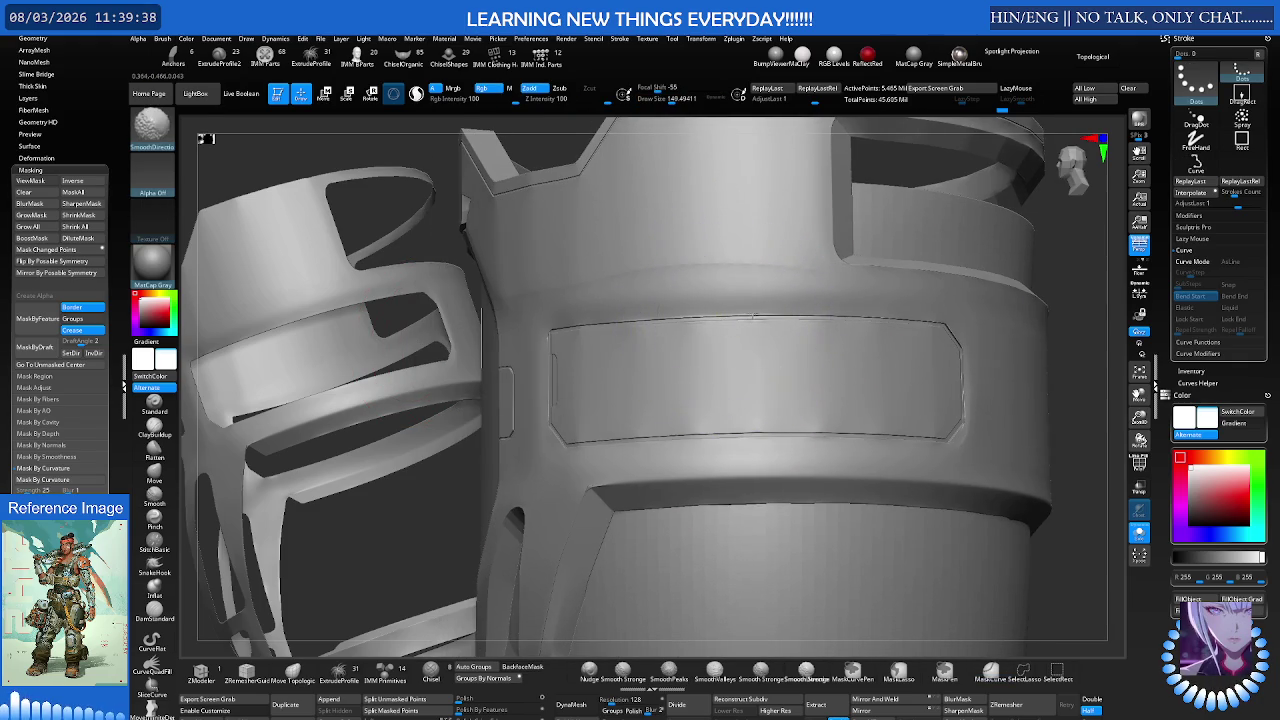
mouse_move(828, 310)
mouse_down()
mouse_move(720, 342)
mouse_move(686, 257)
mouse_move(820, 342)
mouse_up()
Step: Directionally smooth the armour's side panel and ring edges from several angles
key(shift)
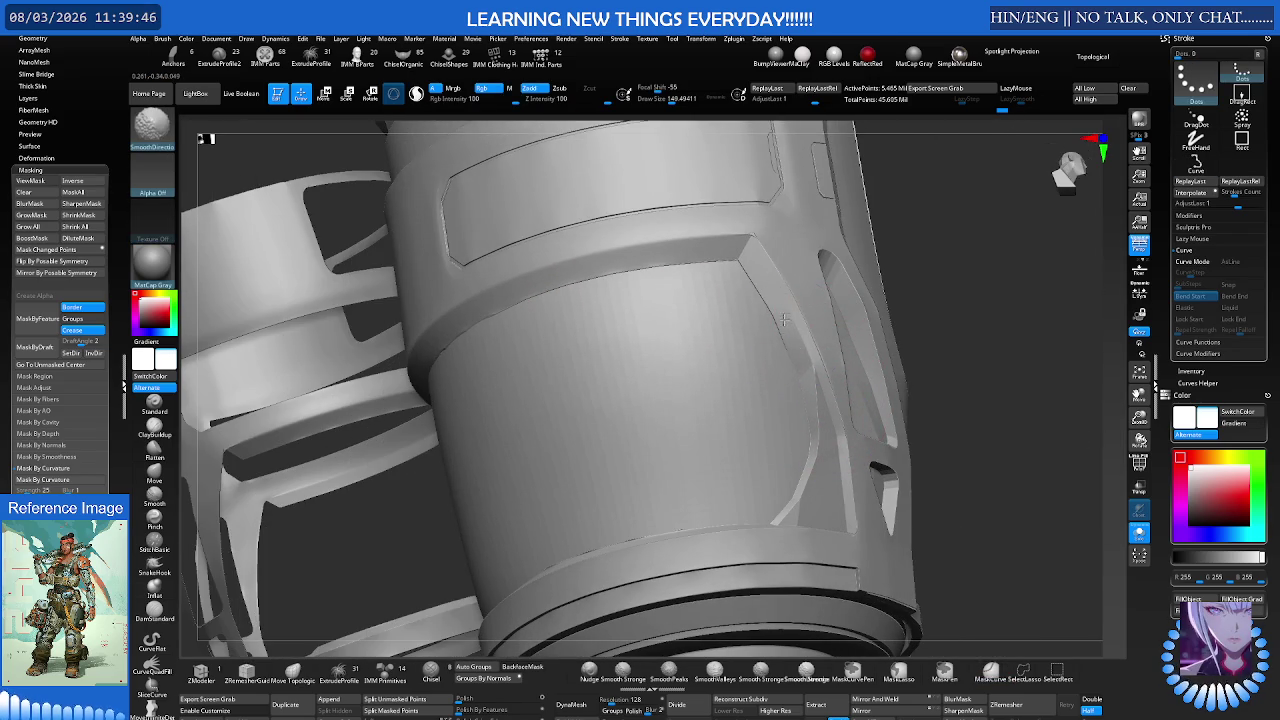
right_drag(783, 313, 745, 330)
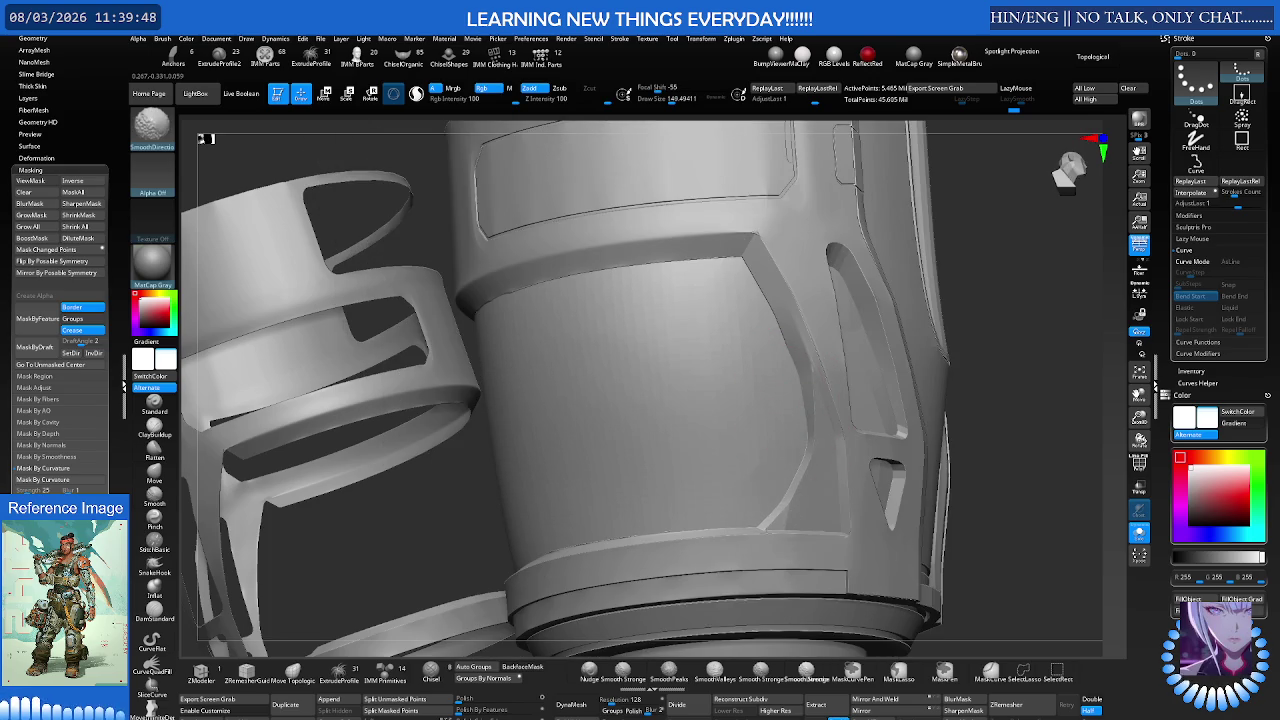
mouse_move(770, 515)
right_down()
mouse_move(800, 490)
mouse_move(771, 444)
mouse_move(852, 422)
right_up()
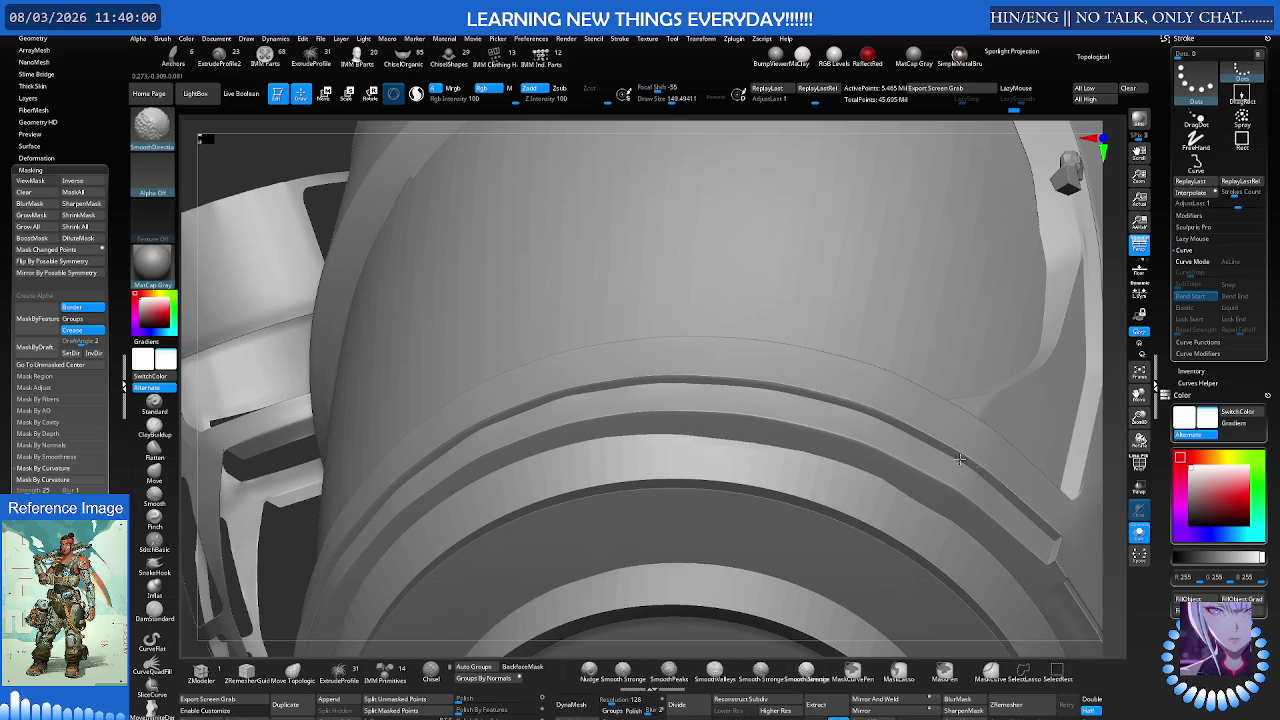
mouse_move(660, 387)
right_down()
mouse_move(657, 343)
mouse_move(614, 382)
mouse_move(609, 354)
mouse_move(651, 358)
right_up()
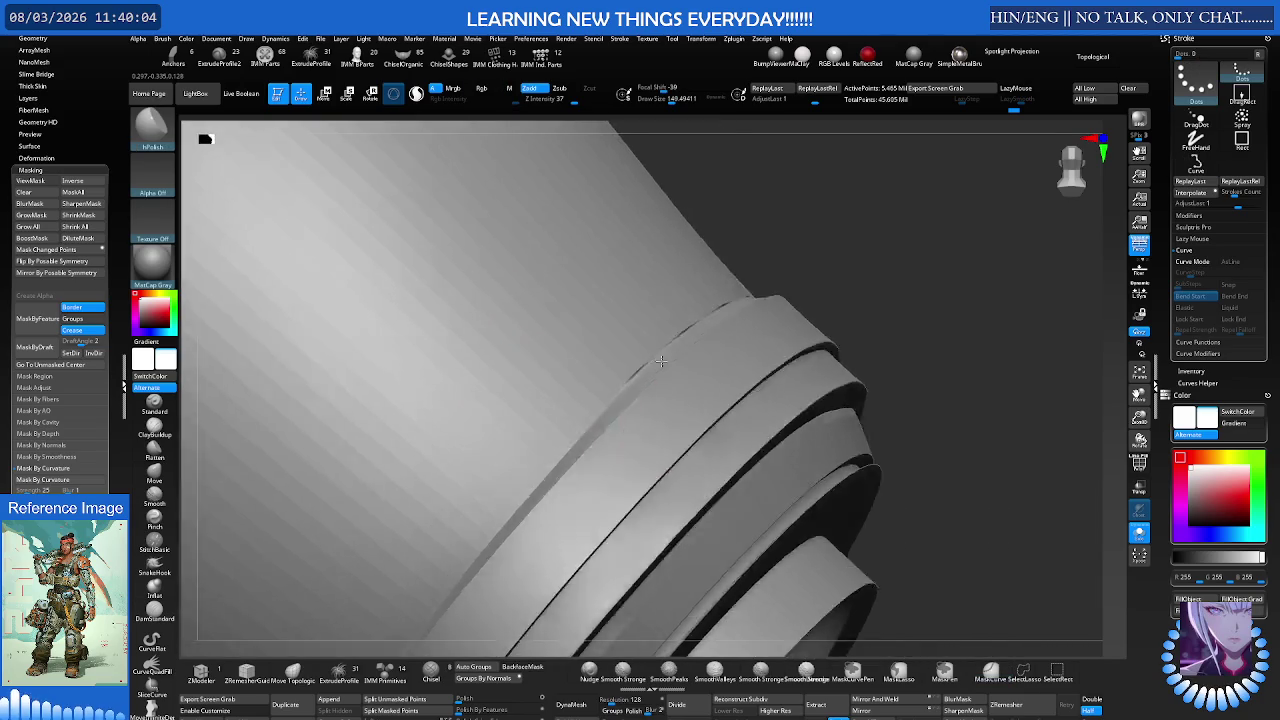
right_drag(697, 374, 768, 390)
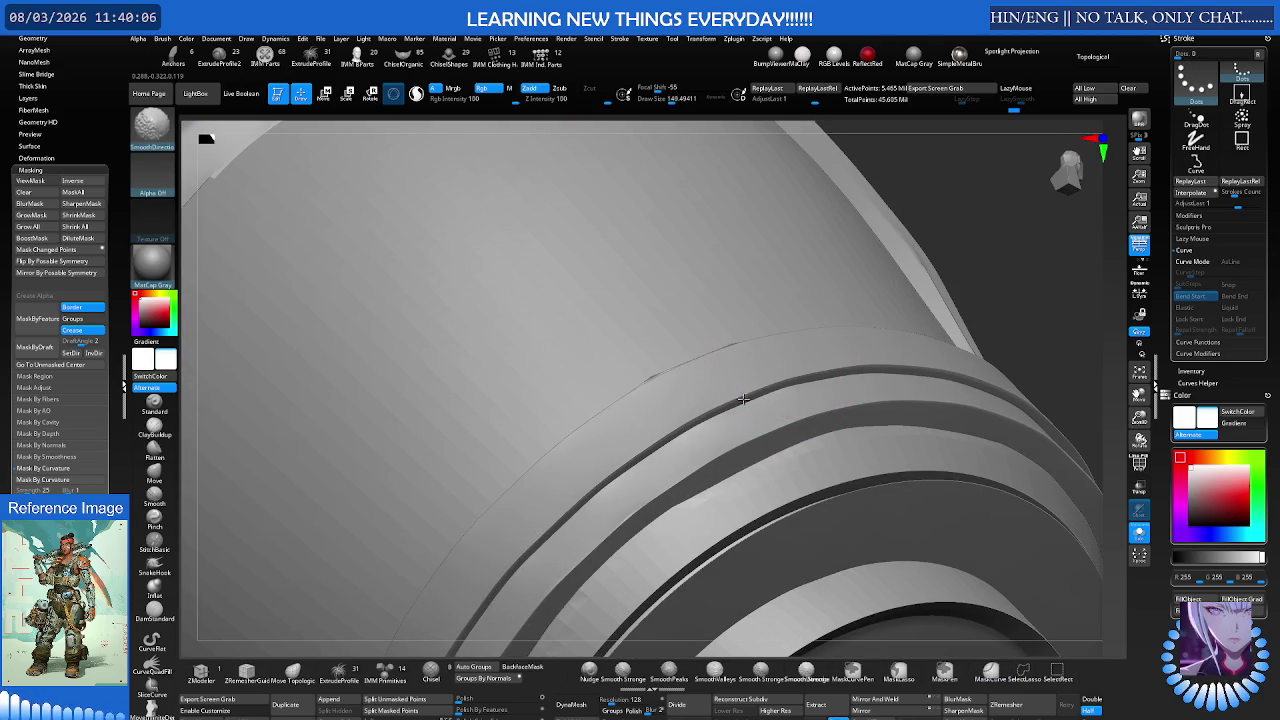
mouse_move(804, 378)
right_down()
mouse_move(700, 343)
mouse_move(749, 314)
right_up()
mouse_move(545, 540)
right_down()
mouse_move(693, 362)
mouse_move(560, 470)
right_up()
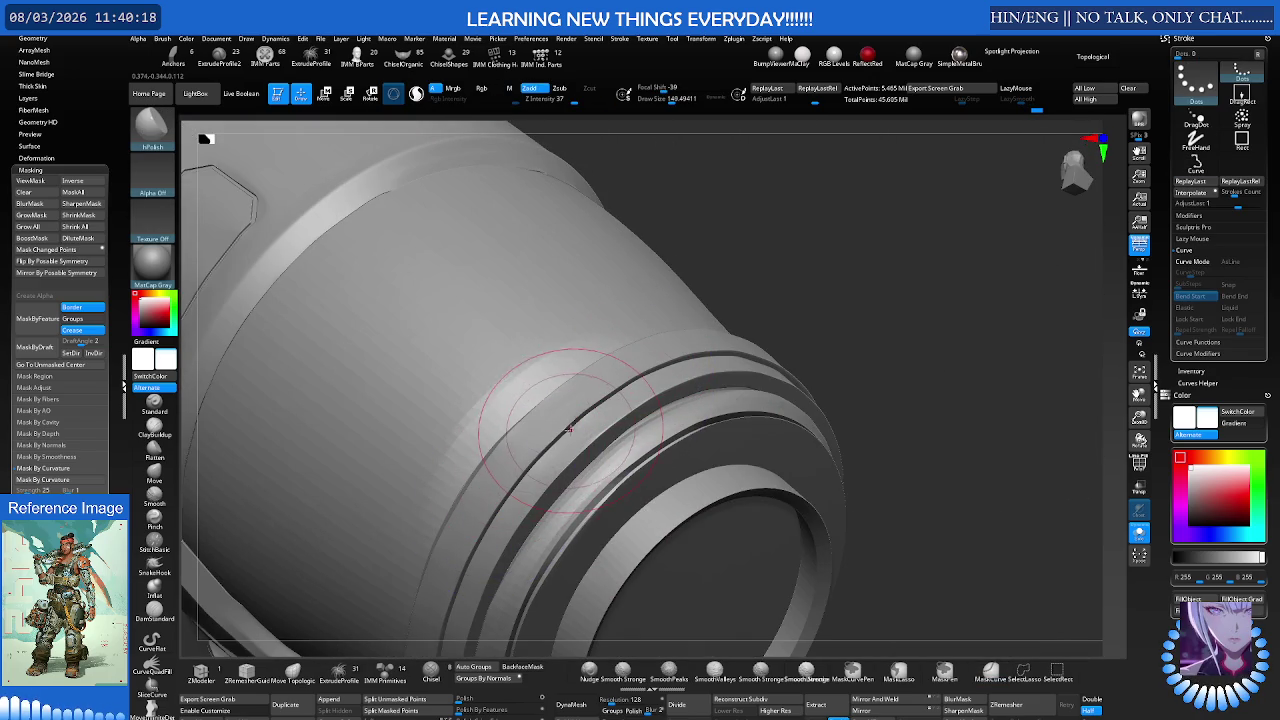
Step: Shrink the brush to about 95 and keep smoothing the cylinder's ring edges
key(shift)
drag(586, 412, 623, 417)
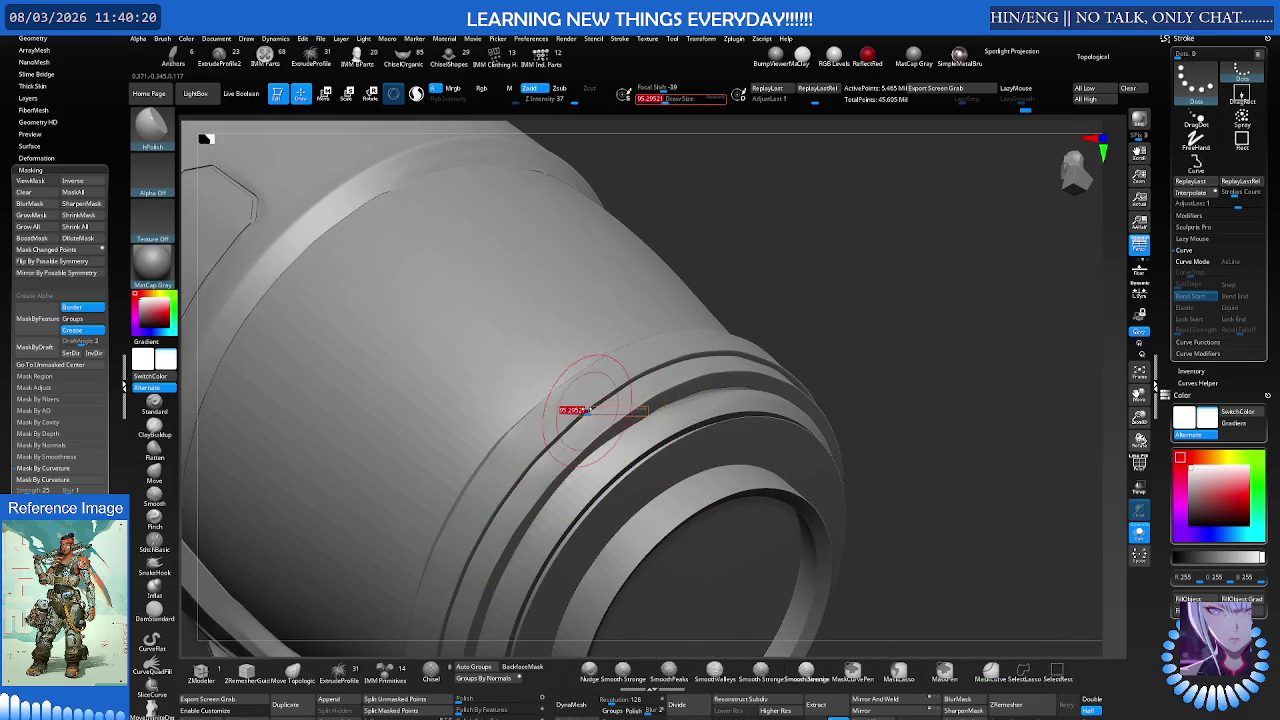
key(shift)
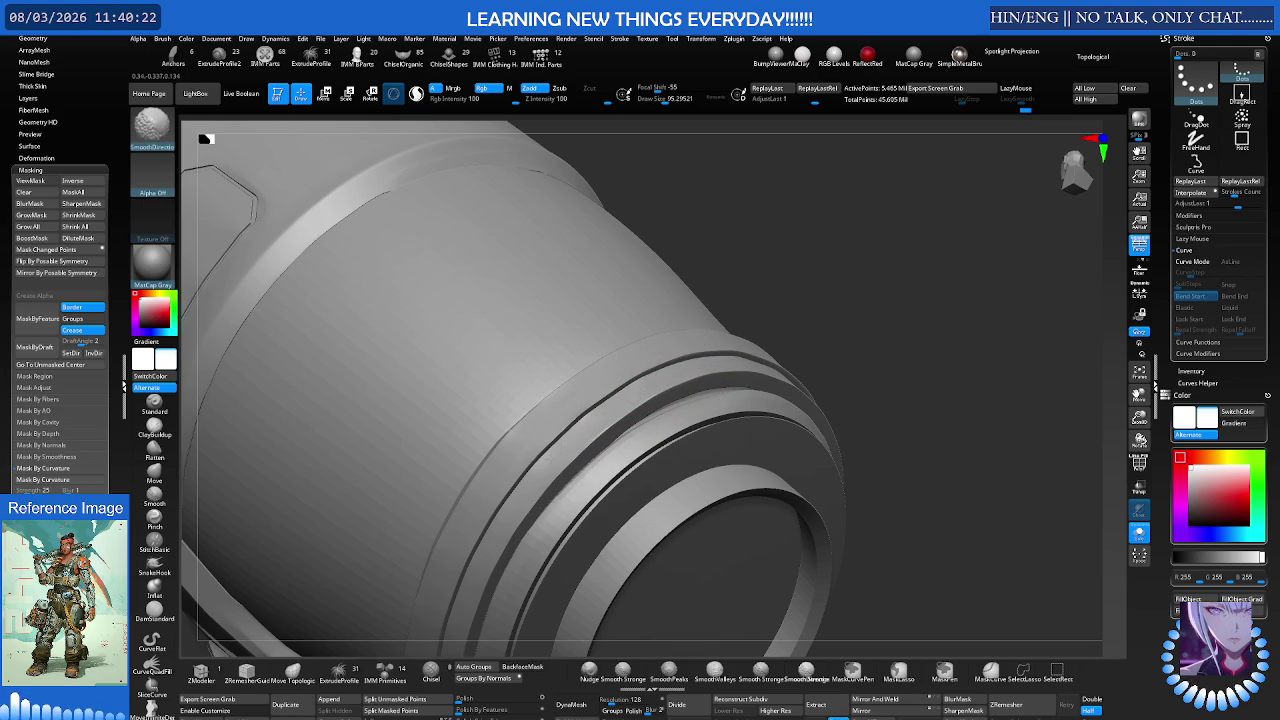
right_drag(510, 513, 590, 340)
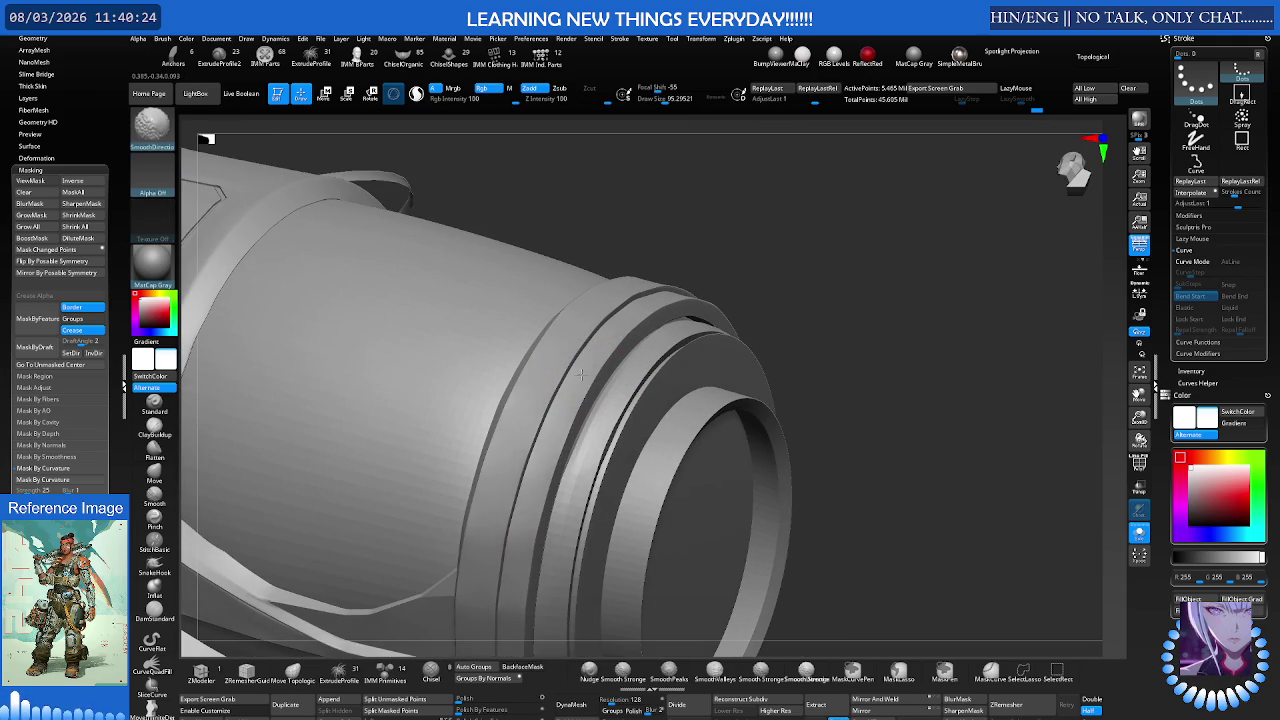
mouse_move(527, 546)
right_down()
mouse_move(514, 449)
mouse_move(553, 427)
mouse_move(557, 463)
right_up()
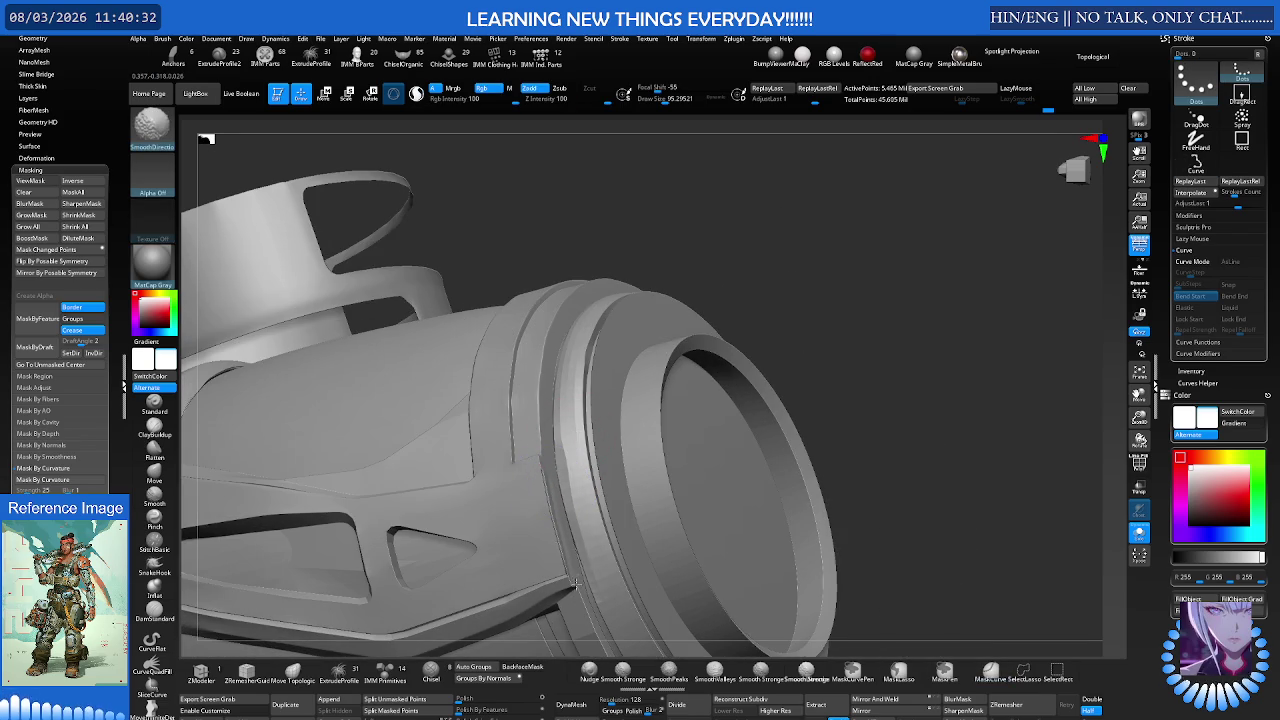
mouse_move(545, 437)
right_down()
mouse_move(500, 355)
mouse_move(547, 413)
right_up()
mouse_move(603, 347)
right_down()
mouse_move(580, 374)
mouse_move(613, 336)
mouse_move(586, 357)
mouse_move(600, 366)
mouse_move(594, 344)
mouse_move(640, 330)
mouse_move(647, 344)
mouse_move(671, 320)
right_up()
Step: Frame the forearm armour close up and enlarge the brush to about 107
right_drag(599, 345, 668, 321)
mouse_move(583, 346)
ctrl+right_down()
mouse_move(711, 332)
mouse_move(763, 355)
mouse_move(740, 343)
mouse_move(860, 345)
mouse_move(780, 370)
ctrl+right_up()
key(space)
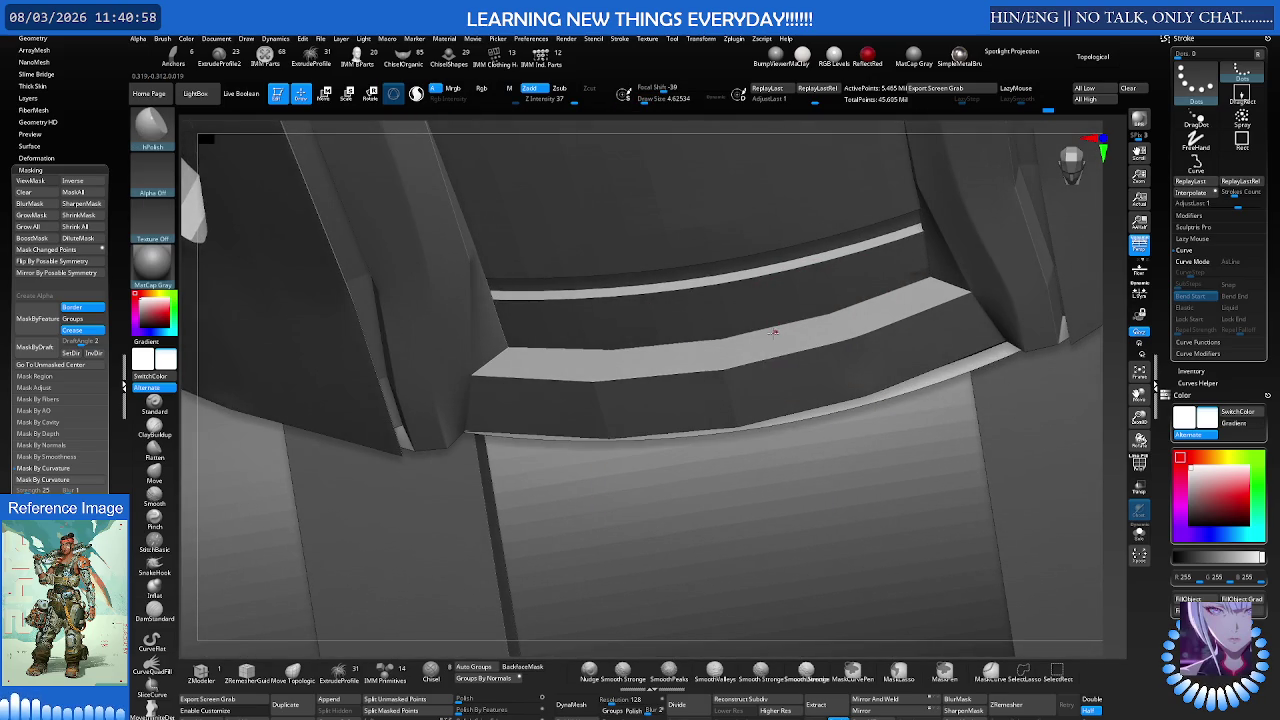
key(s)
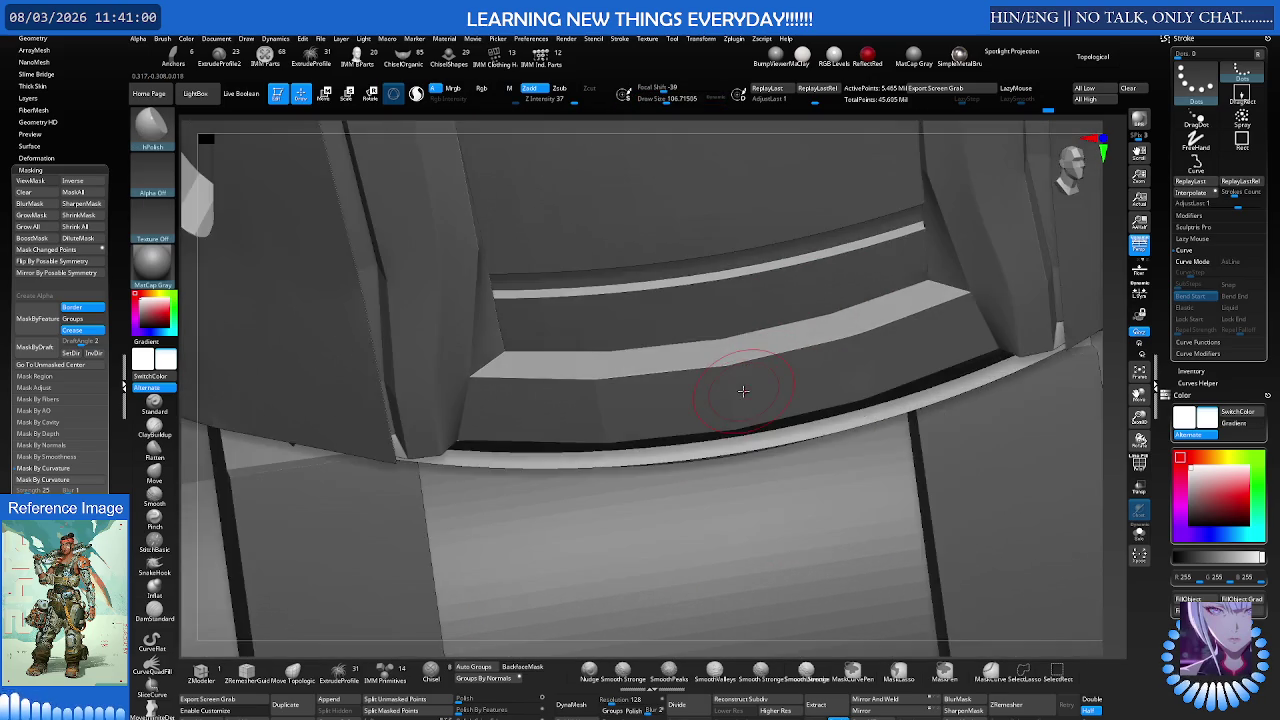
mouse_move(731, 408)
ctrl+right_down()
mouse_move(739, 335)
mouse_move(723, 329)
mouse_move(714, 371)
mouse_move(749, 395)
ctrl+right_up()
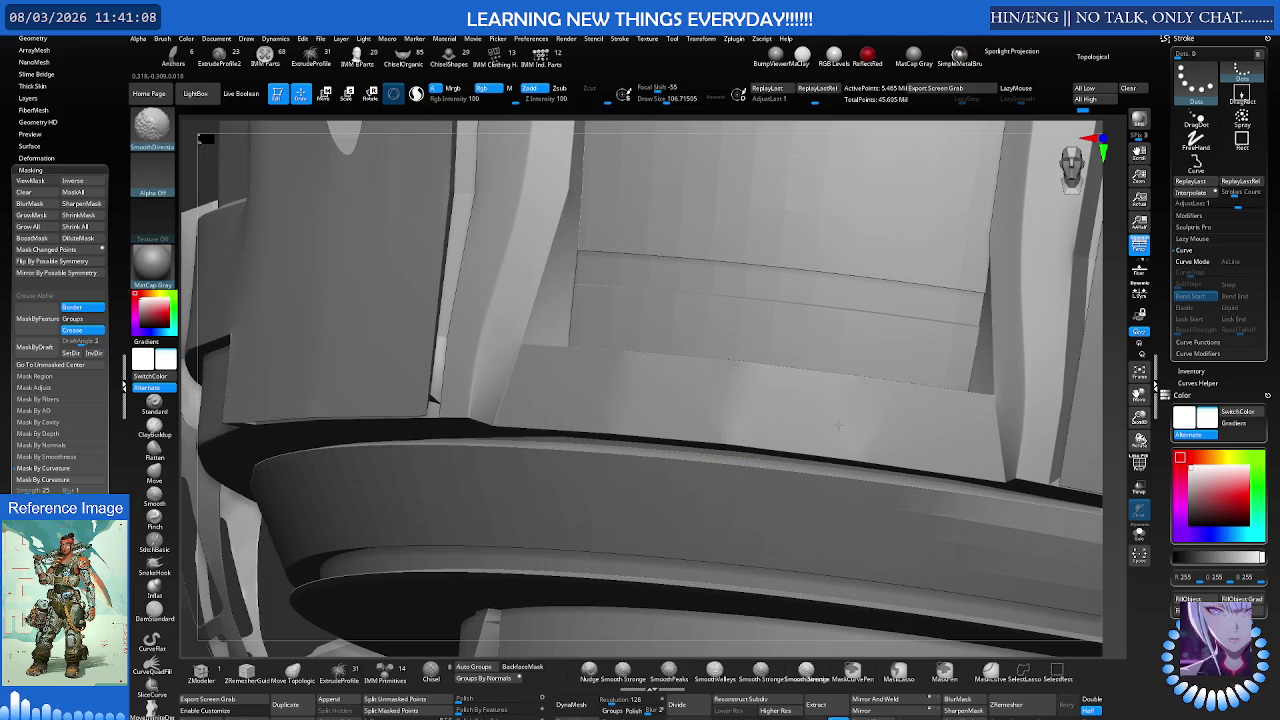
Step: Isolate the curved armour bands with a Ctrl+Shift SelectRect box
right_drag(802, 433, 811, 409)
ctrl+shift+drag(932, 368, 609, 569)
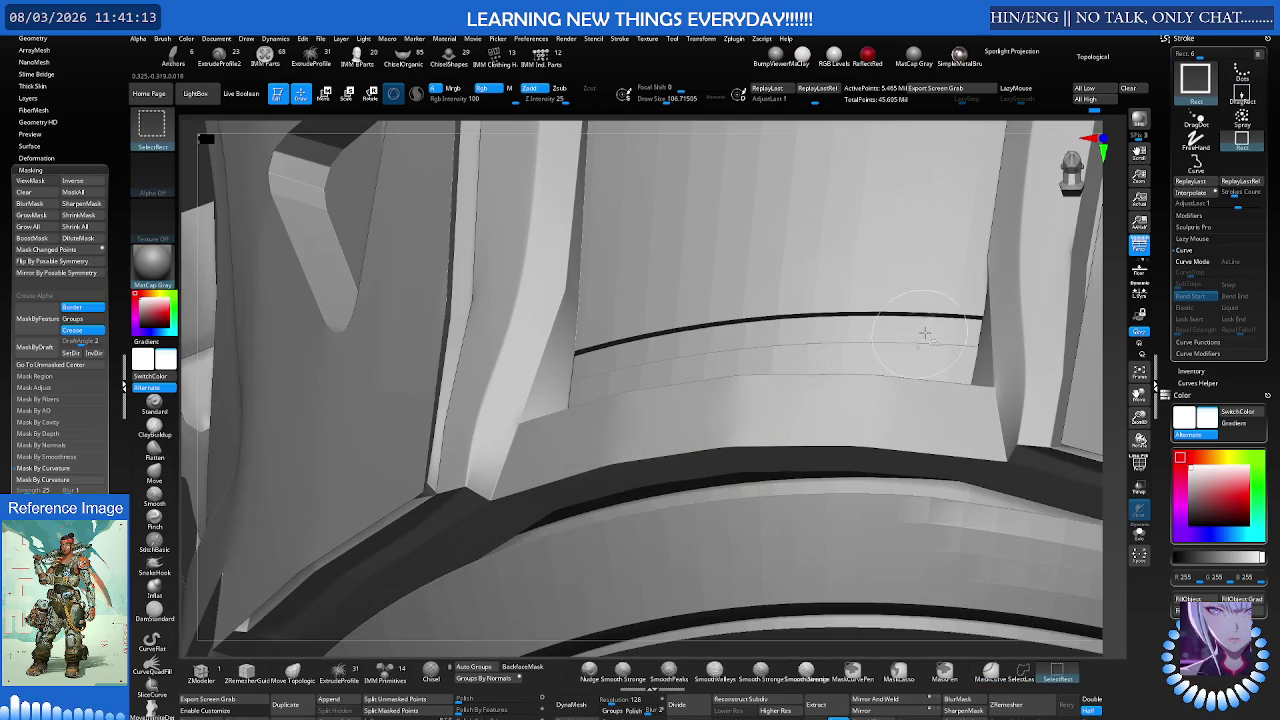
ctrl+shift+drag(920, 337, 486, 606)
mouse_move(486, 606)
right_down()
mouse_move(655, 427)
mouse_move(700, 420)
right_up()
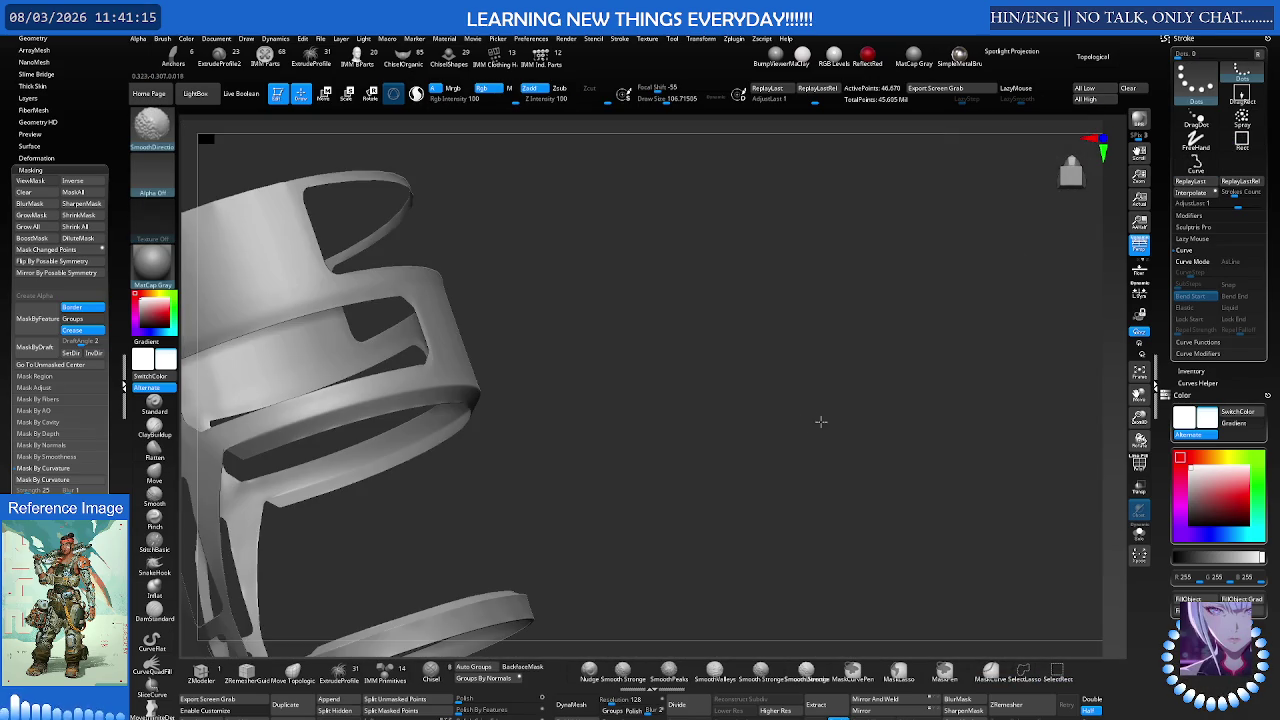
right_drag(823, 423, 824, 410)
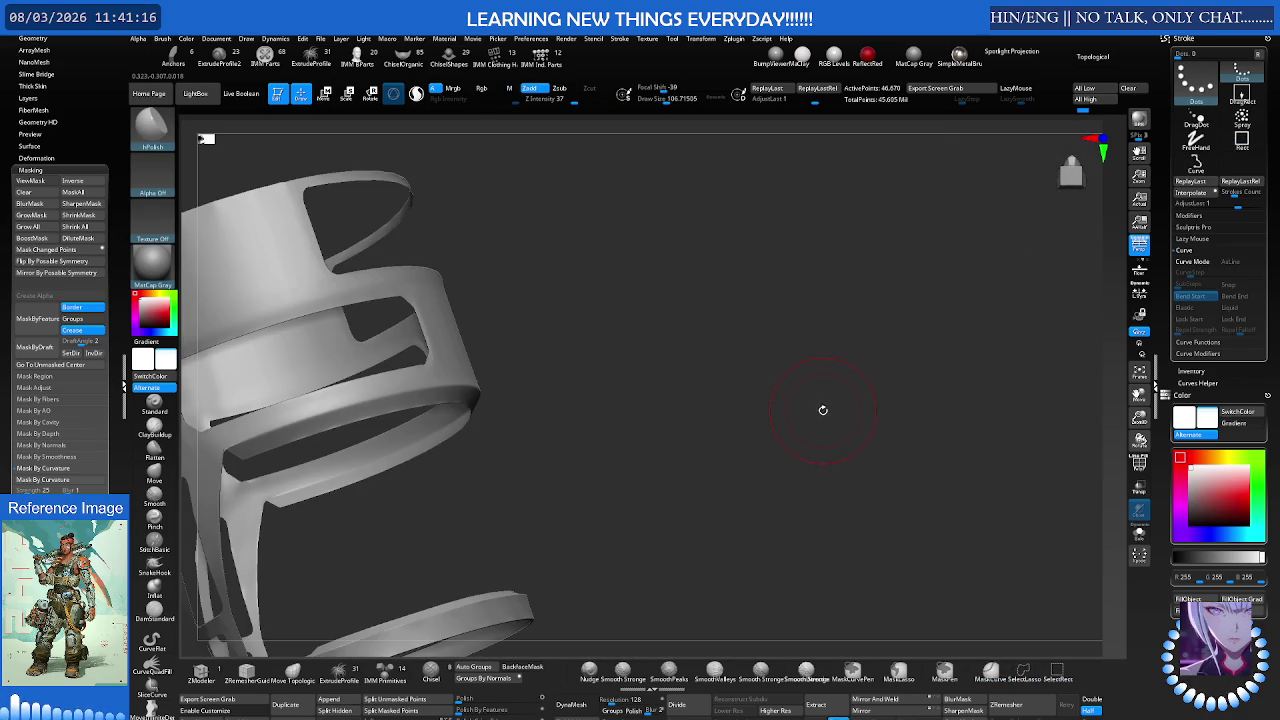
ctrl+shift+click(819, 400)
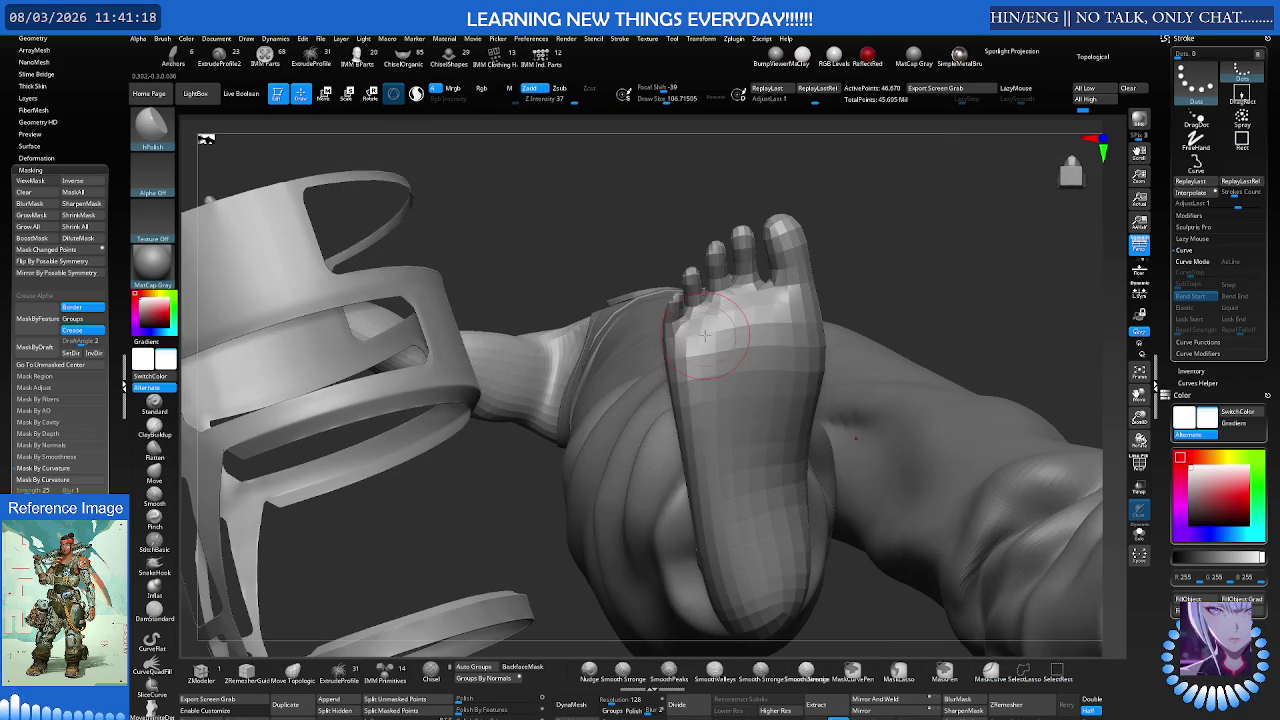
right_drag(776, 358, 815, 406)
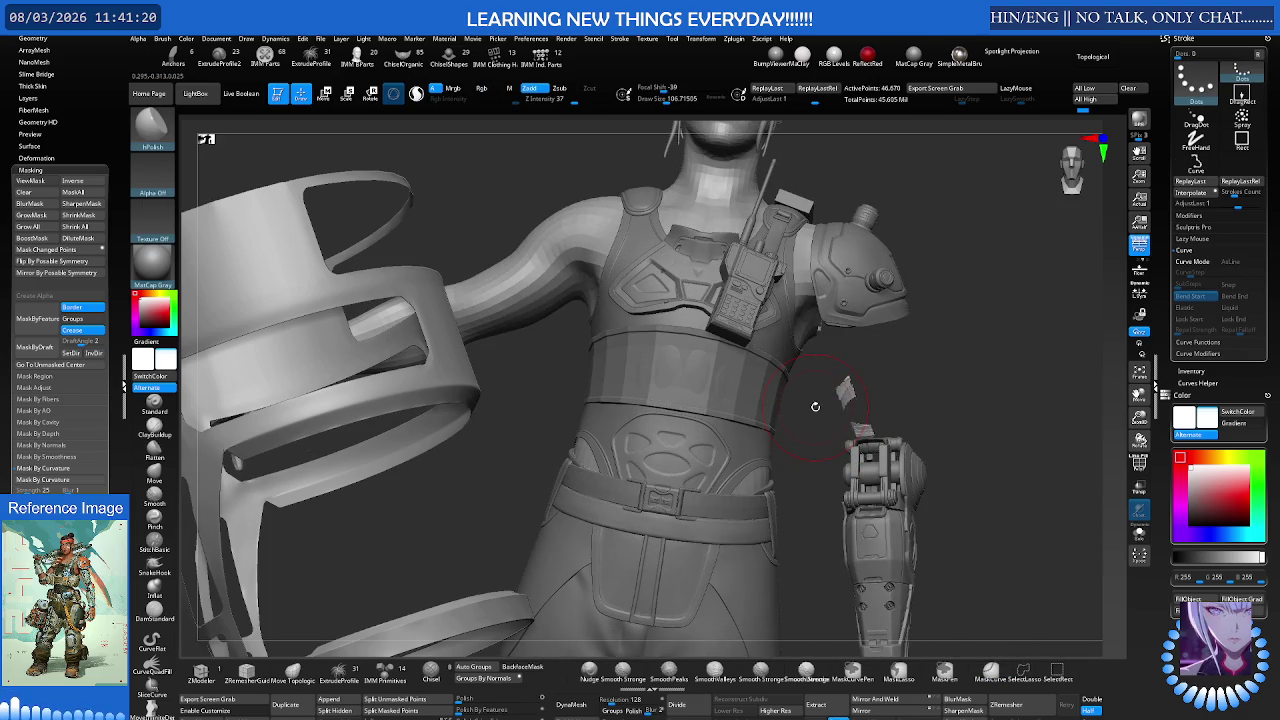
ctrl+shift+click(825, 382)
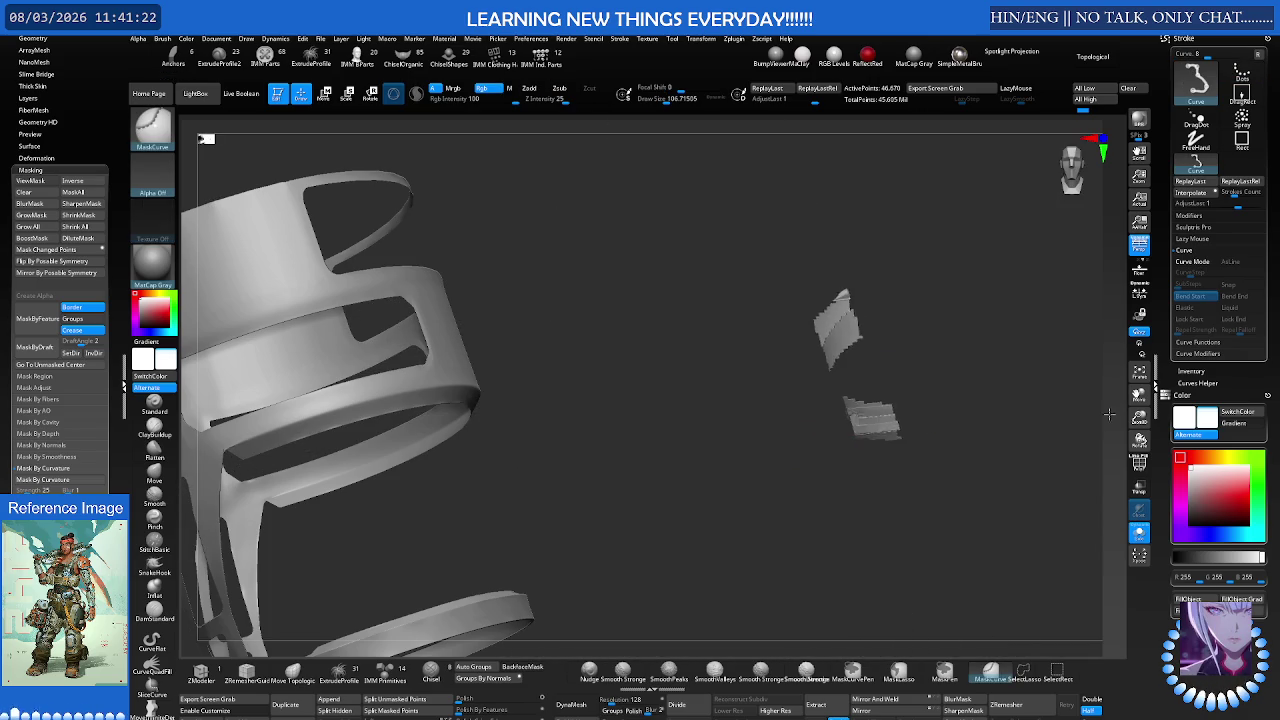
Step: Directionally smooth the isolated curved bands from several angles
mouse_move(920, 403)
alt+right_down()
mouse_move(910, 467)
mouse_move(823, 414)
mouse_move(808, 357)
alt+right_up()
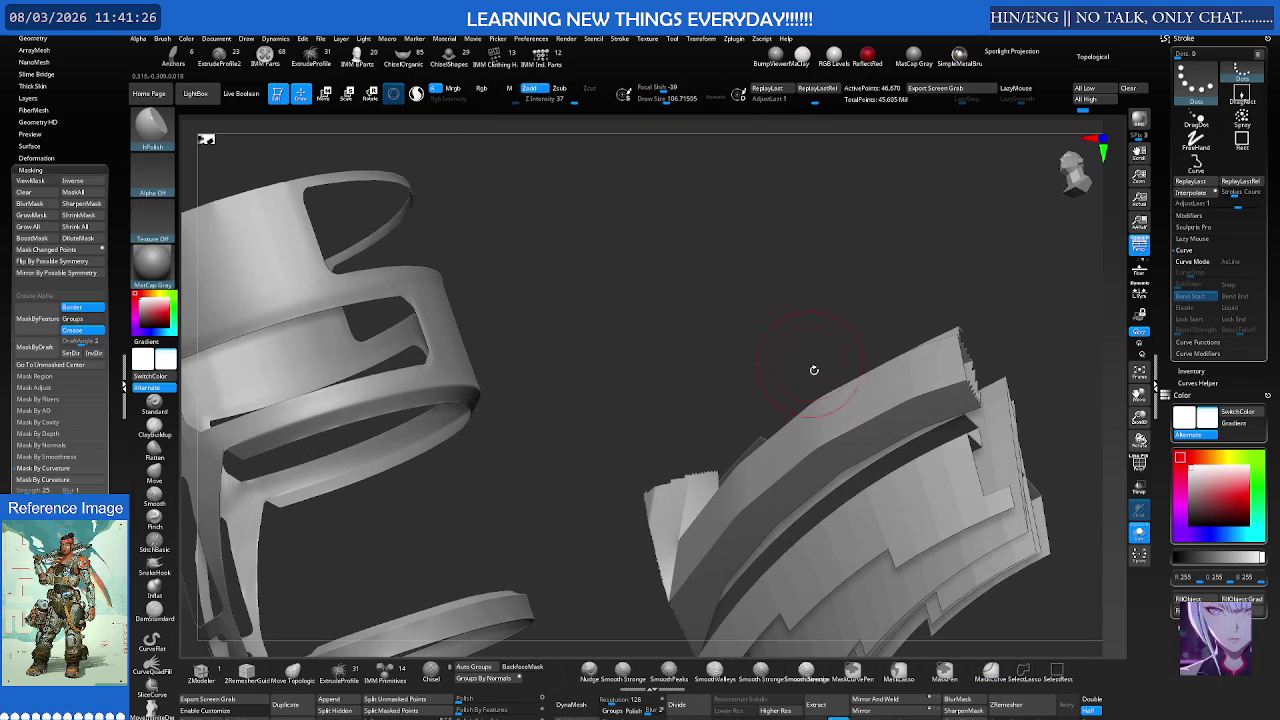
mouse_move(806, 411)
right_down()
mouse_move(894, 448)
mouse_move(910, 478)
right_up()
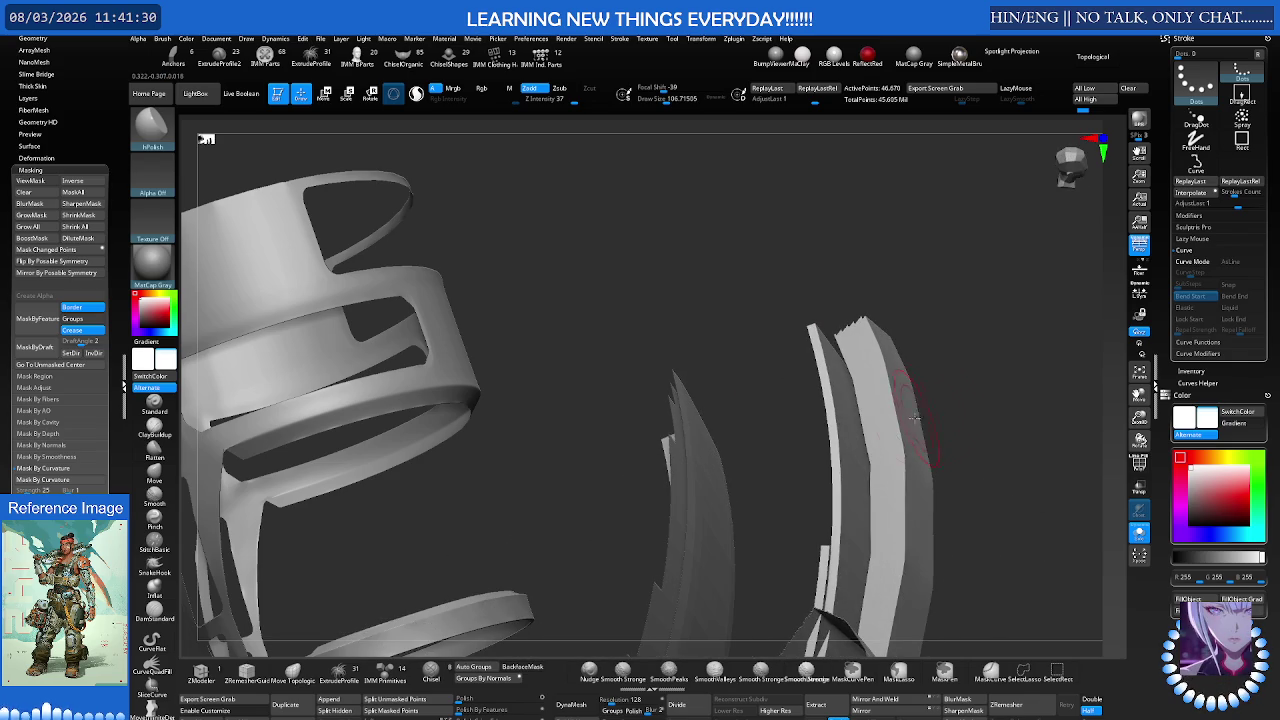
key(shift)
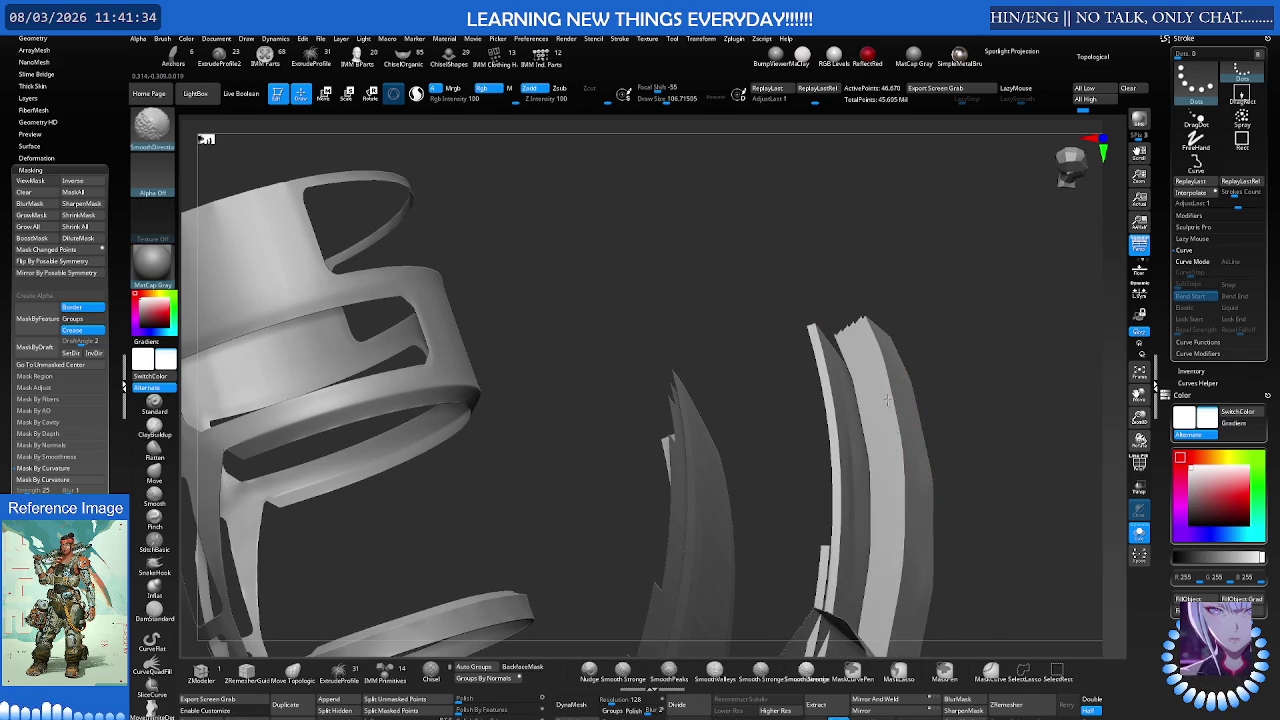
mouse_move(925, 422)
right_down()
mouse_move(671, 329)
mouse_move(663, 343)
mouse_move(716, 352)
right_up()
key(shift)
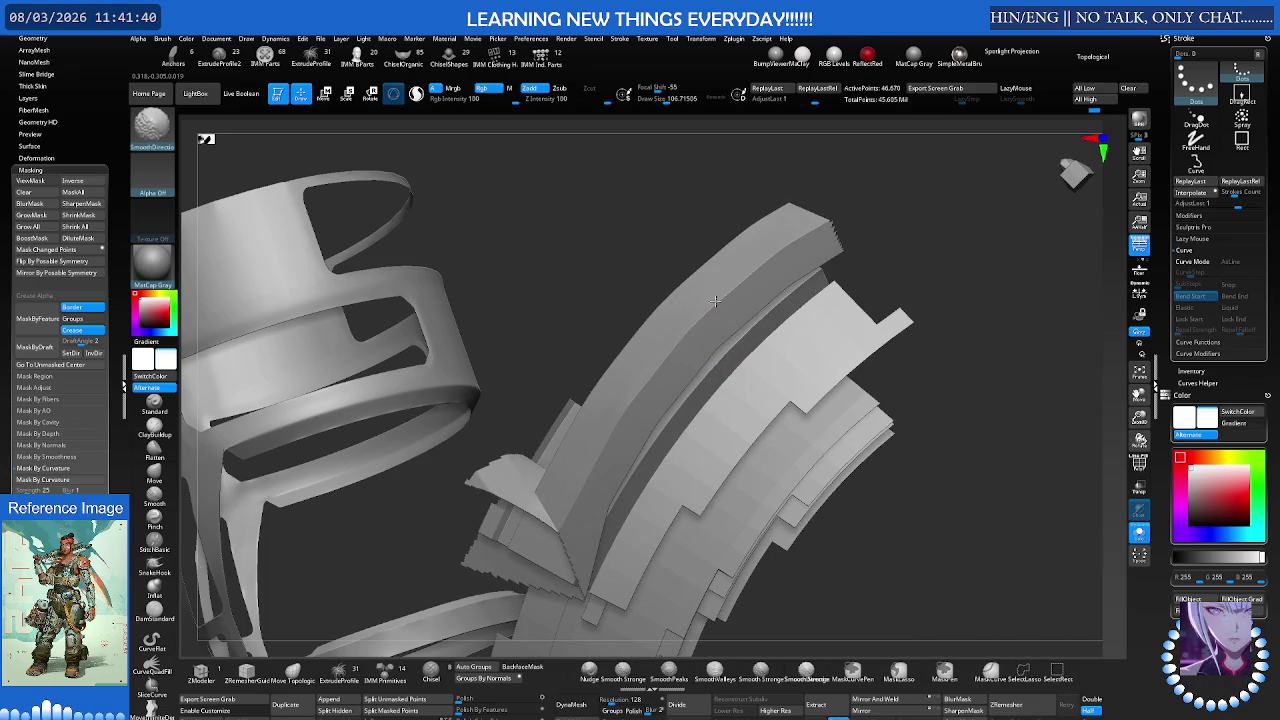
Step: Reveal the whole model and raise Draw Size to about 363 on the cylinder rim
ctrl+shift+click(871, 286)
mouse_move(727, 289)
right_down()
mouse_move(851, 314)
mouse_move(841, 263)
mouse_move(817, 266)
right_up()
key(s)
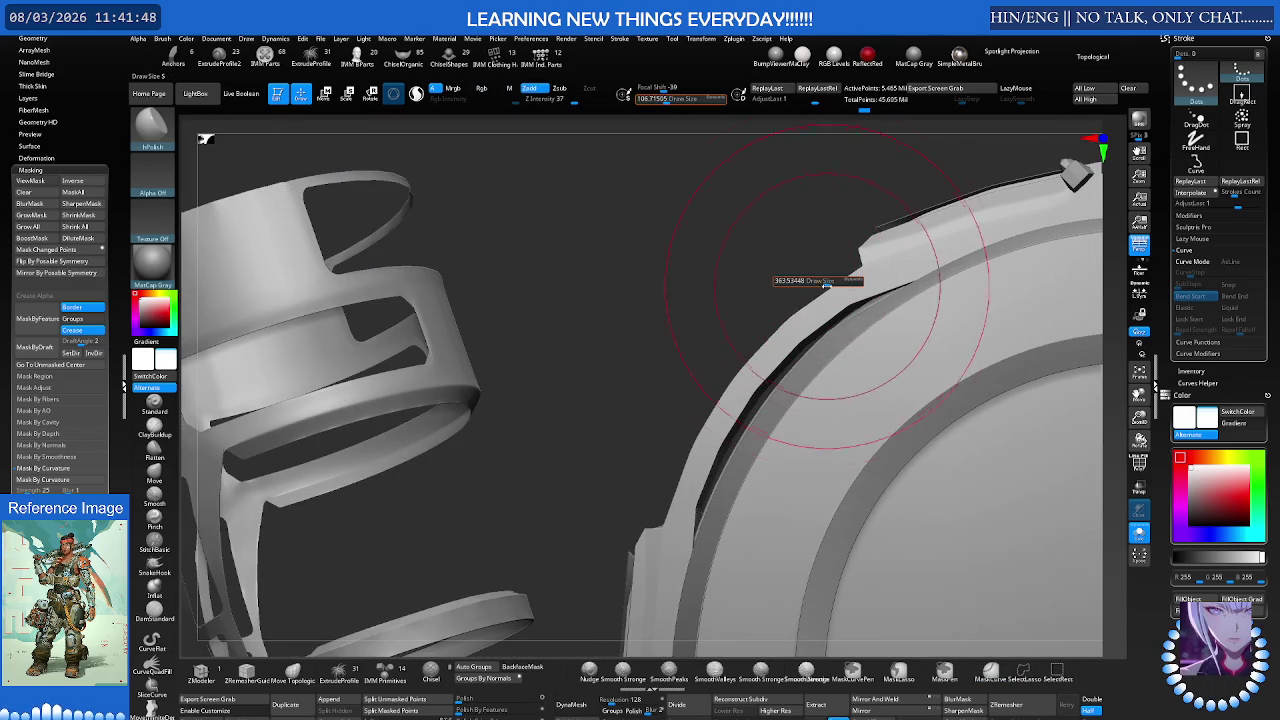
mouse_move(751, 309)
right_down()
mouse_move(740, 300)
mouse_move(655, 334)
mouse_move(645, 240)
mouse_move(703, 310)
mouse_move(875, 174)
right_up()
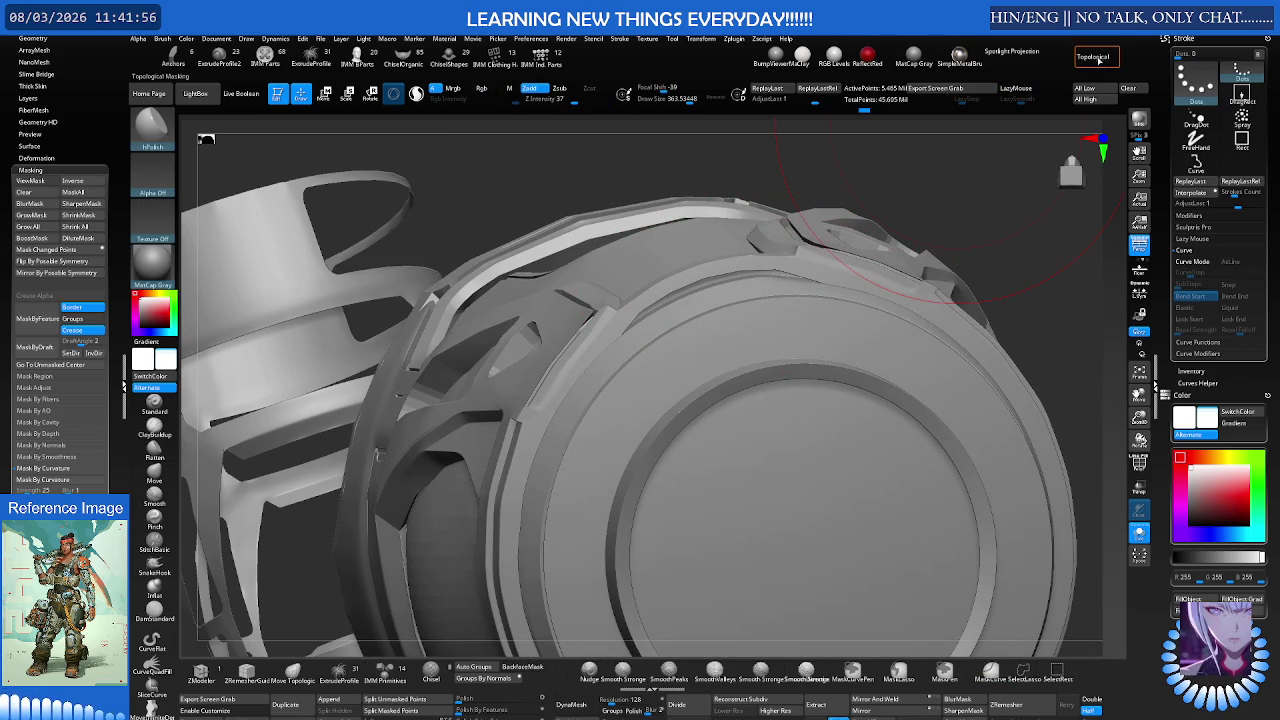
Step: Switch to the Move brush with topological behaviour enabled
key(b)
key(m)
key(v)
click(1095, 58)
right_drag(705, 260, 702, 267)
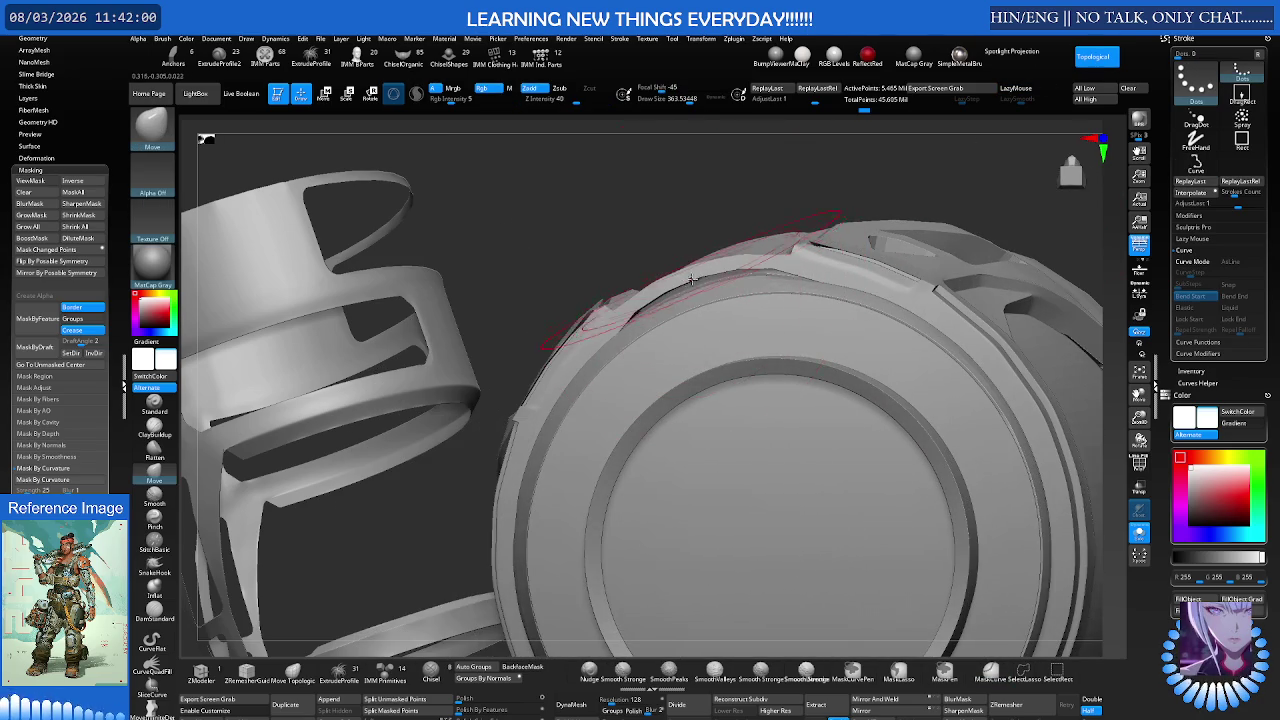
mouse_move(697, 270)
right_down()
mouse_move(762, 277)
mouse_move(672, 285)
right_up()
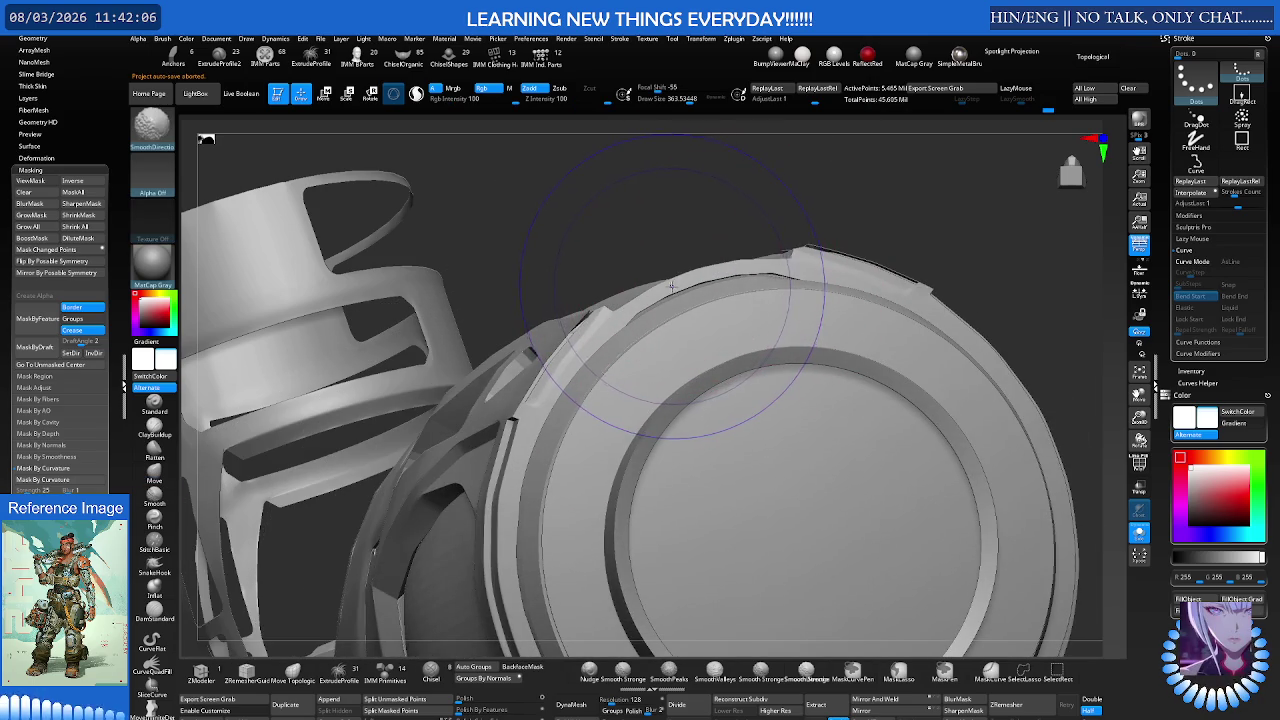
key(b)
key(m)
key(v)
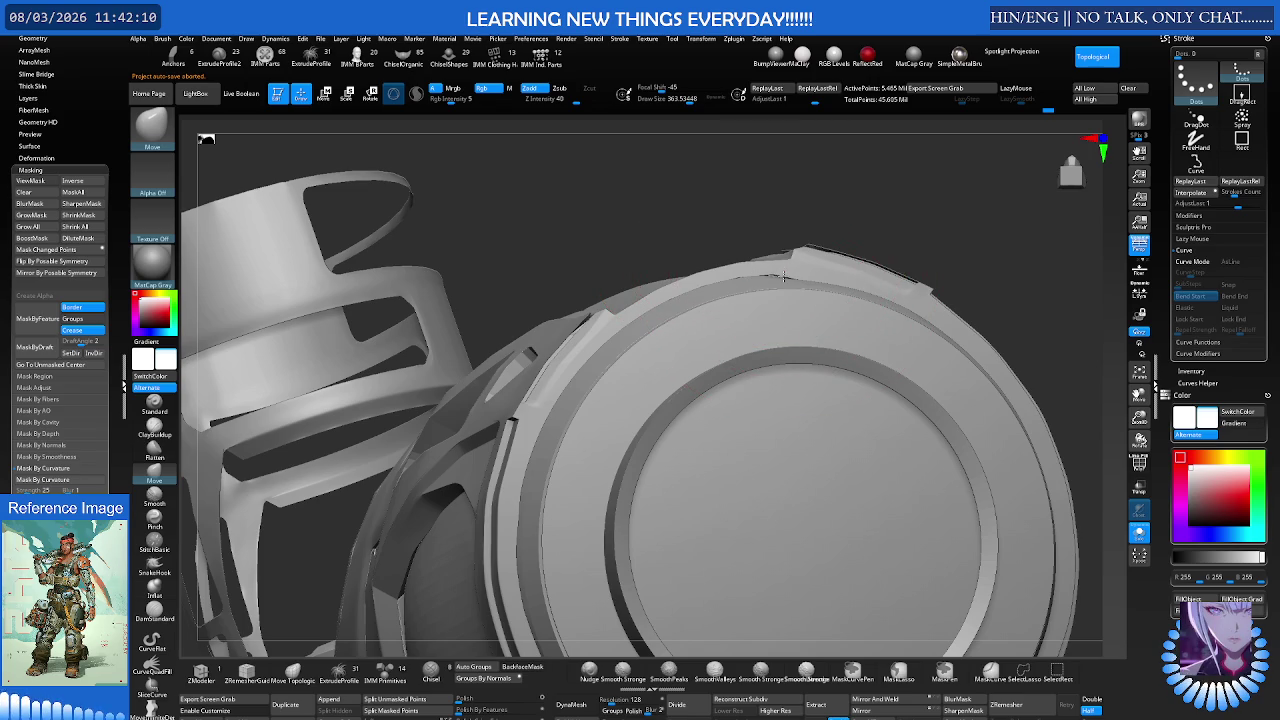
Step: Undo seven recent edits to the boot armour's cap and ledge
key(ctrl+z)
key(ctrl+z)
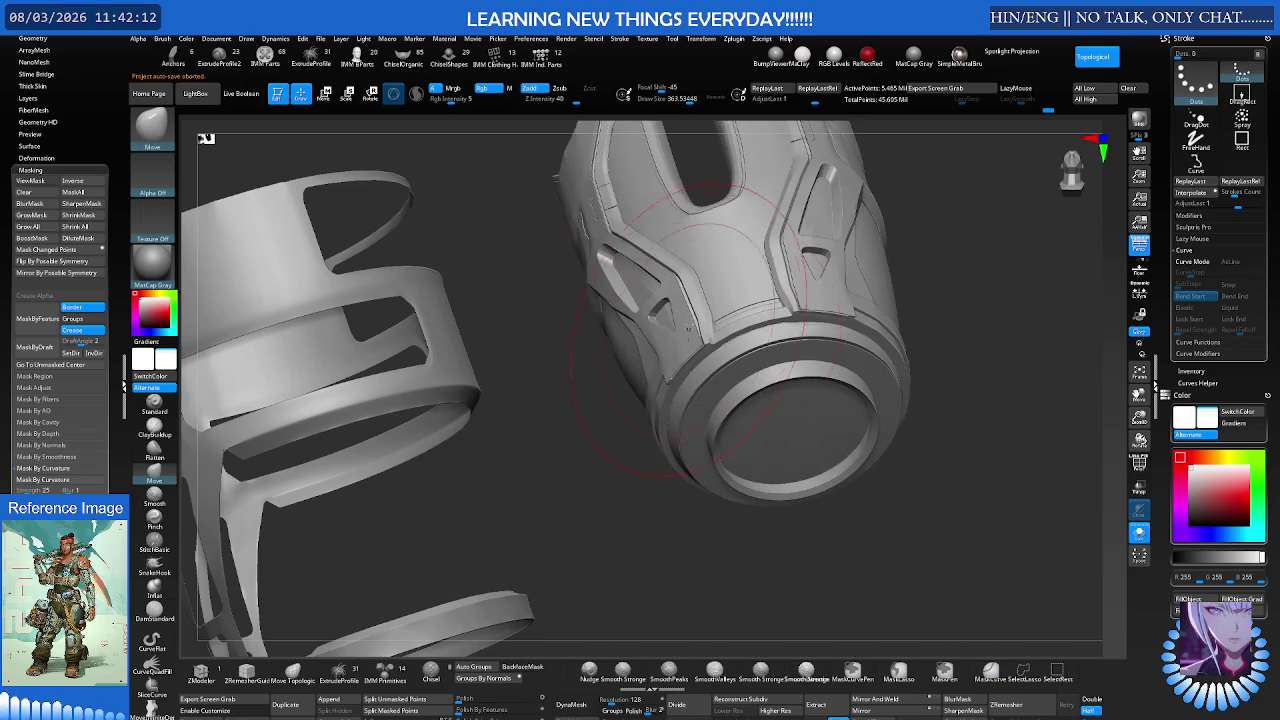
key(ctrl+z)
key(ctrl+z)
key(ctrl+z)
key(ctrl+z)
key(ctrl+z)
key(ctrl+z)
key(ctrl+z)
key(ctrl+z)
key(ctrl+z)
key(ctrl+z)
key(ctrl+z)
key(ctrl+z)
key(ctrl+z)
key(ctrl+z)
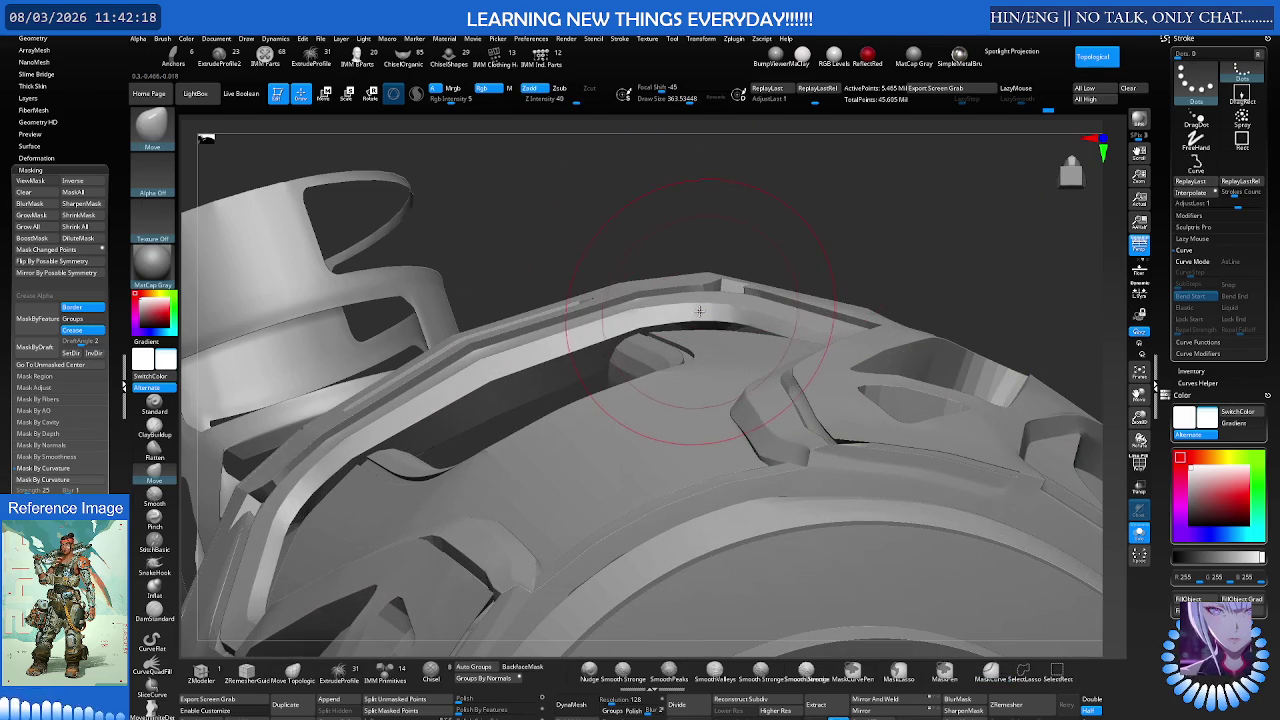
key(ctrl+z)
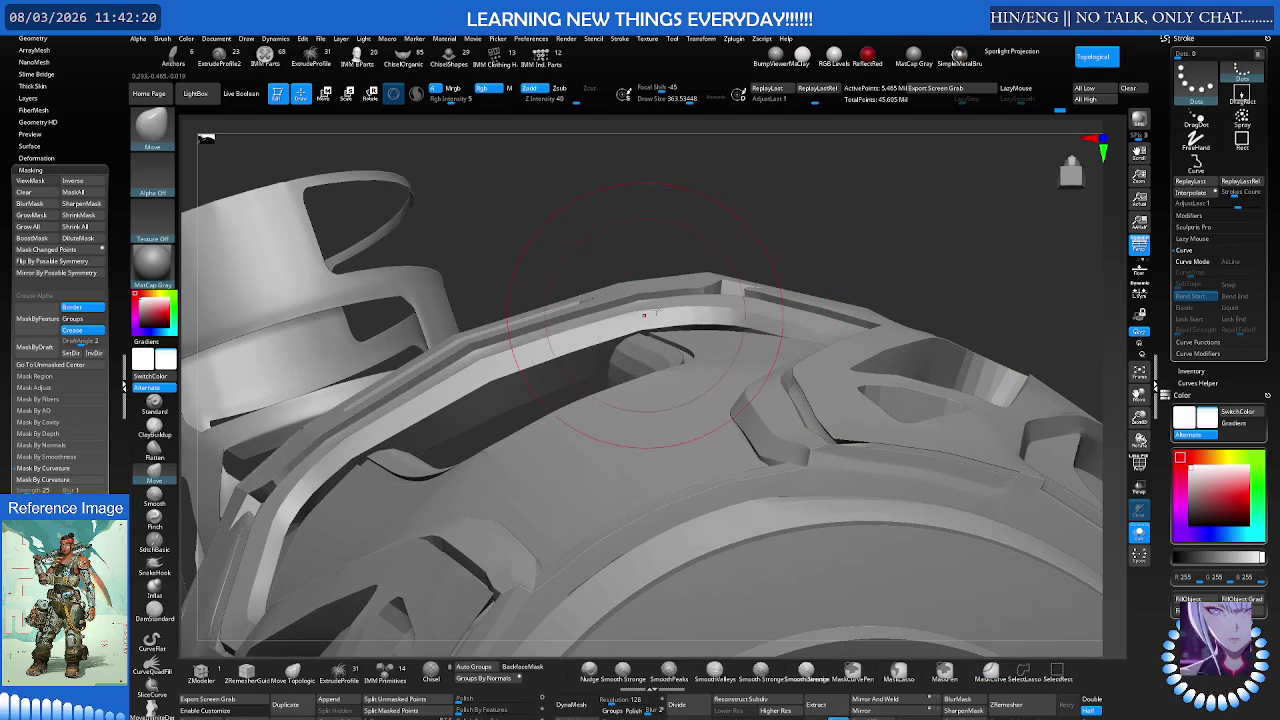
key(ctrl+z)
key(ctrl+z)
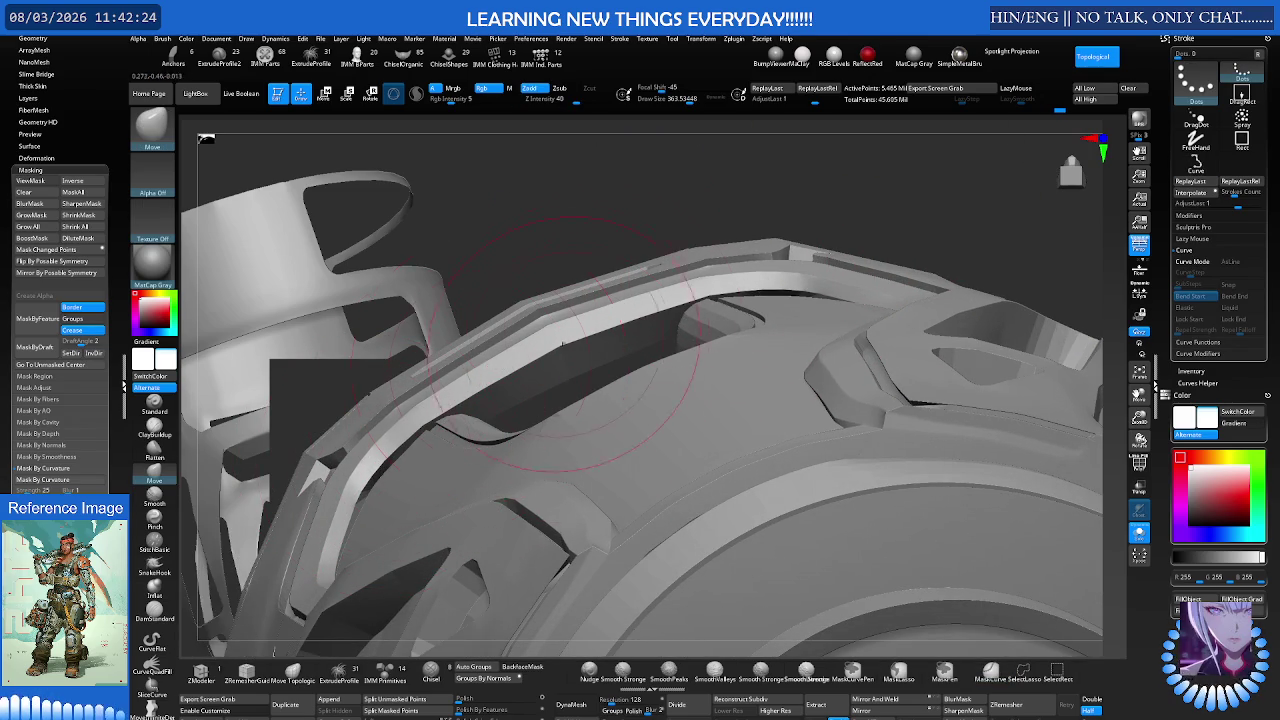
key(ctrl+z)
key(ctrl+z)
key(ctrl+z)
key(ctrl+z)
key(ctrl+z)
key(ctrl+z)
key(ctrl+z)
key(ctrl+z)
key(ctrl+z)
key(ctrl+z)
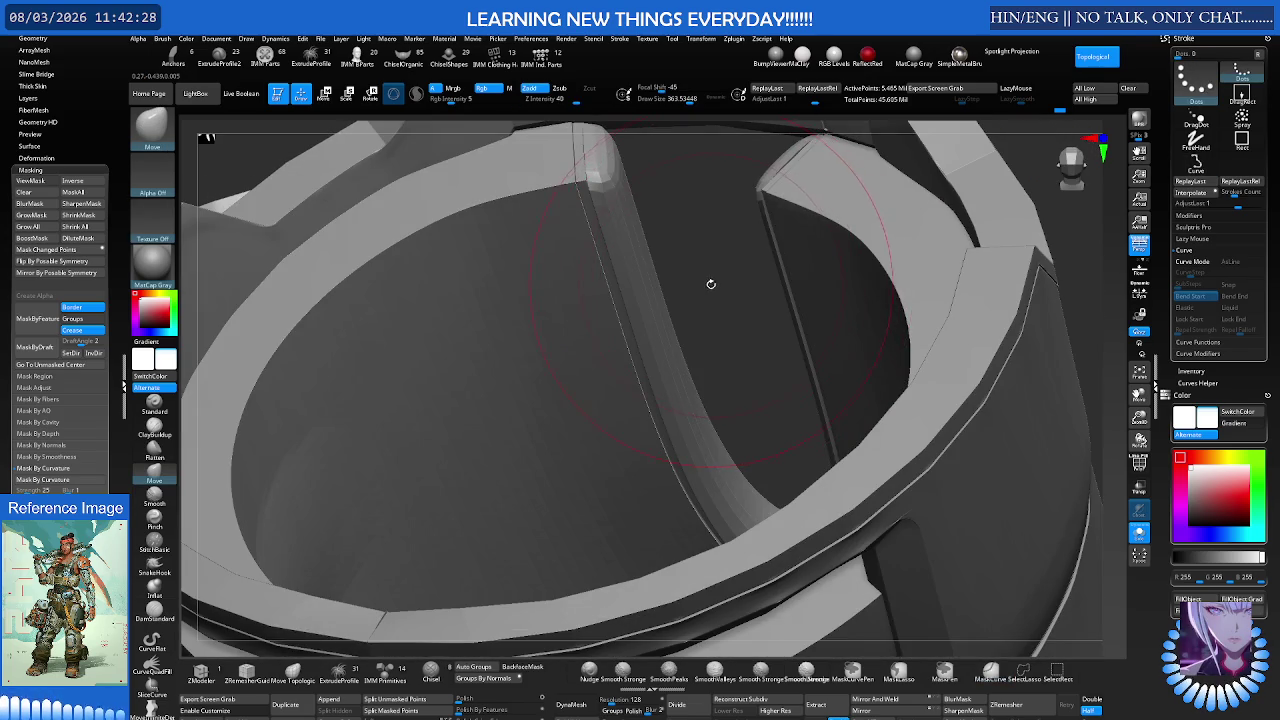
key(ctrl+z)
key(ctrl+z)
key(ctrl+z)
key(ctrl+z)
key(ctrl+z)
key(ctrl+z)
key(ctrl+z)
key(ctrl+z)
key(ctrl+z)
key(ctrl+z)
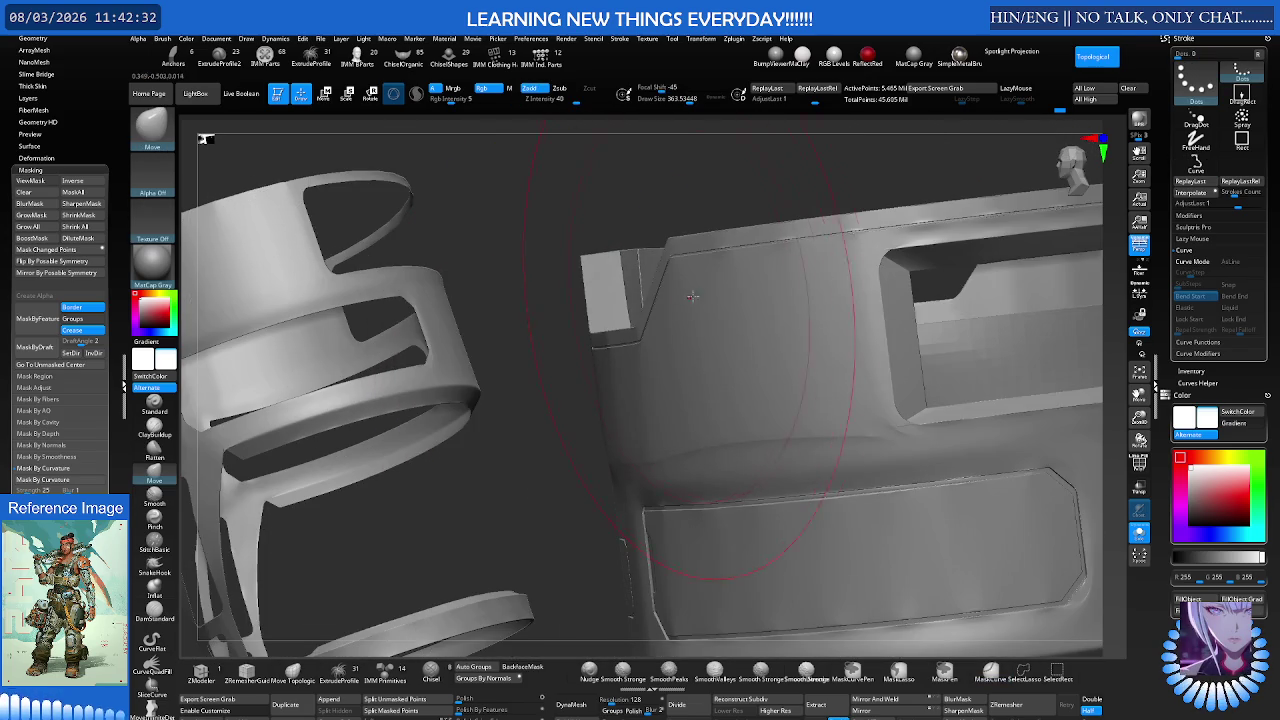
Step: Undo ten more edits, reverting the foreground bar to its curved ring band
key(ctrl+z)
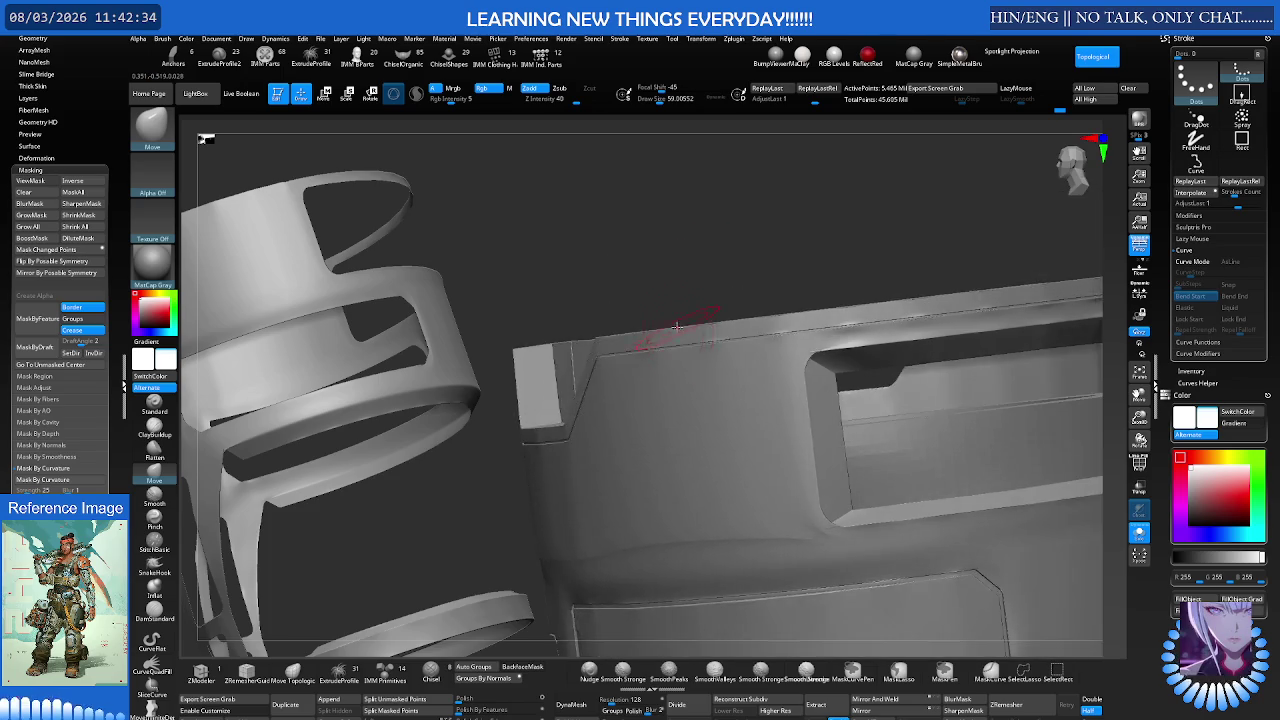
key(ctrl+z)
key(ctrl+z)
key(ctrl+z)
key(ctrl+z)
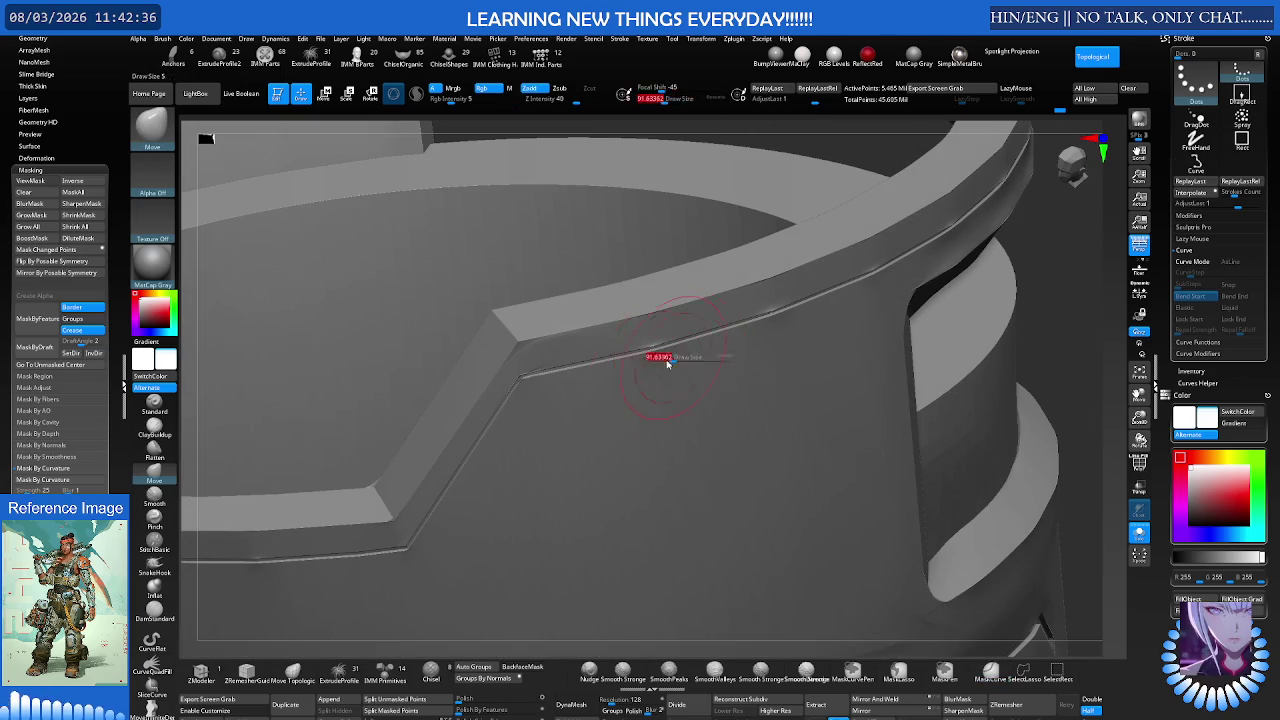
key(ctrl+z)
key(ctrl+z)
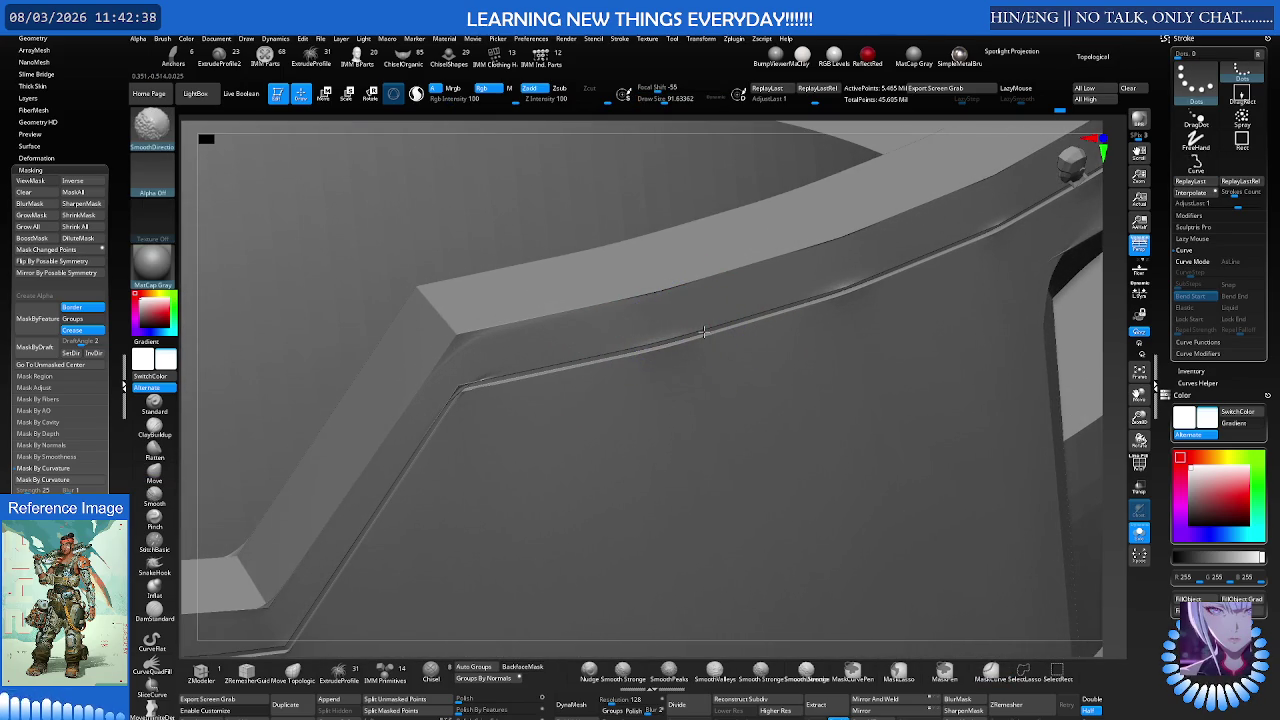
key(ctrl+z)
key(ctrl+z)
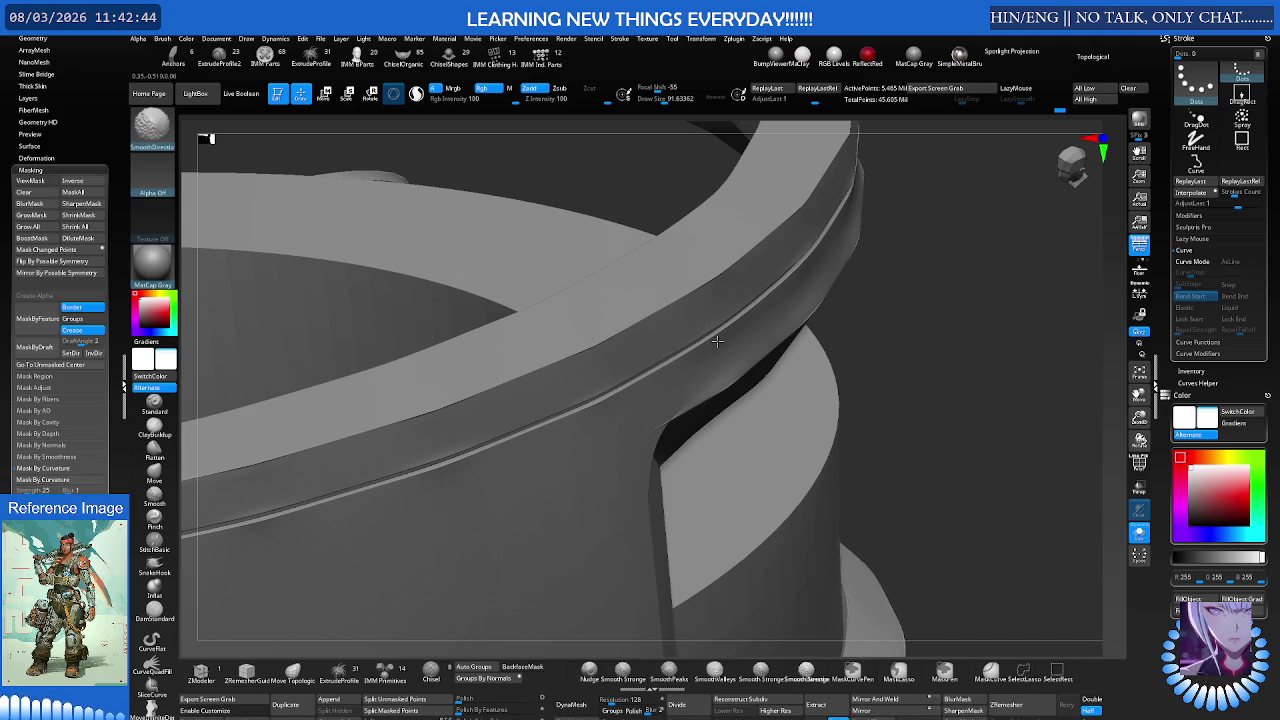
key(ctrl+z)
key(ctrl+z)
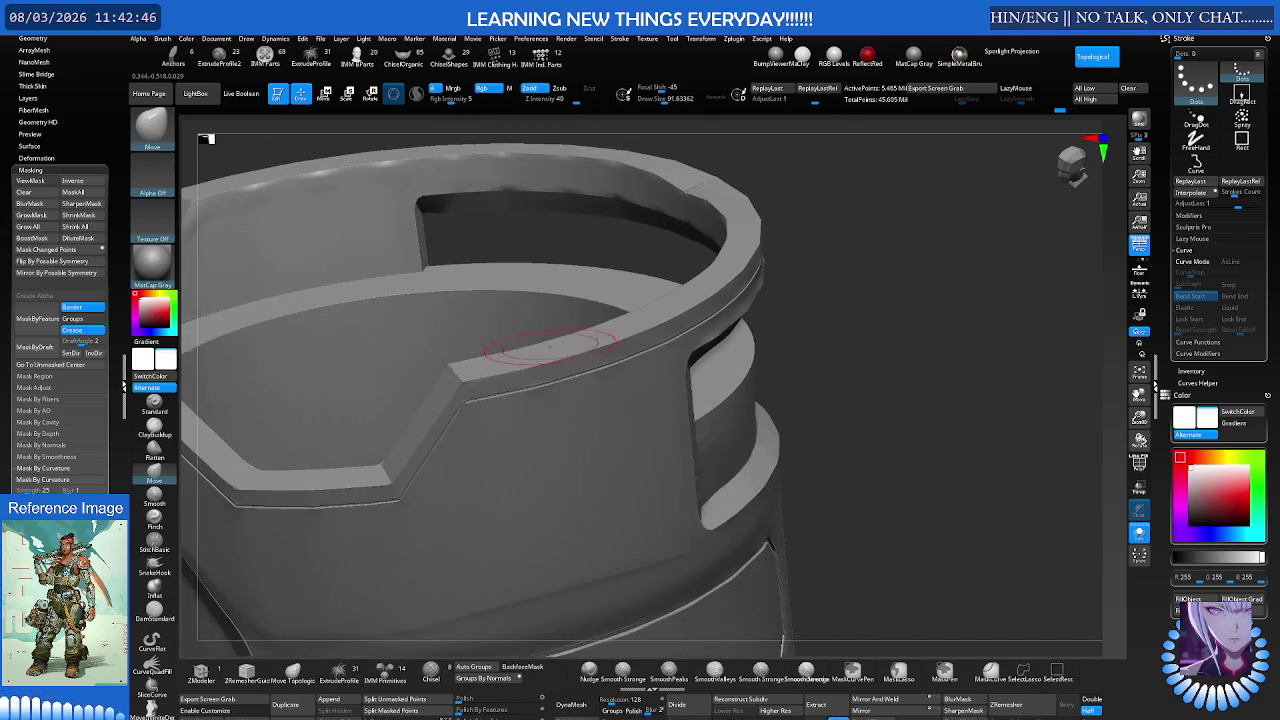
key(ctrl+z)
key(ctrl+z)
key(ctrl+z)
key(ctrl+z)
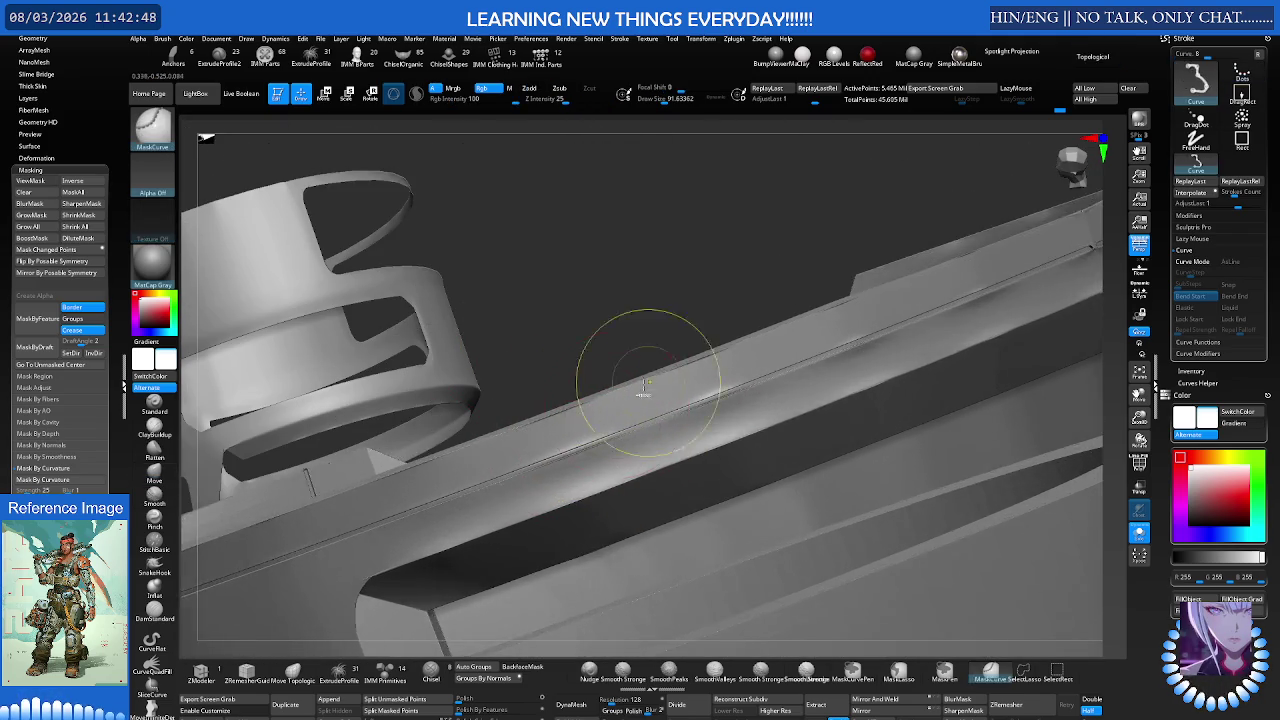
key(ctrl+z)
key(ctrl+z)
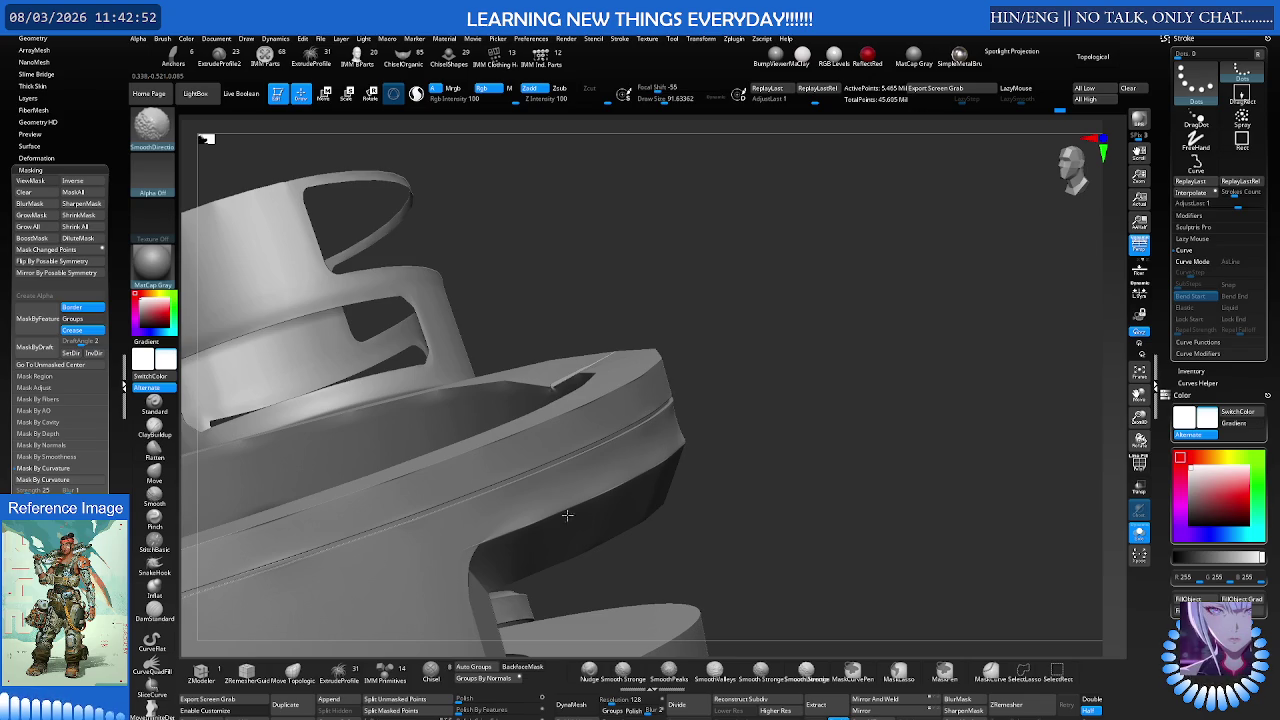
key(ctrl+z)
key(ctrl+z)
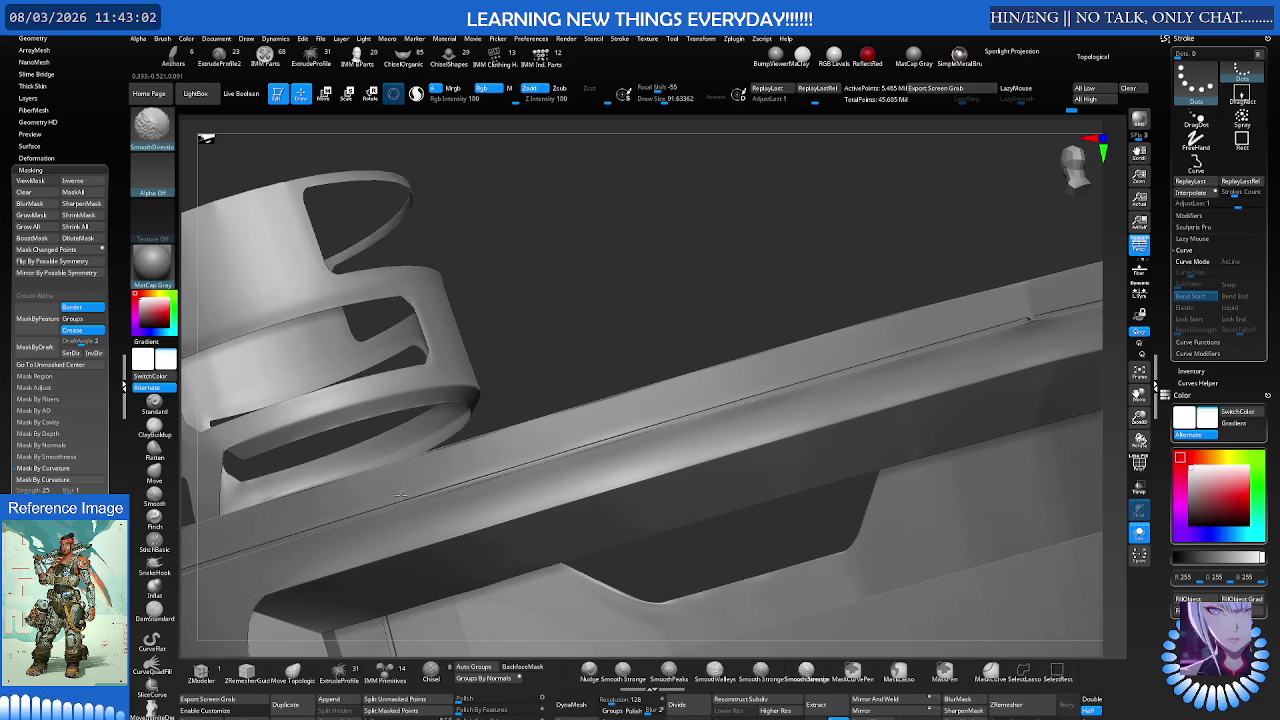
key(ctrl+z)
key(ctrl+z)
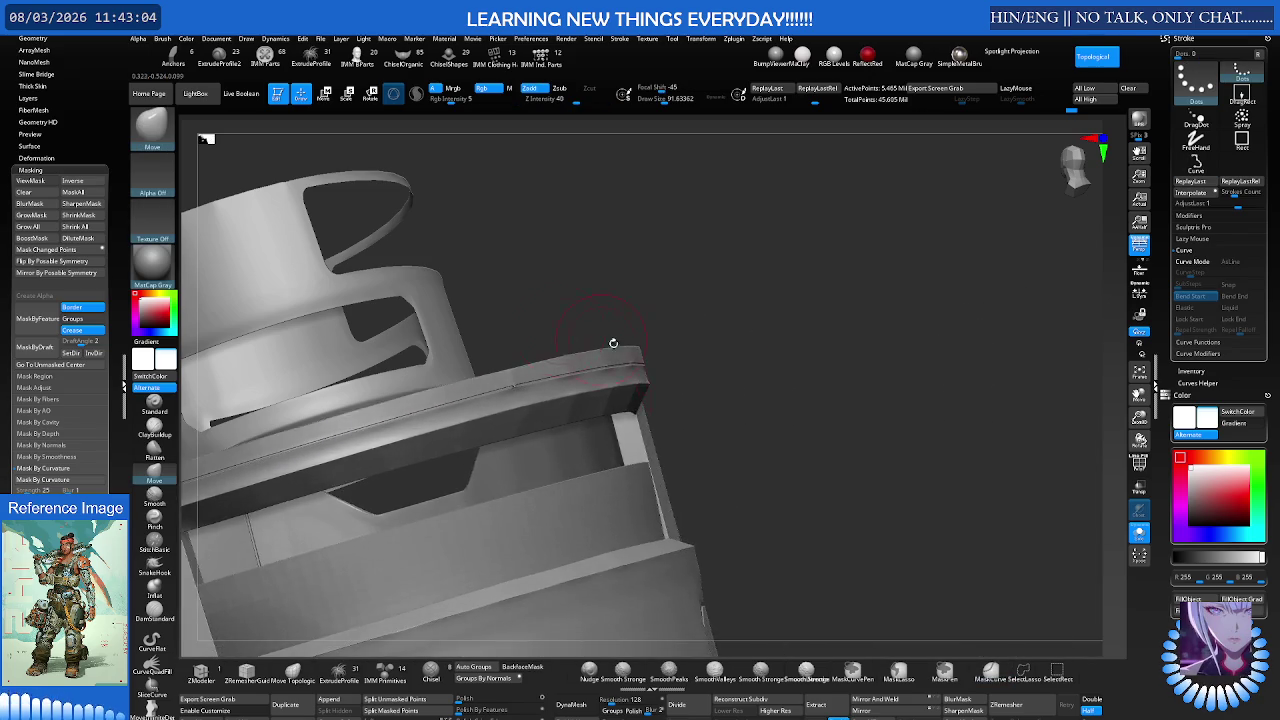
key(ctrl+z)
key(ctrl+z)
key(ctrl+z)
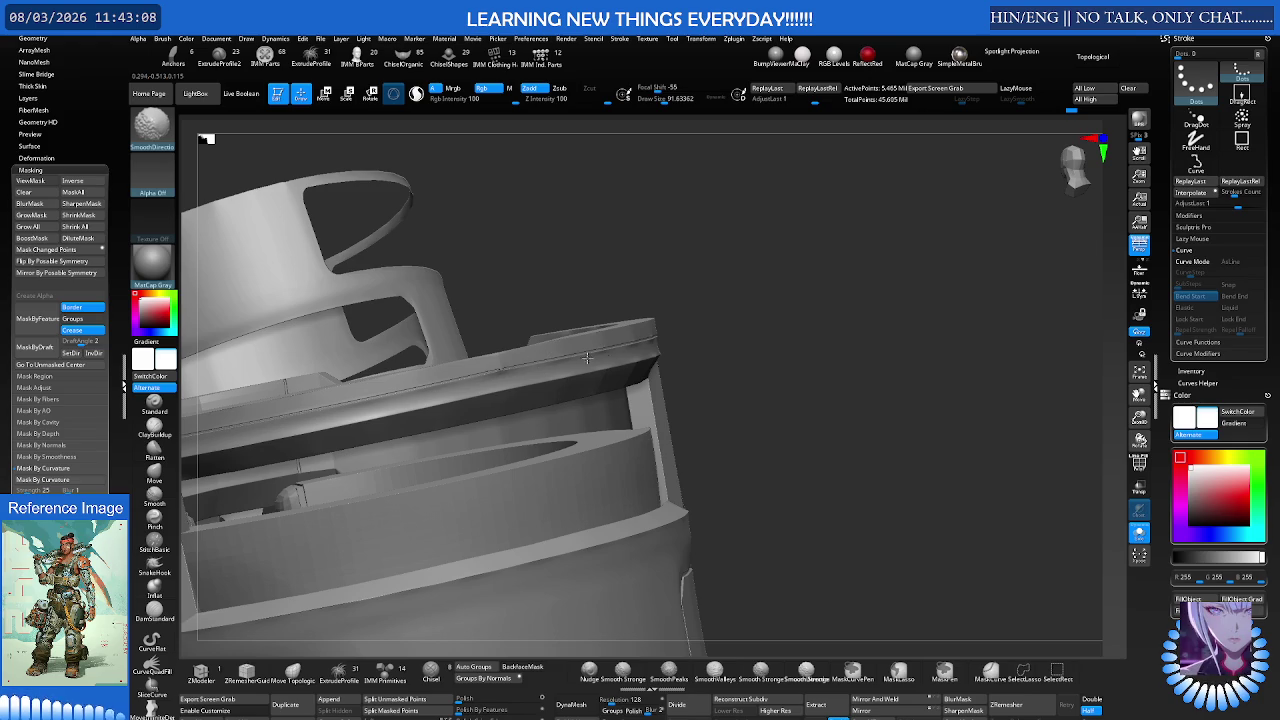
key(ctrl+z)
key(ctrl+z)
key(ctrl+z)
key(ctrl+z)
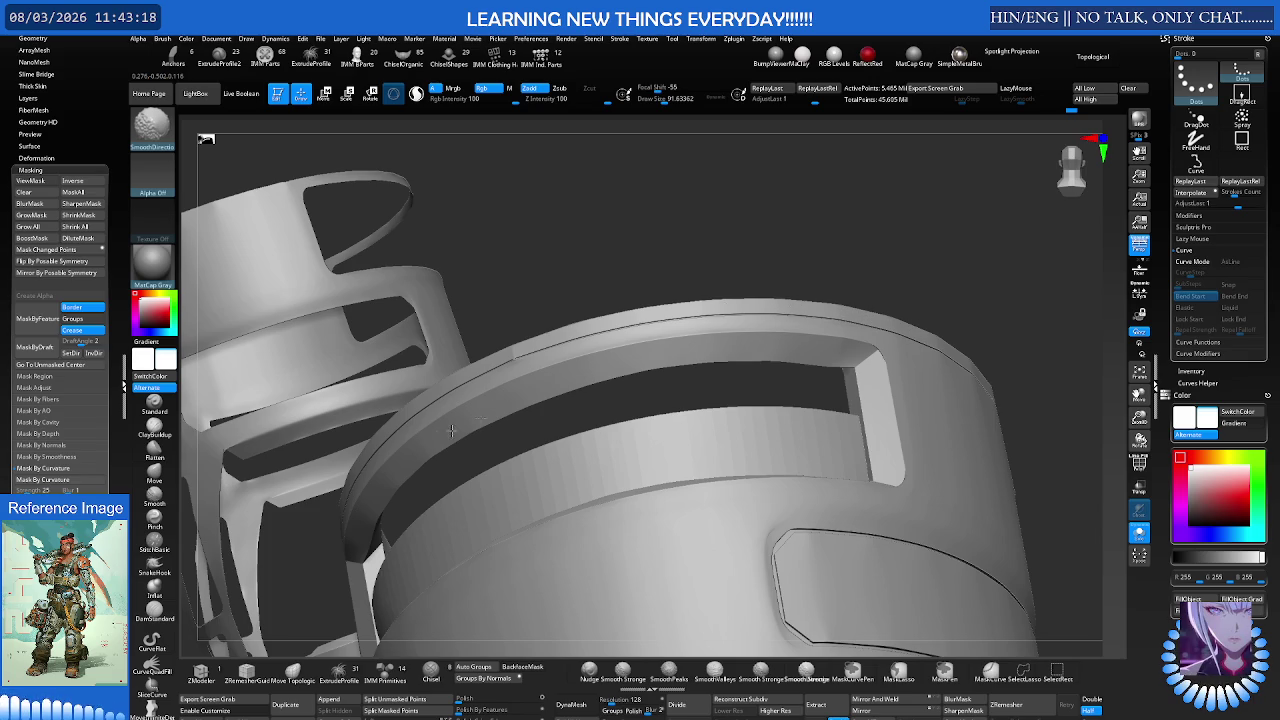
Step: Reselect the Move brush and frame the recessed panel corner
mouse_move(525, 363)
right_down()
mouse_move(640, 420)
mouse_move(654, 366)
mouse_move(741, 331)
mouse_move(666, 351)
mouse_move(686, 357)
mouse_move(605, 407)
right_up()
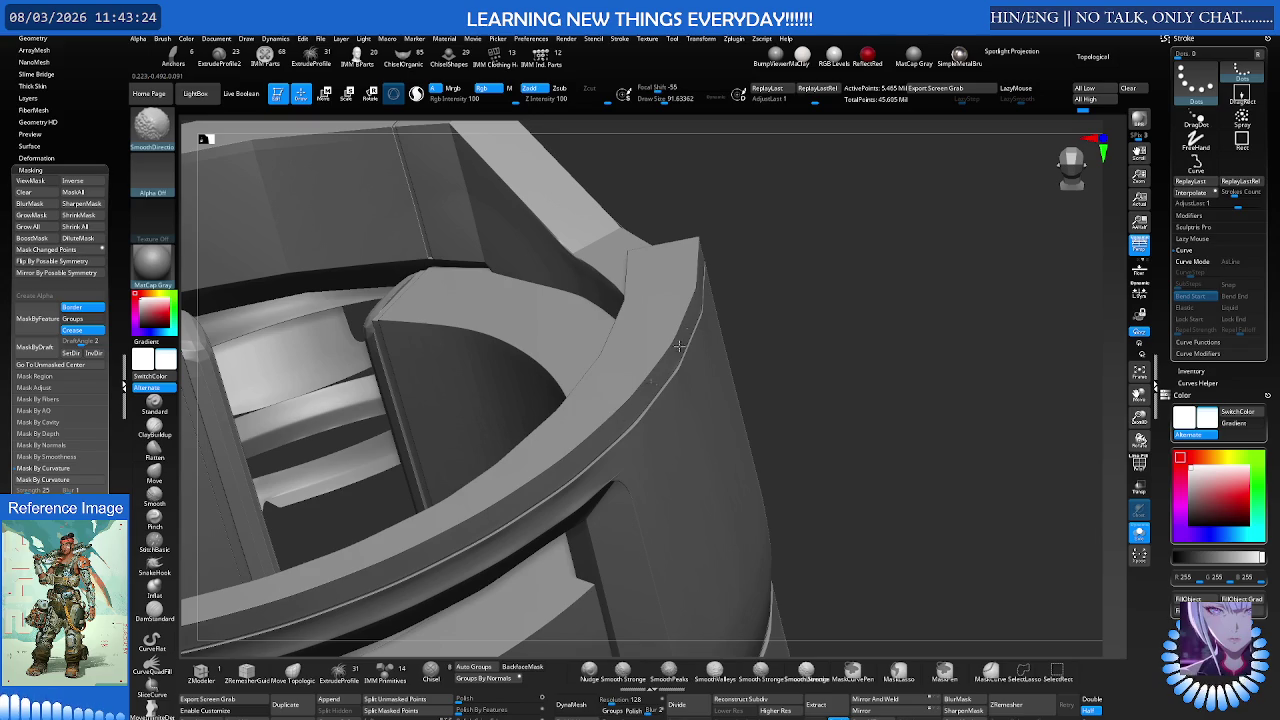
right_drag(686, 298, 612, 380)
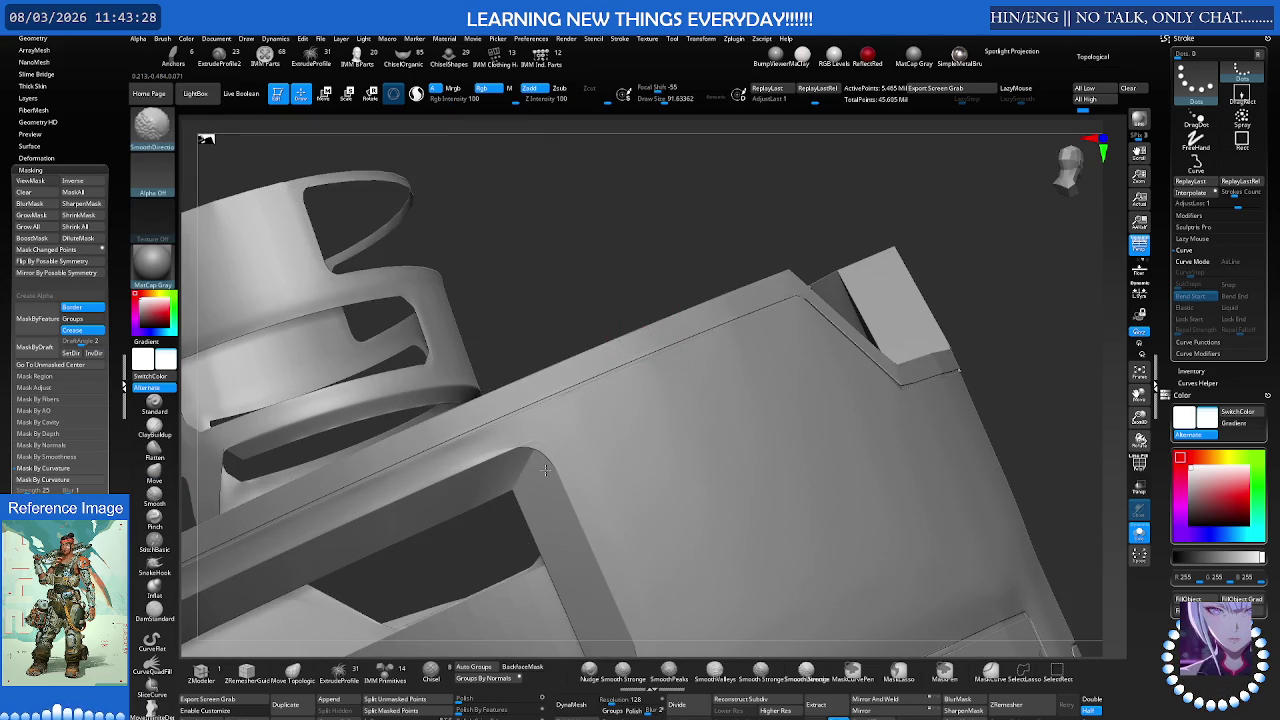
key(b)
key(m)
key(v)
mouse_move(517, 418)
right_down()
mouse_move(571, 365)
mouse_move(671, 329)
right_up()
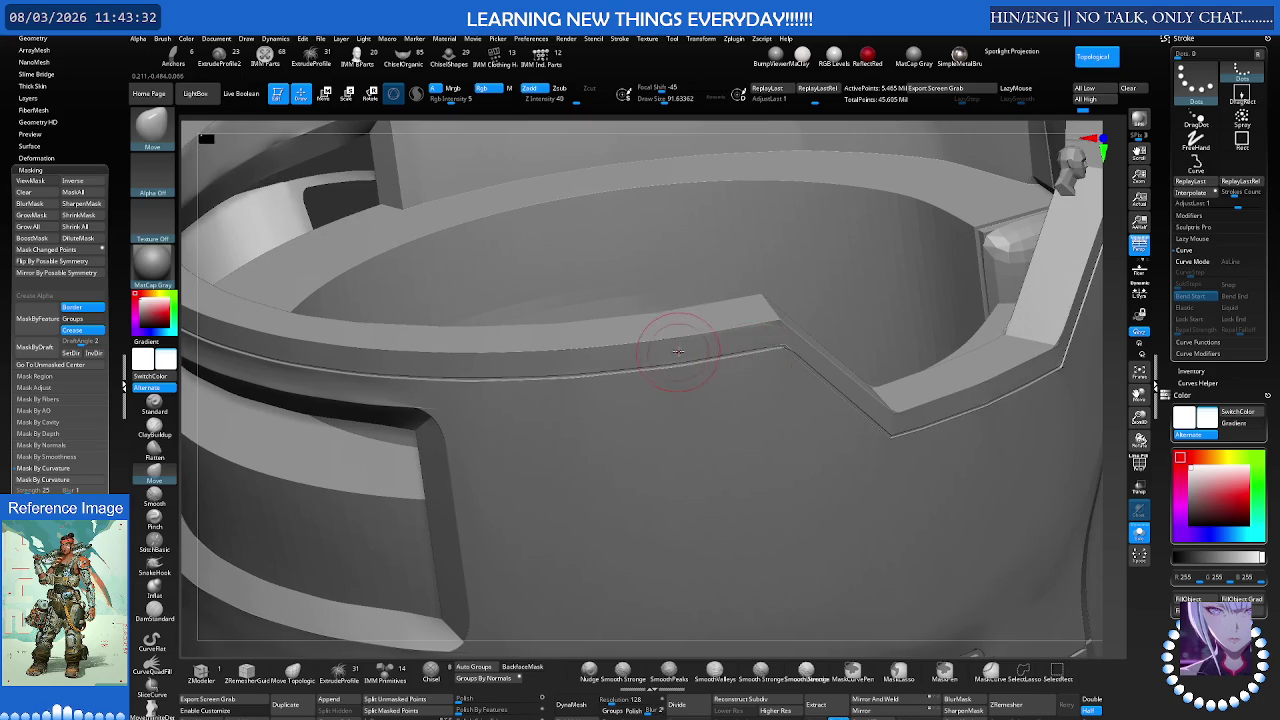
mouse_move(843, 357)
ctrl+right_down()
mouse_move(932, 346)
mouse_move(705, 343)
mouse_move(759, 314)
mouse_move(740, 330)
mouse_move(1005, 314)
ctrl+right_up()
Step: Check the panel corner's polygroups and top edge with PolyFrame
key(shift+f)
ctrl+right_drag(641, 350, 664, 353)
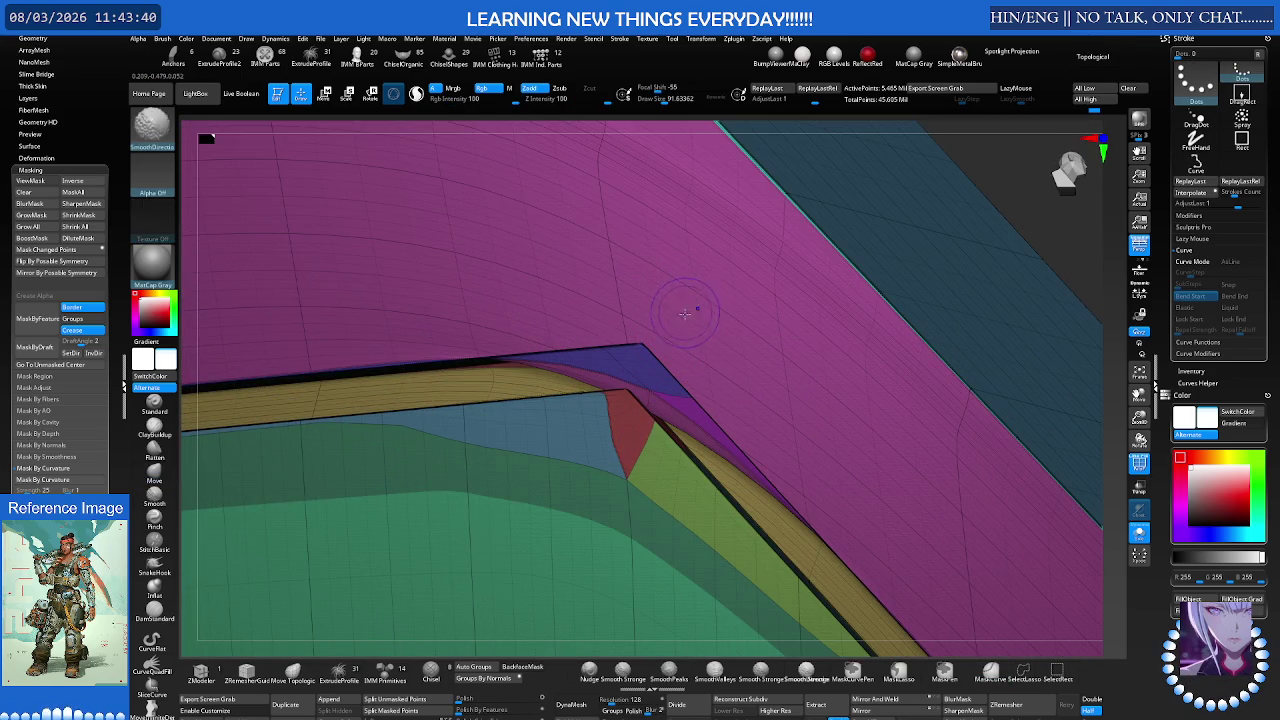
right_drag(685, 288, 659, 290)
key(space)
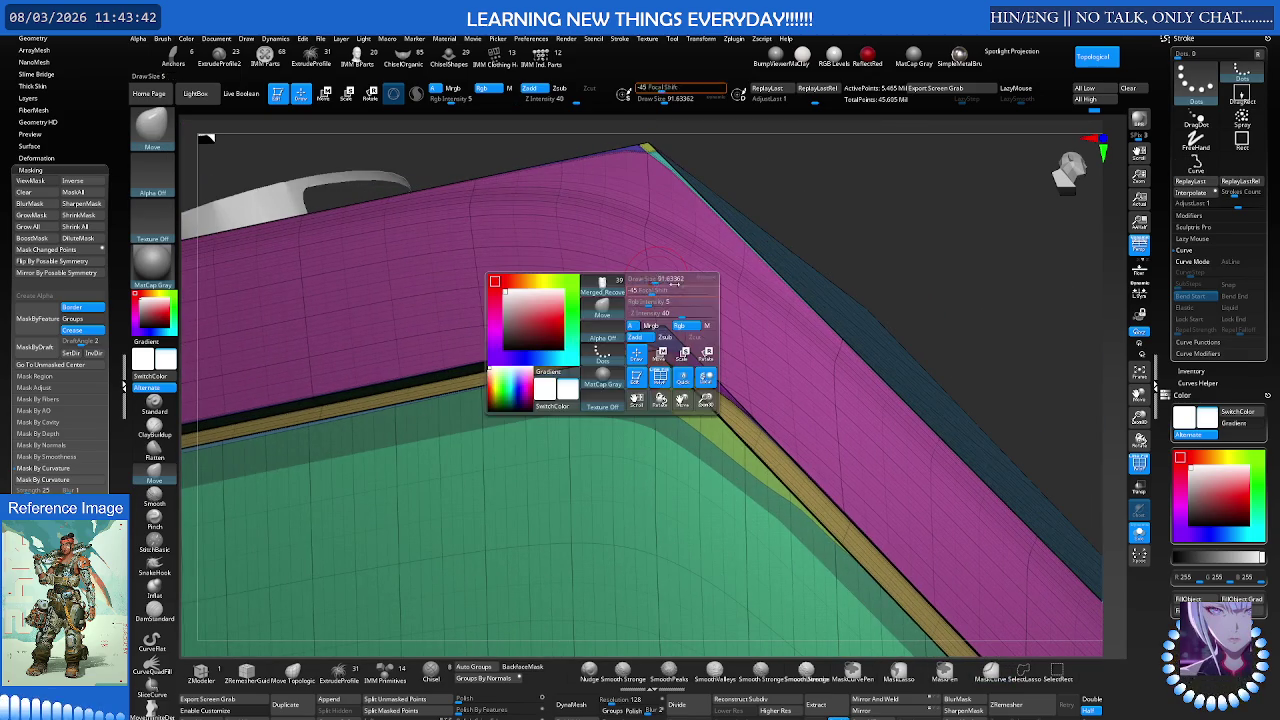
key(shift+f)
key(shift+f)
right_drag(735, 283, 654, 306)
key(shift+f)
mouse_move(540, 352)
right_down()
mouse_move(586, 309)
mouse_move(586, 323)
mouse_move(829, 286)
mouse_move(707, 292)
mouse_move(529, 357)
mouse_move(667, 316)
mouse_move(700, 365)
mouse_move(557, 386)
mouse_move(589, 354)
mouse_move(613, 294)
mouse_move(570, 285)
mouse_move(640, 260)
mouse_move(690, 297)
mouse_move(715, 294)
right_up()
Step: Smooth the crease along the recessed panel edge with SmoothDirectional
key(ctrl+shift)
key(s)
shift+drag(715, 294, 740, 278)
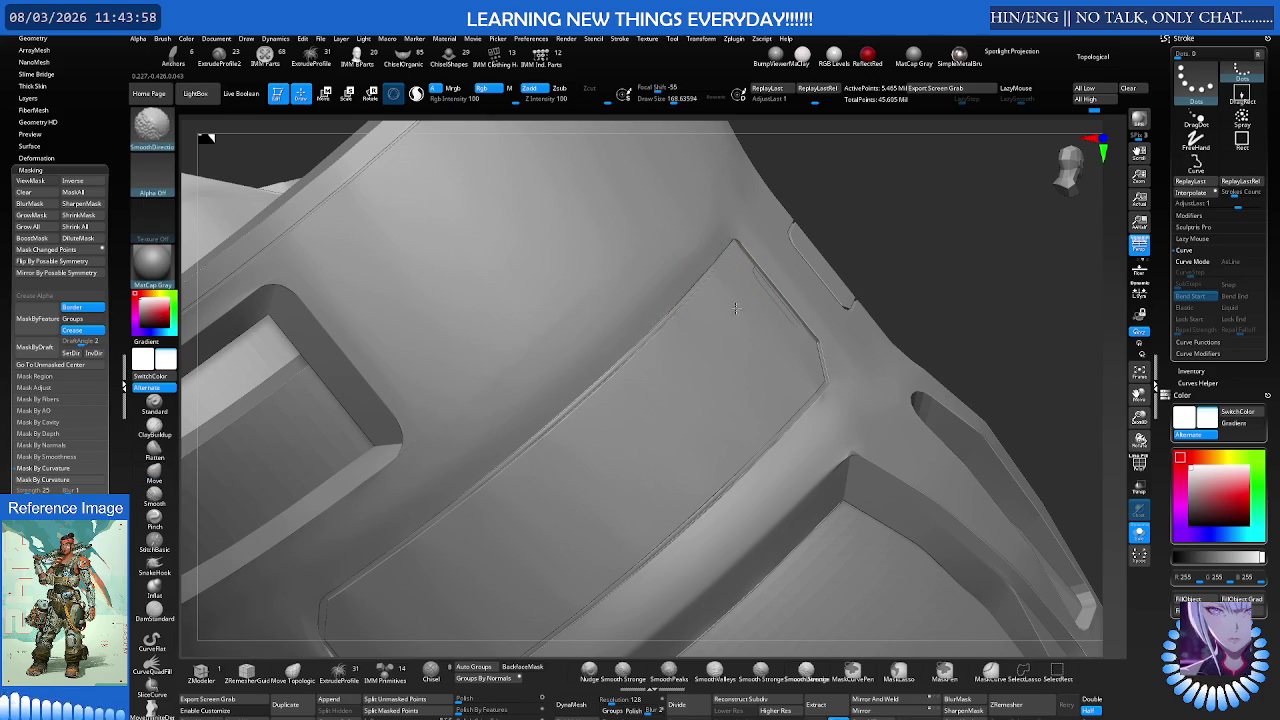
mouse_move(740, 278)
right_down()
mouse_move(640, 330)
mouse_move(586, 380)
right_up()
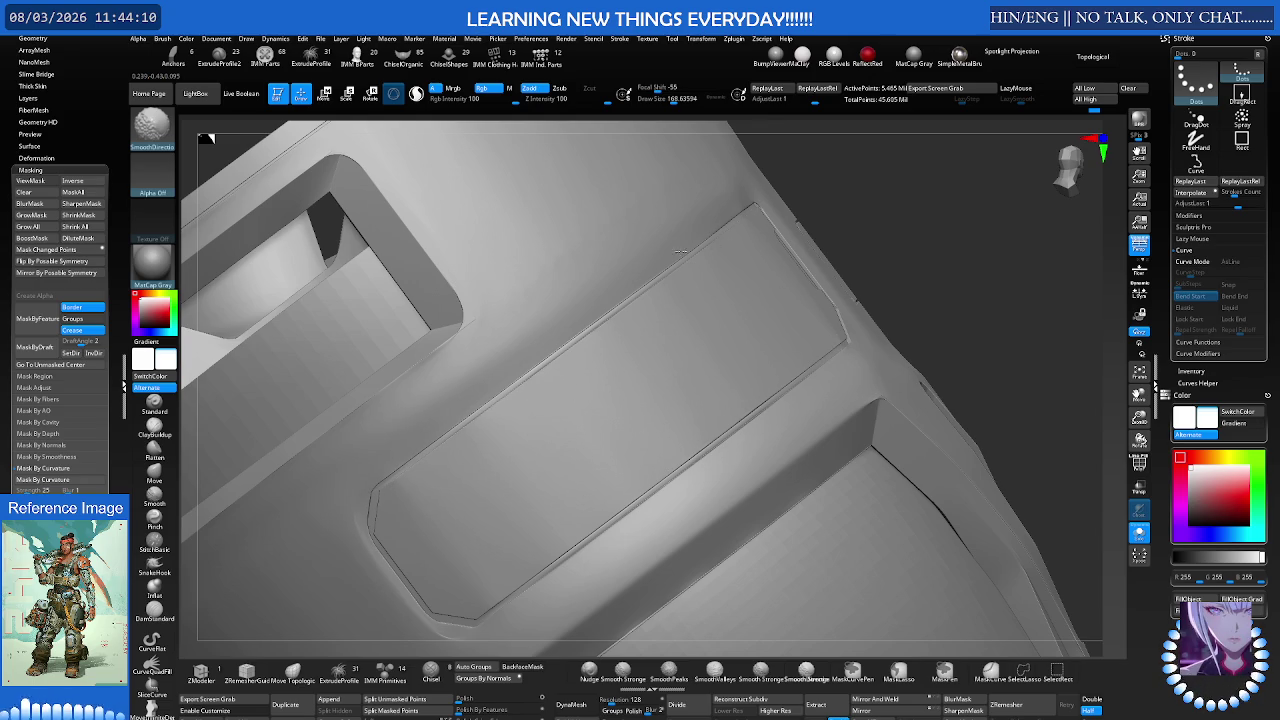
right_drag(757, 243, 705, 268)
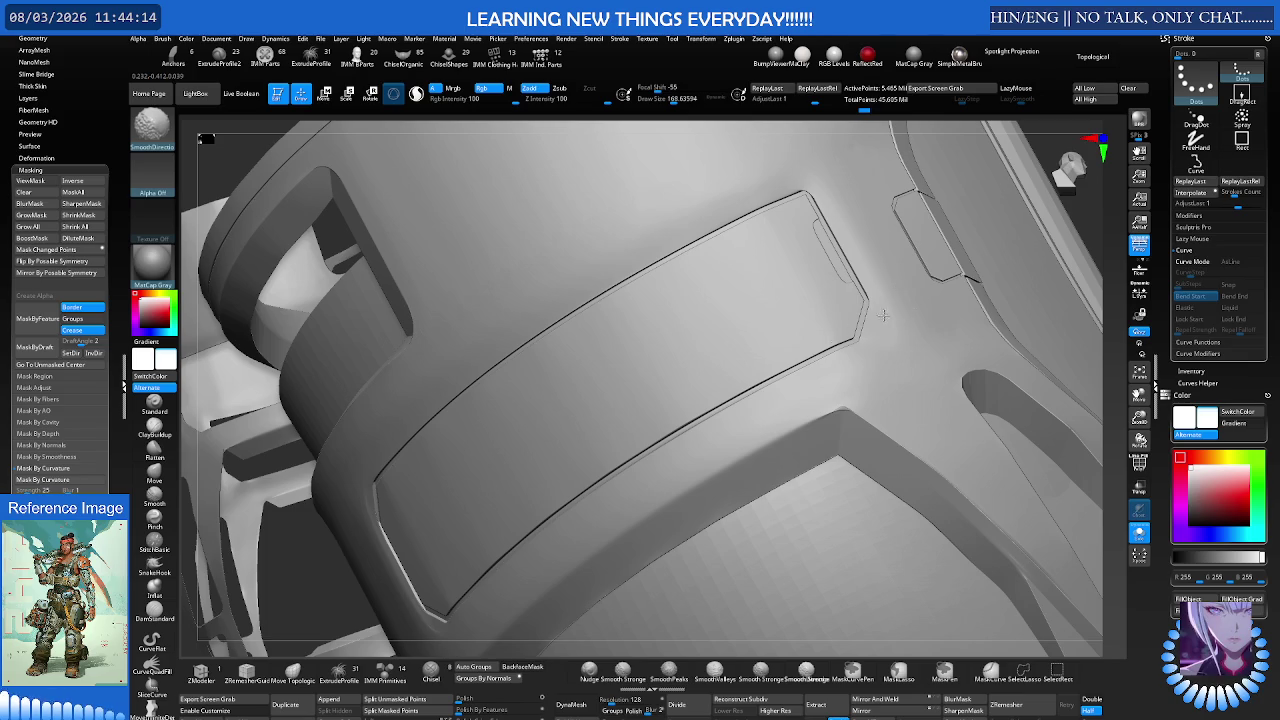
mouse_move(857, 386)
ctrl+right_down()
mouse_move(765, 318)
mouse_move(798, 291)
ctrl+right_up()
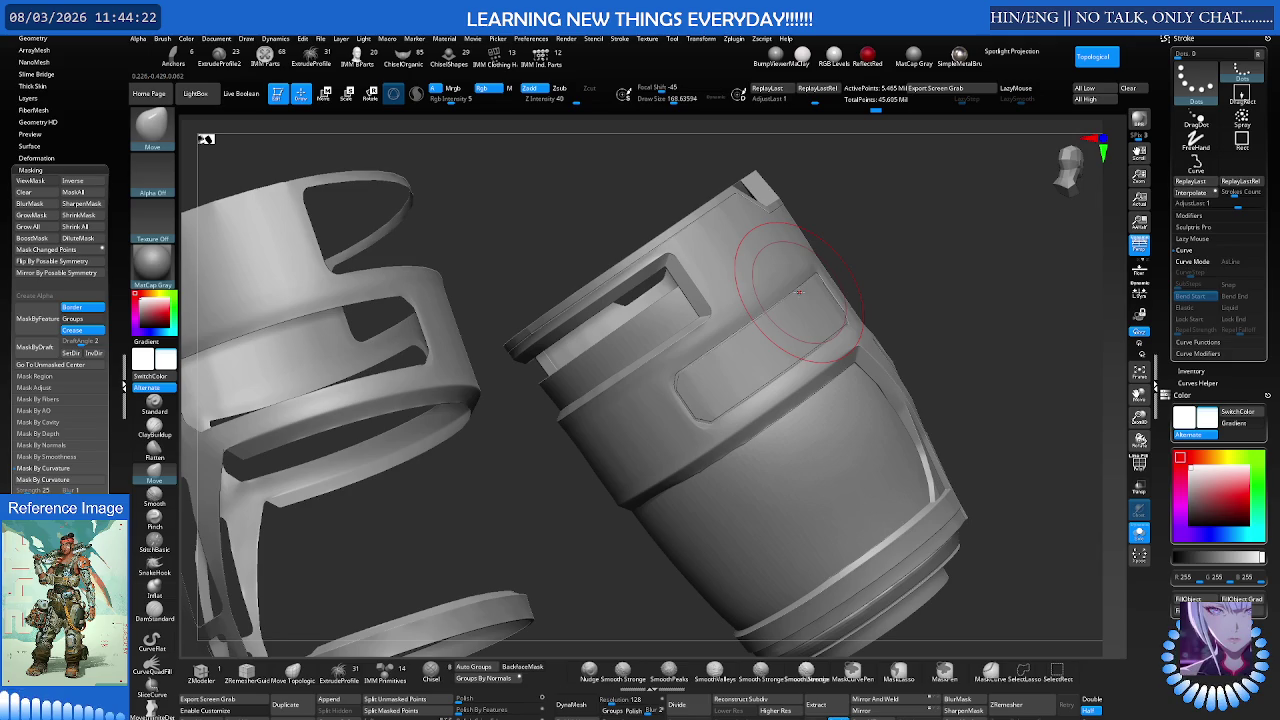
Step: Smooth the recessed thigh panel's raised border with SmoothPeaks strokes
mouse_move(909, 362)
right_down()
mouse_move(715, 420)
mouse_move(724, 388)
mouse_move(663, 363)
mouse_move(685, 347)
mouse_move(687, 279)
right_up()
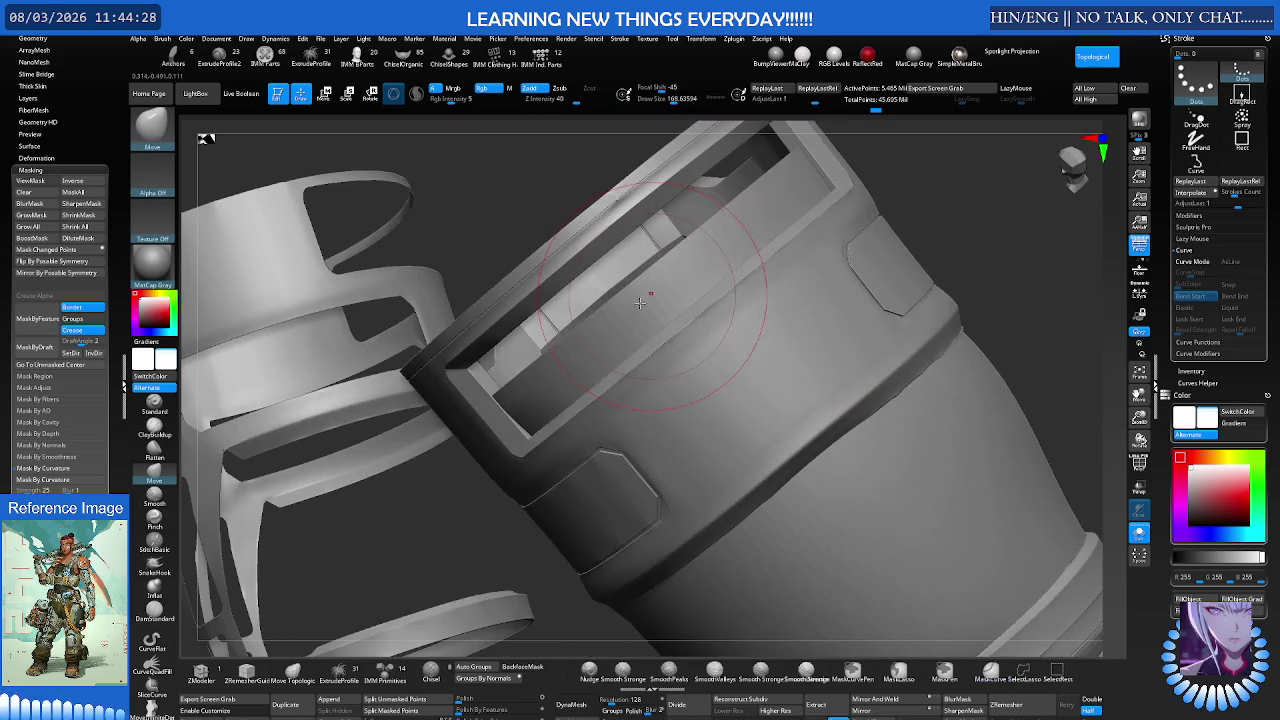
key(b)
key(m)
key(v)
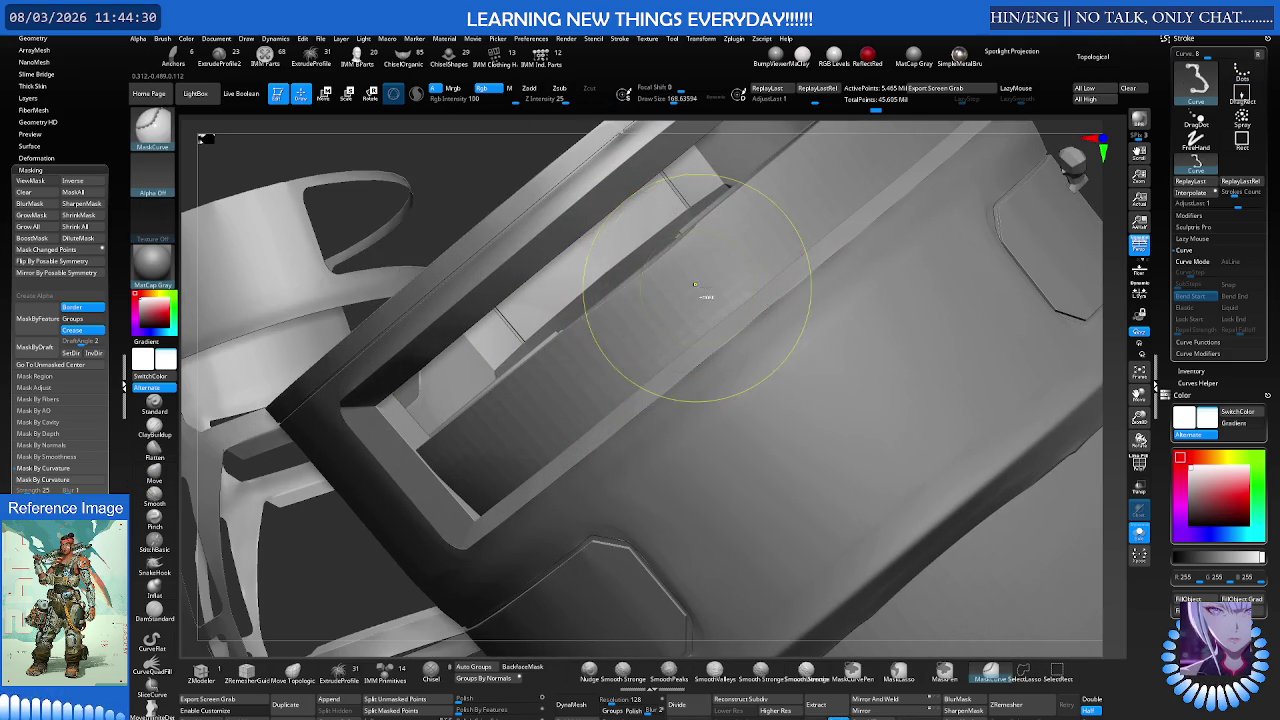
mouse_move(790, 250)
right_down()
mouse_move(735, 313)
mouse_move(829, 271)
mouse_move(790, 275)
mouse_move(804, 276)
mouse_move(686, 329)
mouse_move(749, 360)
mouse_move(765, 345)
mouse_move(686, 386)
right_up()
key(ctrl)
key(shift)
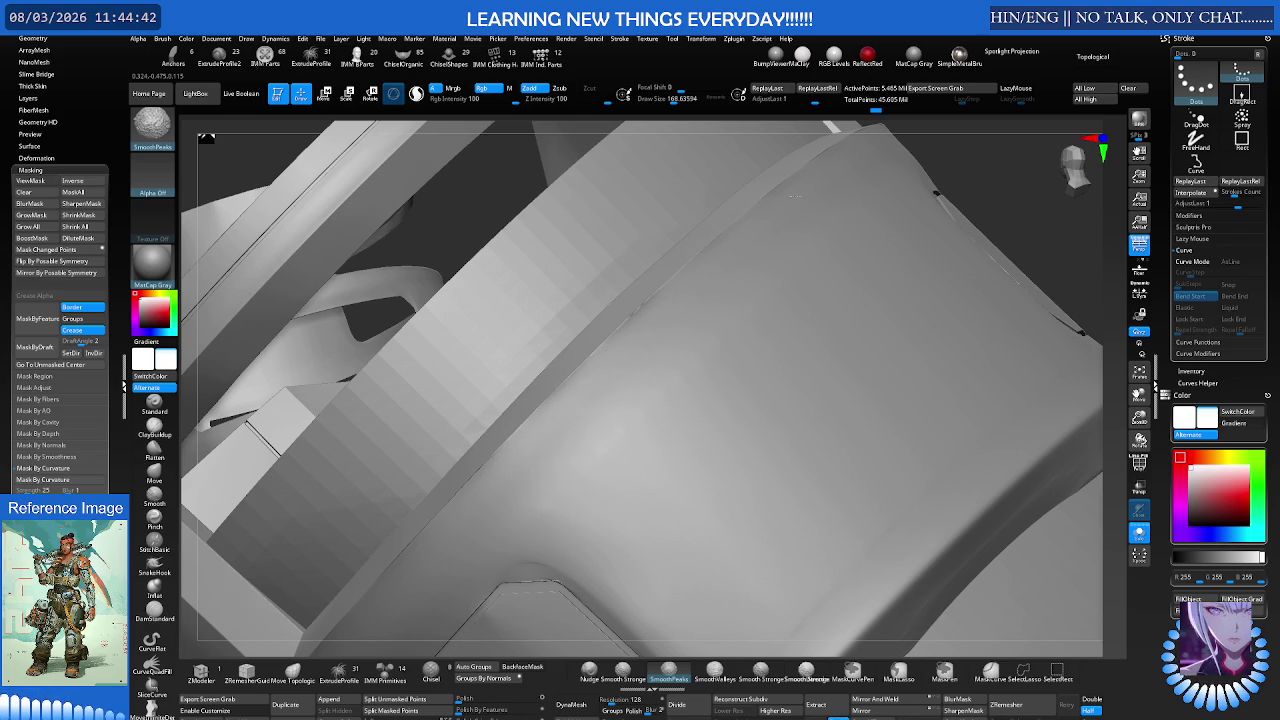
key(v)
Step: Keep smoothing while orbiting to view the whole outlined panel edge
mouse_move(766, 300)
right_down()
mouse_move(700, 363)
mouse_move(757, 243)
mouse_move(752, 256)
right_up()
key(space)
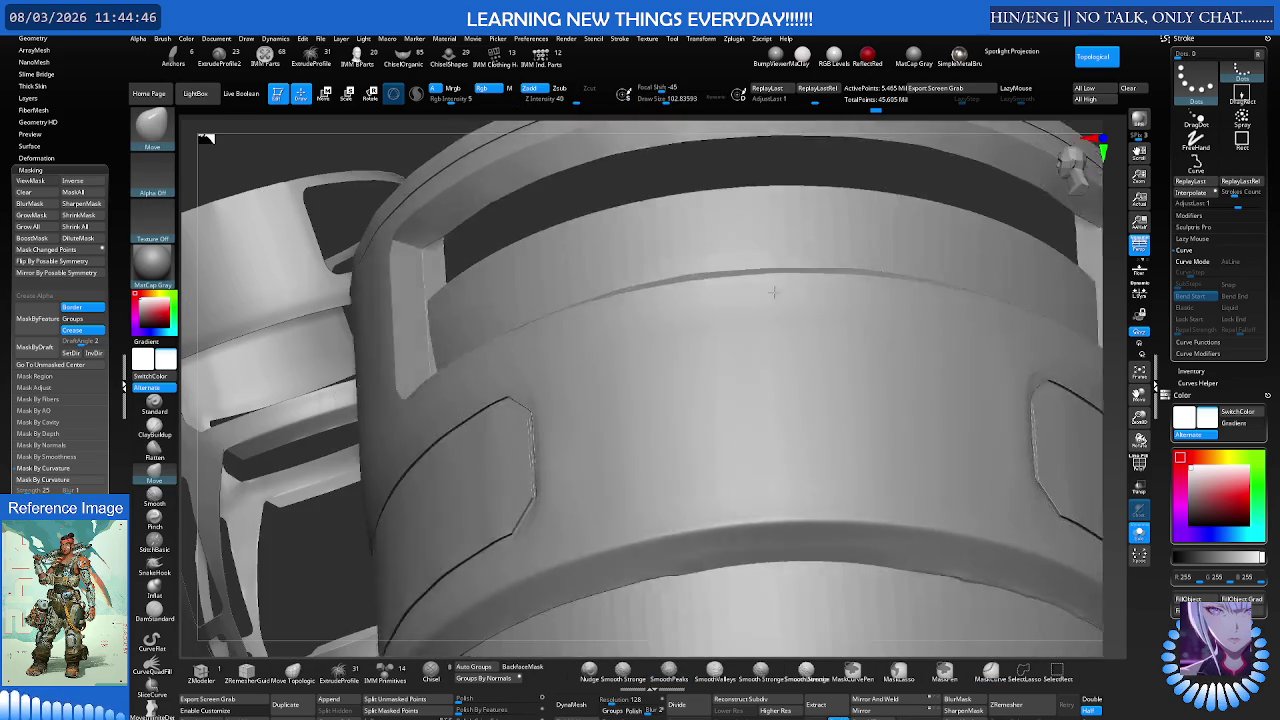
mouse_move(846, 237)
right_down()
mouse_move(777, 320)
mouse_move(672, 384)
mouse_move(663, 257)
mouse_move(760, 240)
mouse_move(862, 342)
mouse_move(757, 300)
mouse_move(700, 343)
mouse_move(748, 349)
right_up()
key(shift)
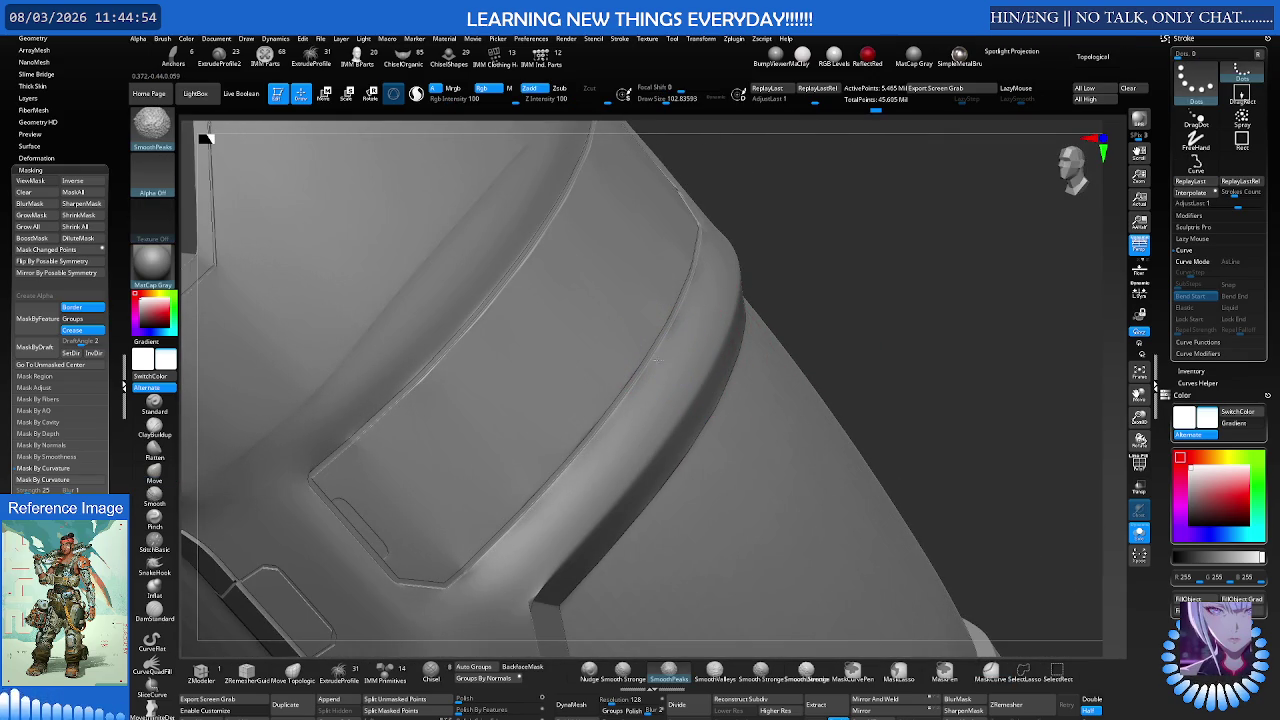
right_drag(623, 329, 694, 306)
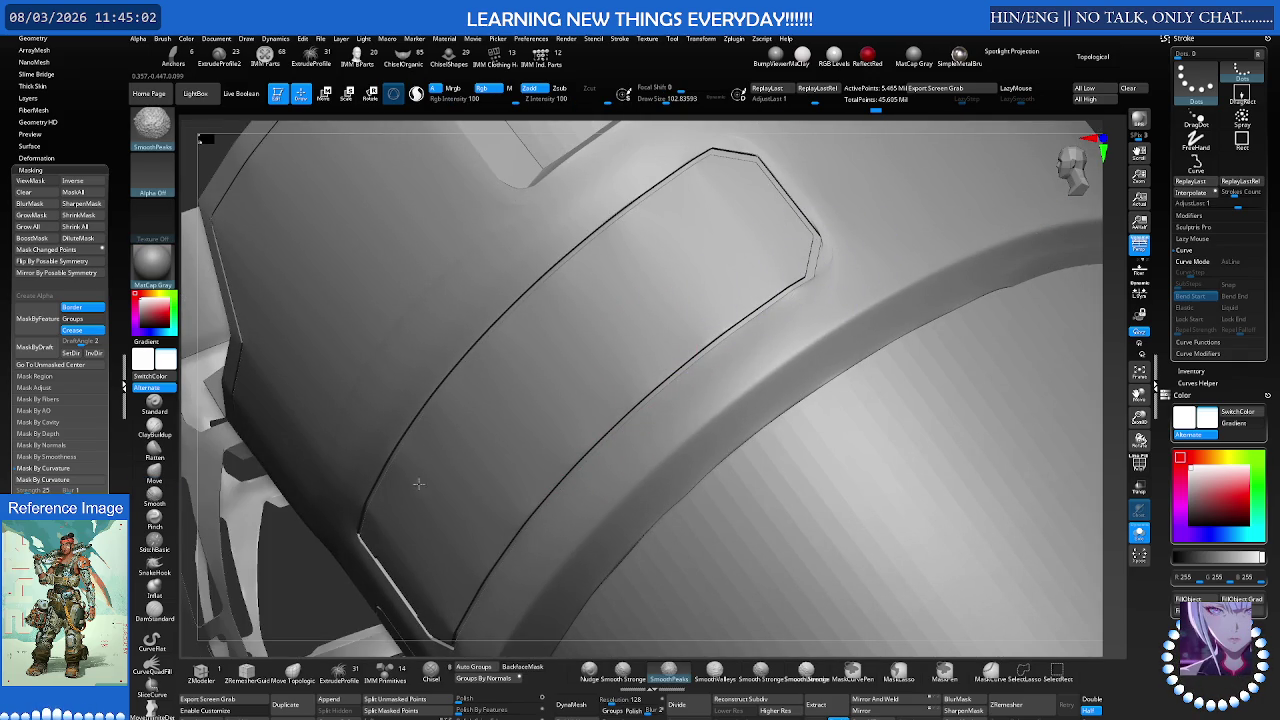
Step: Move-tweak and smooth the armor panel, briefly toggling PolyF to check polygroups
key(b)
key(m)
key(v)
mouse_move(646, 334)
right_down()
mouse_move(500, 371)
mouse_move(609, 363)
mouse_move(469, 347)
right_up()
key(shift)
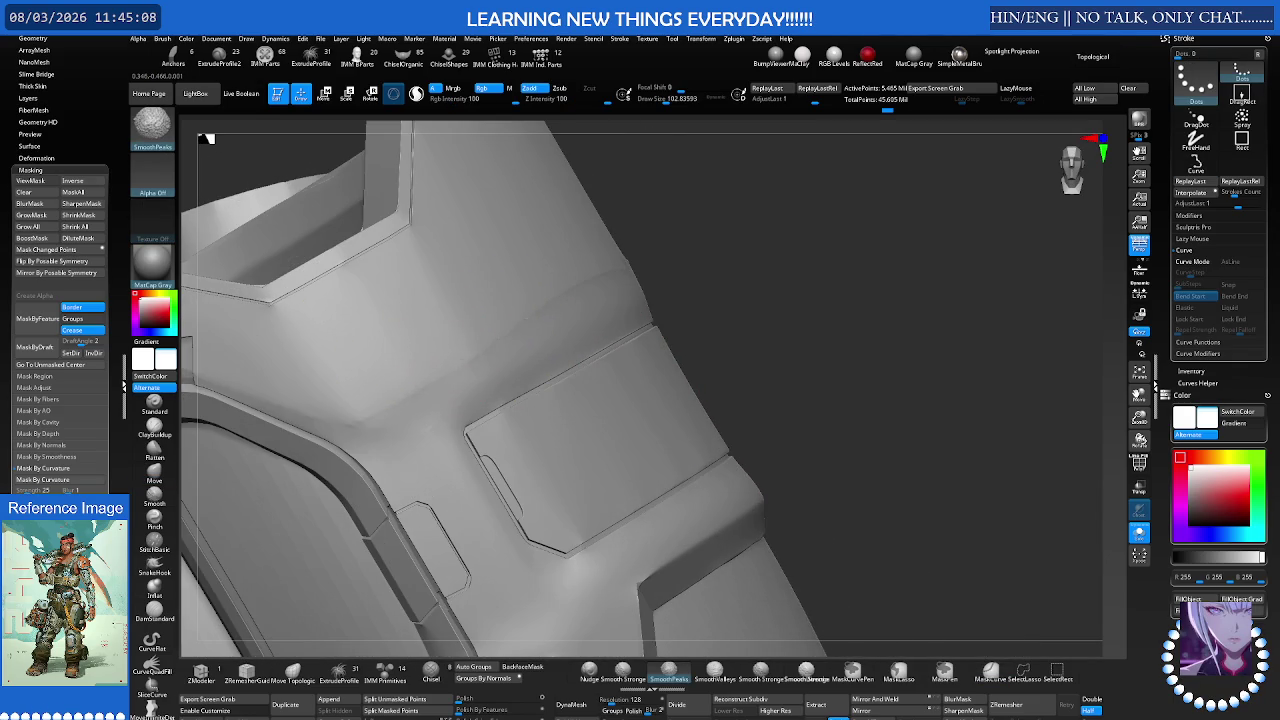
right_drag(469, 347, 457, 366)
key(shift+f)
key(shift+f)
key(ctrl)
mouse_move(512, 297)
right_down()
mouse_move(565, 297)
mouse_move(560, 288)
right_up()
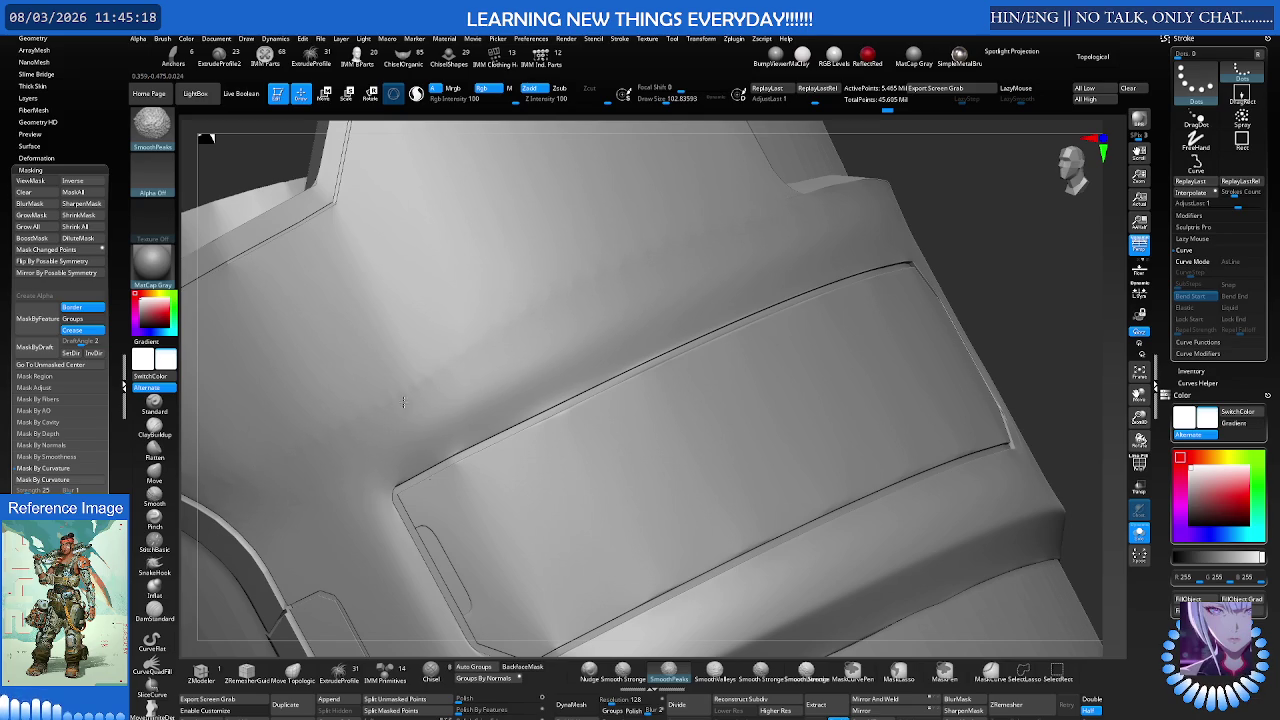
Step: Show polygroups with wireframe, adjust the green panel with Move, then hide the wireframe
key(shift+f)
mouse_move(482, 350)
ctrl+right_down()
mouse_move(612, 330)
mouse_move(715, 272)
mouse_move(569, 317)
mouse_move(594, 309)
mouse_move(599, 327)
mouse_move(647, 303)
mouse_move(700, 330)
mouse_move(822, 322)
mouse_move(737, 314)
mouse_move(655, 470)
ctrl+right_up()
key(b)
key(m)
key(v)
key(shift+f)
key(b)
key(m)
key(v)
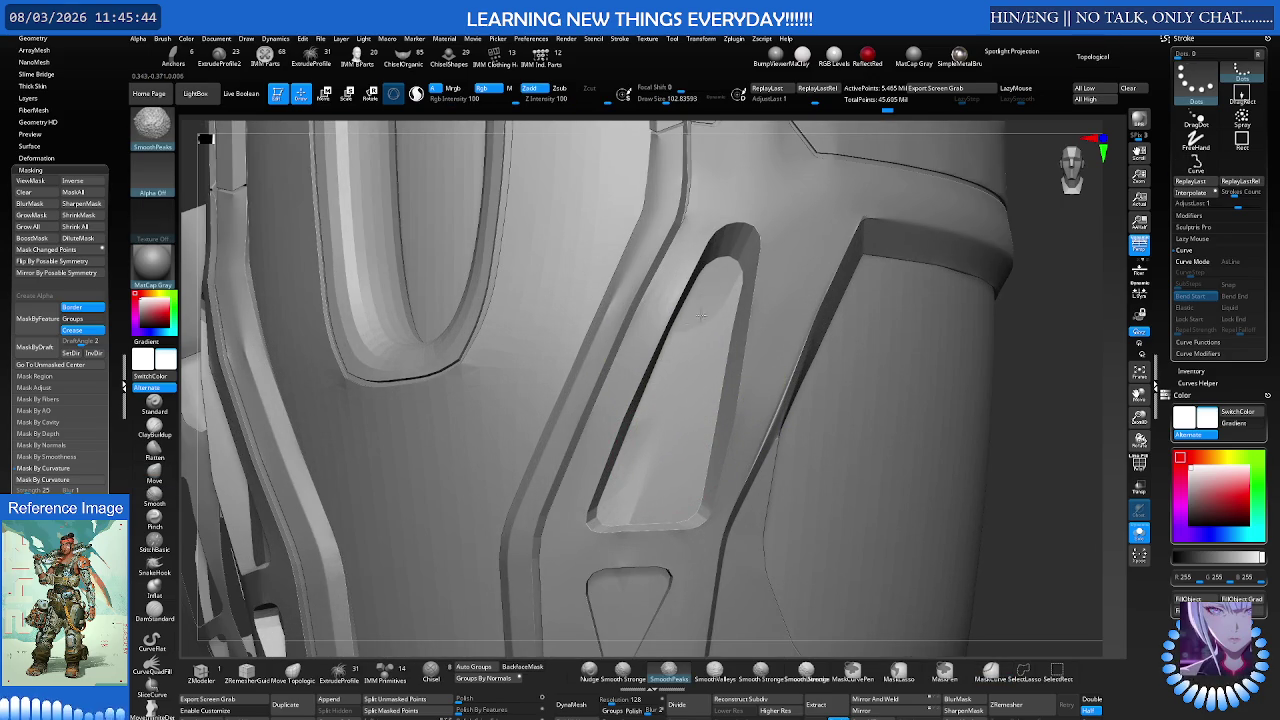
Step: Smooth along the slot's inner edge and open LightBox's Brush > Smooth folder
key(b)
key(m)
key(v)
right_drag(690, 300, 681, 288)
key(shift)
click(152, 125)
click(209, 94)
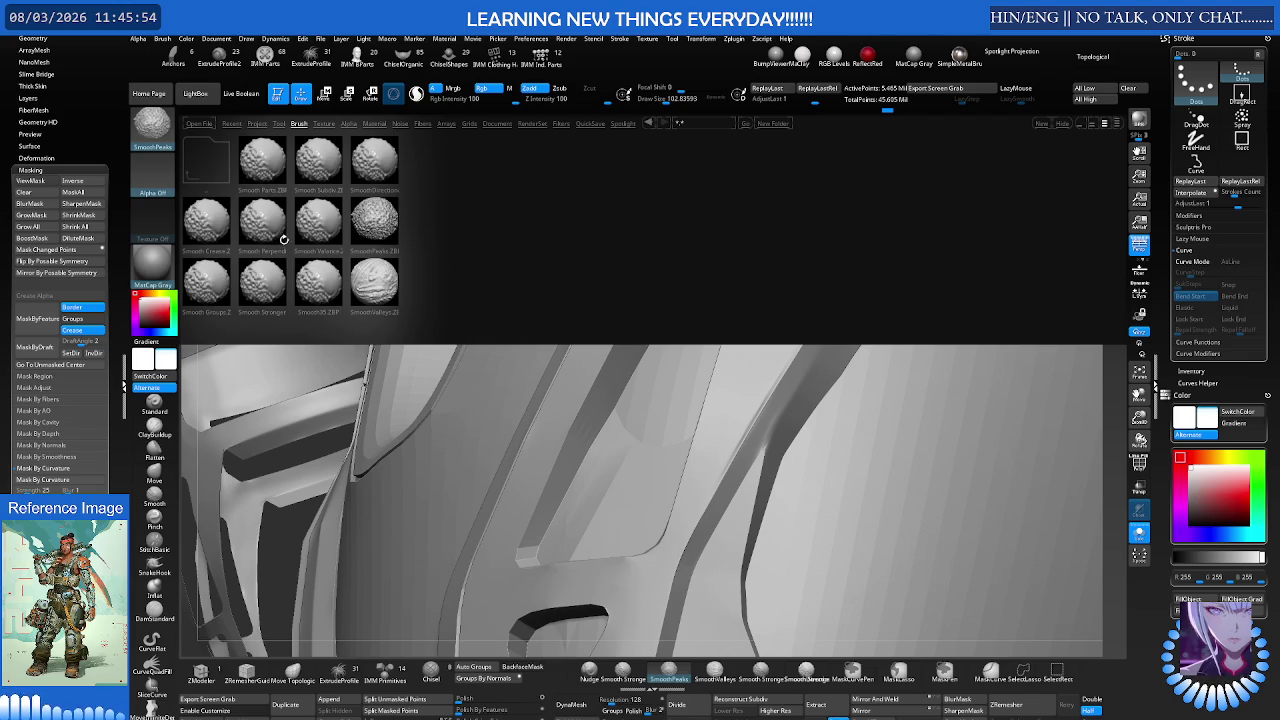
Step: Load SmoothDirectional from LightBox and centre the view on the slot
double_click(368, 170)
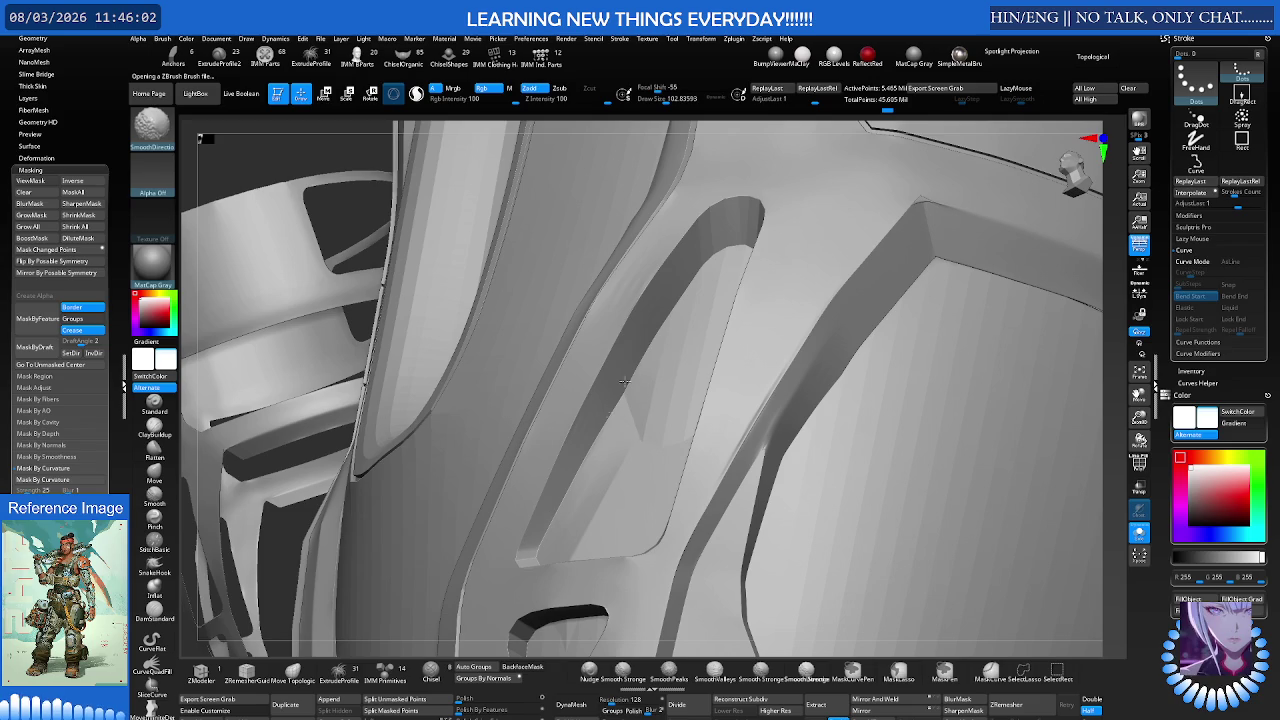
right_drag(643, 262, 630, 275)
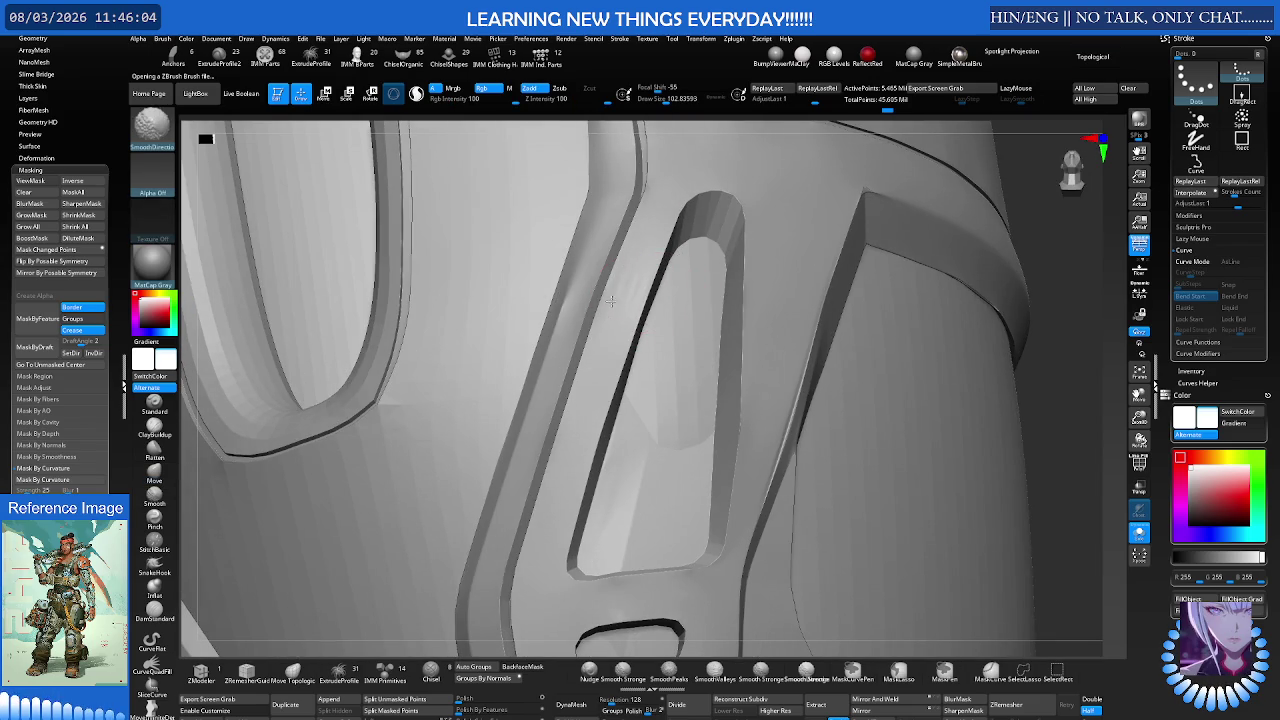
right_drag(736, 226, 756, 287)
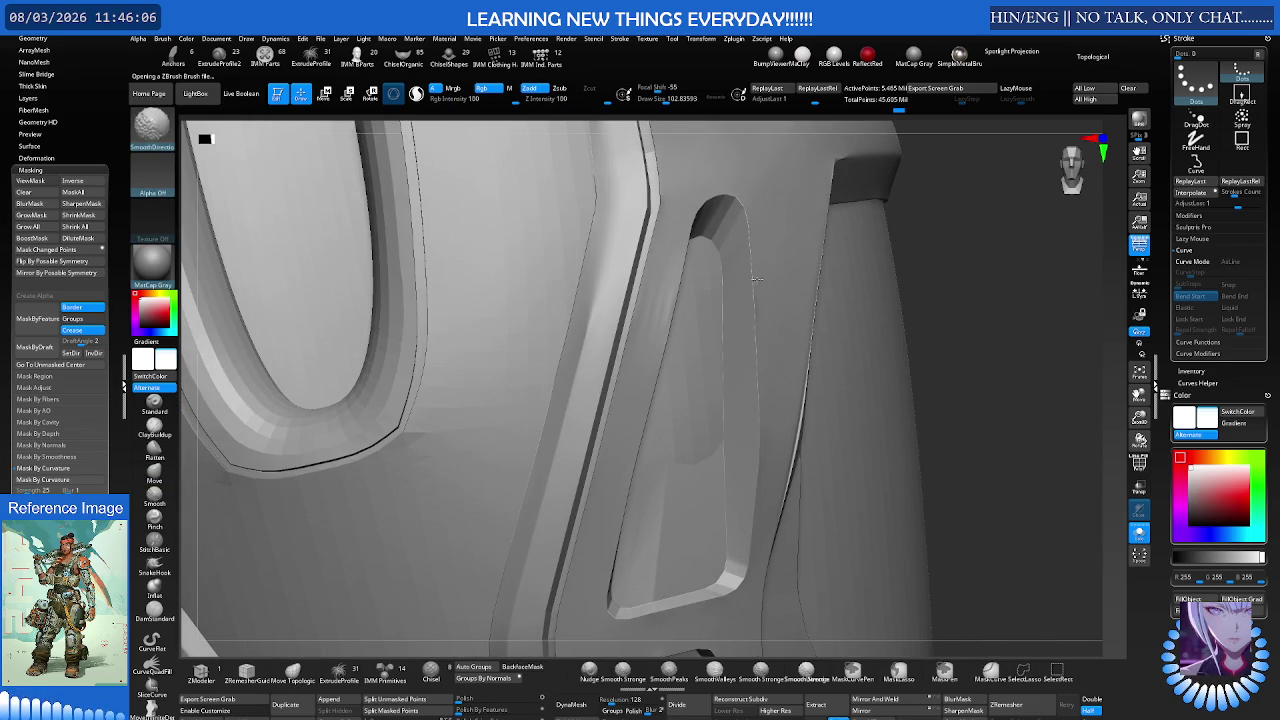
mouse_move(717, 594)
alt+right_down()
mouse_move(624, 500)
mouse_move(622, 371)
mouse_move(650, 342)
alt+right_up()
Step: Smooth the slot's recess edges with SmoothDirectional at Draw Size about 149
key(b)
key(m)
key(v)
key(shift)
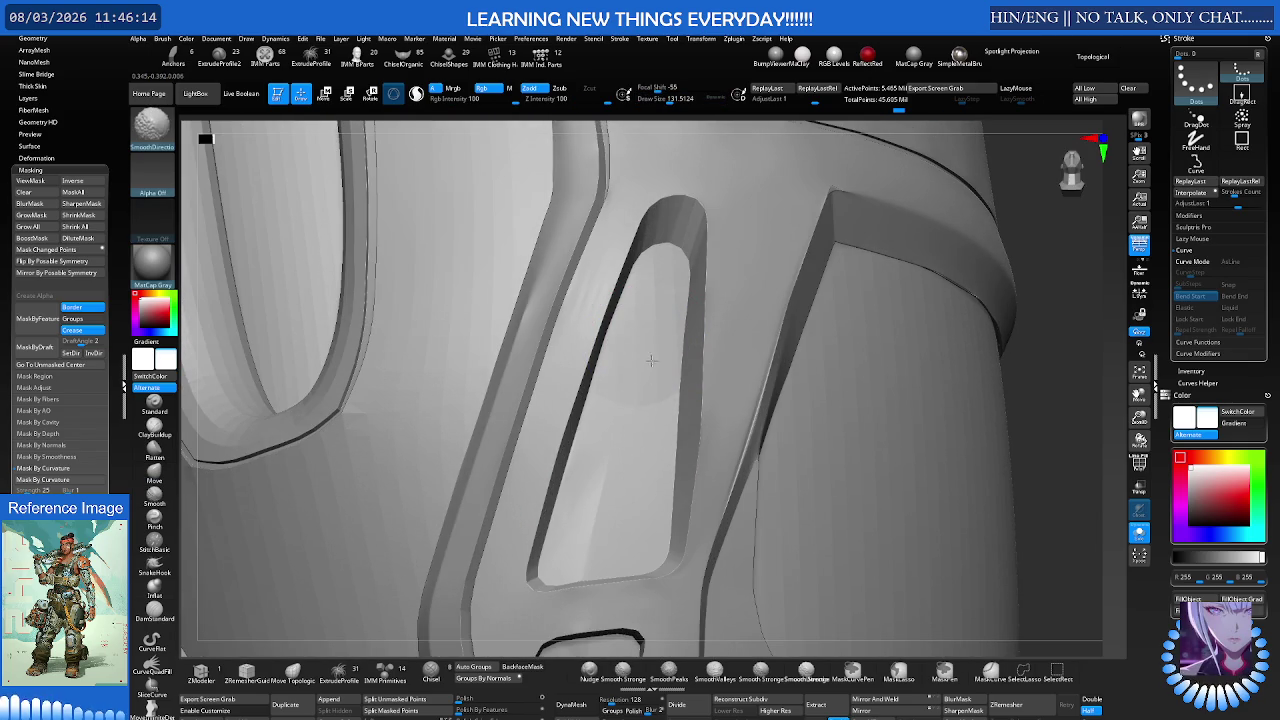
right_drag(651, 286, 643, 329)
key(s)
click(653, 318)
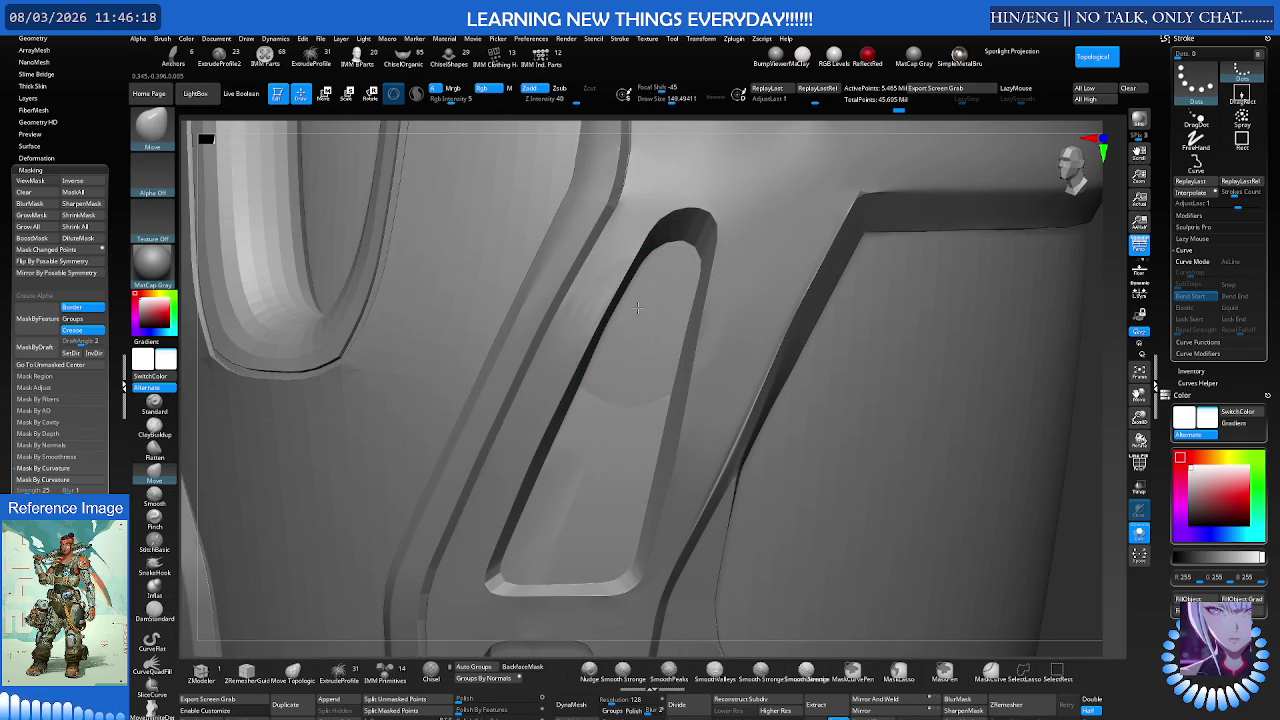
mouse_move(641, 311)
right_down()
mouse_move(657, 257)
mouse_move(568, 318)
mouse_move(560, 289)
right_up()
key(shift+f)
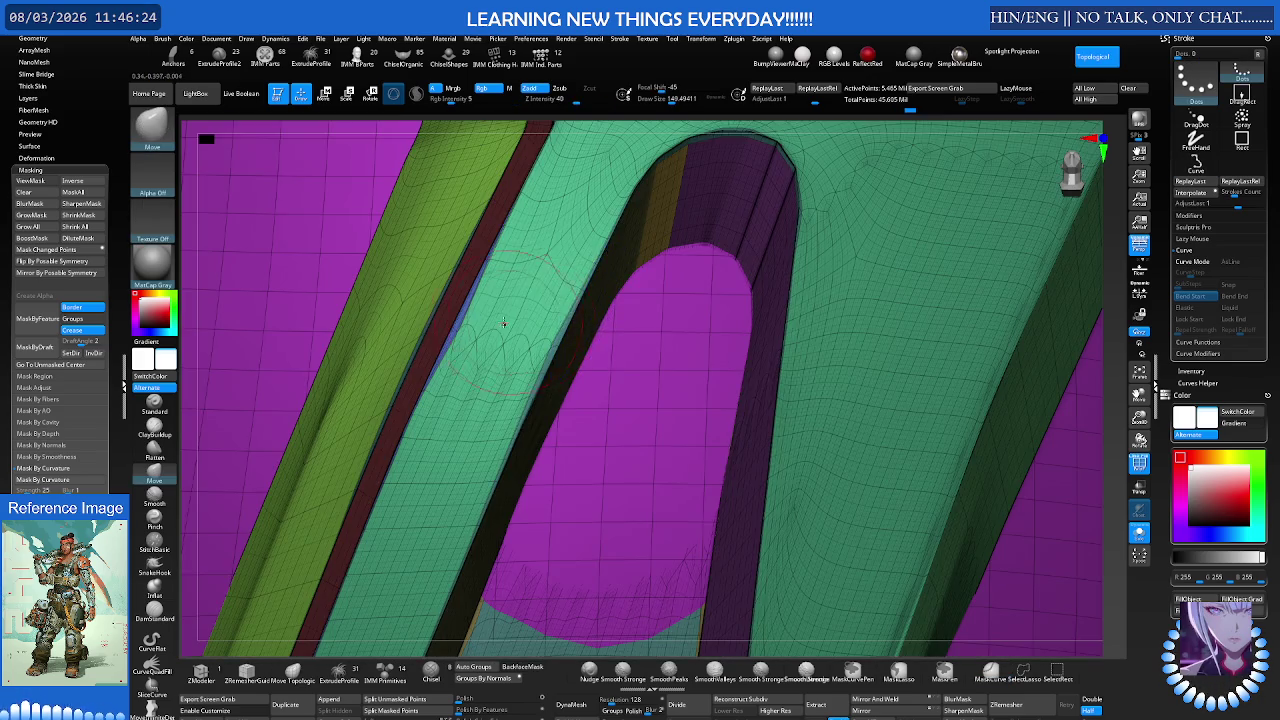
key(shift+f)
Step: Polish the slot panel's flat faces with hPolish at Draw Size about 71, showing polygroup colours
key(b)
key(h)
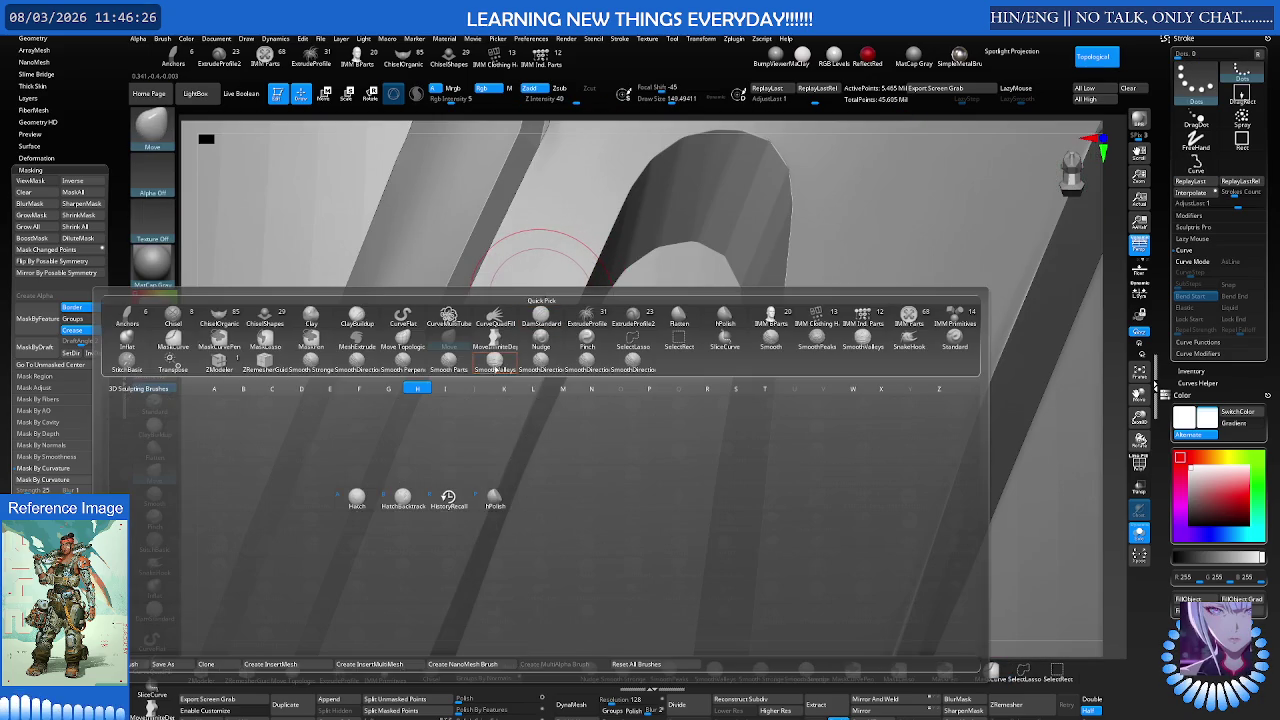
click(482, 507)
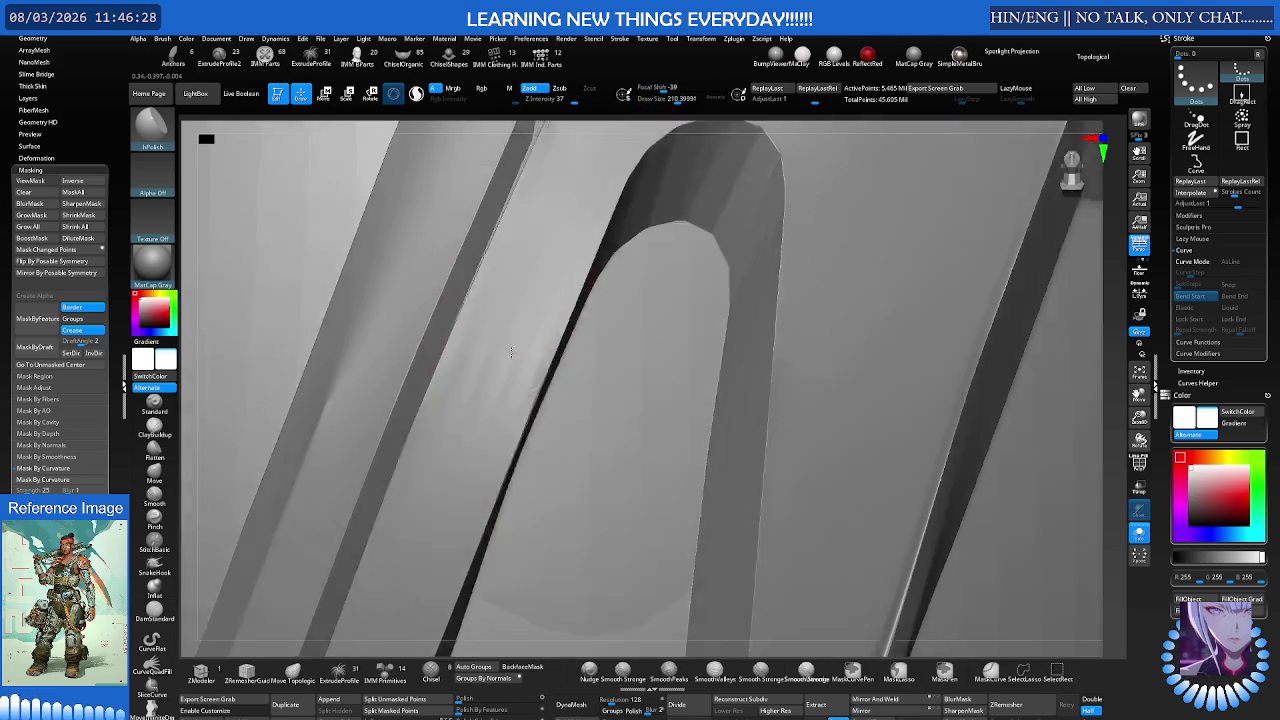
mouse_move(500, 360)
right_down()
mouse_move(490, 354)
mouse_move(490, 380)
mouse_move(451, 363)
mouse_move(455, 375)
mouse_move(528, 300)
mouse_move(514, 386)
mouse_move(497, 330)
mouse_move(514, 314)
right_up()
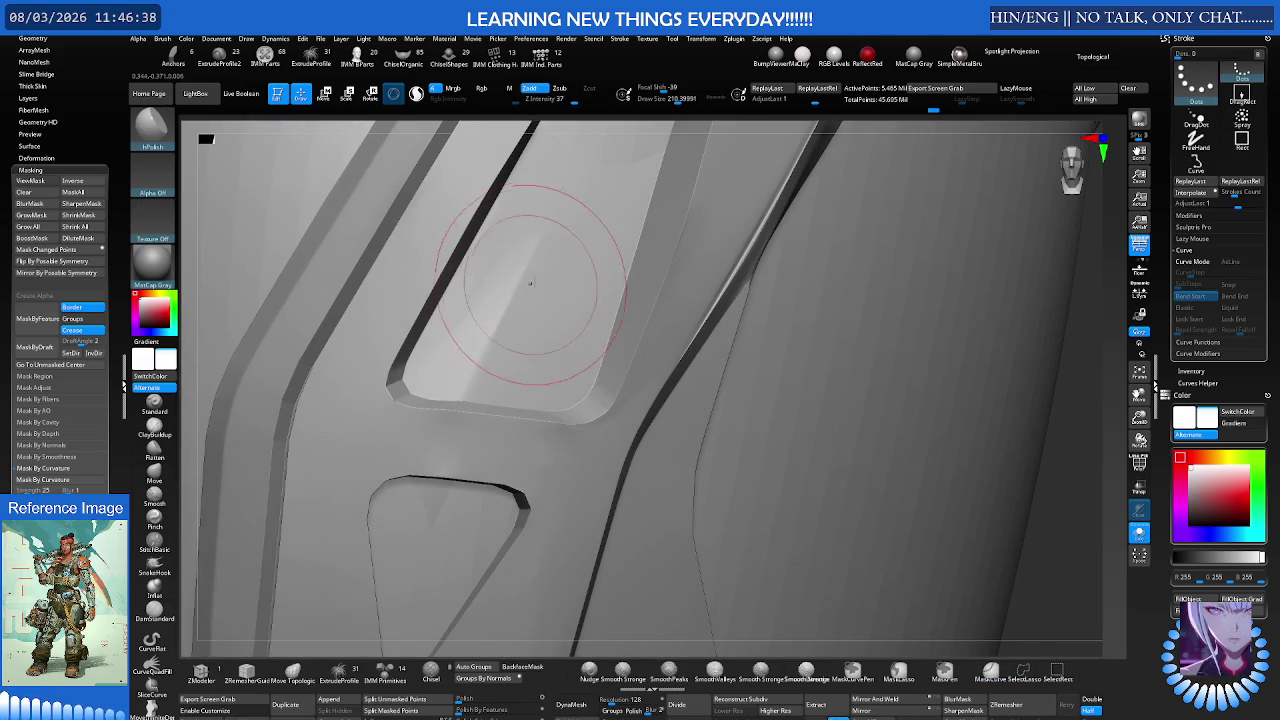
key(s)
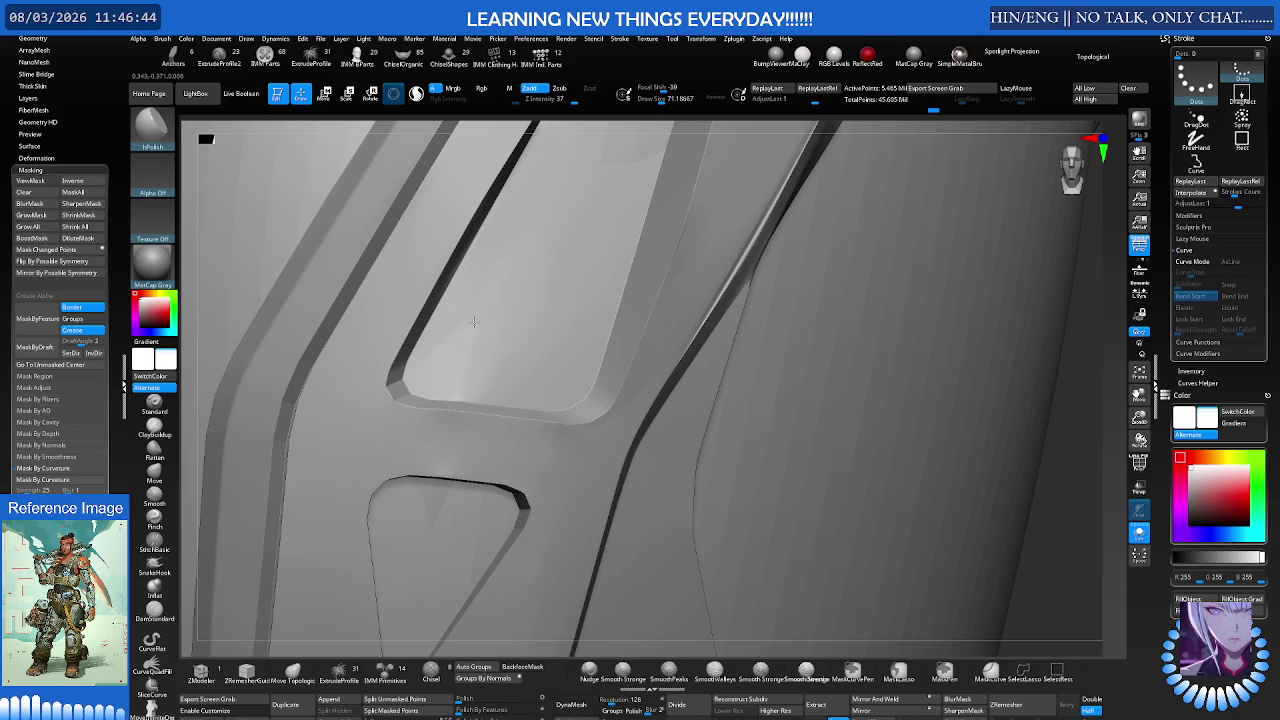
right_drag(518, 350, 500, 320)
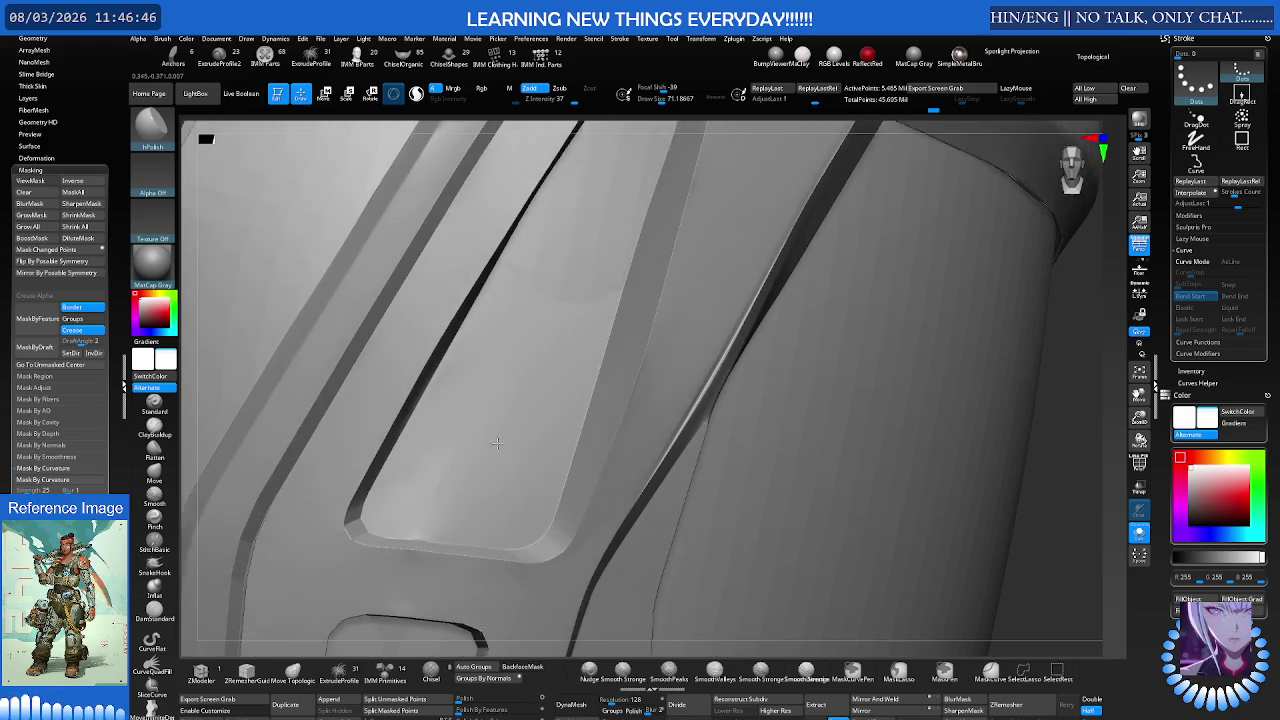
key(shift+f)
right_drag(576, 257, 590, 282)
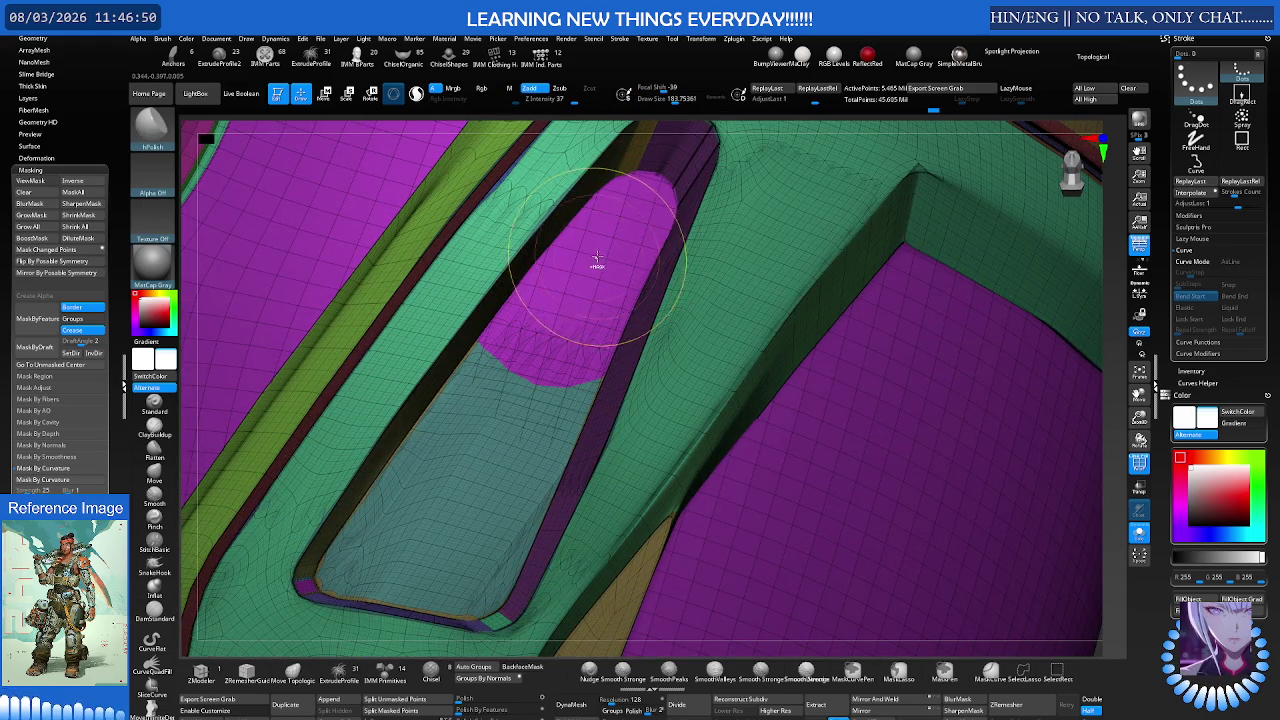
Step: Select the teal, magenta and other armor parts, hide polygroup colours, and zoom onto the recess
alt+click(600, 255)
key(ctrl)
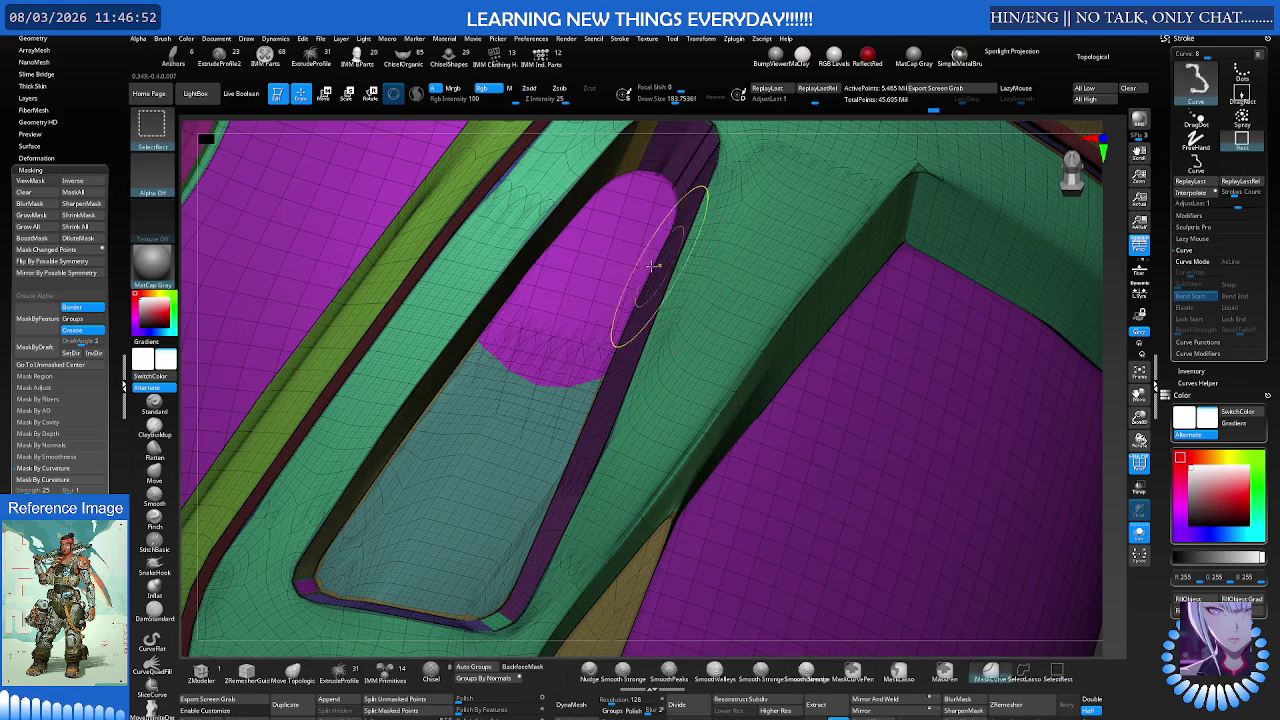
alt+click(613, 240)
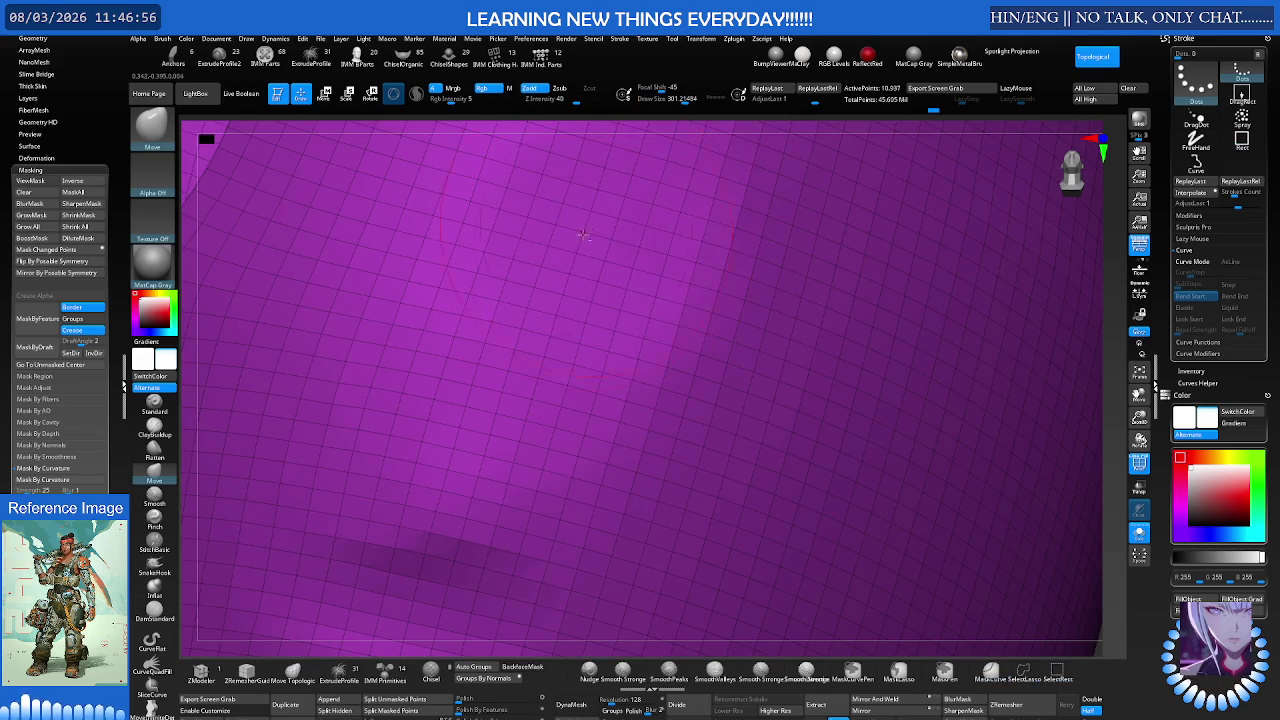
key(ctrl+shift)
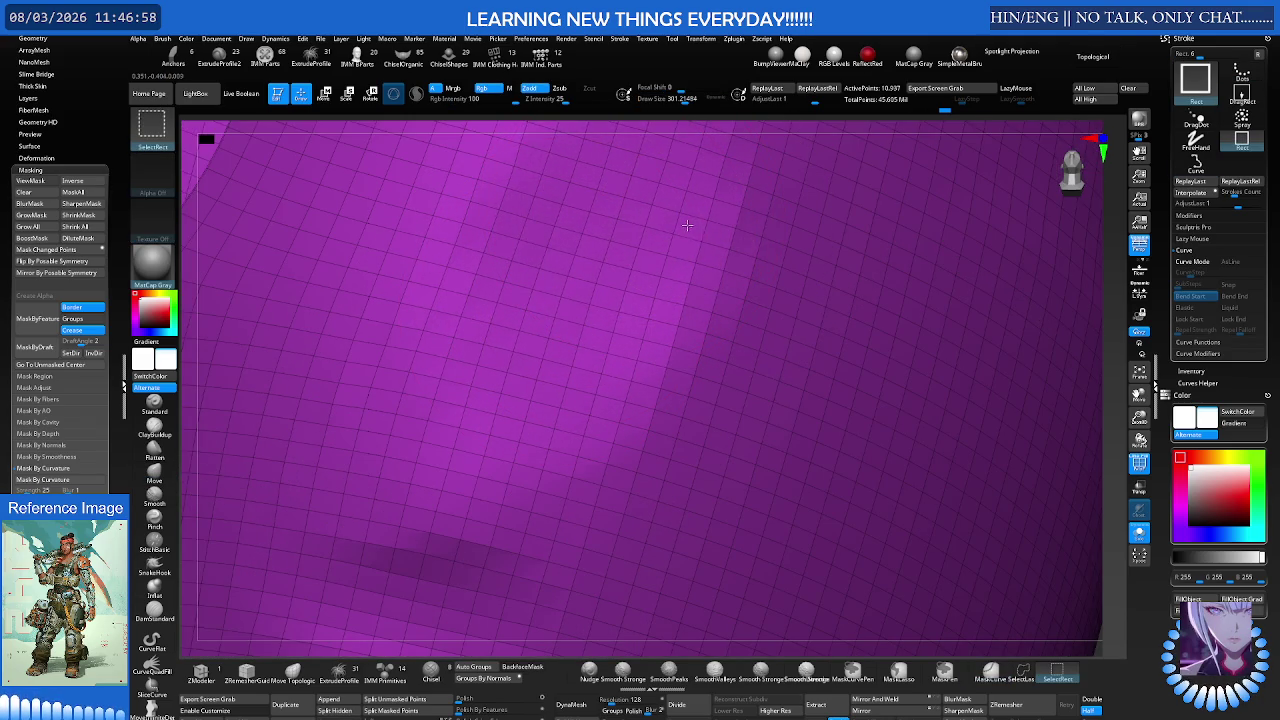
ctrl+shift+click(685, 226)
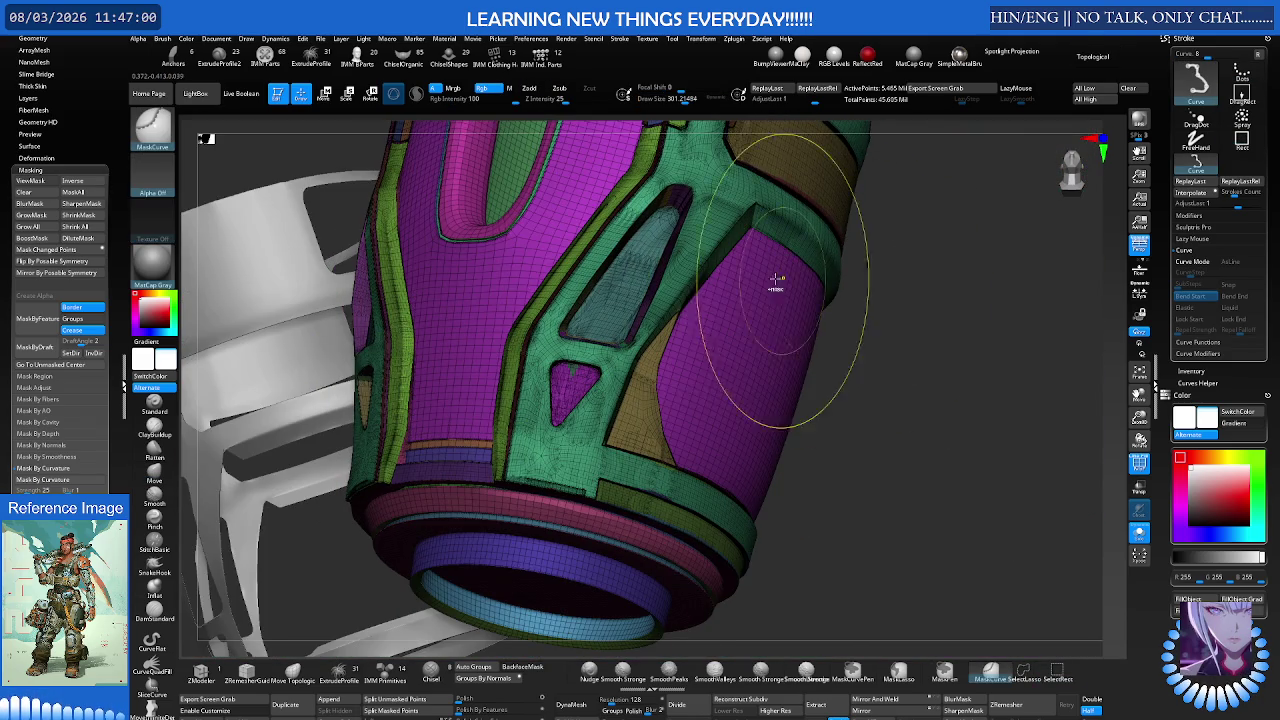
key(shift+f)
key(s)
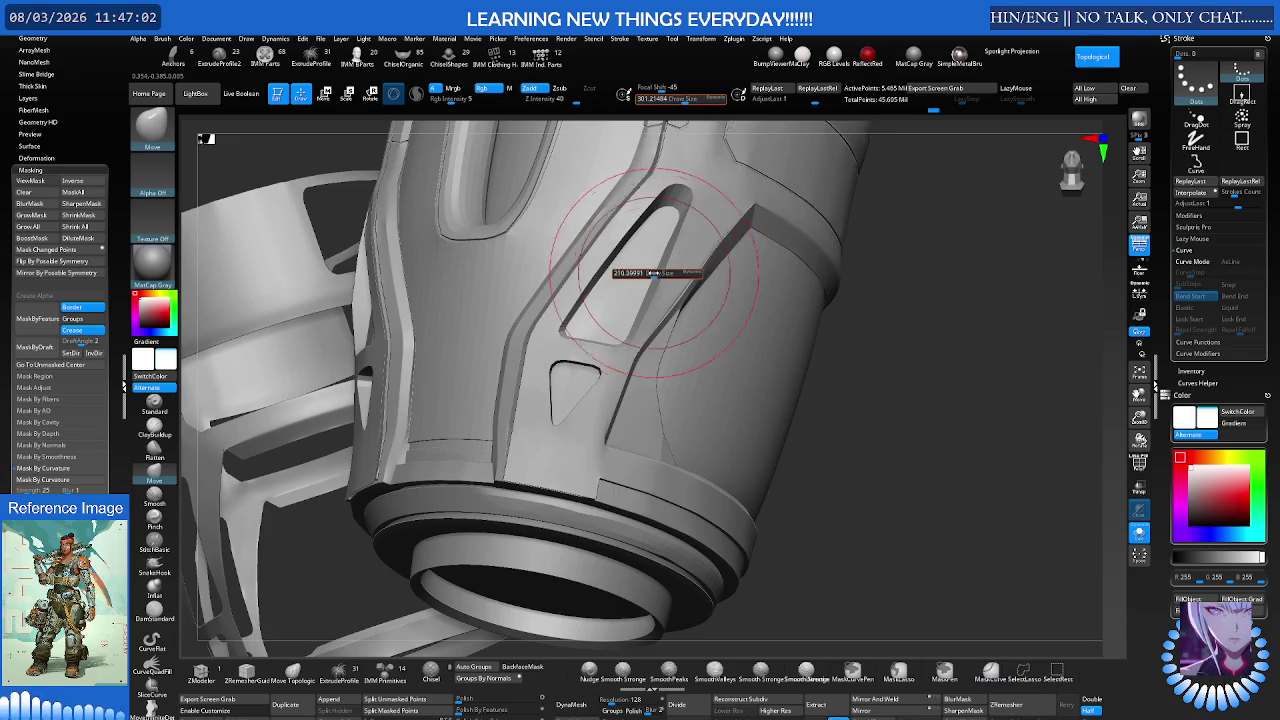
mouse_move(651, 272)
right_down()
mouse_move(612, 347)
mouse_move(619, 315)
mouse_move(614, 329)
right_up()
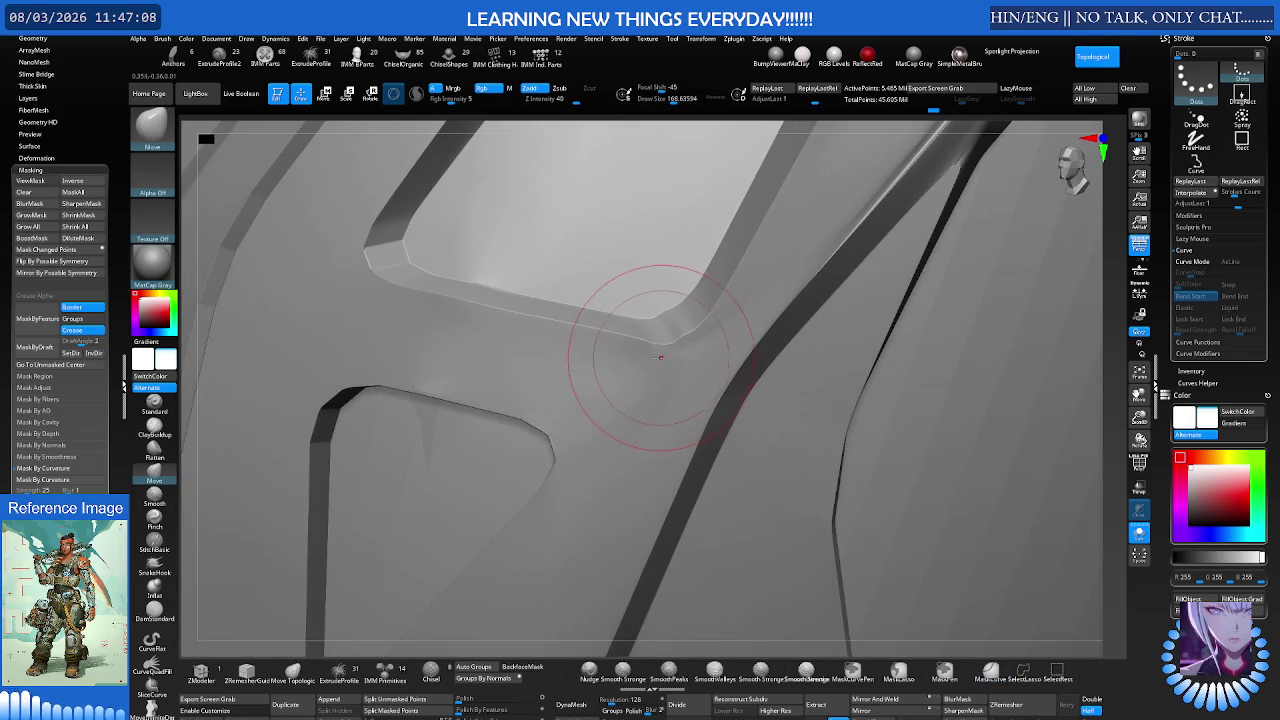
key(ctrl)
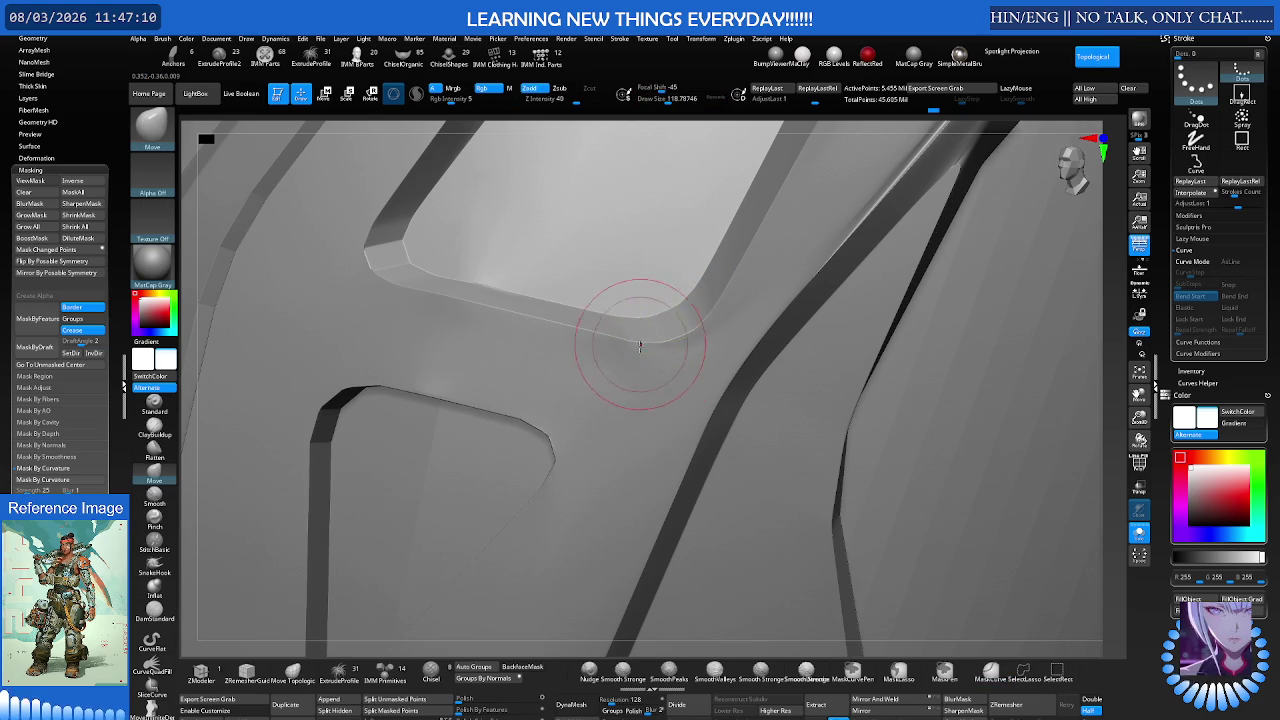
right_drag(623, 320, 639, 337)
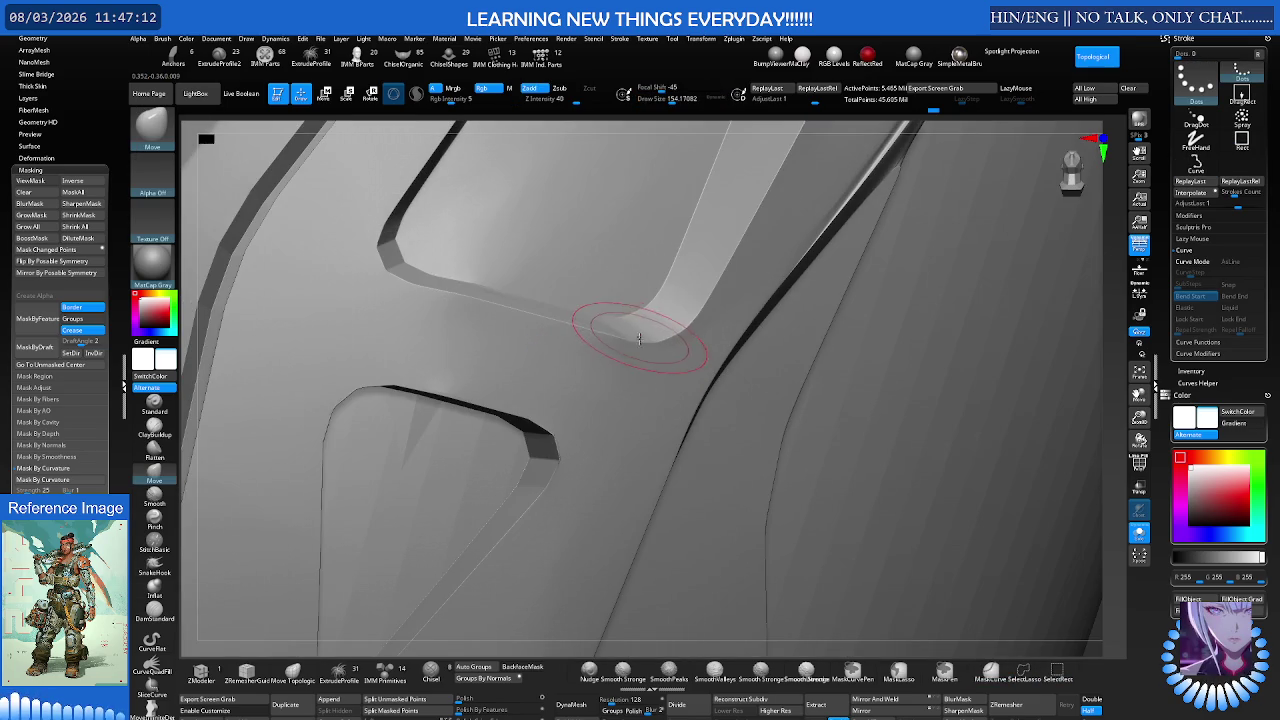
Step: Switch to hPolish and curve-mask across the triangle panel with polygroups shown
key(b)
key(h)
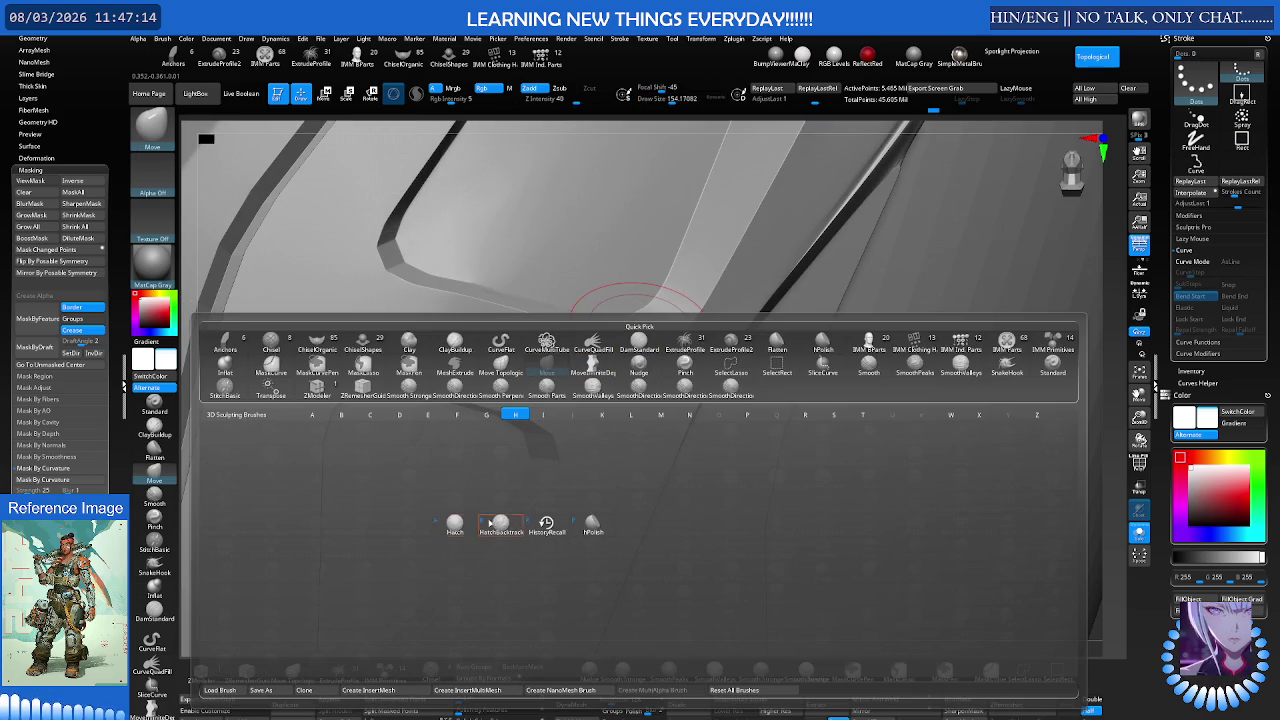
click(593, 522)
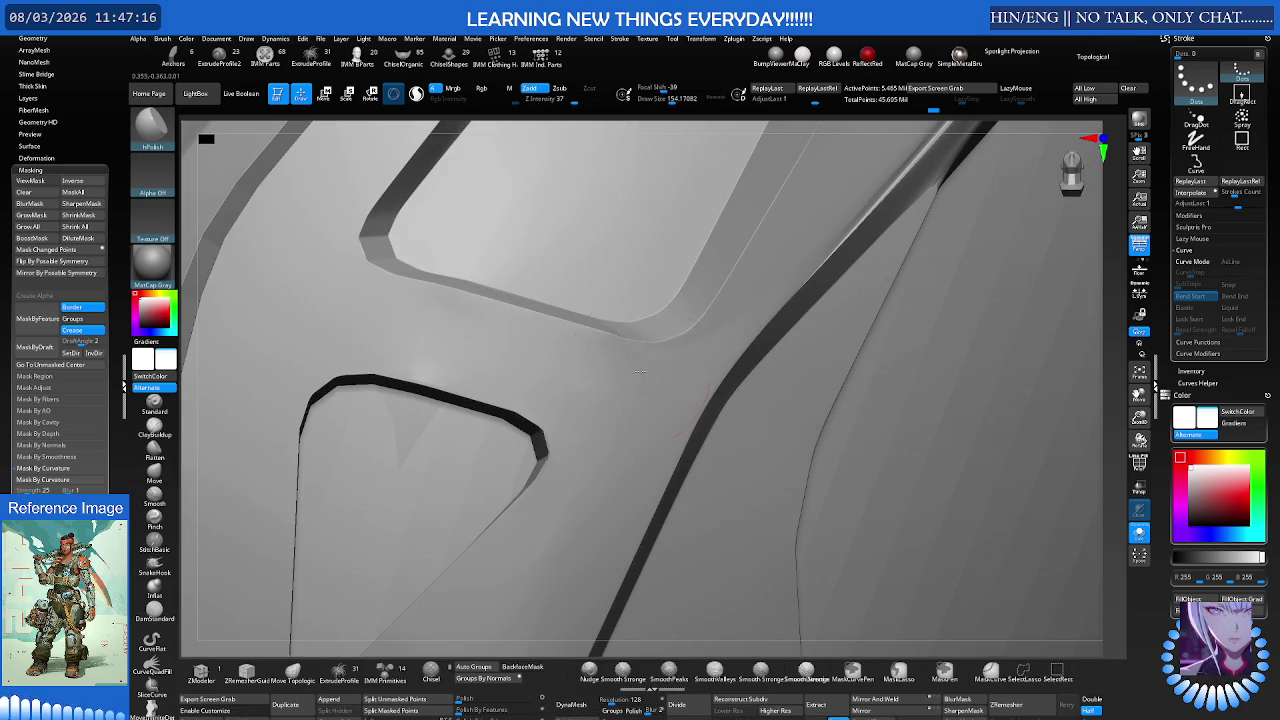
right_drag(677, 323, 714, 334)
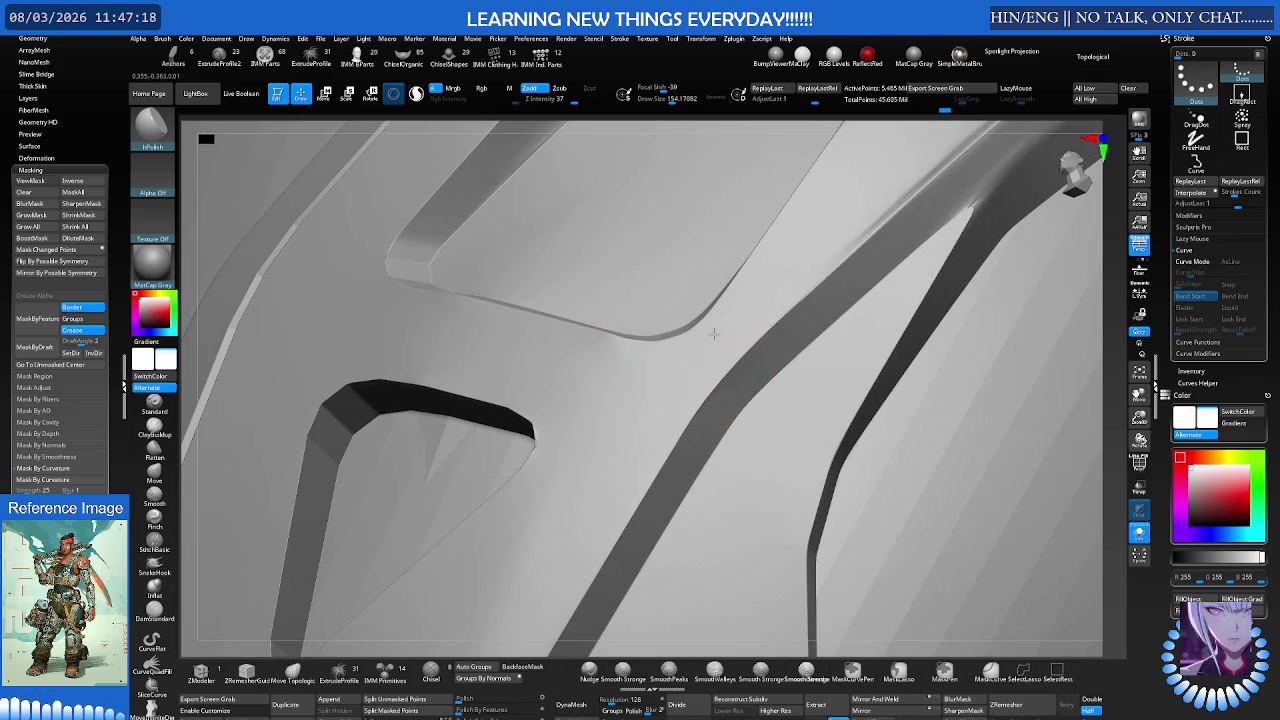
mouse_move(571, 337)
right_down()
mouse_move(563, 320)
mouse_move(563, 334)
right_up()
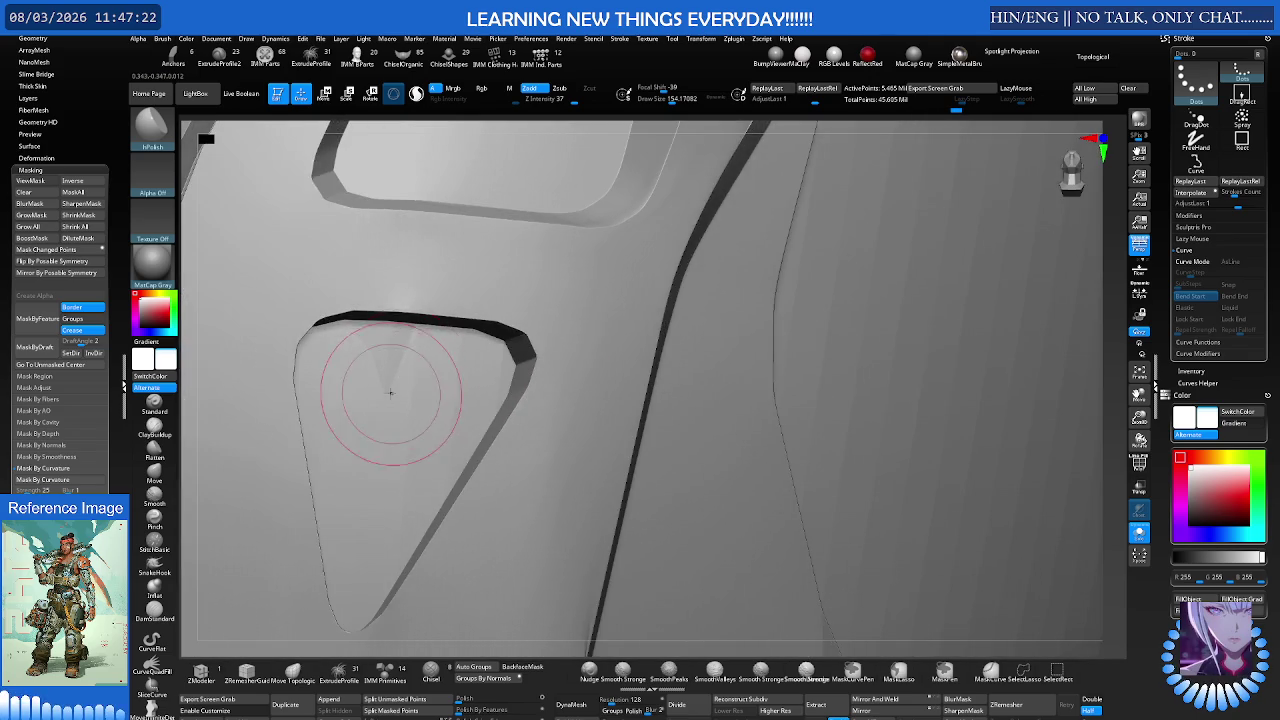
key(shift+f)
ctrl+drag(355, 395, 440, 395)
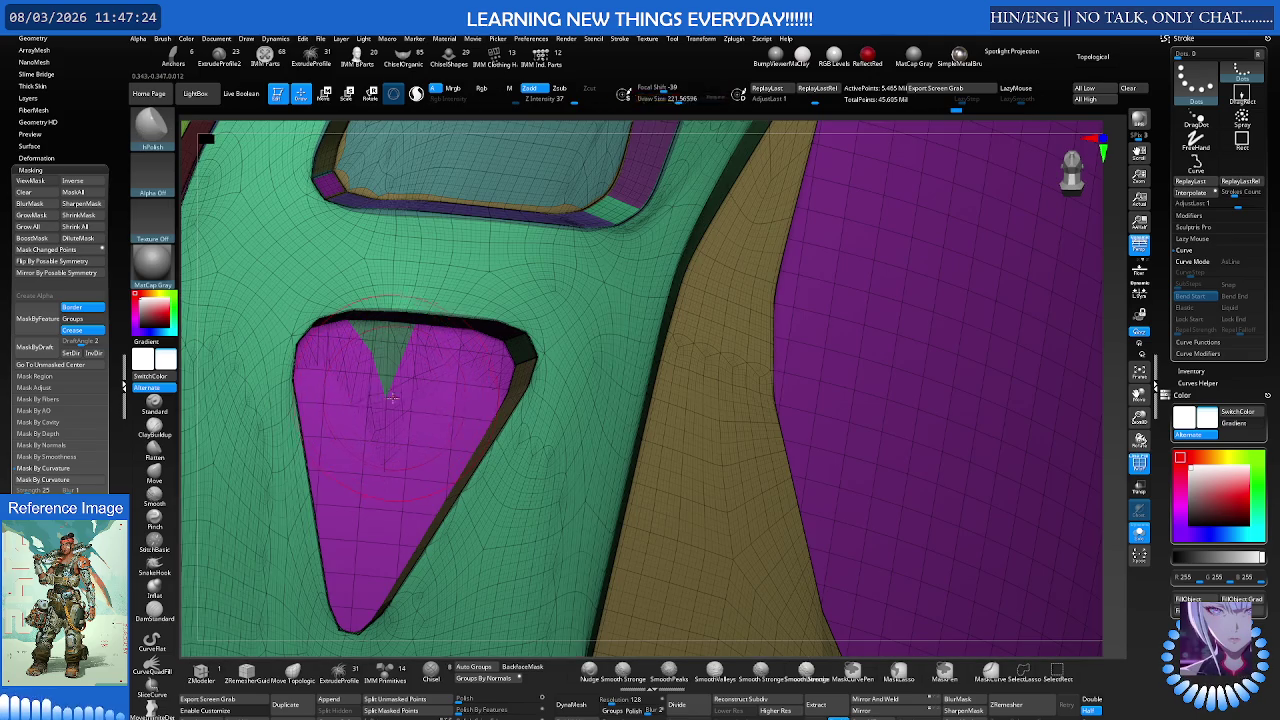
right_drag(434, 358, 437, 342)
Step: Enable topological Move and isolate the purple panel apart from the green and yellow pieces
key(b)
key(m)
key(t)
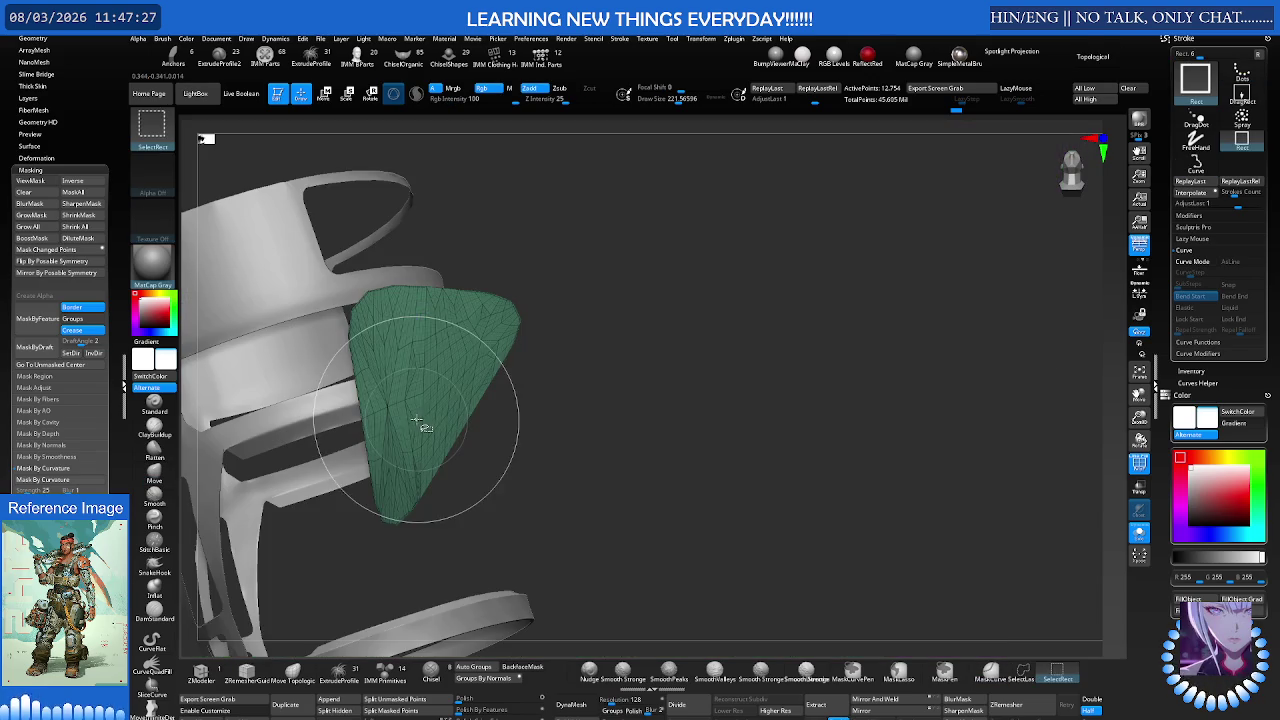
alt+click(420, 412)
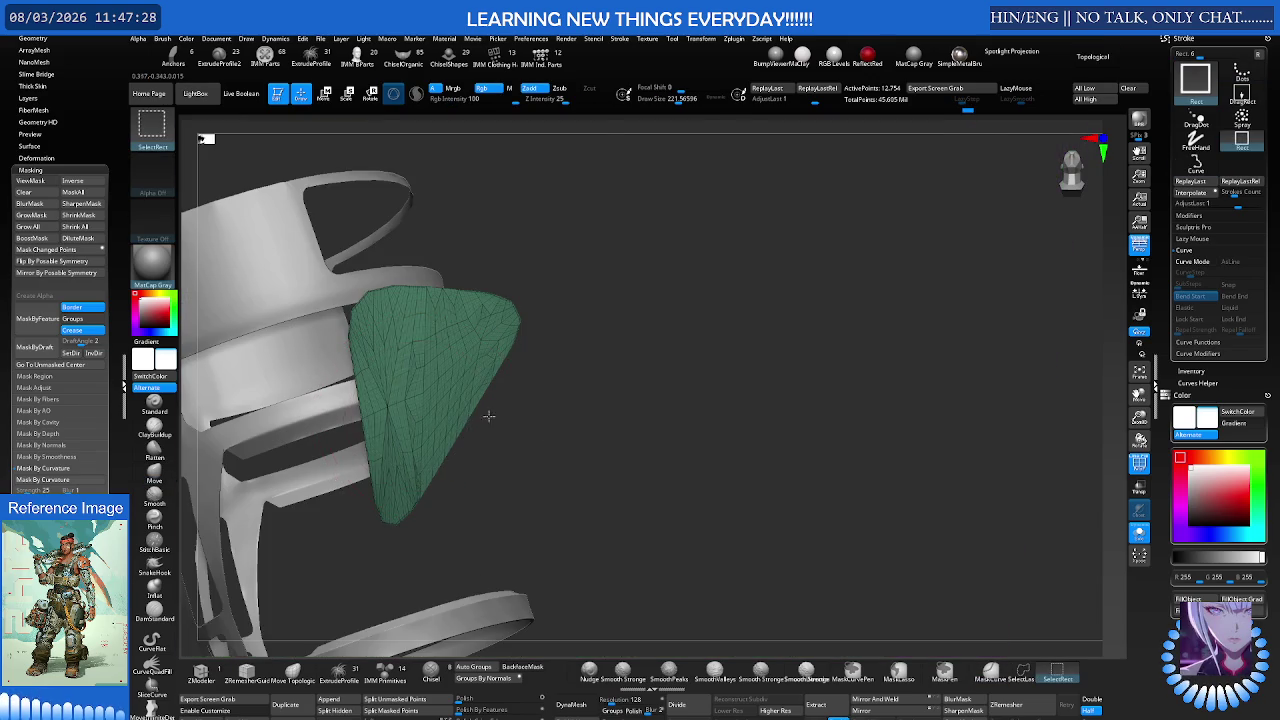
drag(432, 412, 430, 408)
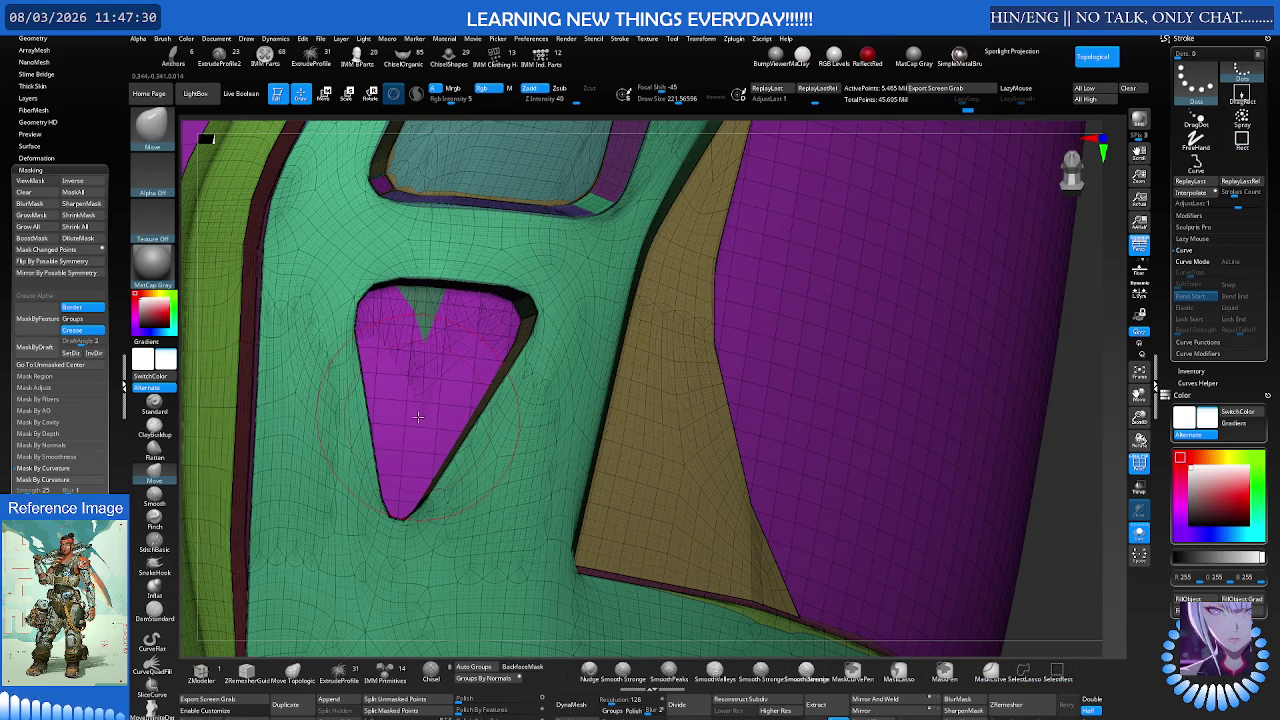
right_drag(448, 376, 395, 432)
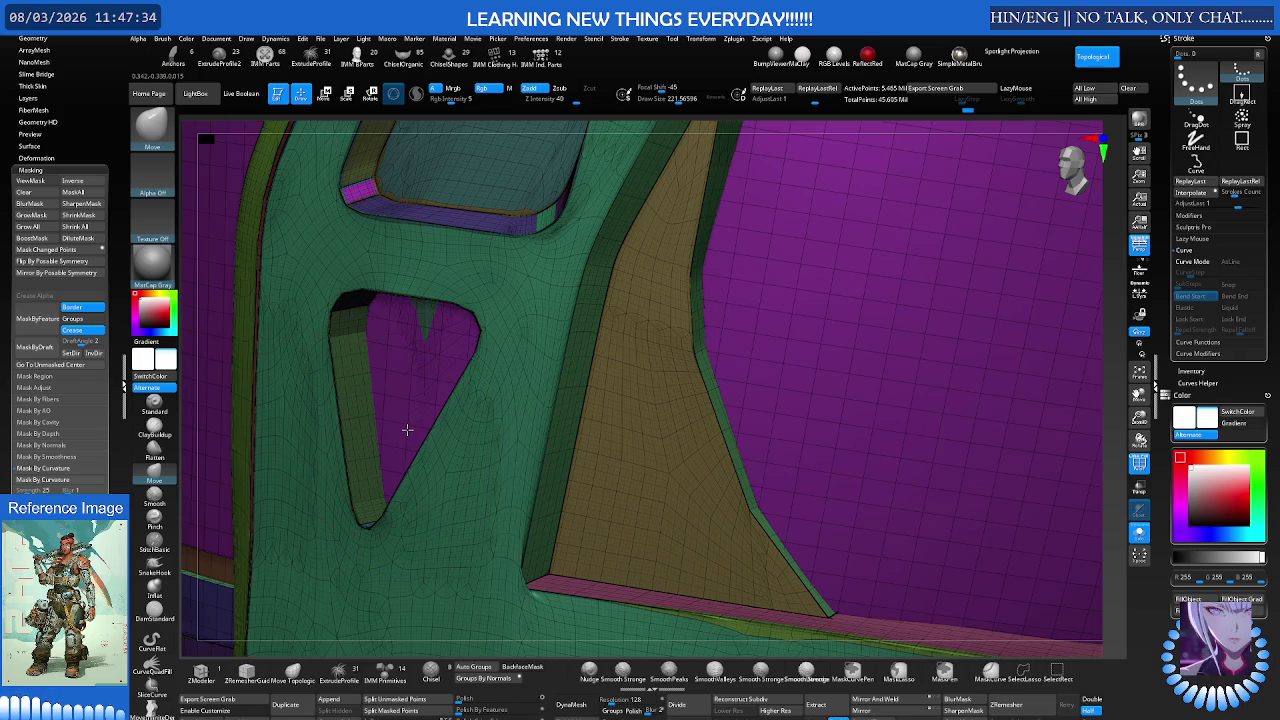
right_drag(407, 430, 438, 377)
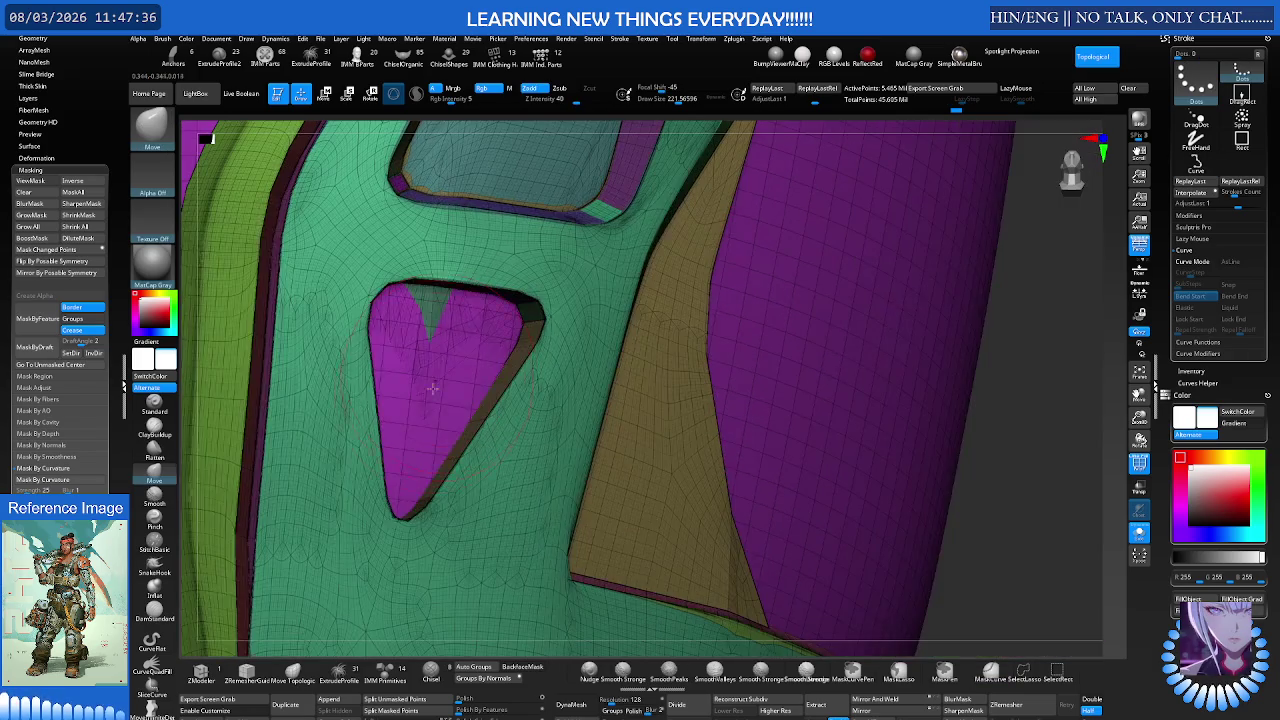
ctrl+shift+click(430, 405)
ctrl+shift+click(531, 434)
ctrl+shift+click(437, 443)
ctrl+shift+click(514, 436)
ctrl+shift+click(690, 400)
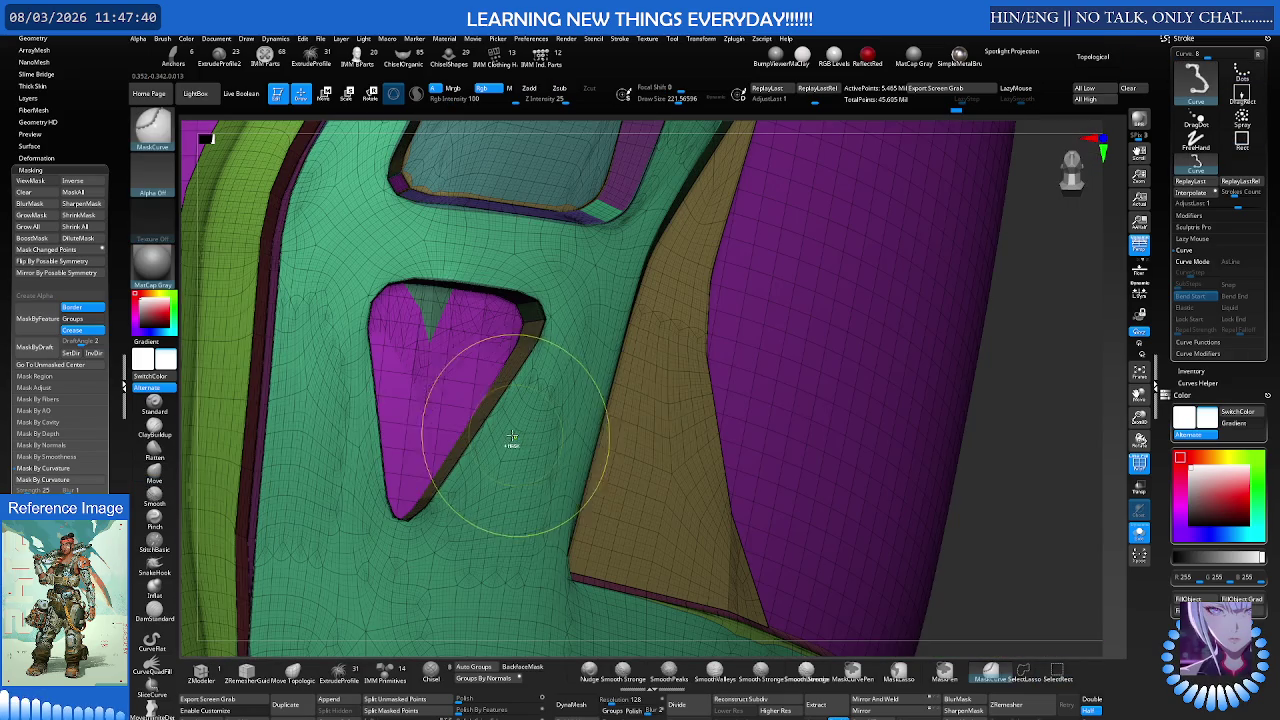
ctrl+shift+click(745, 392)
Step: Pull the purple panel out of the triangular opening at Draw Size about 356, then turn off PolyF
key(b)
key(m)
key(v)
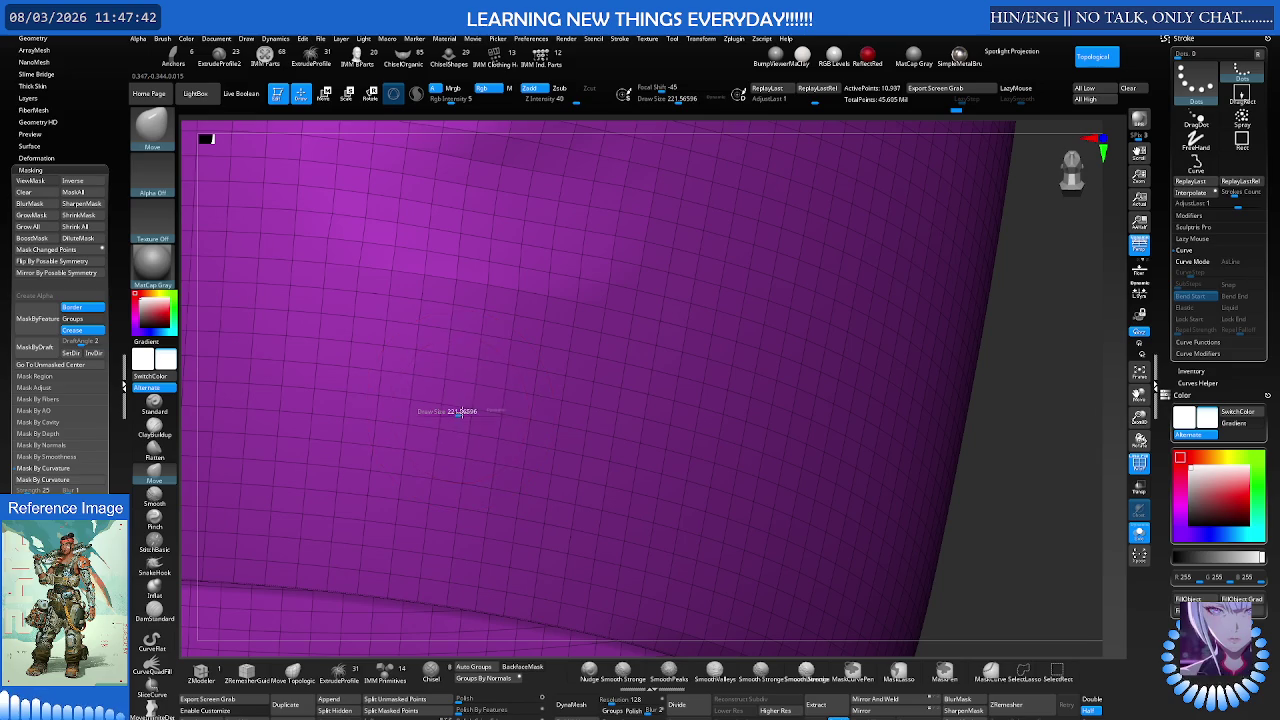
drag(458, 412, 438, 399)
key(s)
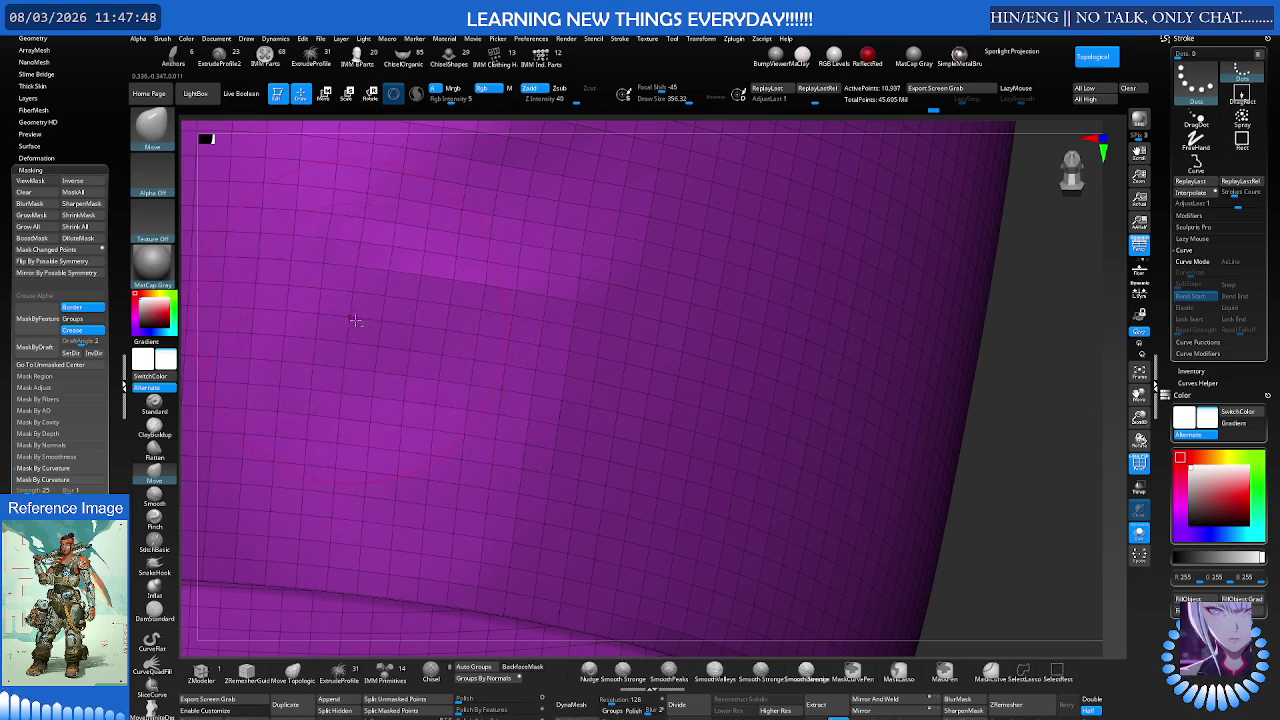
key(ctrl+z)
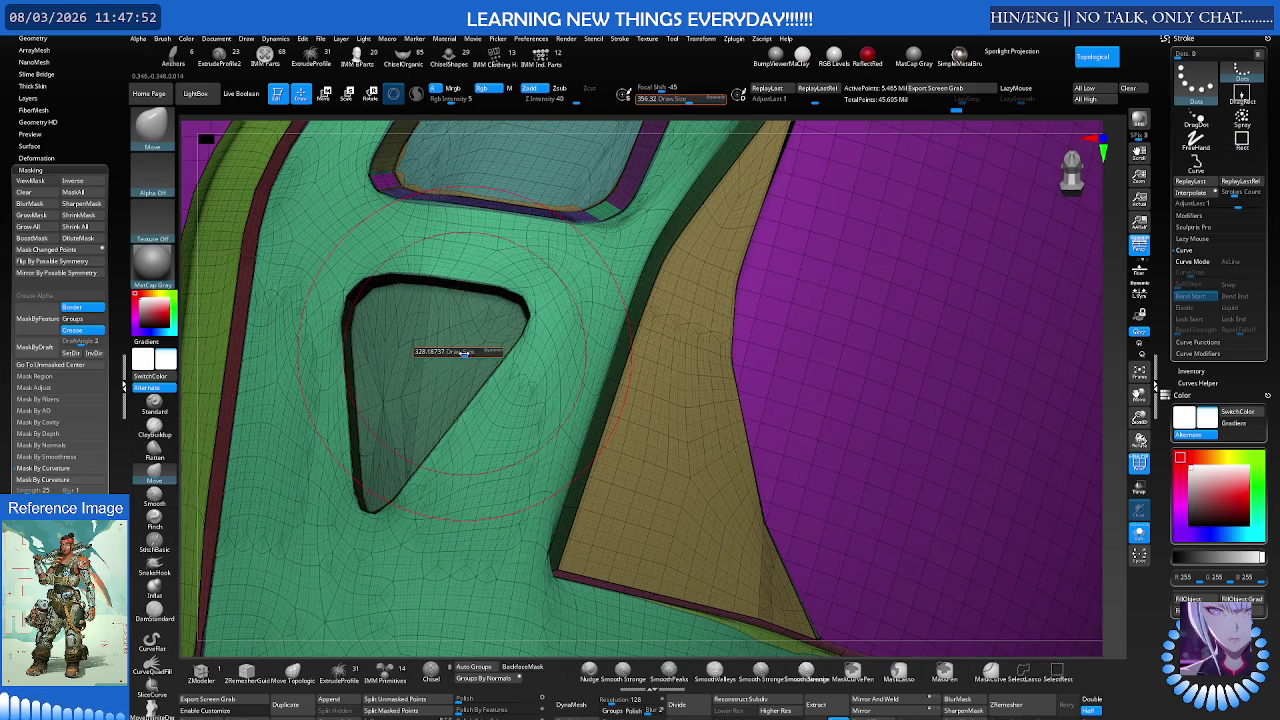
ctrl+right_drag(434, 346, 540, 310)
key(shift+f)
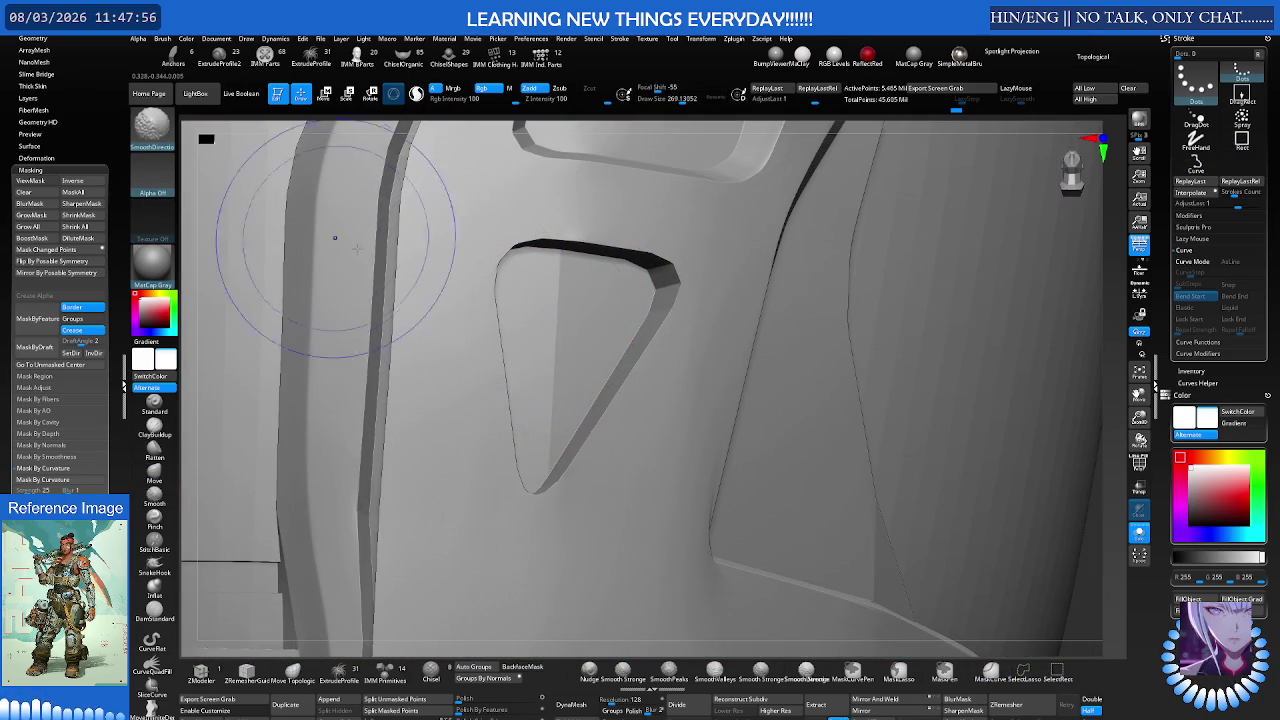
Step: Select the Move brush via B, M, V and frame the triangular opening closely
key(b)
key(m)
key(v)
mouse_move(663, 251)
right_down()
mouse_move(674, 277)
mouse_move(493, 320)
mouse_move(463, 348)
right_up()
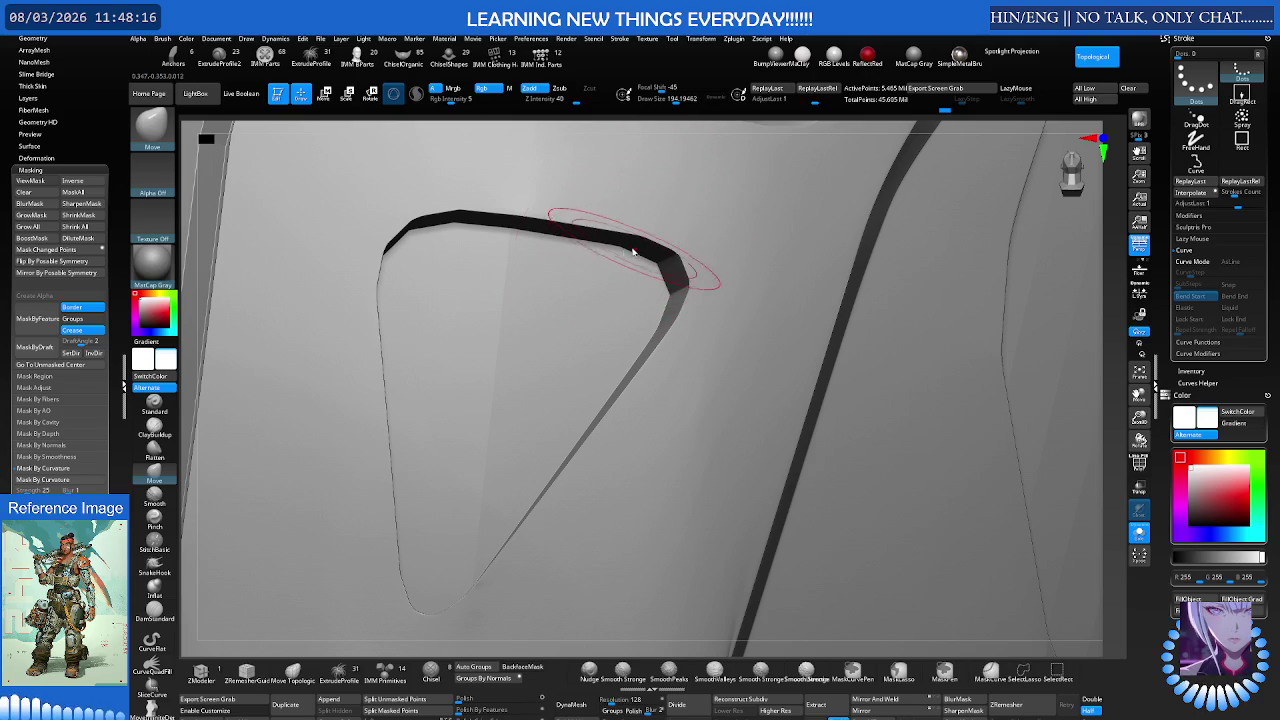
Step: Enable Customize and Ctrl+Alt-drag the hPolish brush onto the top brush shelf
click(241, 710)
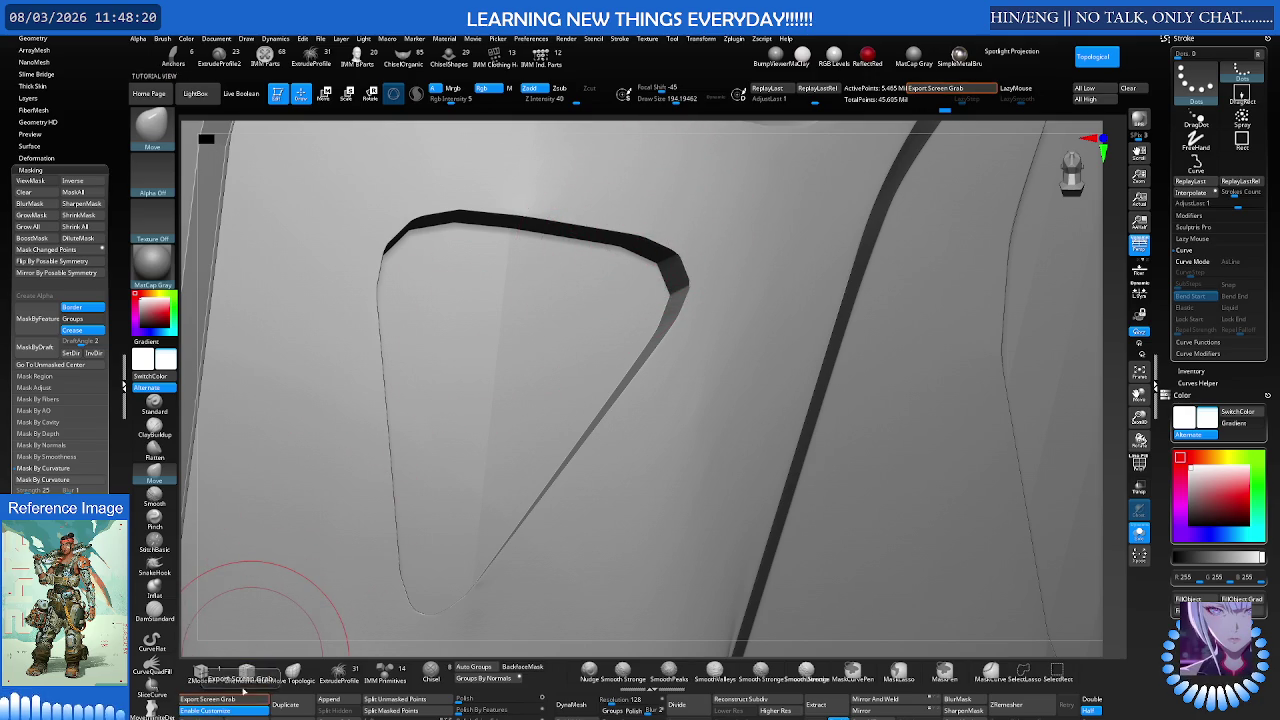
scroll(2, 152, up, 5)
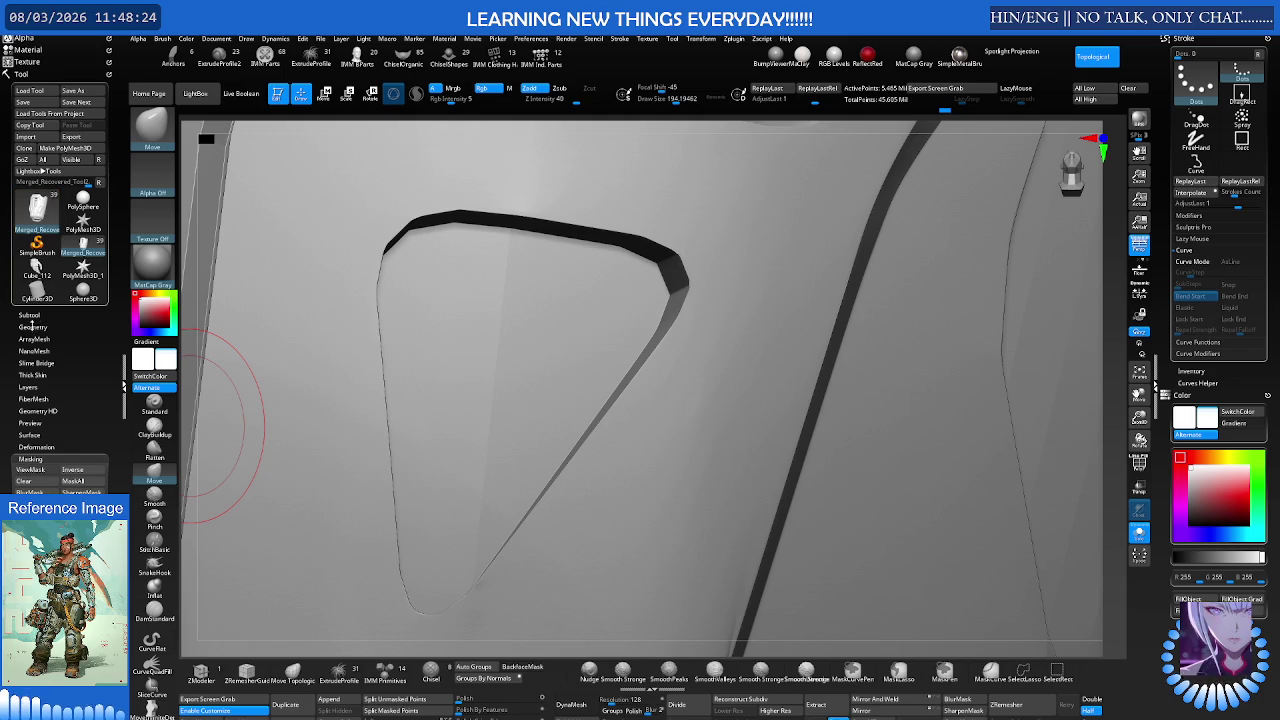
click(26, 72)
drag(26, 72, 33, 137)
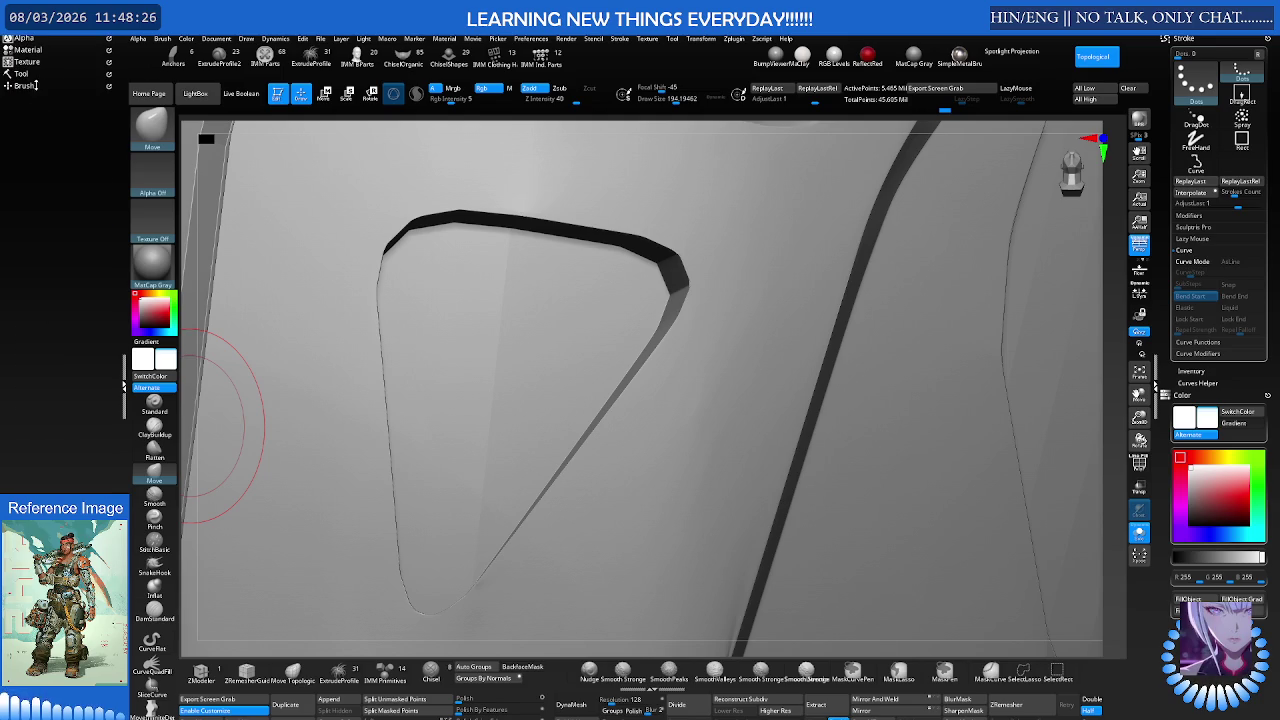
click(35, 86)
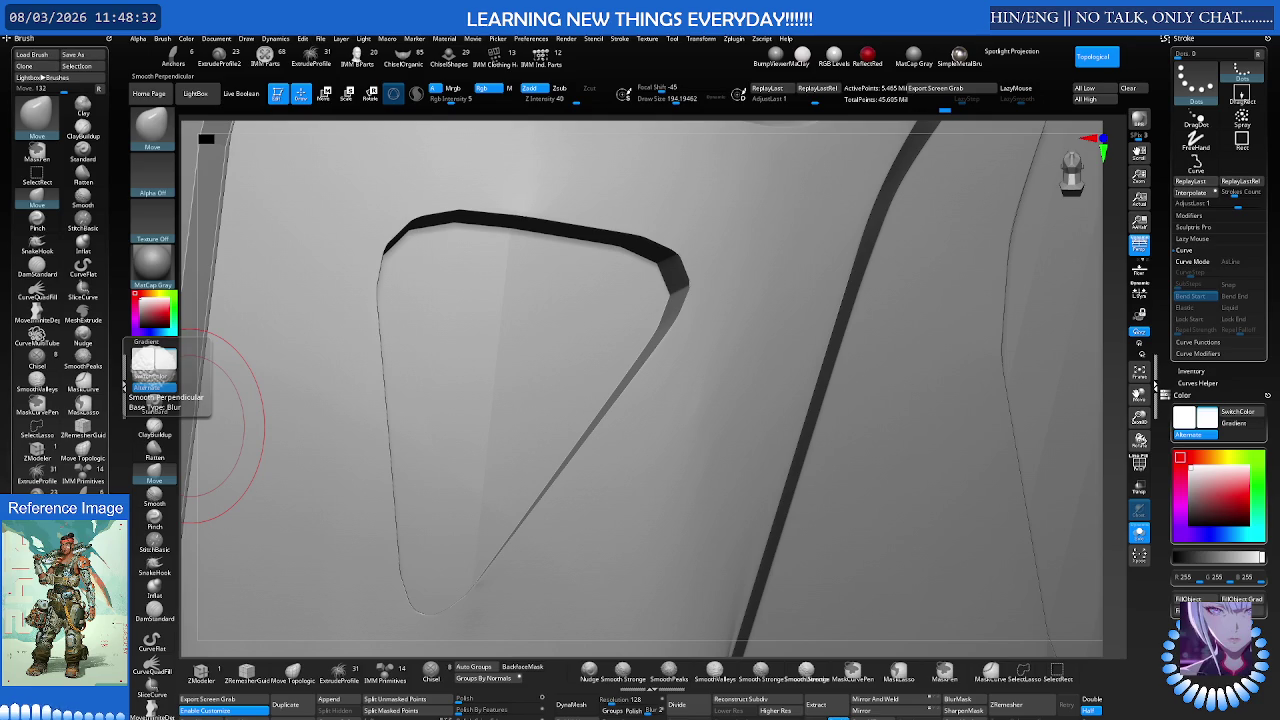
click(83, 385)
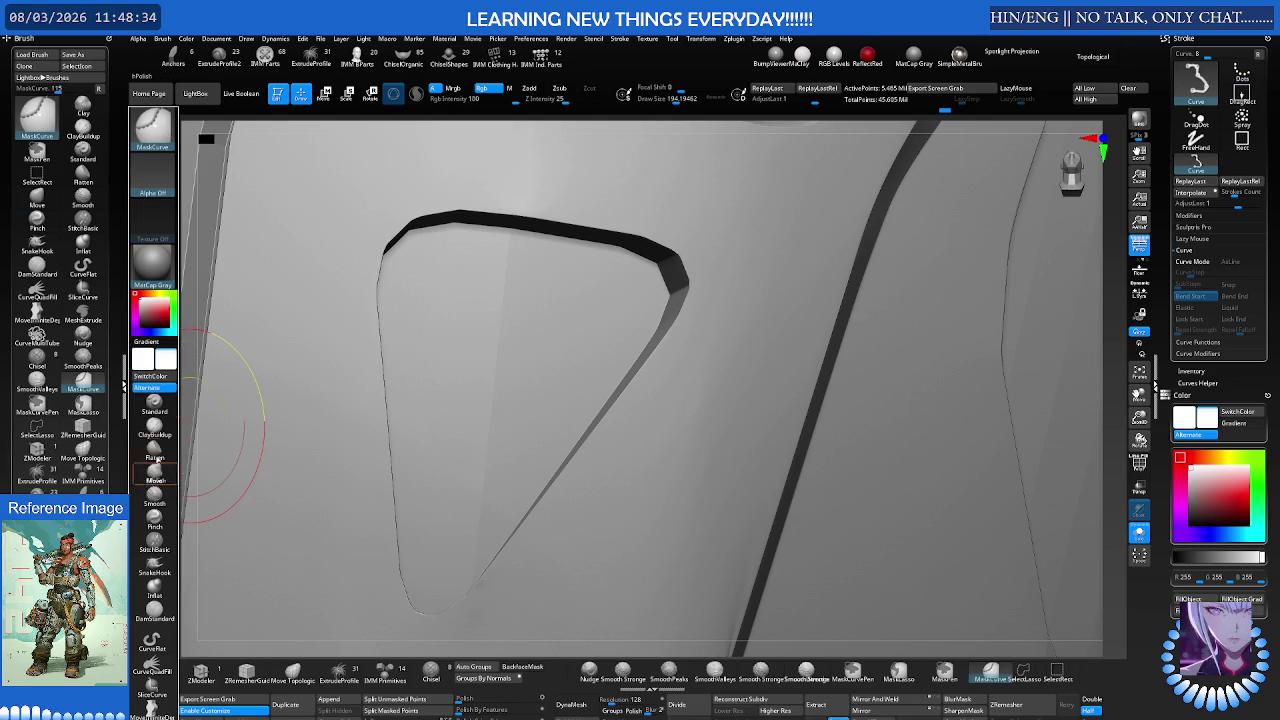
ctrl+alt+drag(522, 77, 628, 78)
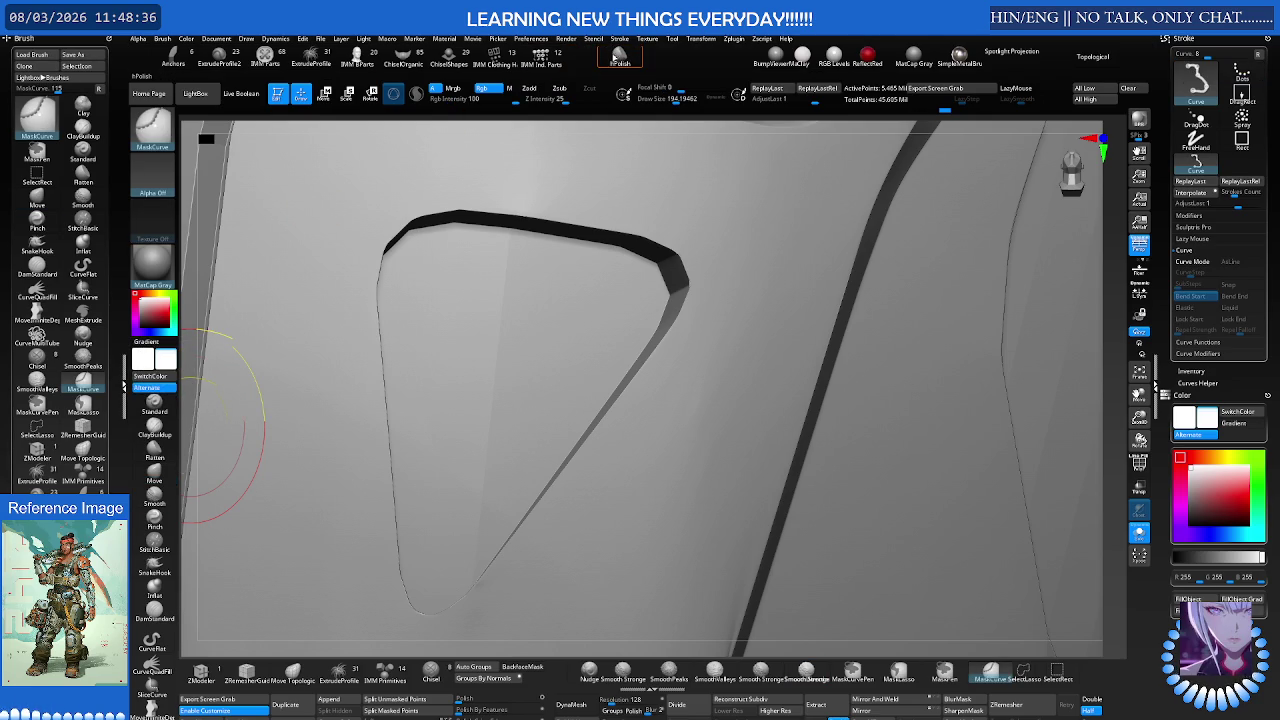
key(b)
key(t)
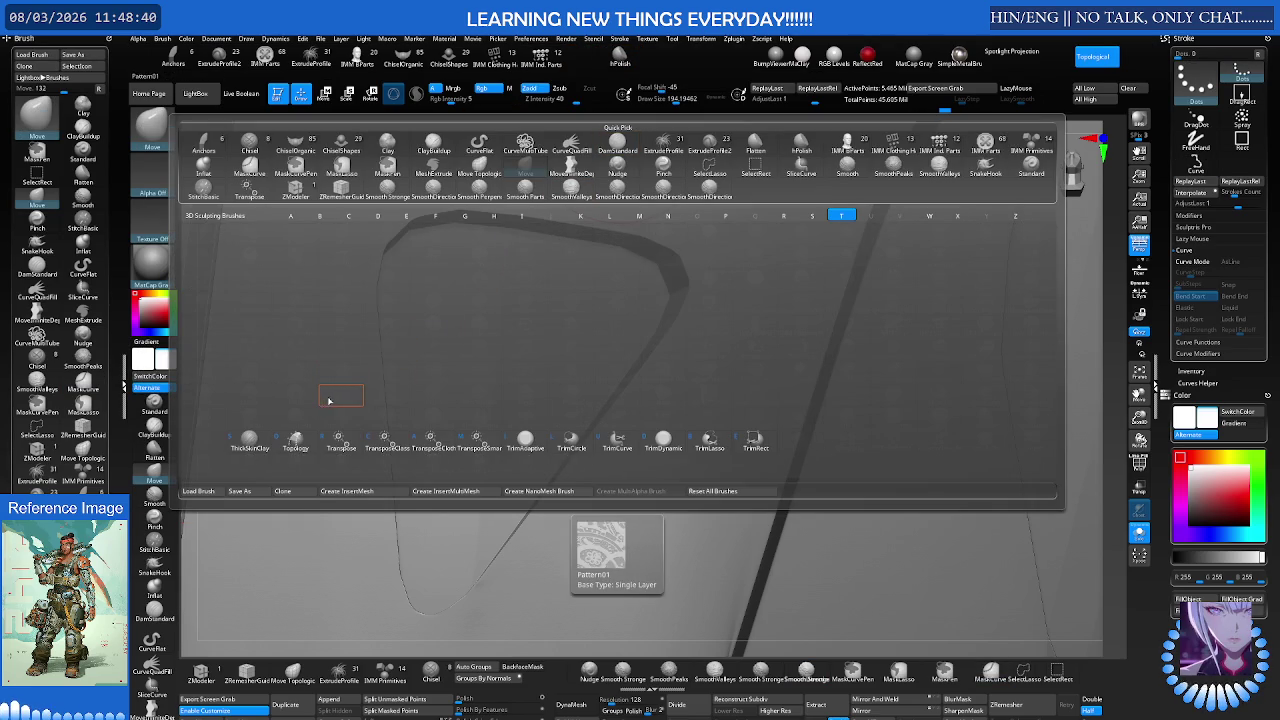
Step: Add TrimAdaptive and TrimDynamic to the shelf from the T brush picker, making TrimDynamic active
key(ctrl)
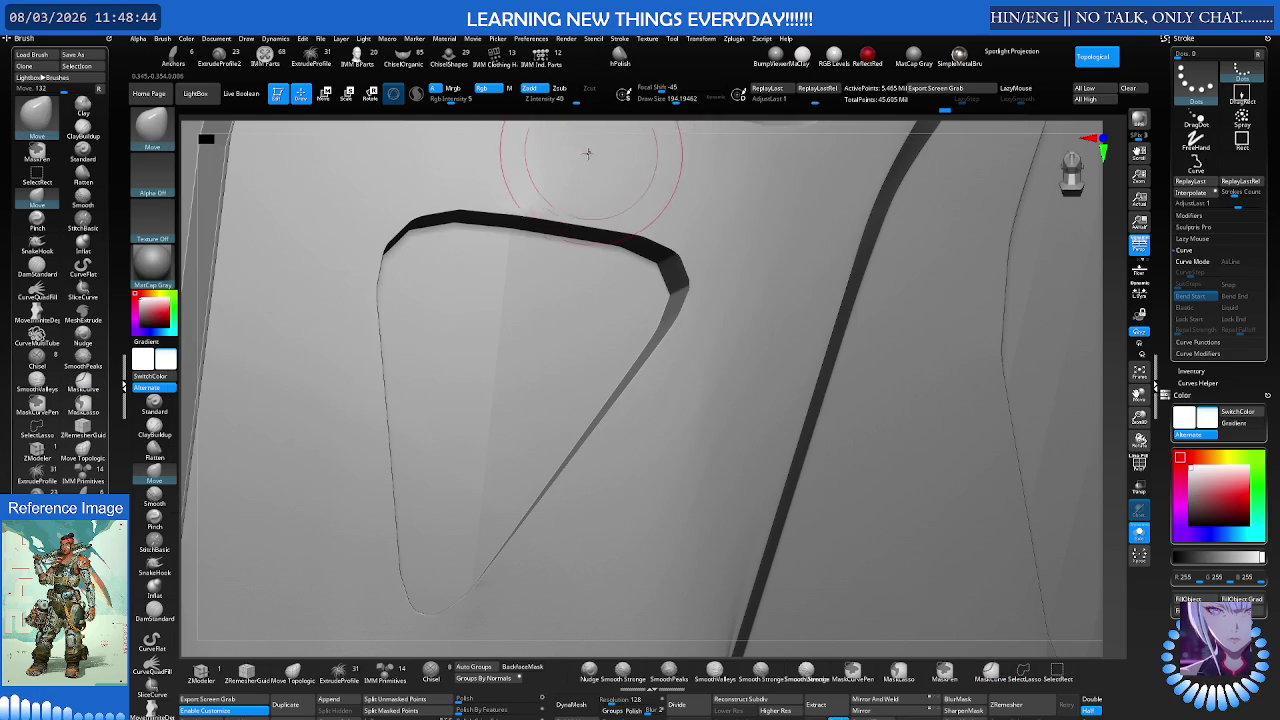
key(b)
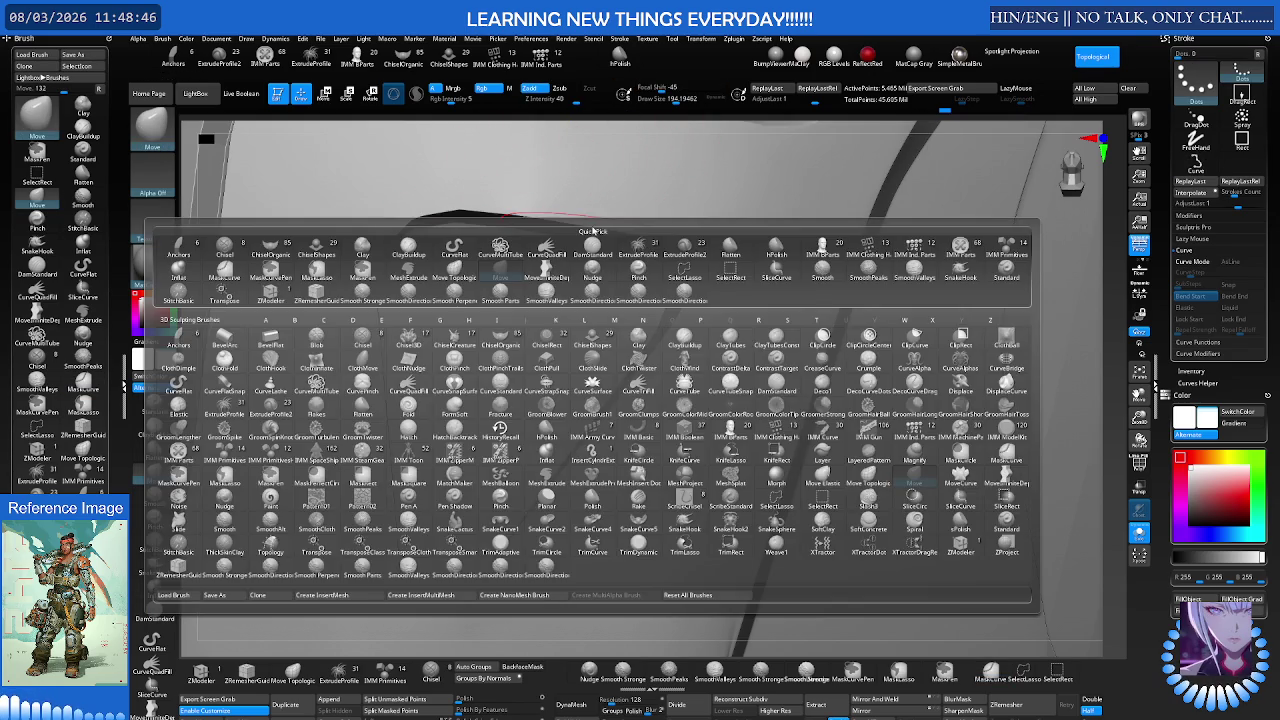
key(t)
click(521, 548)
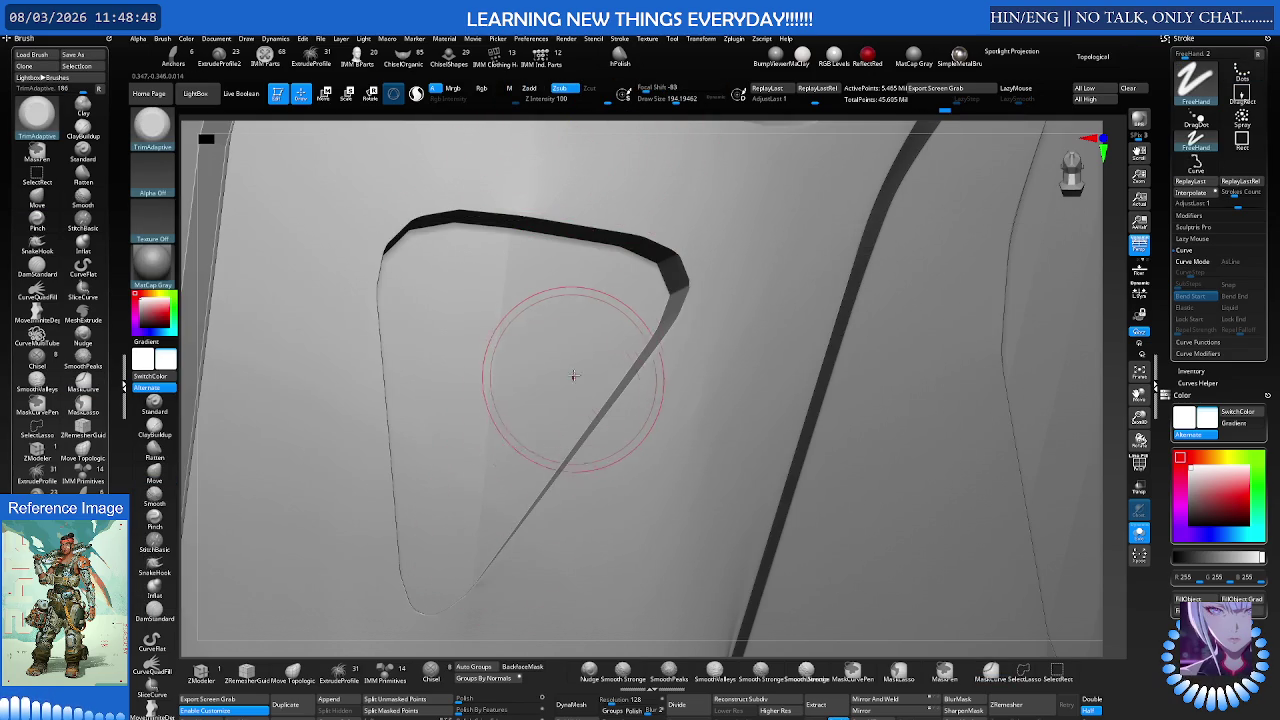
key(b)
key(t)
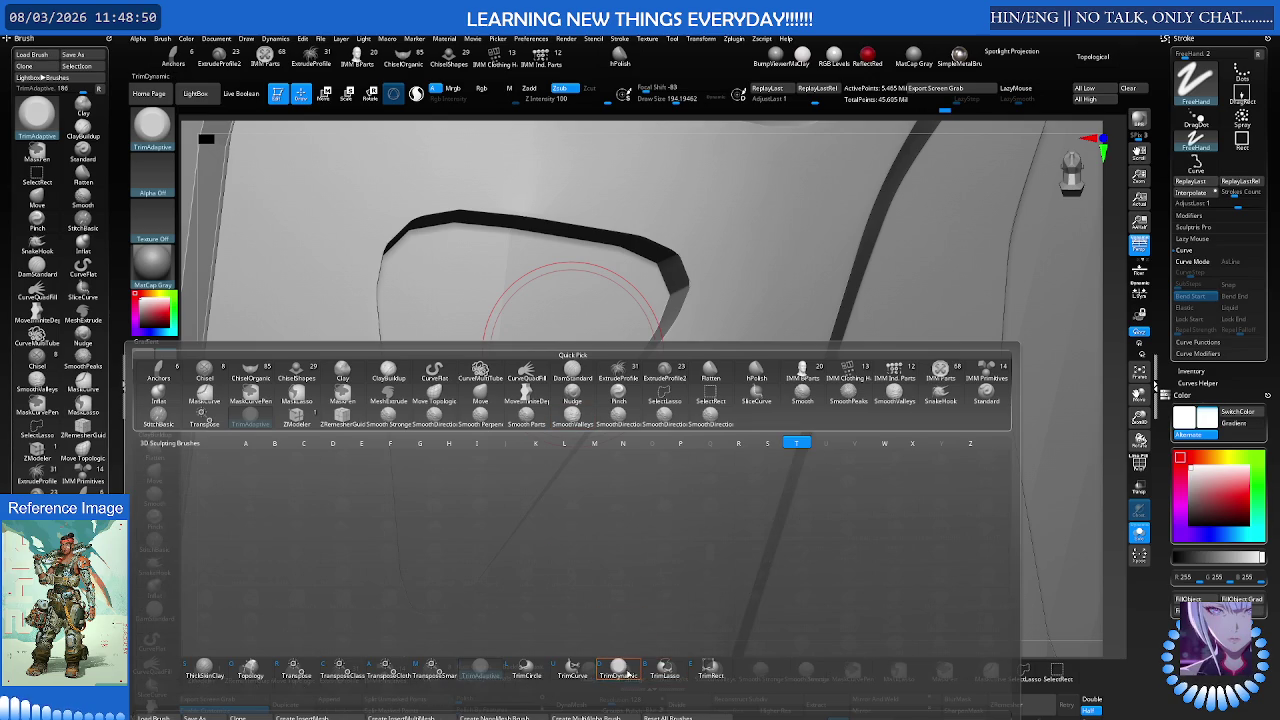
click(628, 675)
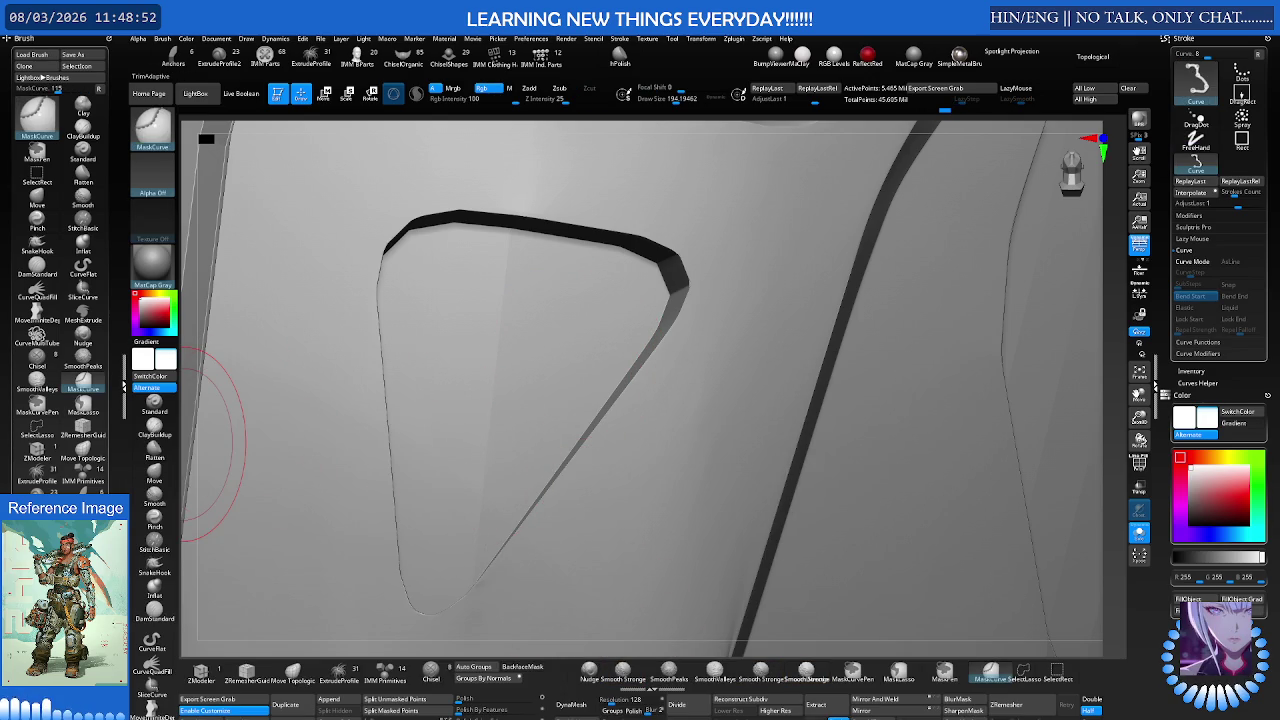
key(ctrl)
key(ctrl)
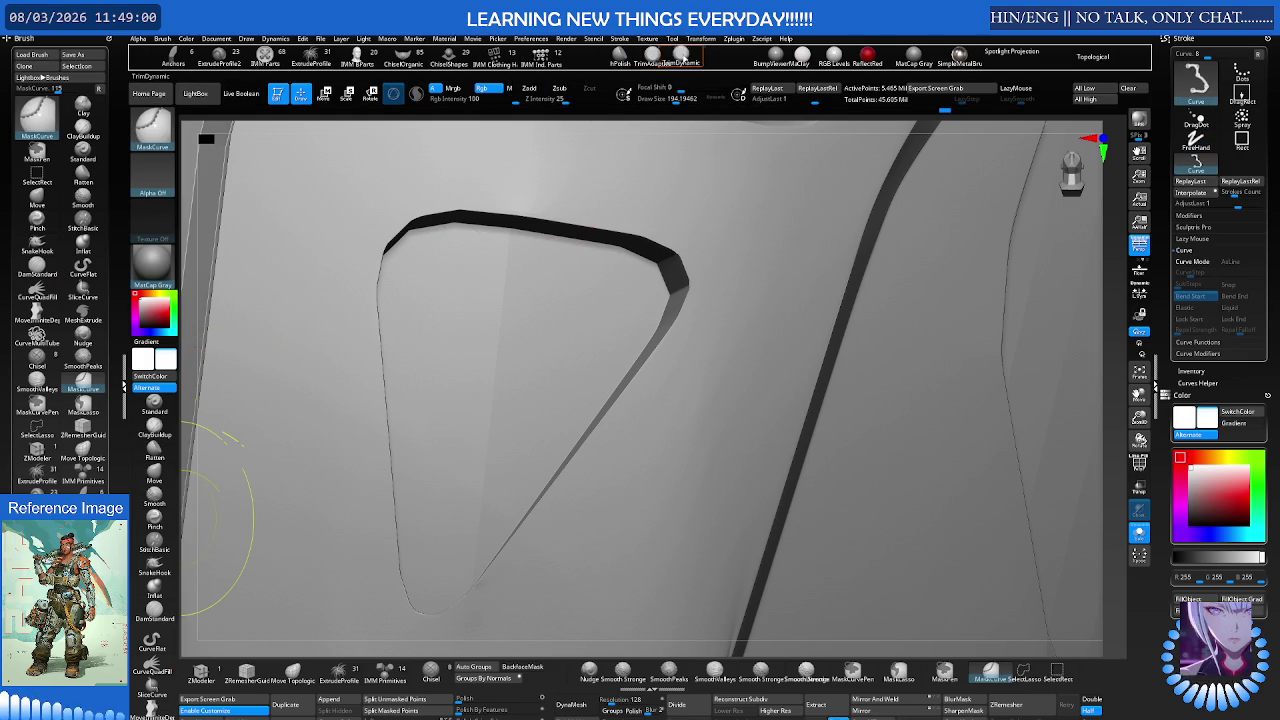
click(692, 52)
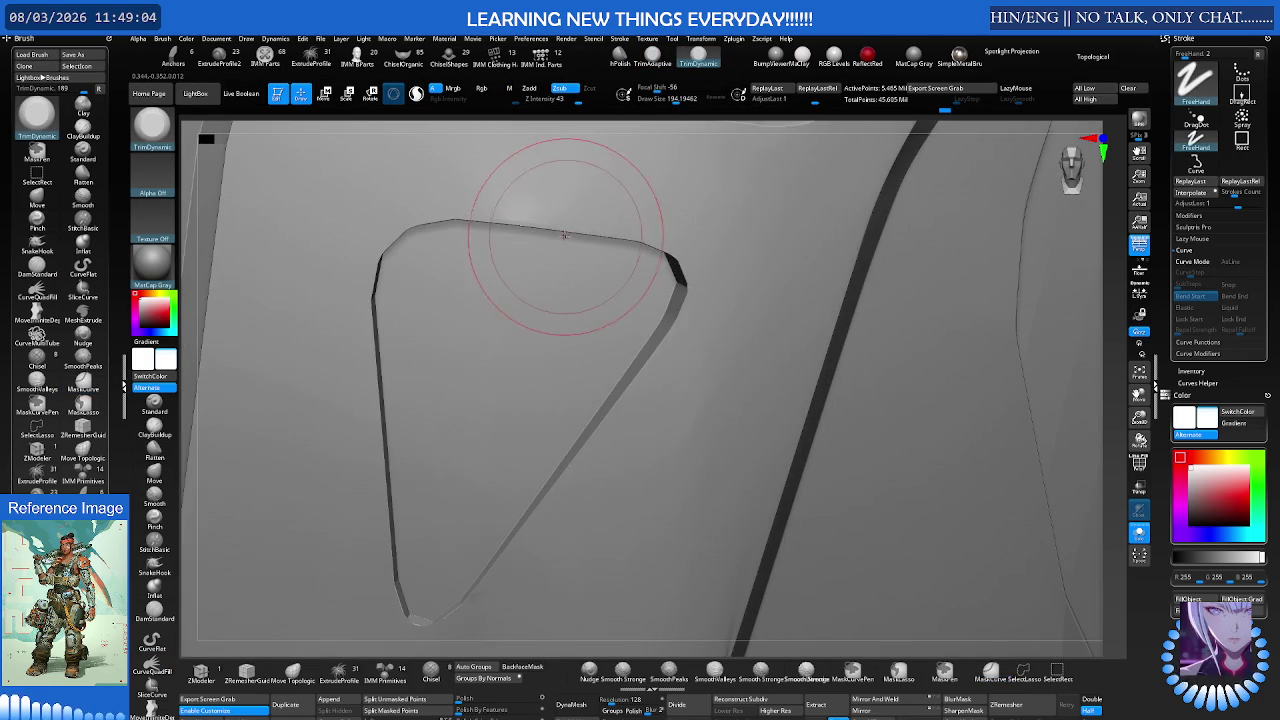
key(b)
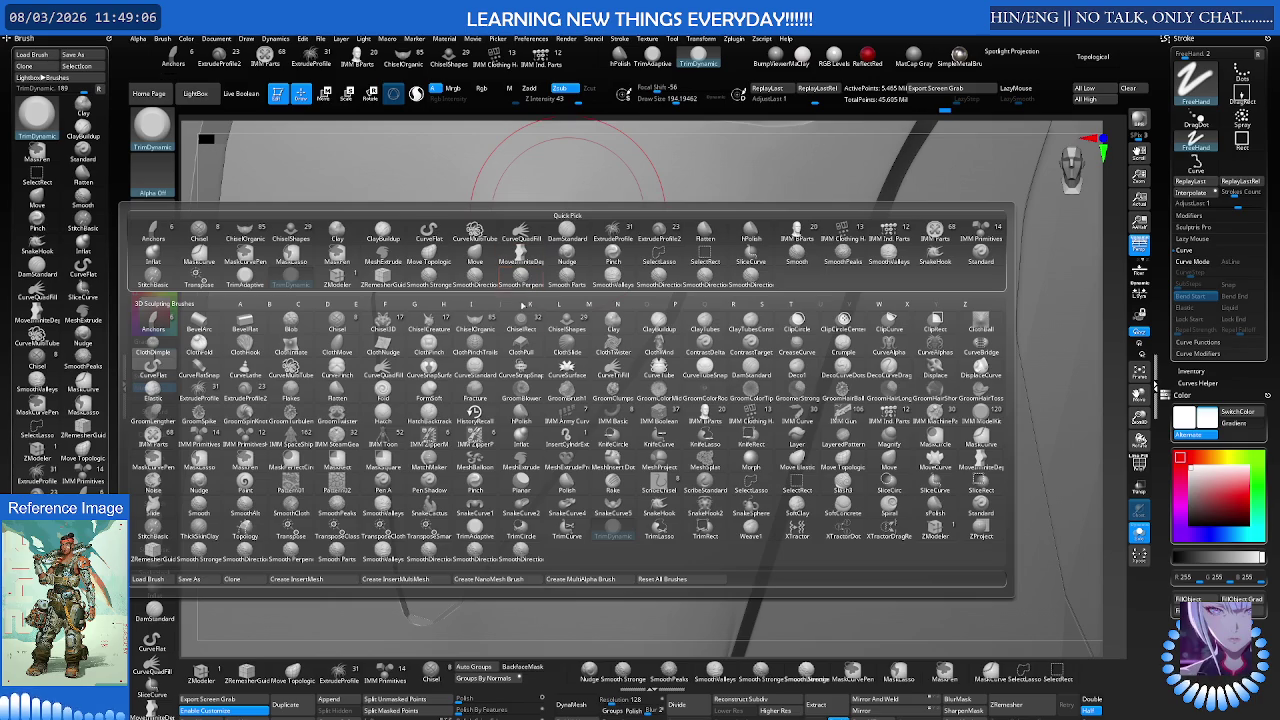
key(Escape)
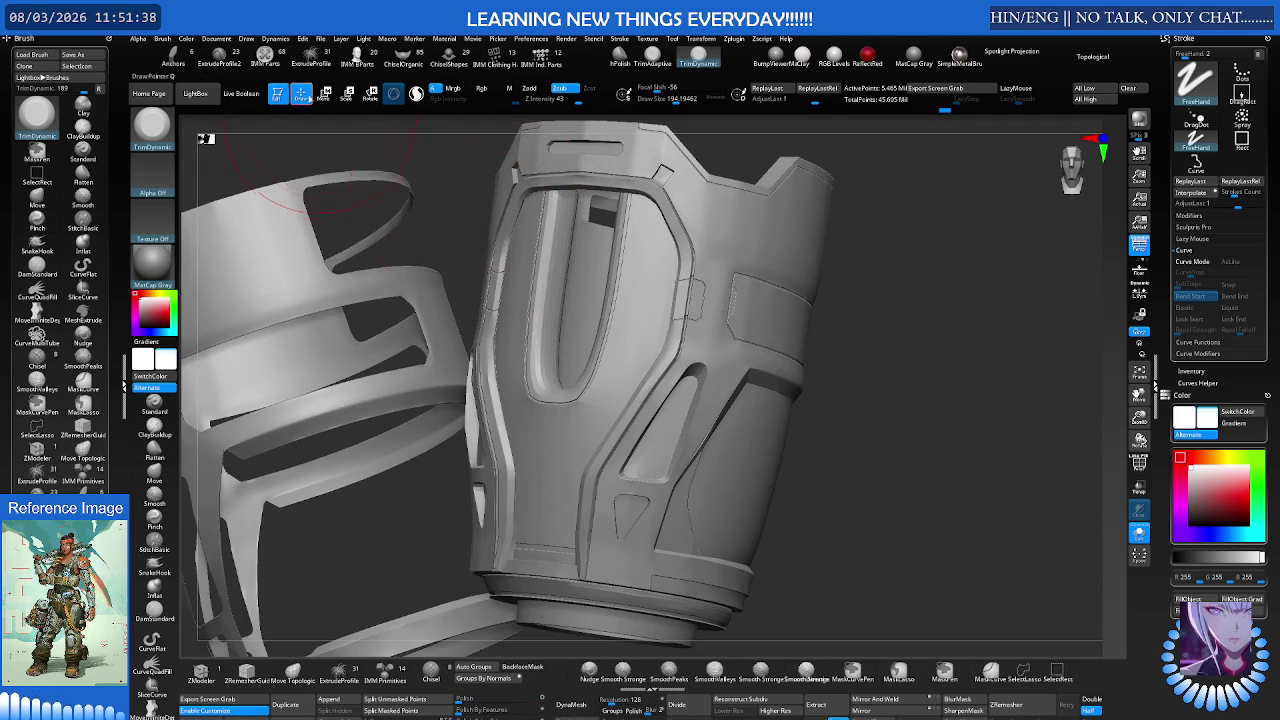
Step: Open the LightBox browser with the whole leg armour piece framed
click(198, 93)
Step: Browse LightBox brush folders and load Orb_Cracks3_SmoothEdge.ZBP from ORB Brushes
click(298, 123)
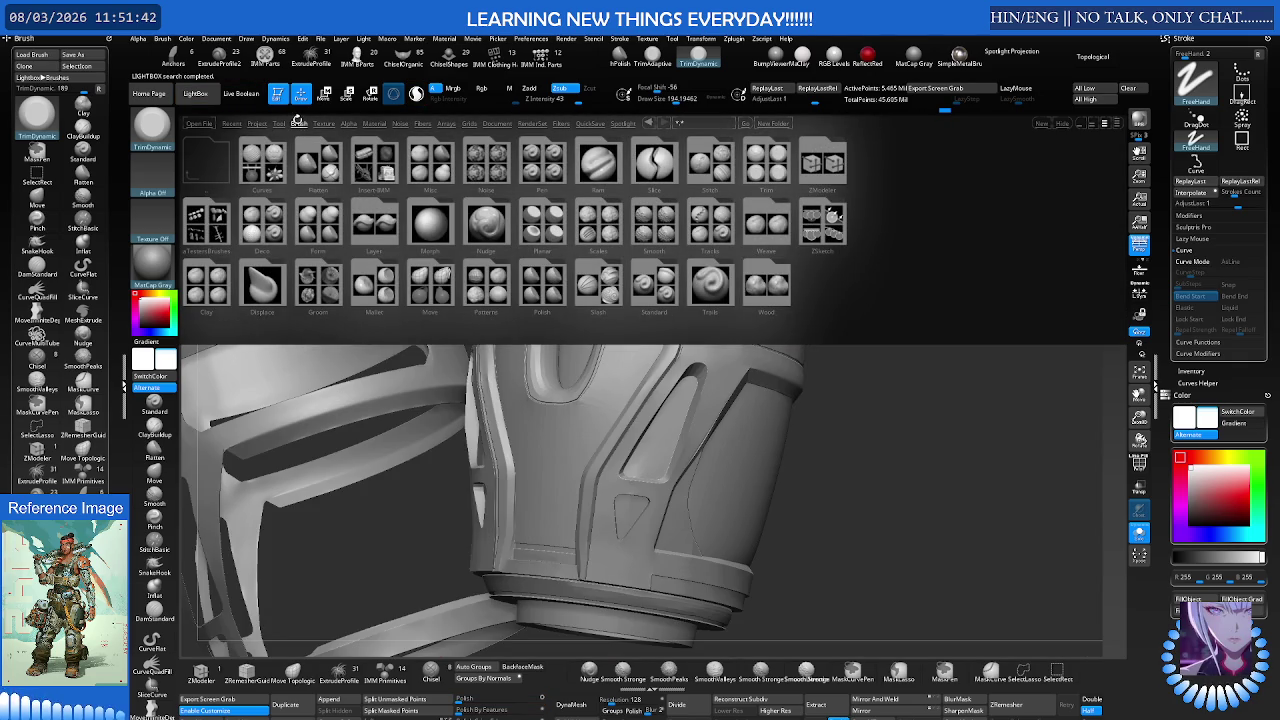
click(654, 285)
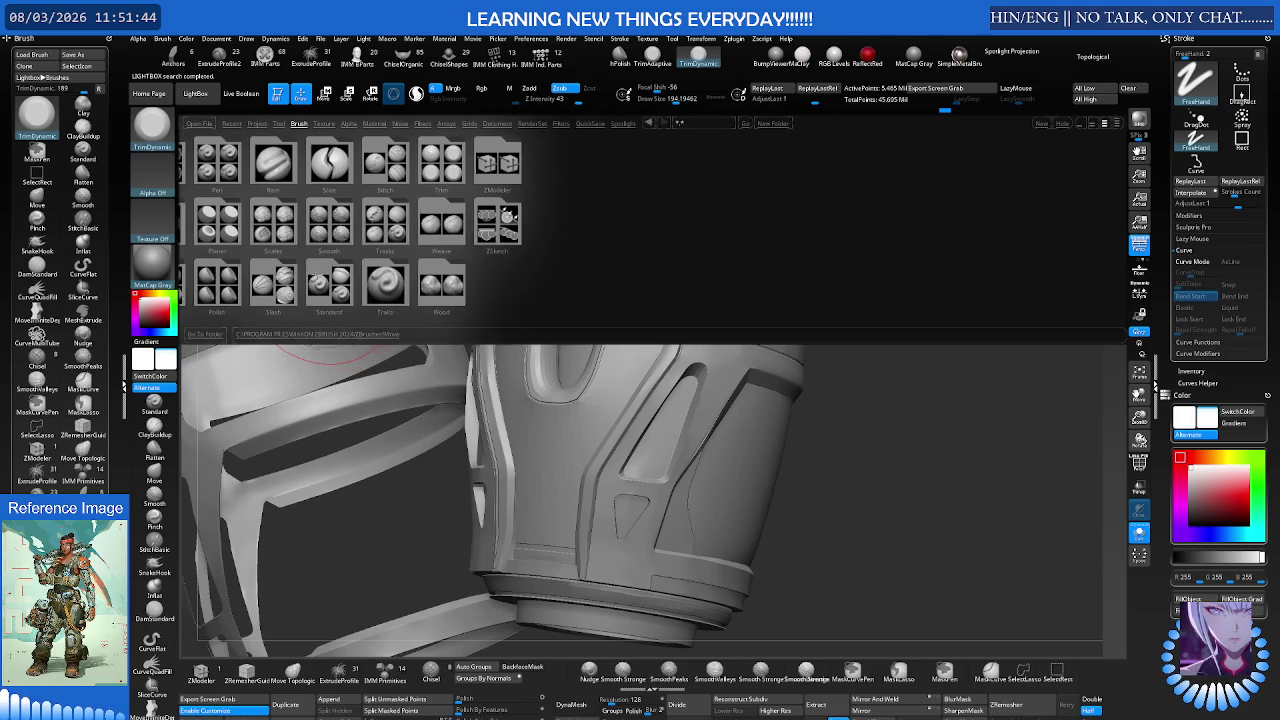
double_click(316, 278)
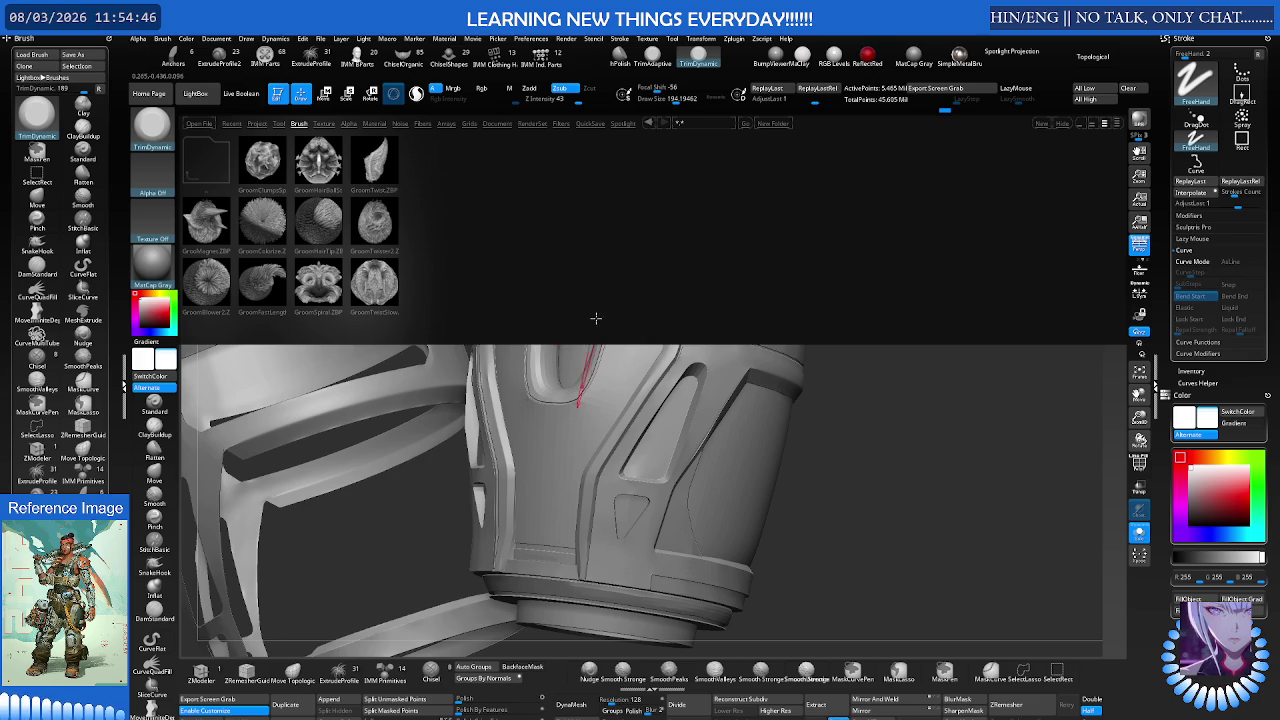
click(298, 123)
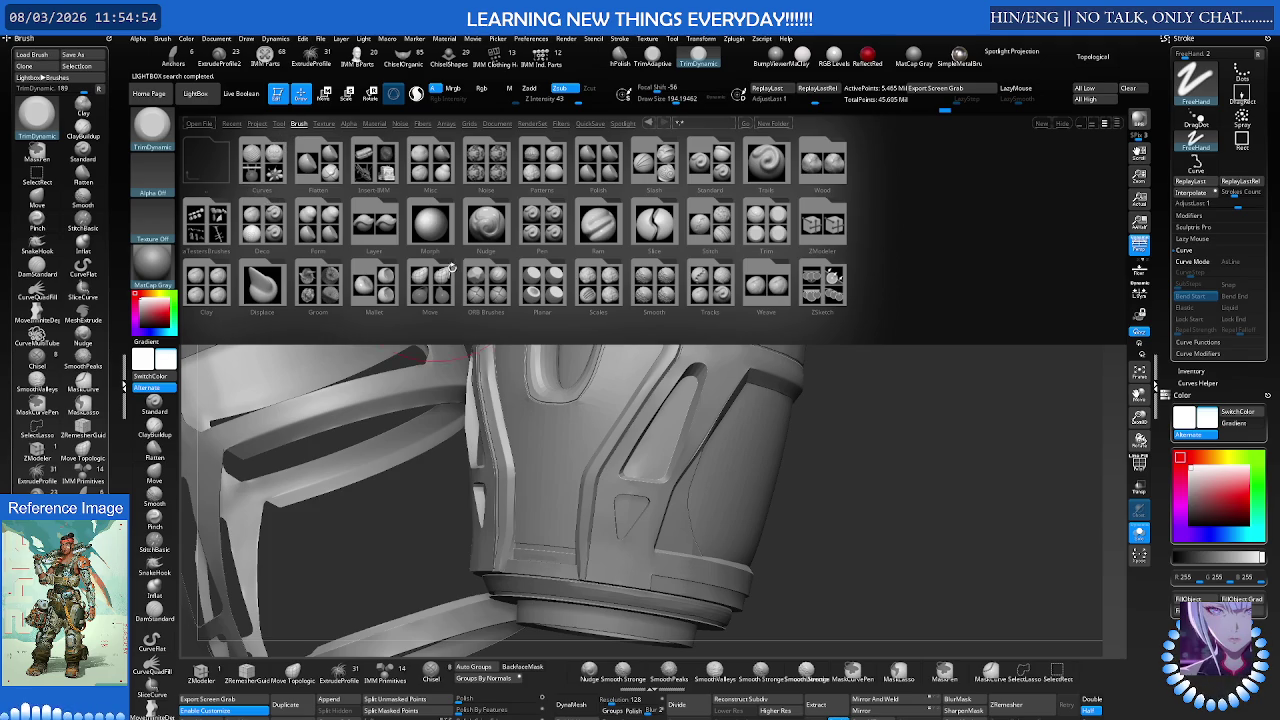
click(479, 280)
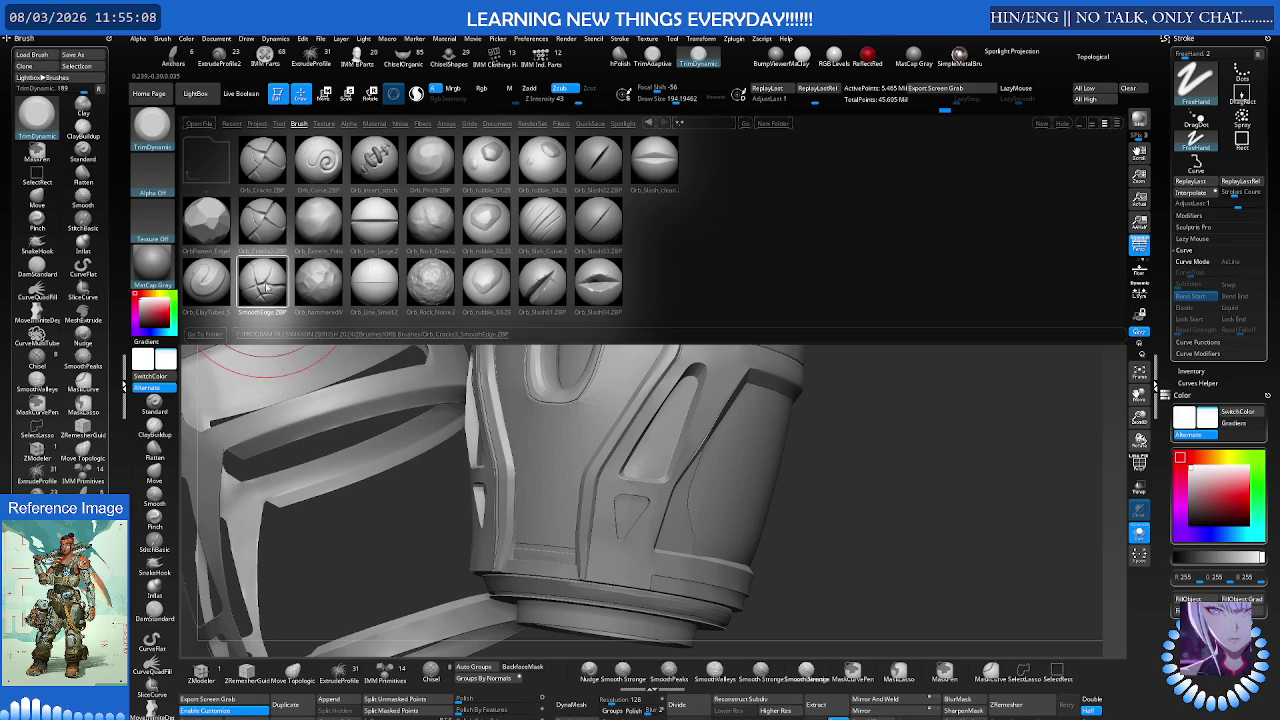
double_click(264, 287)
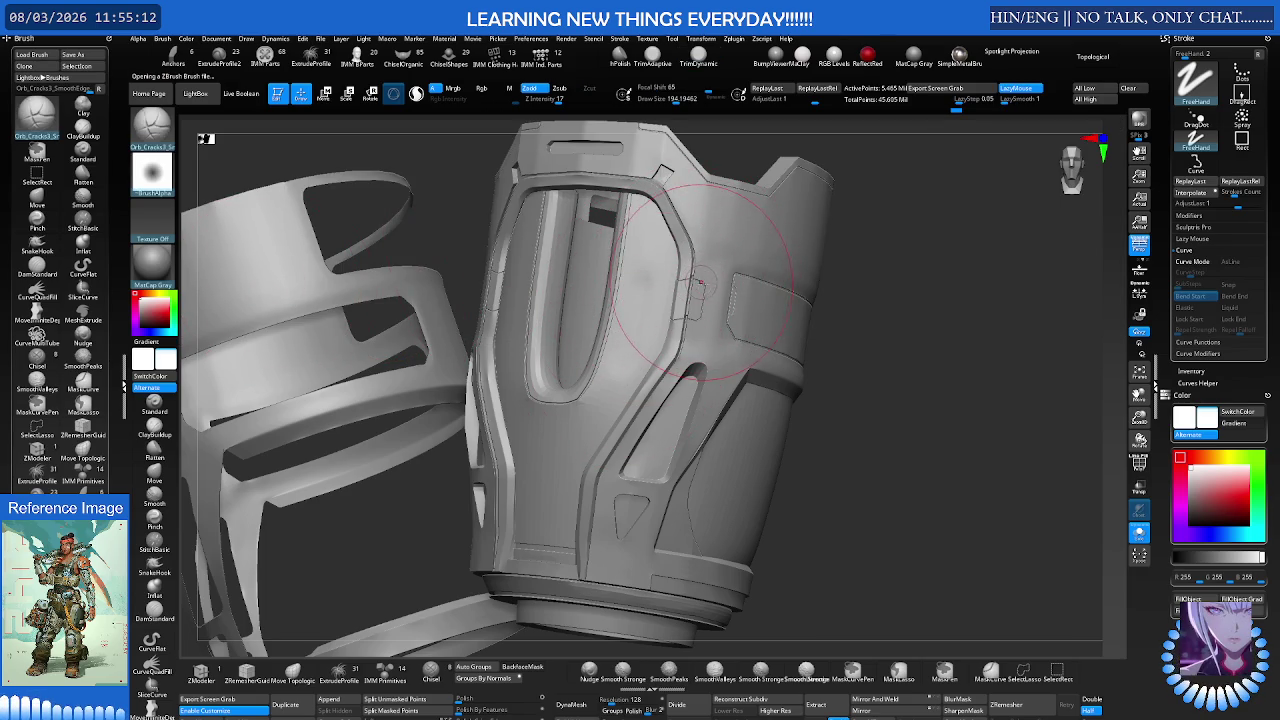
Step: Subdivide the armour twice and test an Orb_Cracks stroke at Focal Shift -53
key(ctrl+d)
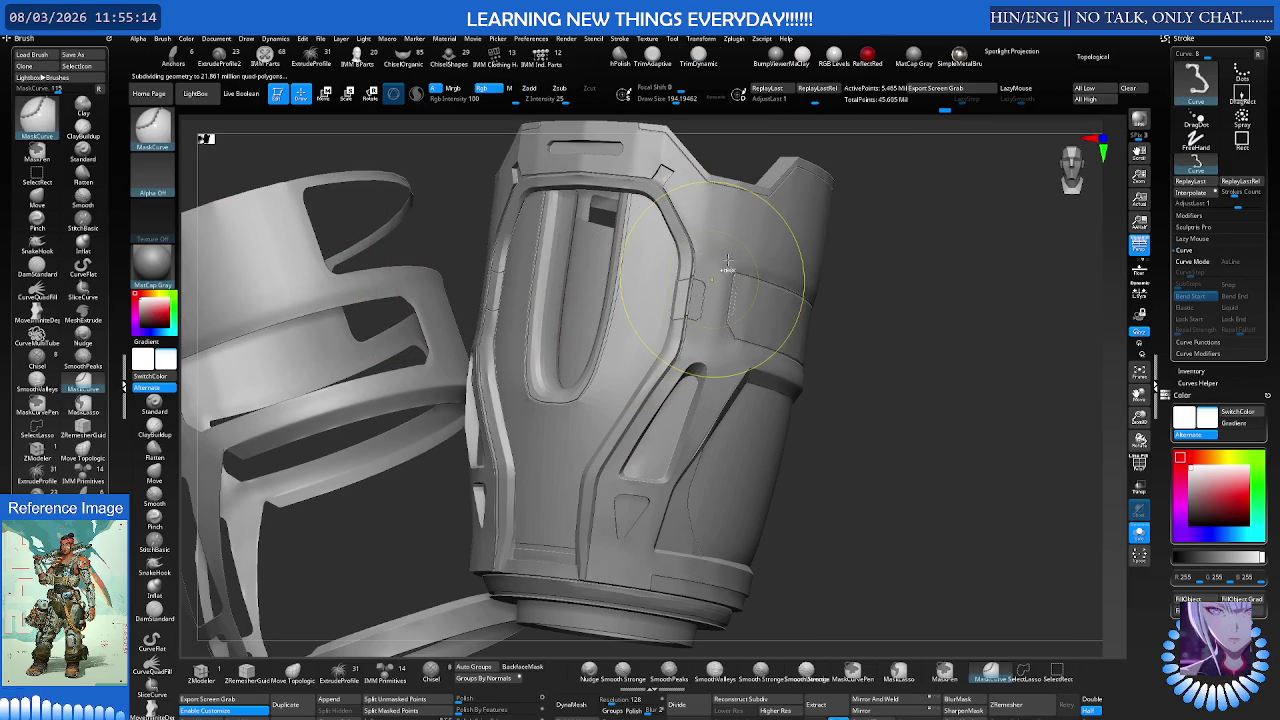
key(ctrl+d)
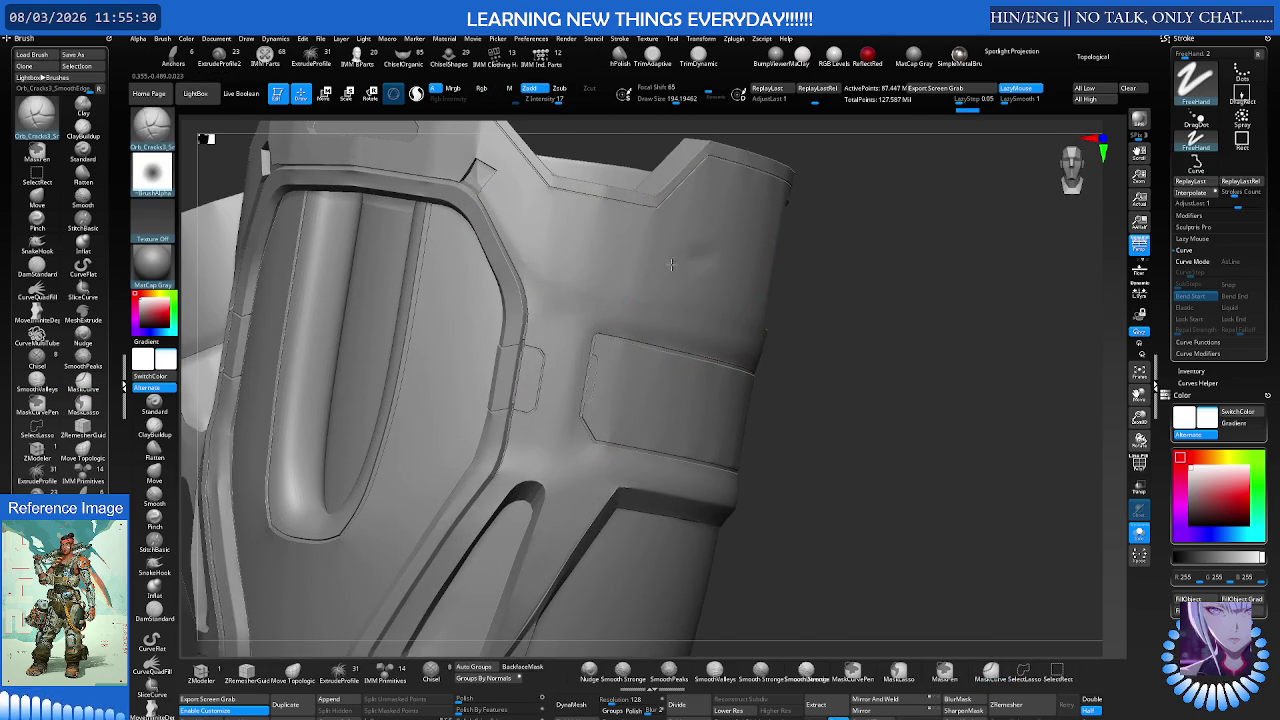
key(ctrl)
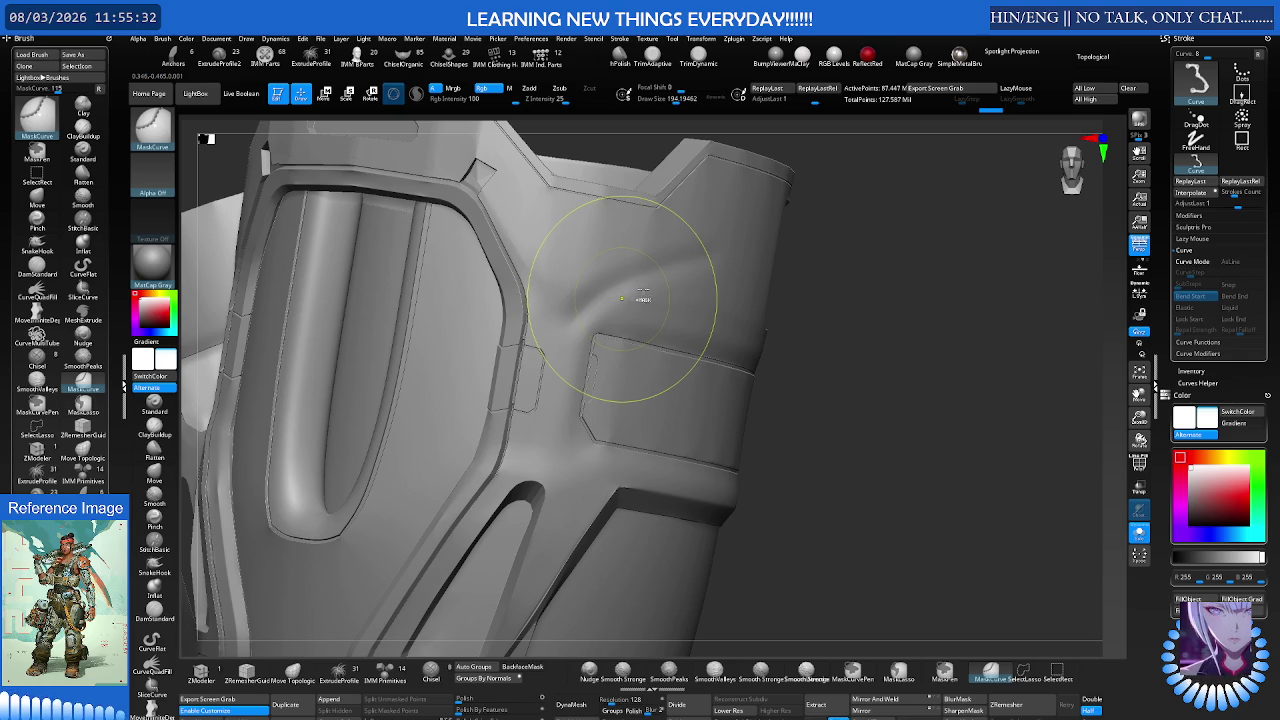
key(s)
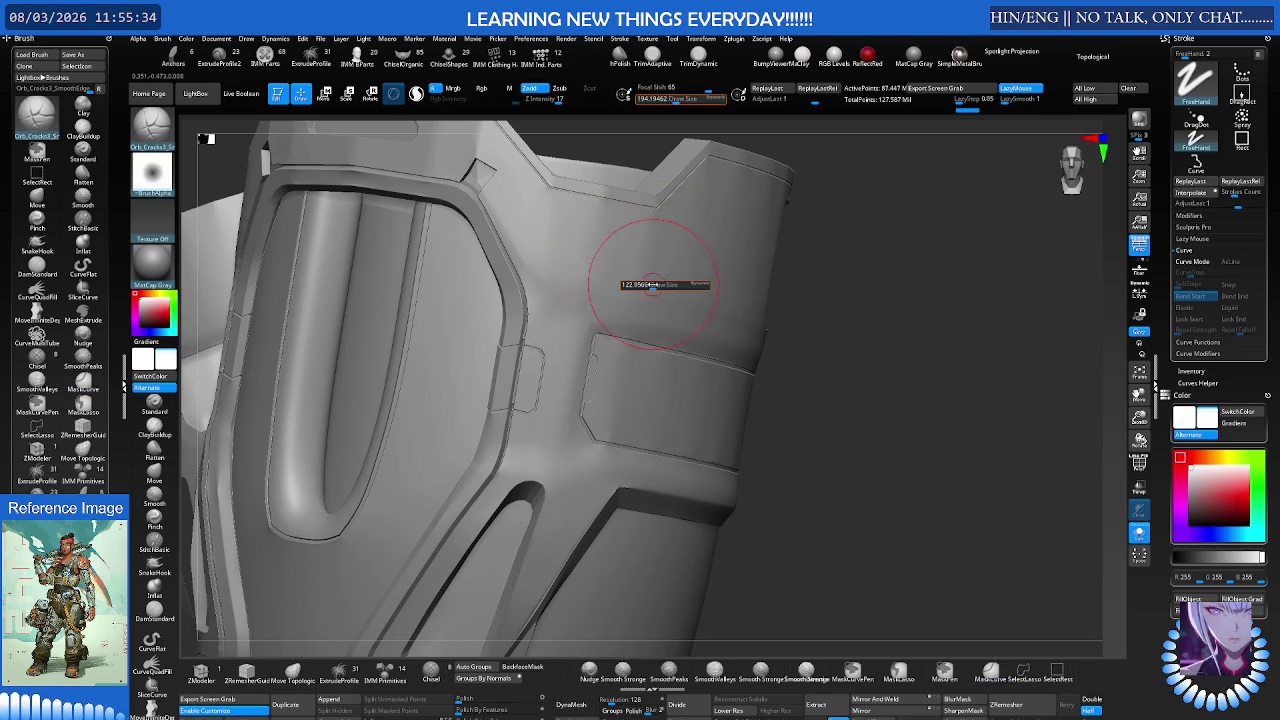
drag(708, 91, 660, 91)
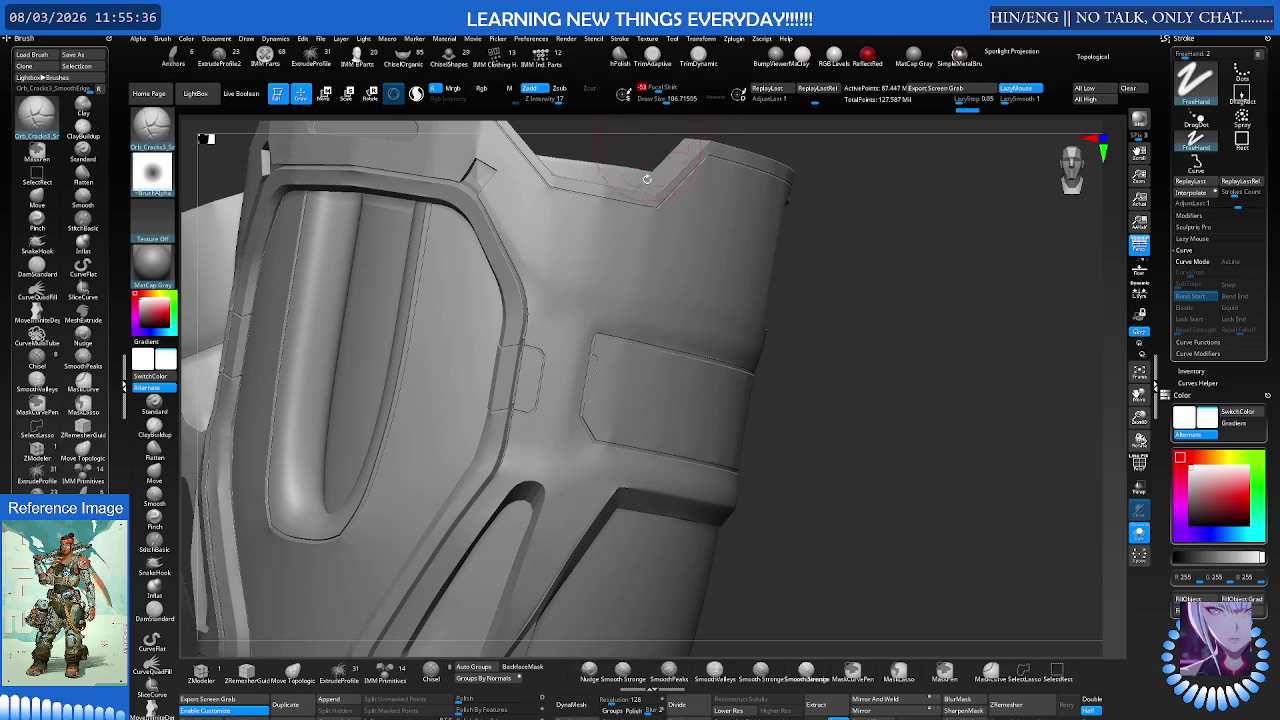
drag(664, 241, 556, 338)
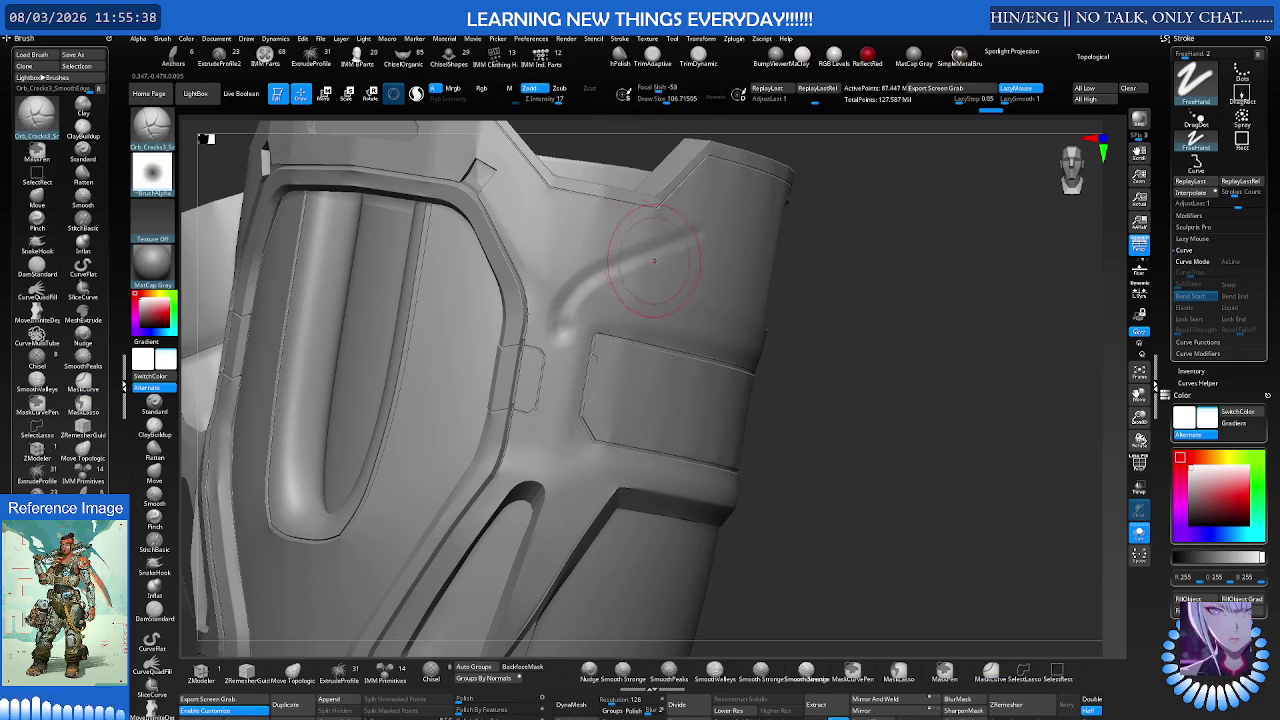
key(ctrl)
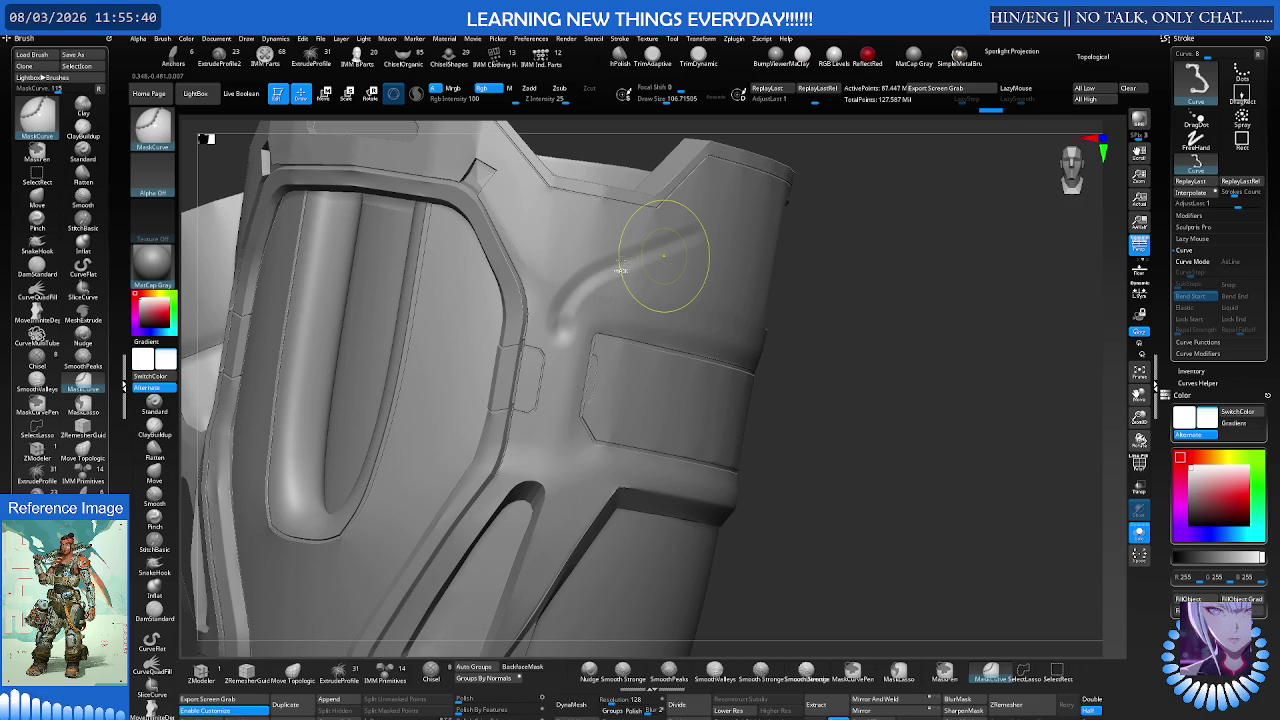
Step: Undo the trial crack, then carve, undo and redo a second curved groove
key(ctrl+z)
mouse_move(623, 254)
mouse_down()
mouse_move(625, 360)
mouse_move(539, 435)
mouse_move(600, 300)
mouse_move(657, 263)
mouse_move(578, 263)
mouse_move(588, 240)
mouse_up()
key(ctrl)
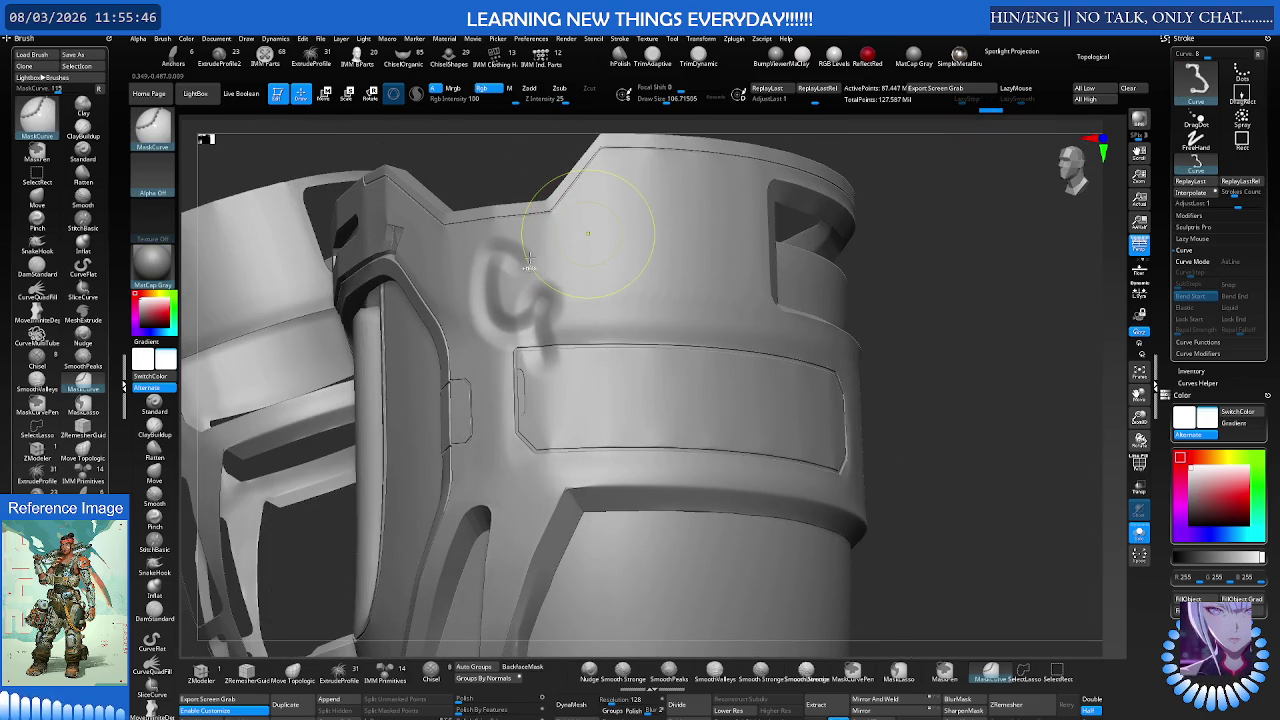
key(ctrl+z)
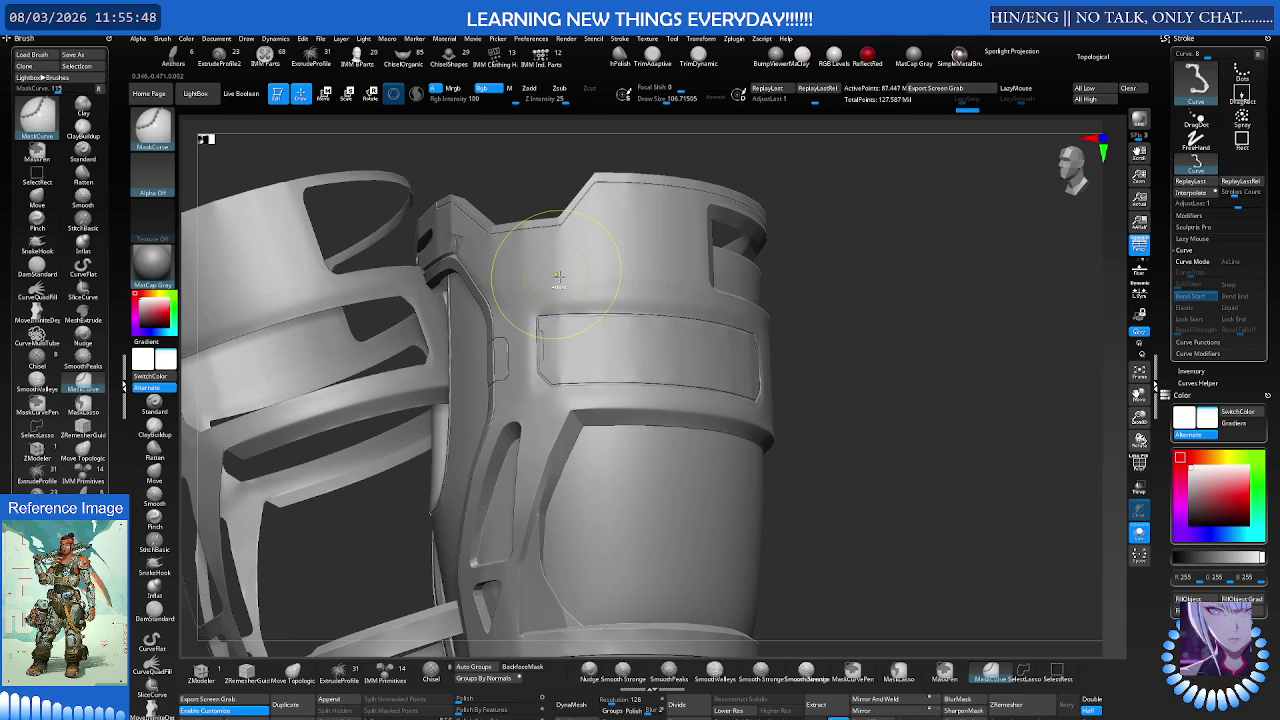
key(ctrl+shift+z)
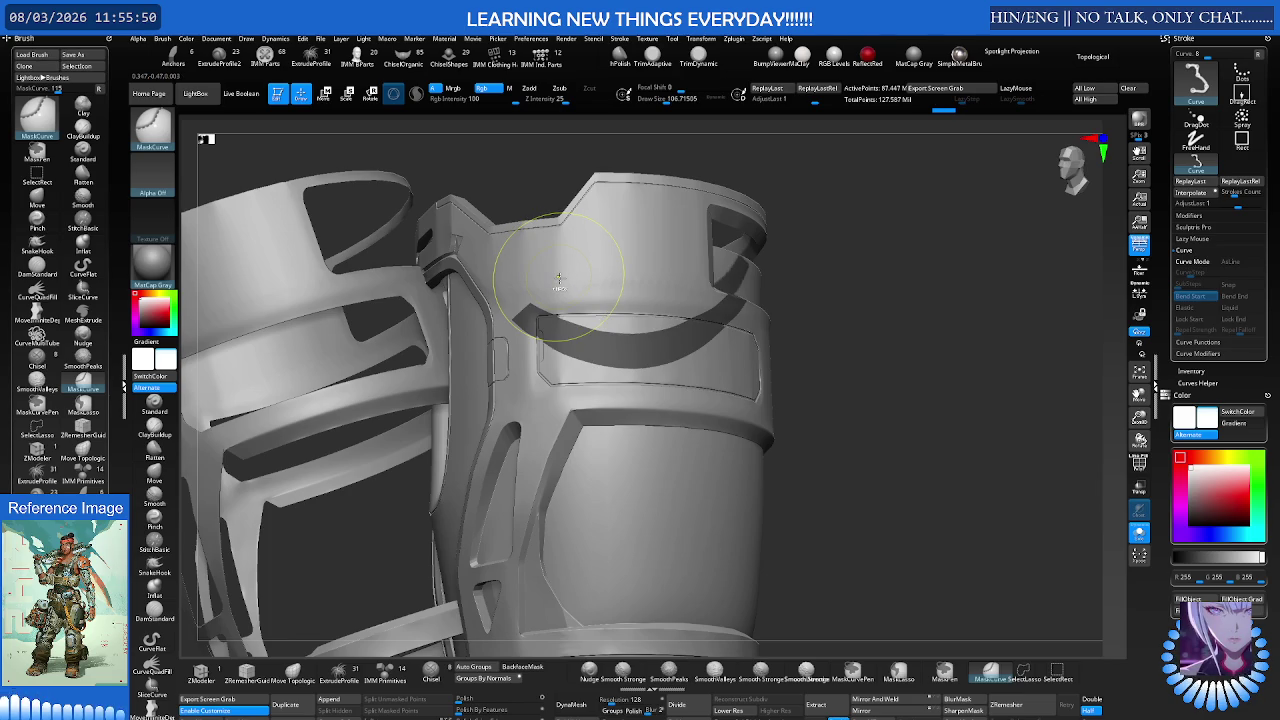
Step: Step the armour down to its lowest subdivision level and back up, toggling polyframe
key(shift+d)
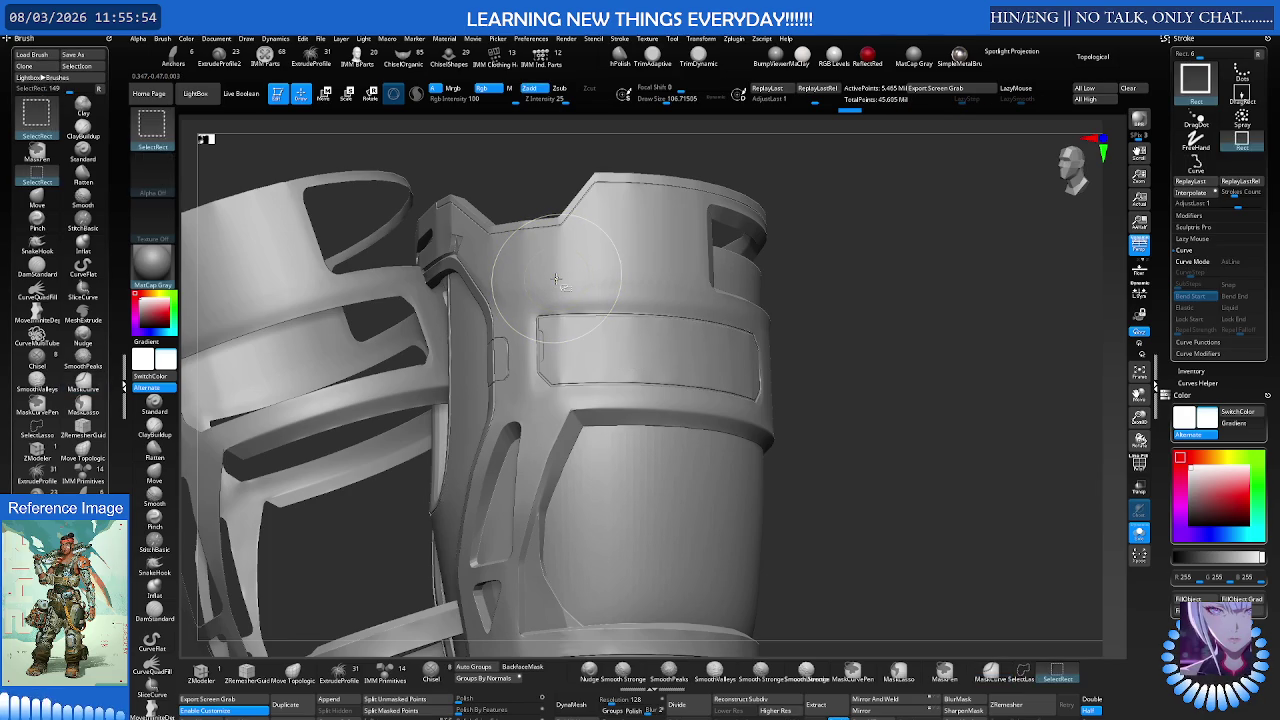
key(ctrl)
key(shift+d)
key(shift+d)
key(shift+d)
key(shift+d)
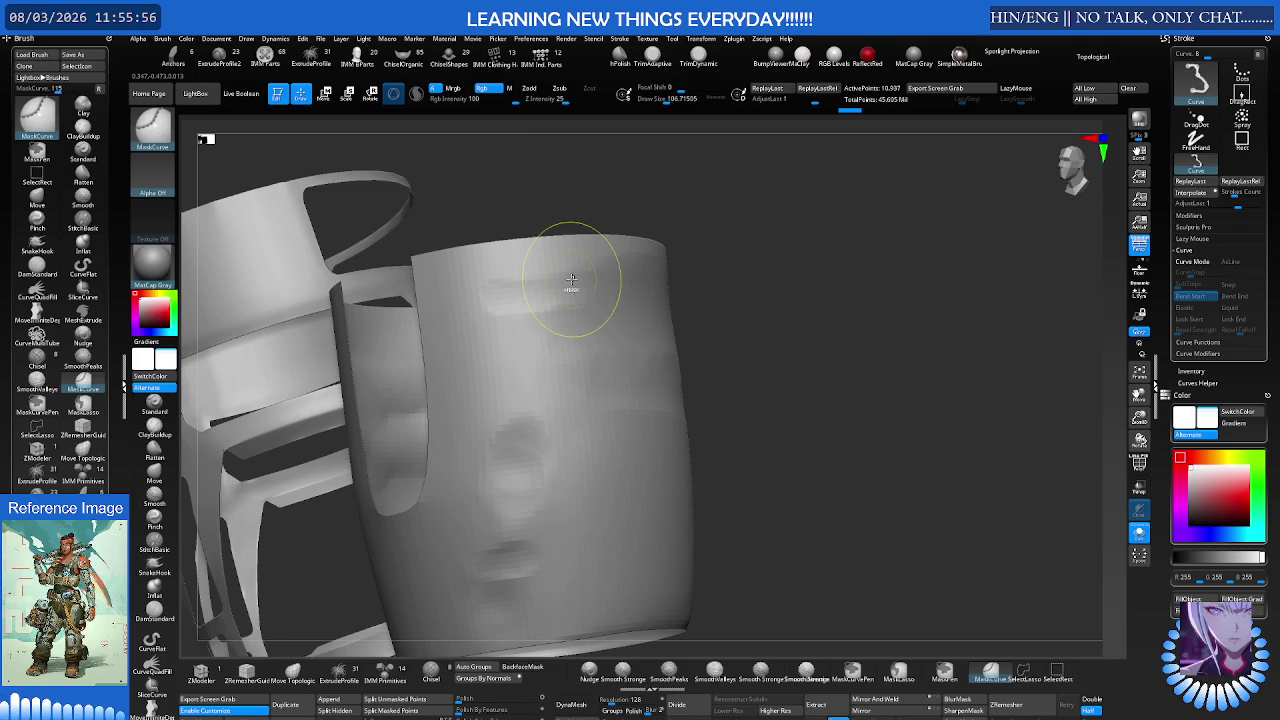
key(d)
key(d)
key(d)
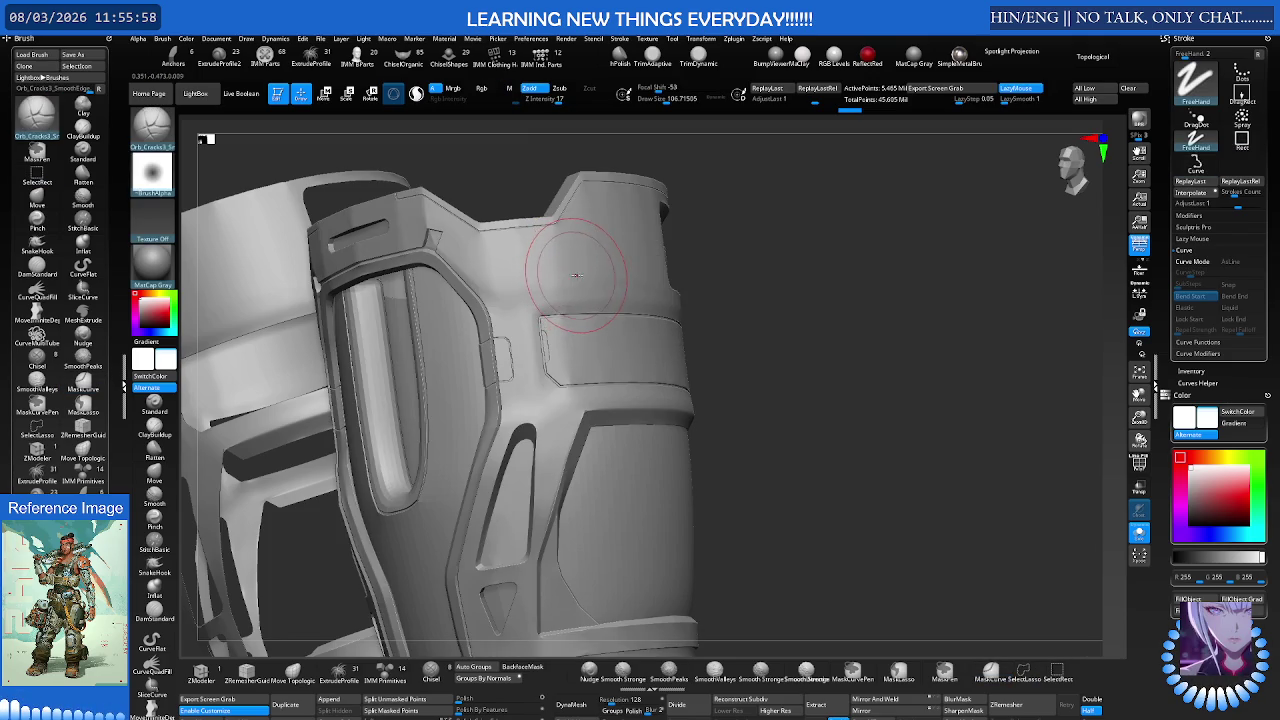
key(shift+f)
key(shift+f)
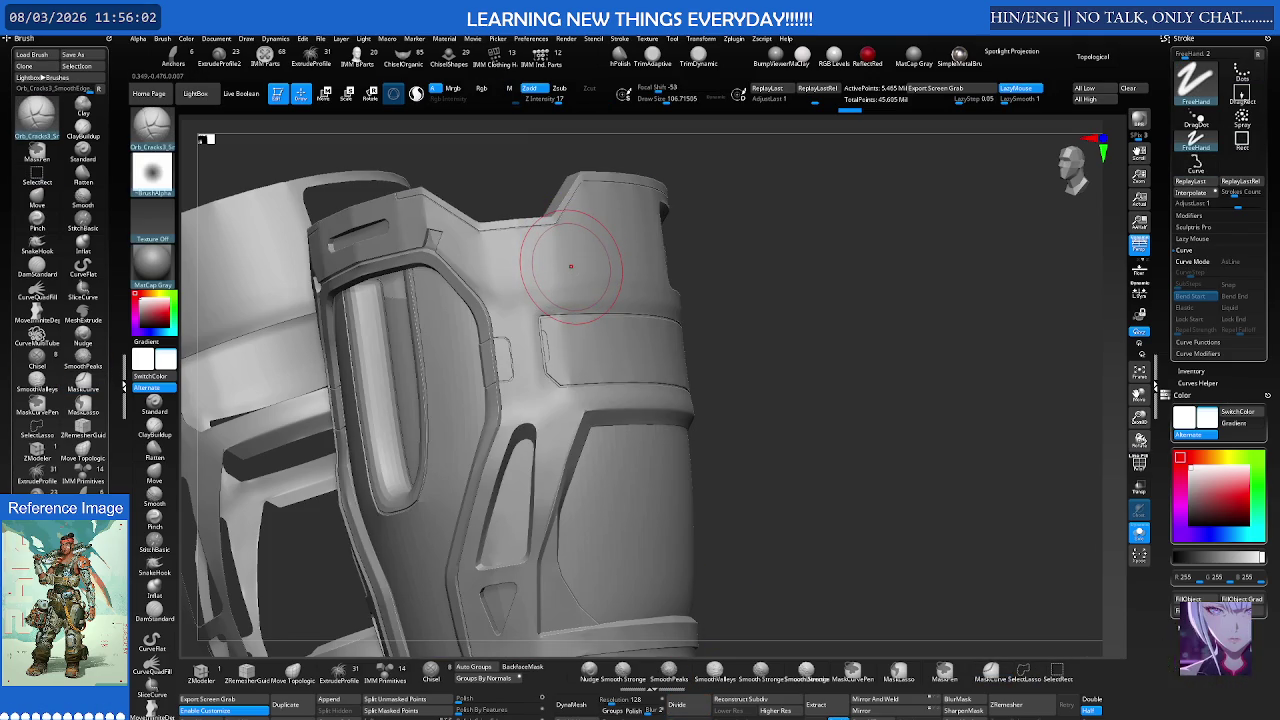
Step: Shrink the crack brush to about 62, zoom in, and show polygroup colours with wireframe
key(s)
drag(604, 257, 565, 258)
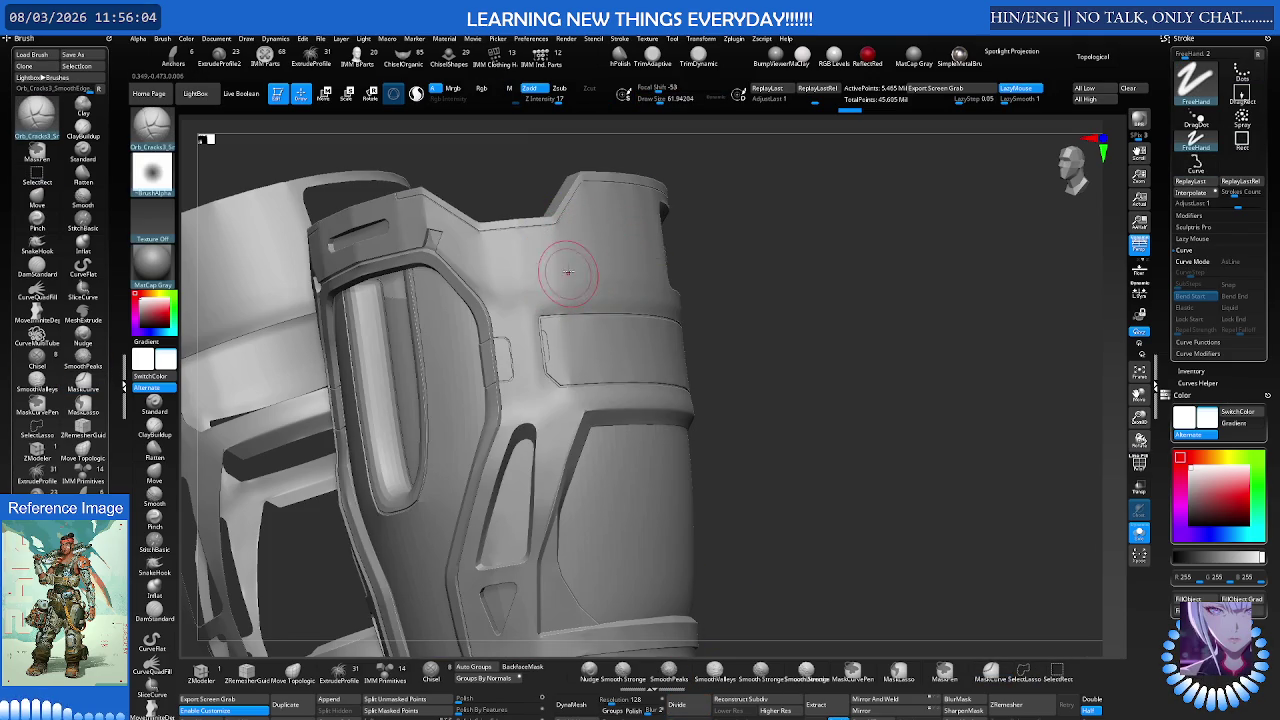
key(ctrl)
scroll(640, 250, up, 3)
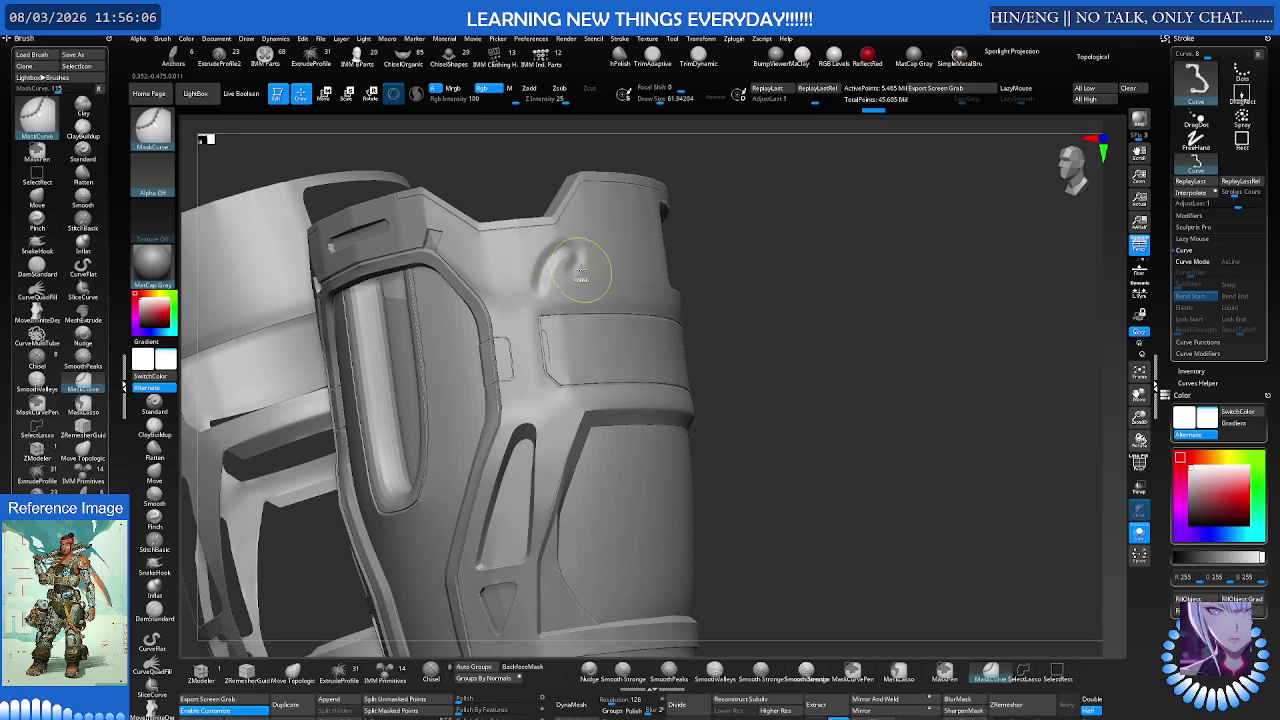
scroll(600, 260, up, 3)
key(b)
key(o)
key(c)
scroll(560, 270, up, 3)
key(shift+f)
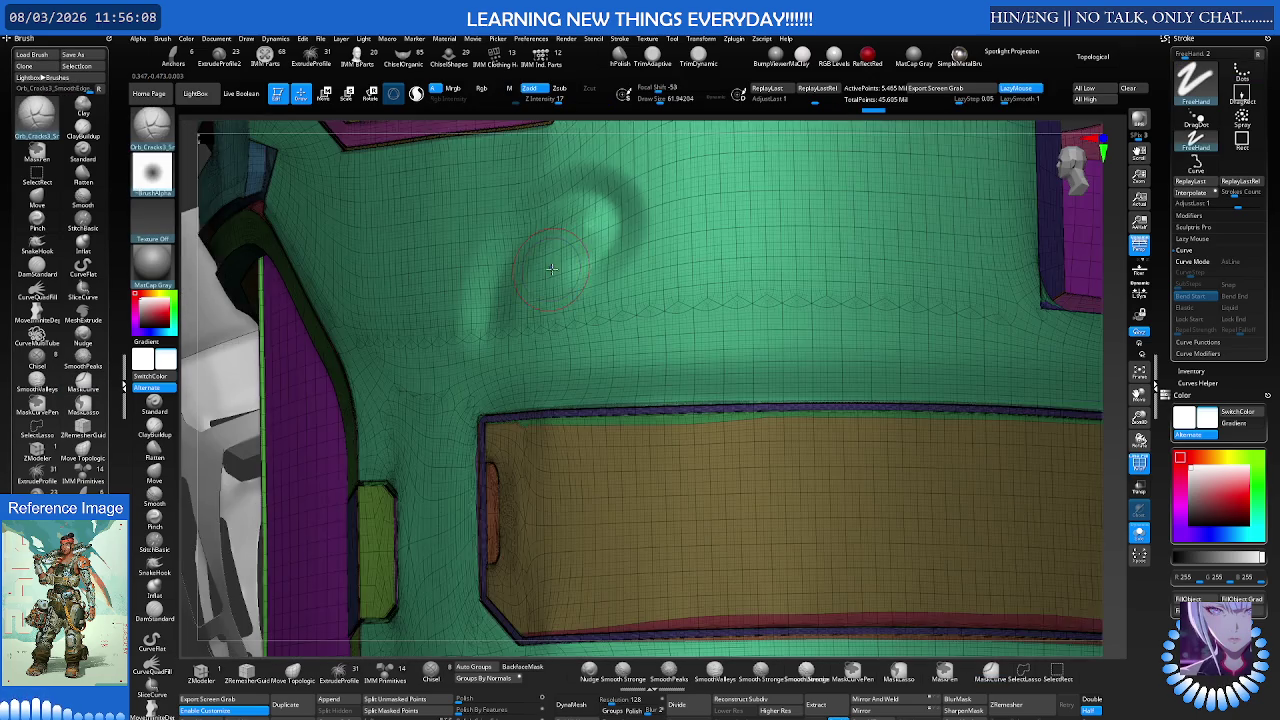
Step: Carve a test cursive signature with underline into the upper panel, then hide polyframe
key(ctrl+z)
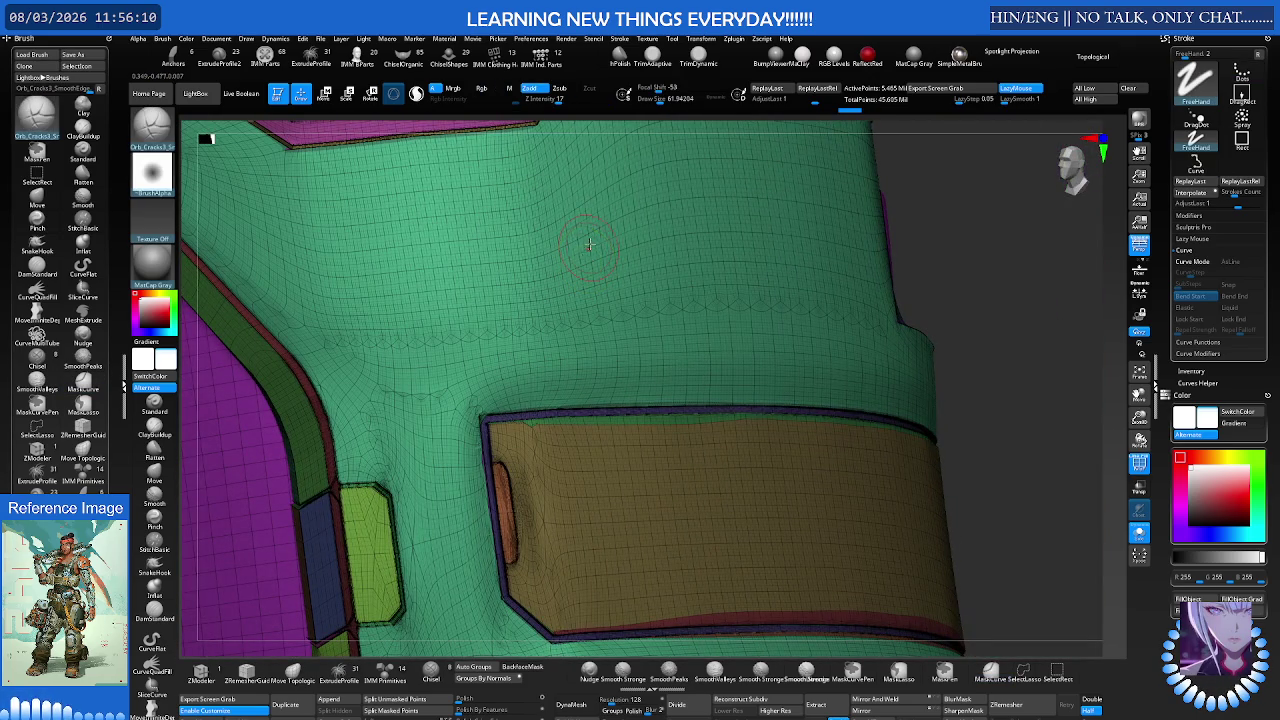
mouse_move(553, 195)
mouse_down()
mouse_move(499, 323)
mouse_move(642, 324)
mouse_up()
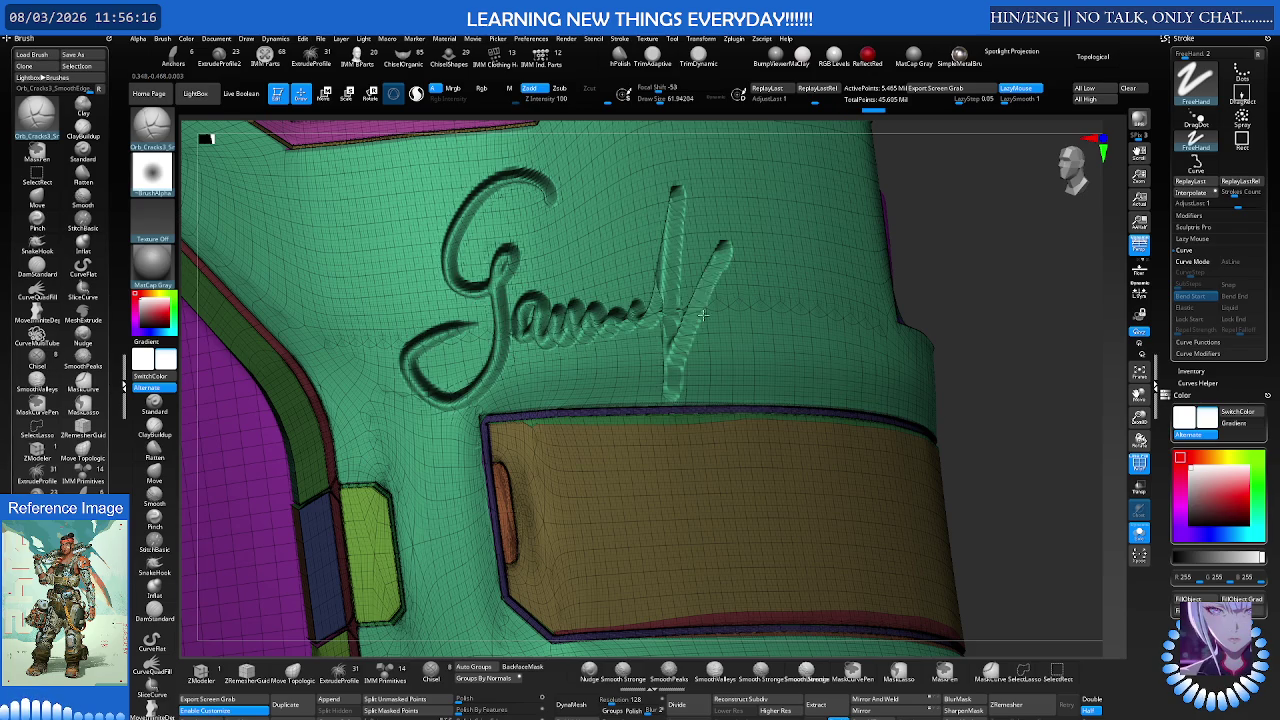
drag(642, 324, 828, 322)
drag(578, 384, 846, 346)
key(shift+f)
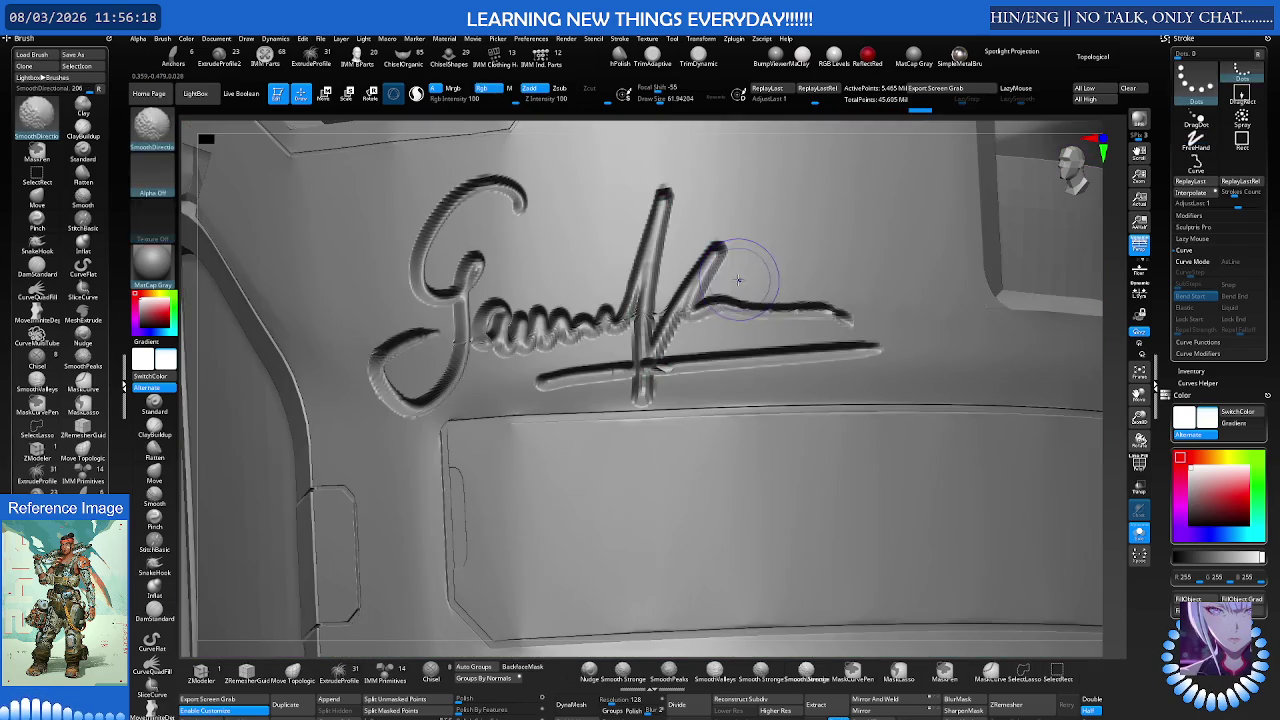
Step: Undo the signature strokes and zoom onto the armour plate corner
right_drag(740, 289, 632, 291)
key(ctrl+z)
key(ctrl+z)
key(ctrl+z)
key(ctrl+z)
ctrl+right_drag(636, 288, 589, 260)
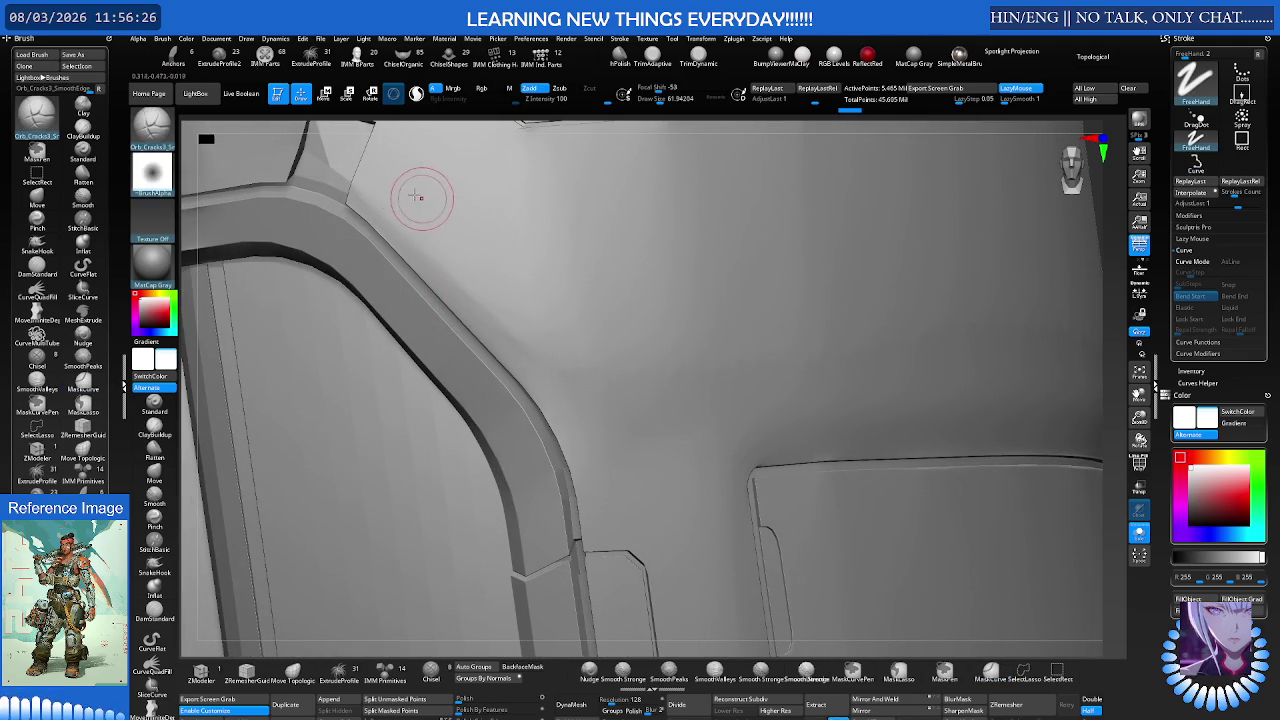
Step: Load the Polish brush from the brush library at Draw Size about 95
click(157, 136)
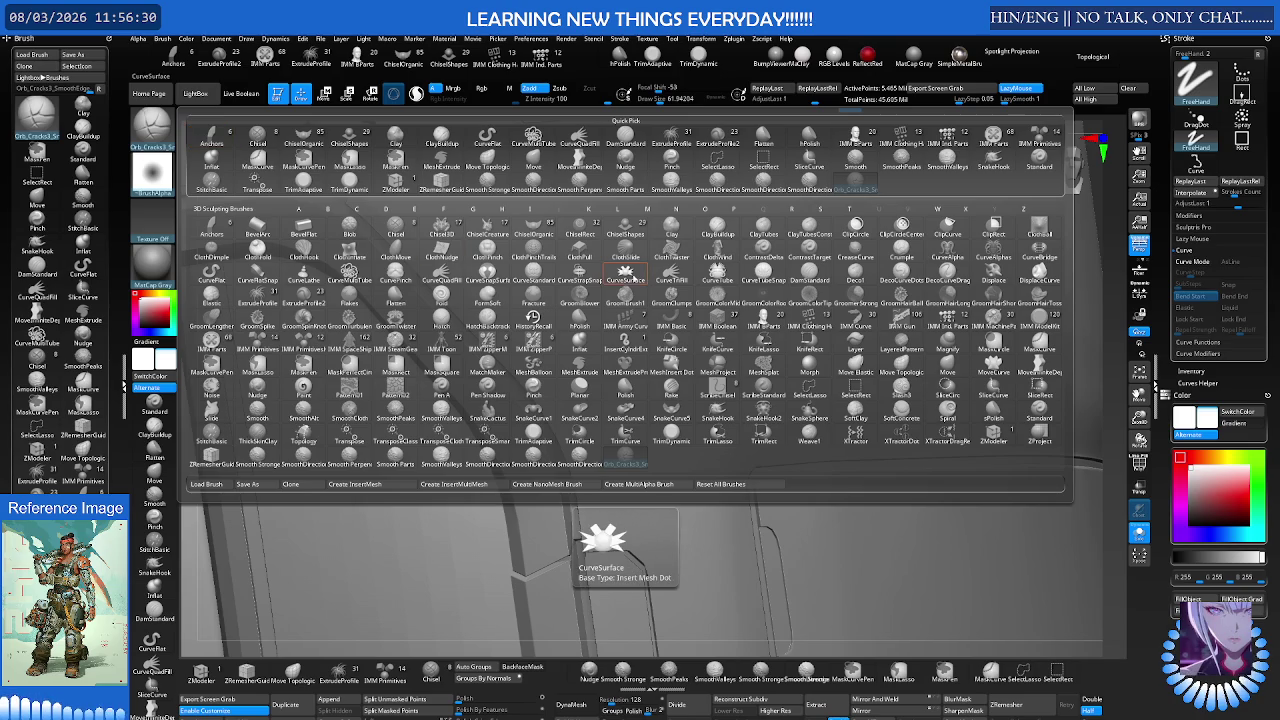
mouse_move(626, 389)
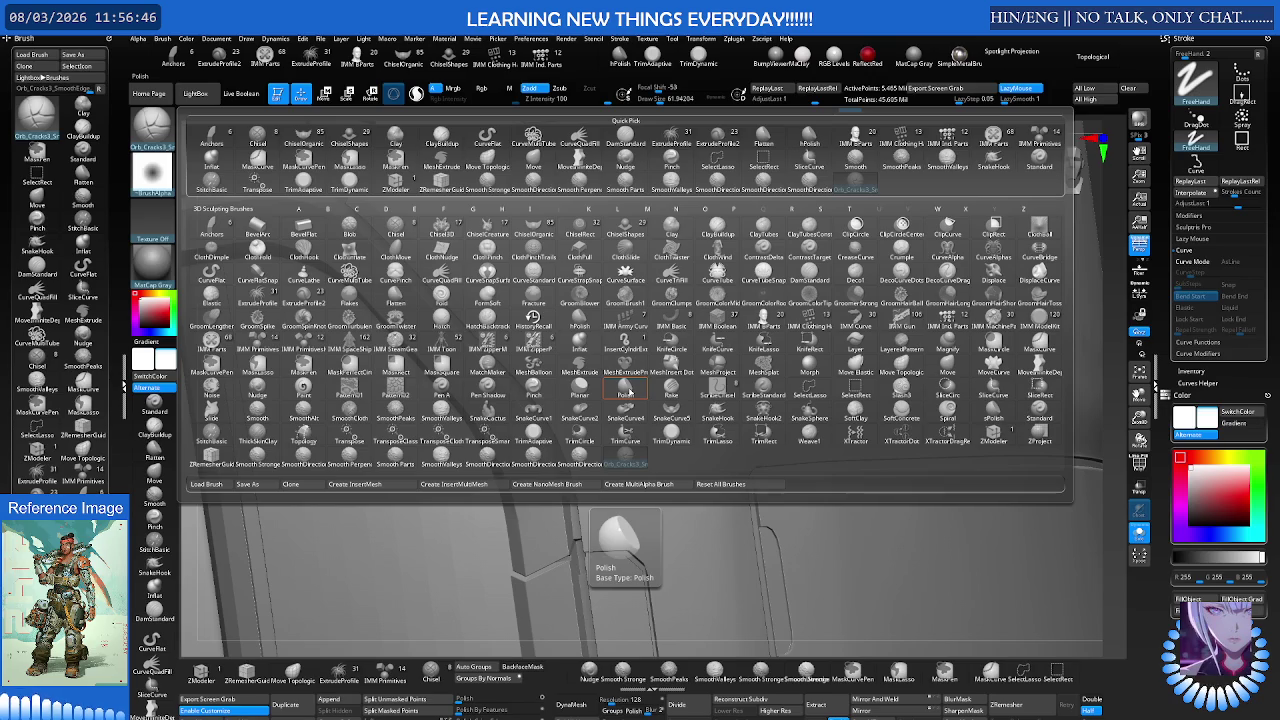
click(626, 390)
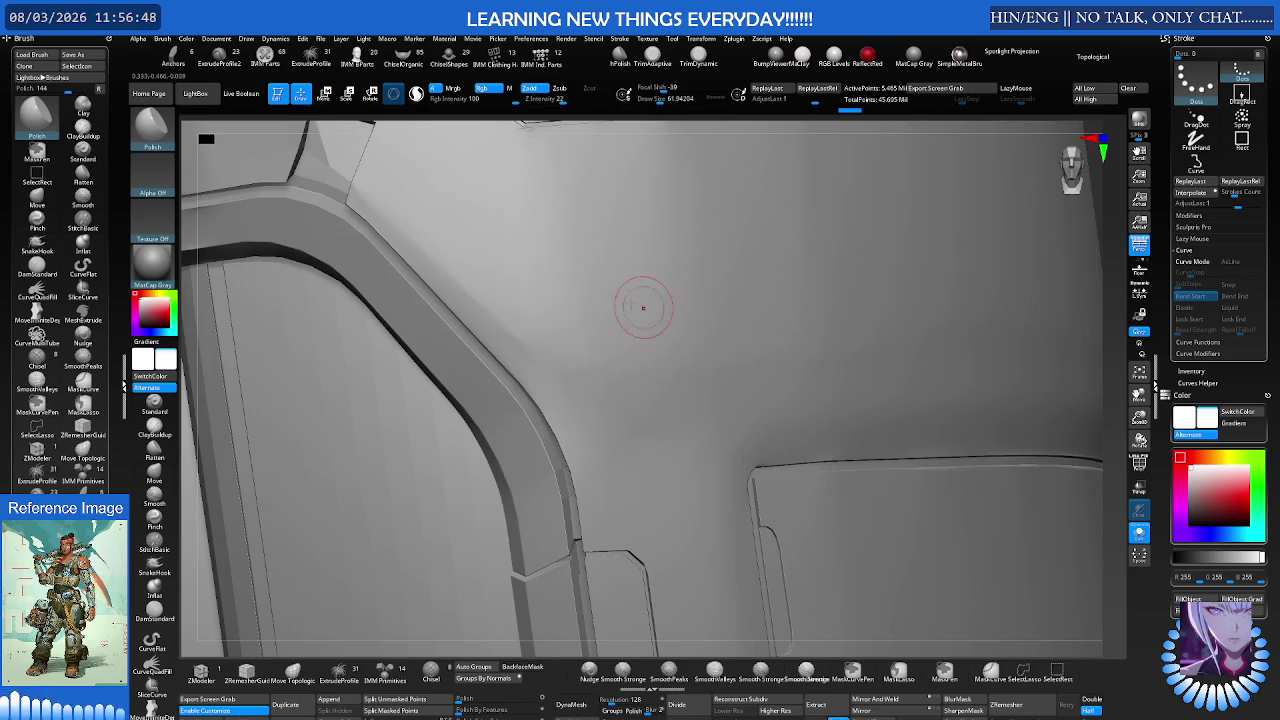
drag(487, 258, 490, 262)
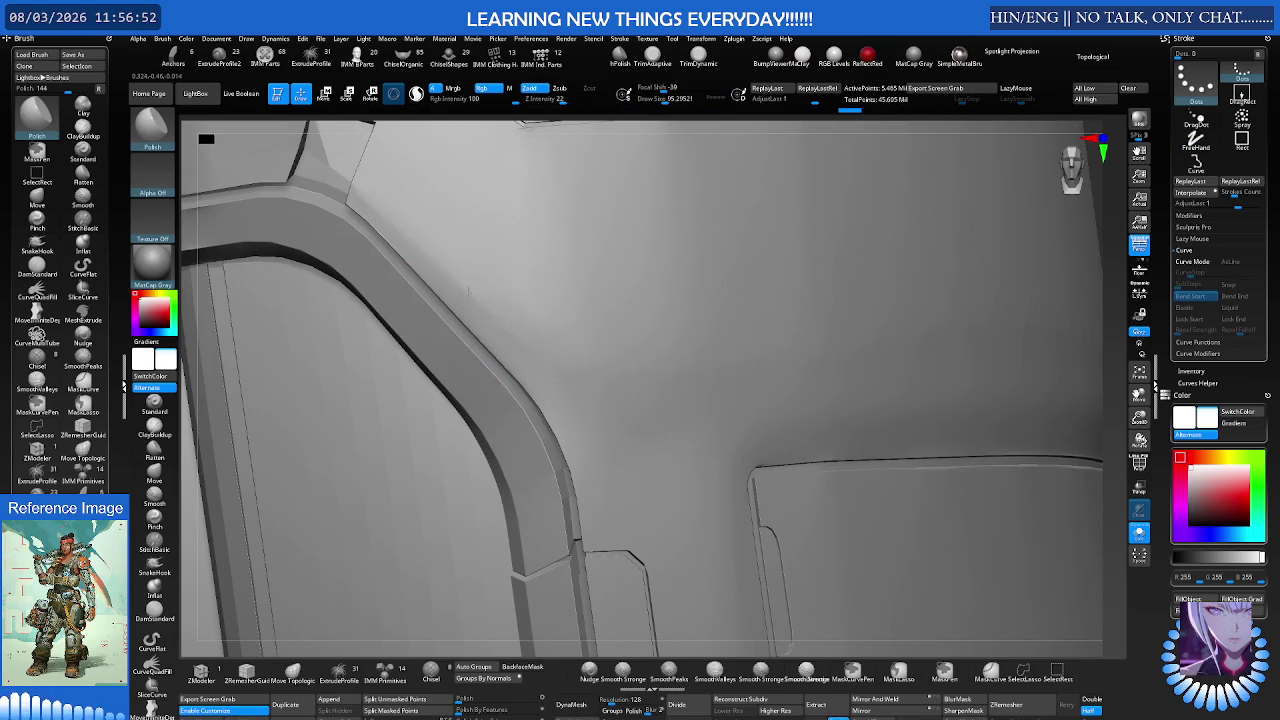
right_drag(459, 282, 444, 248)
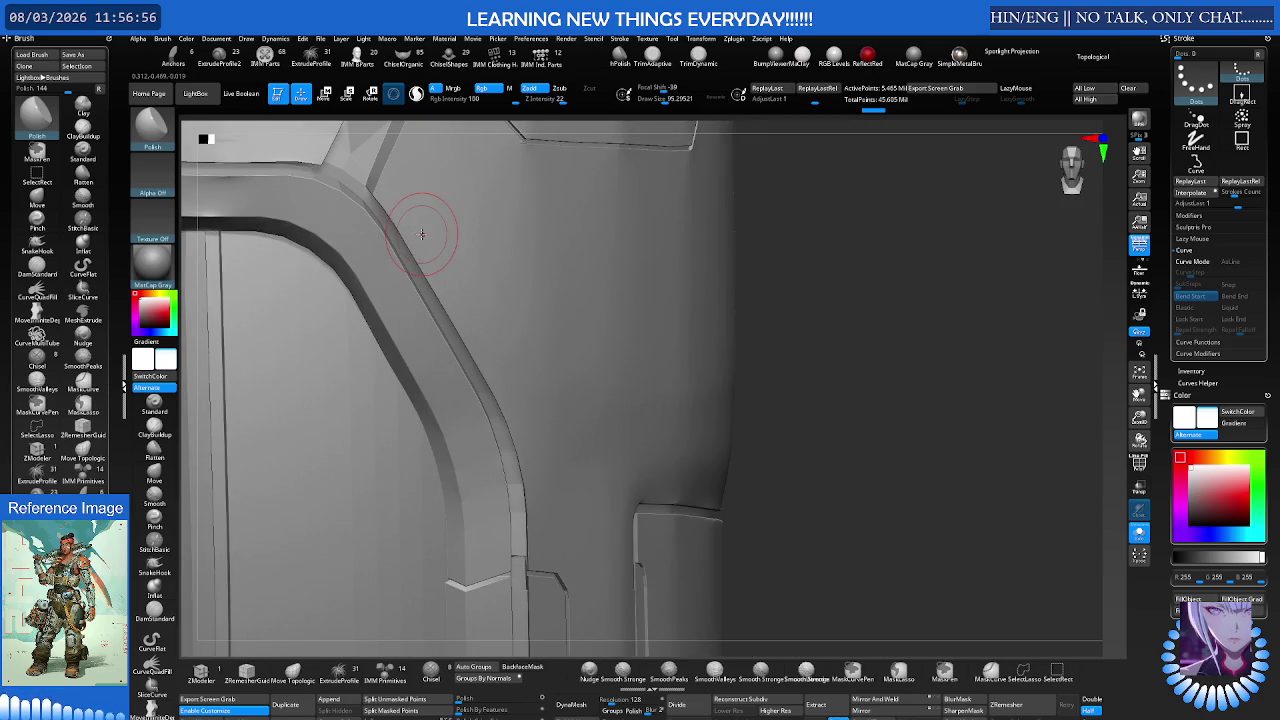
right_drag(466, 240, 428, 214)
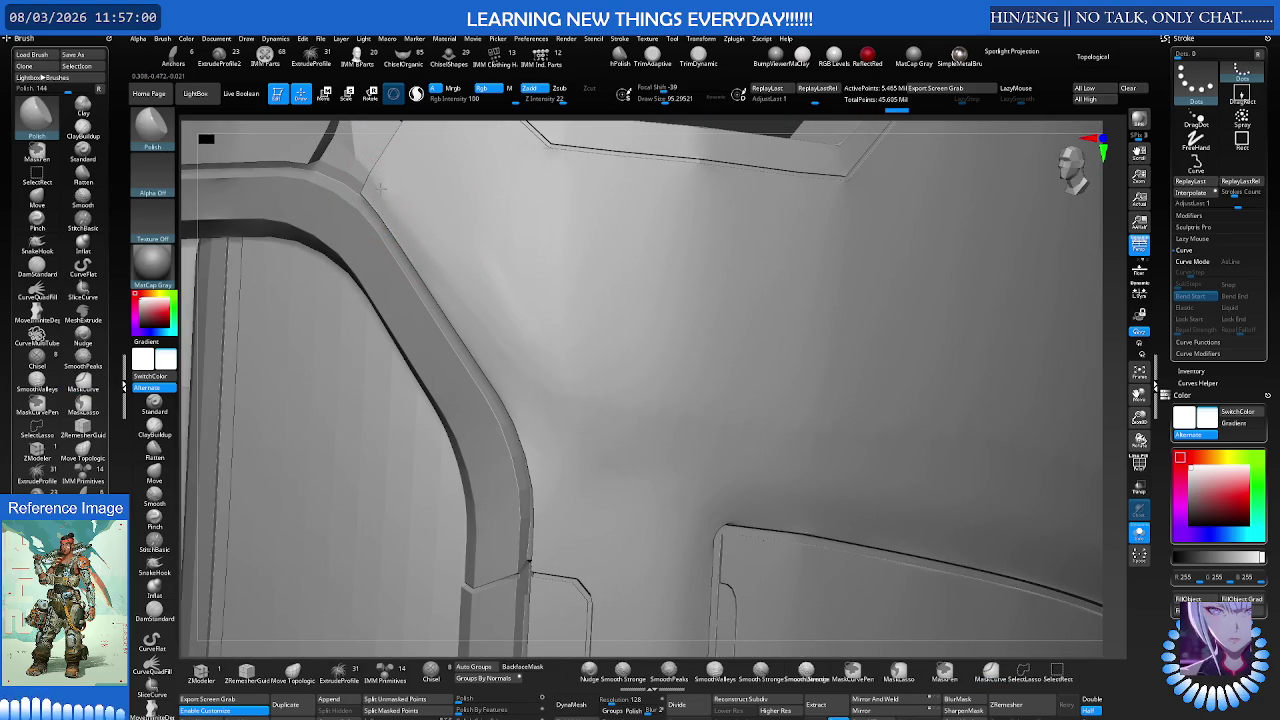
Step: Switch to the hPolish brush via B-H quick pick and orbit the armour plates
key(b)
key(h)
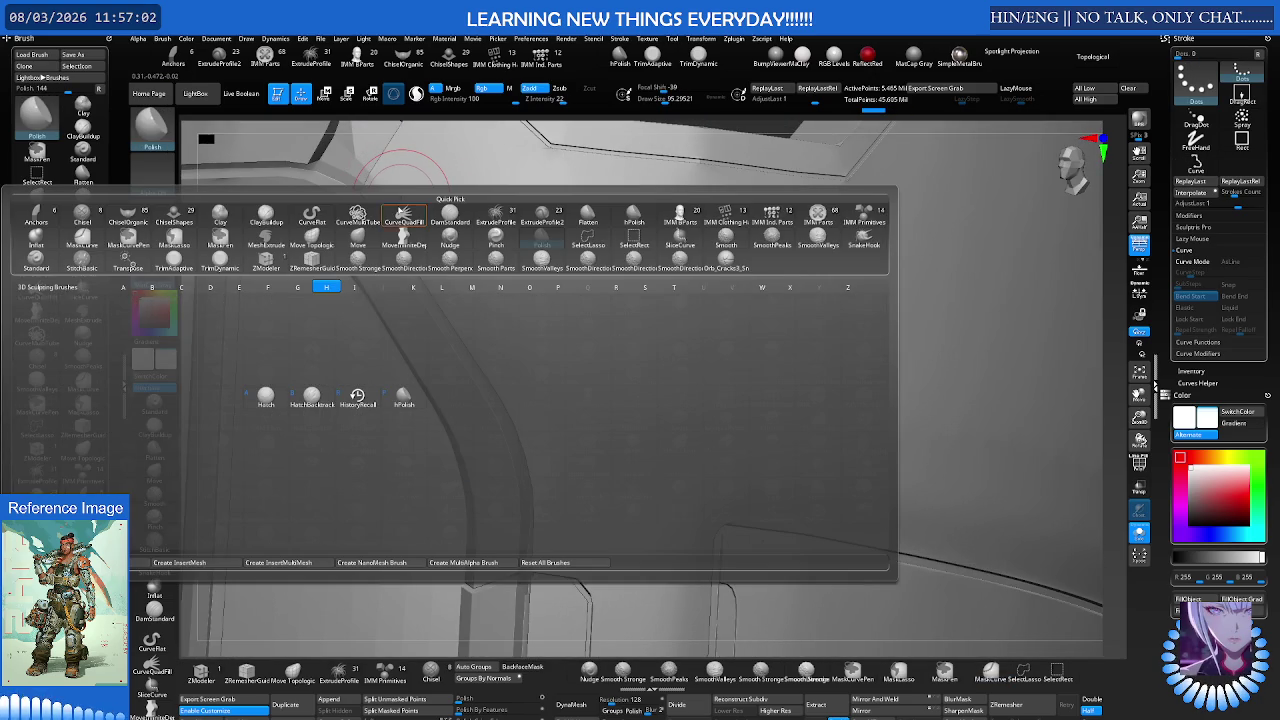
click(404, 396)
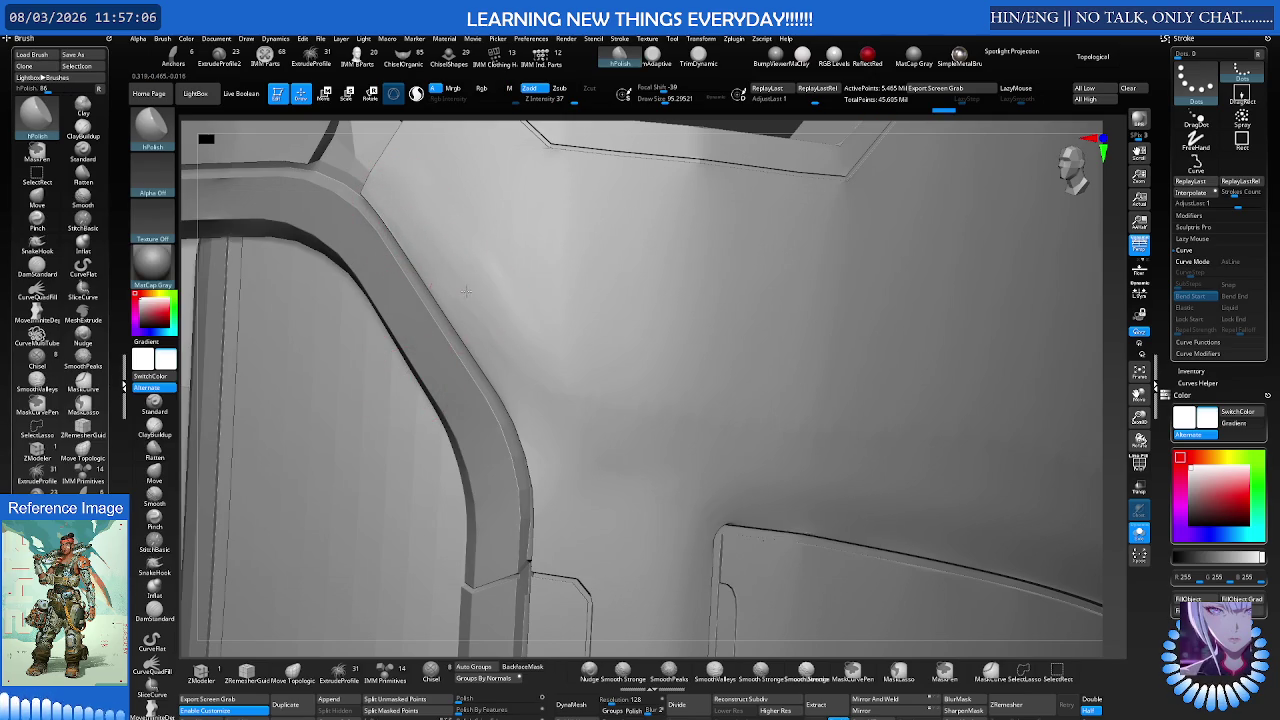
right_drag(508, 306, 523, 286)
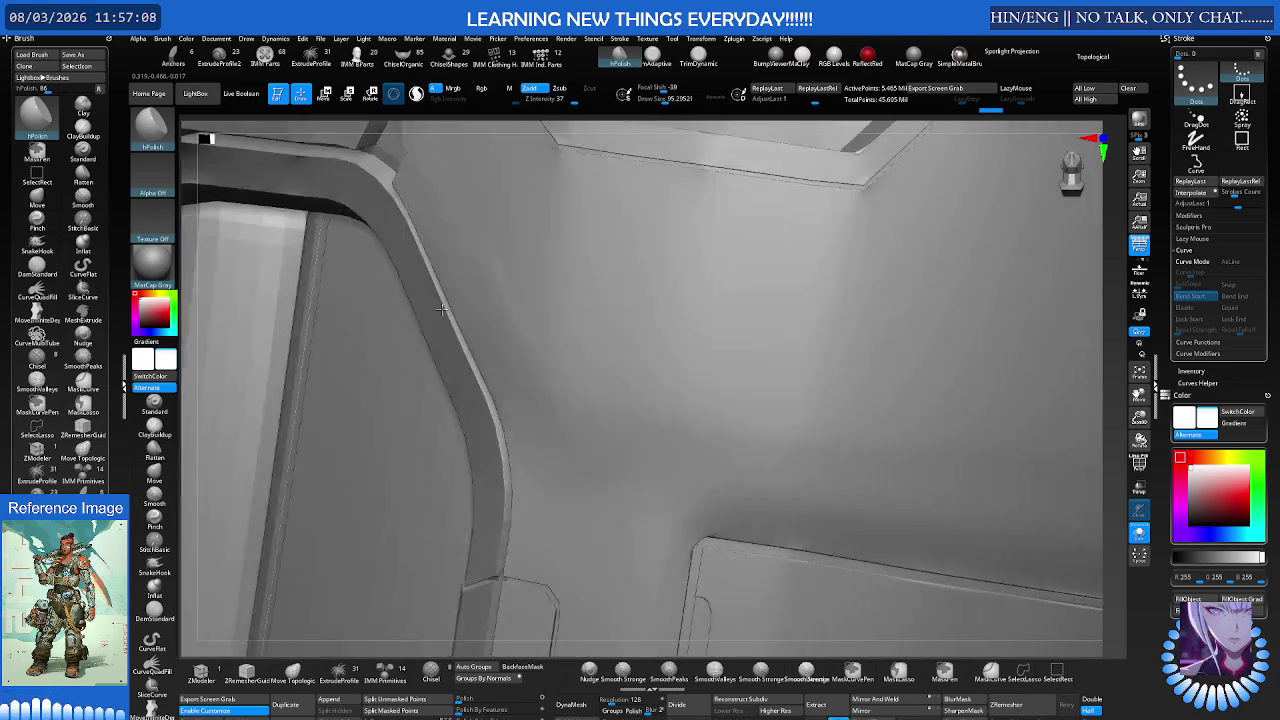
shift+right_drag(441, 310, 500, 286)
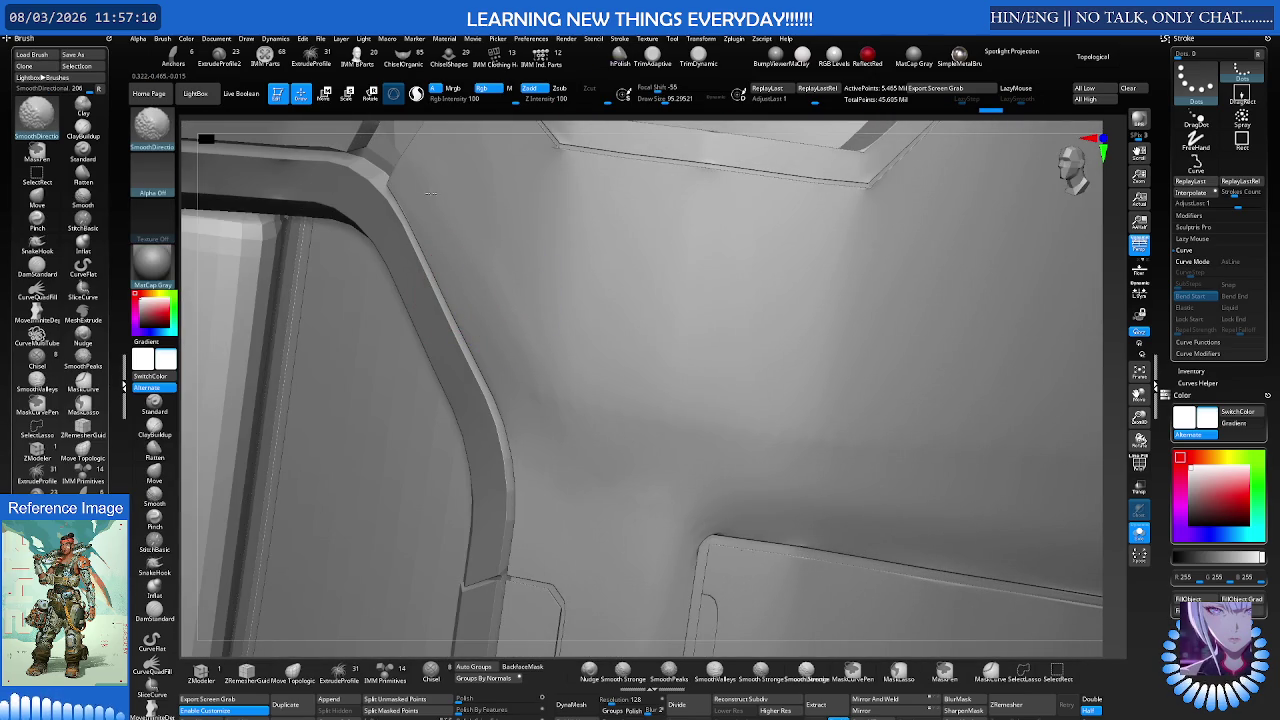
mouse_move(720, 206)
right_down()
mouse_move(724, 235)
mouse_move(657, 371)
right_up()
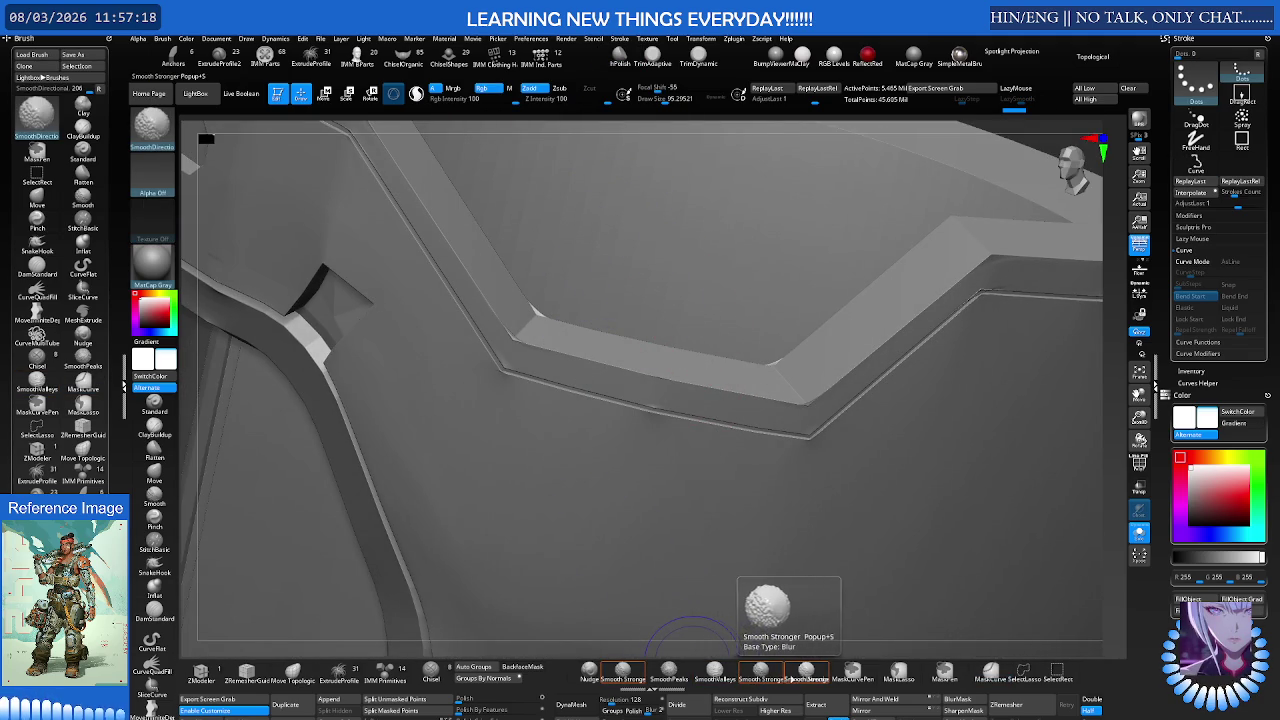
Step: Polish and Shift-smooth the long ledge edge, then check the polygroup wireframe
key(shift)
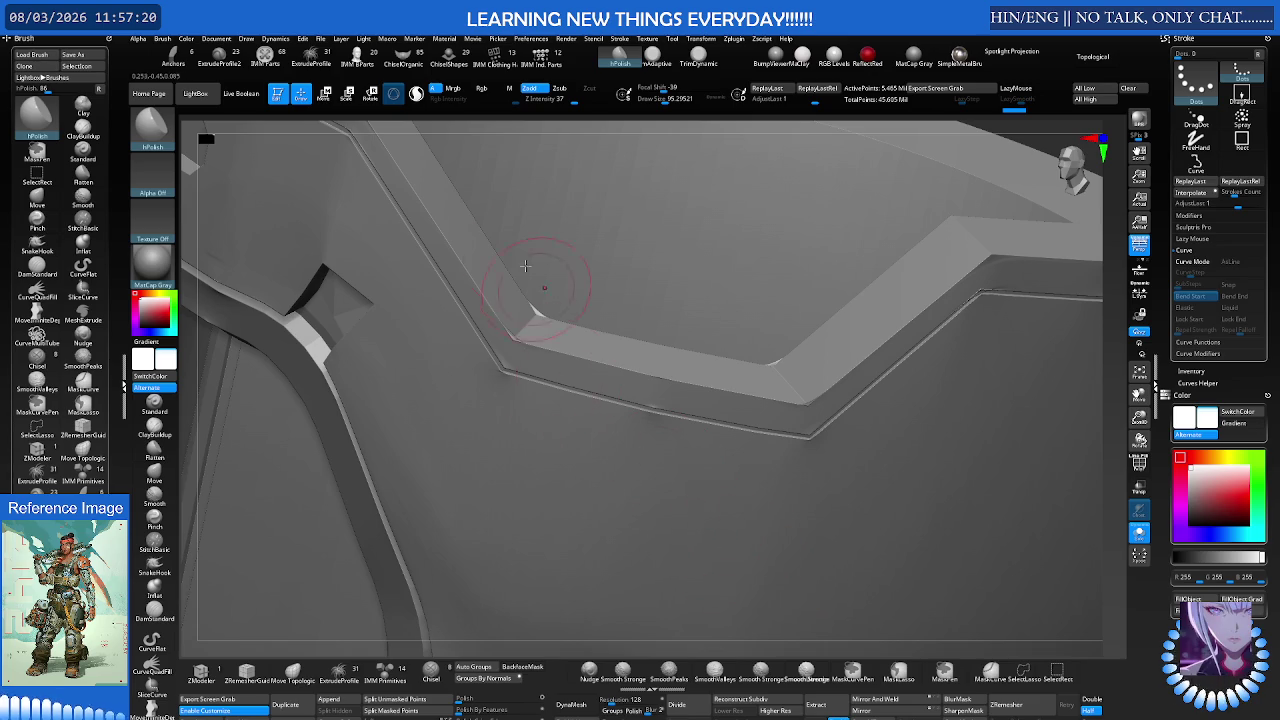
key(ctrl)
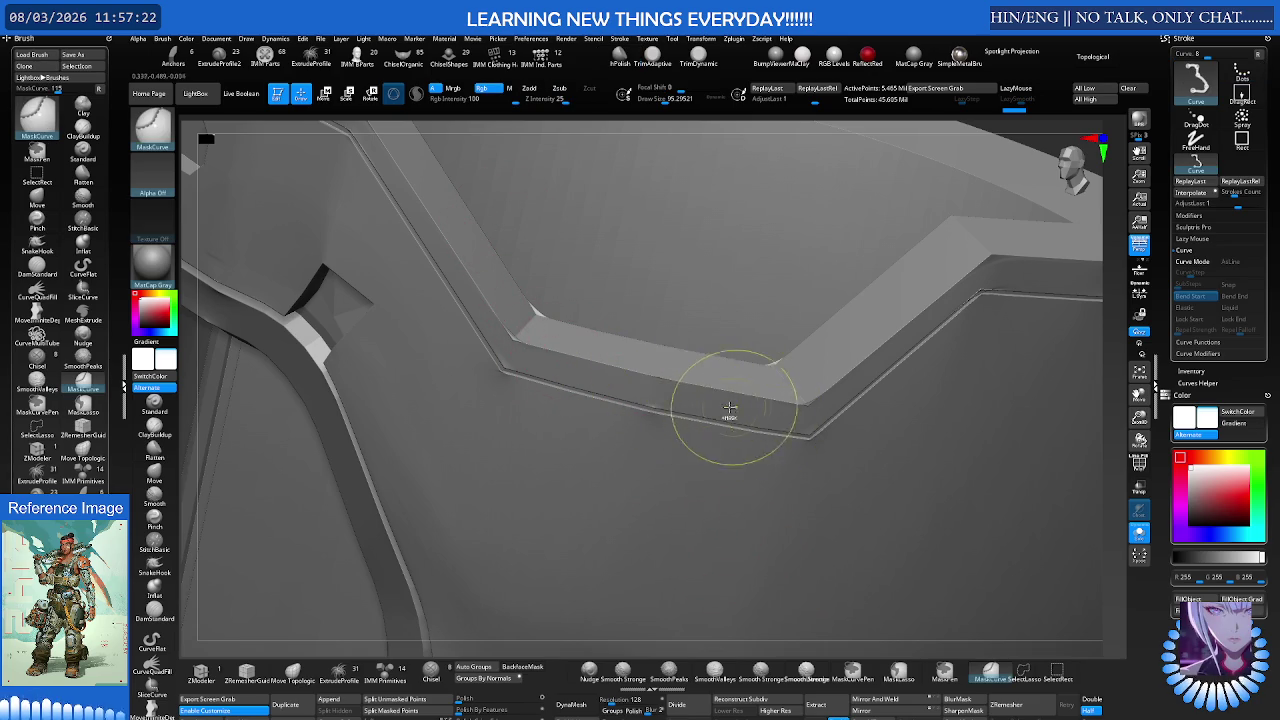
right_drag(677, 402, 627, 427)
key(shift)
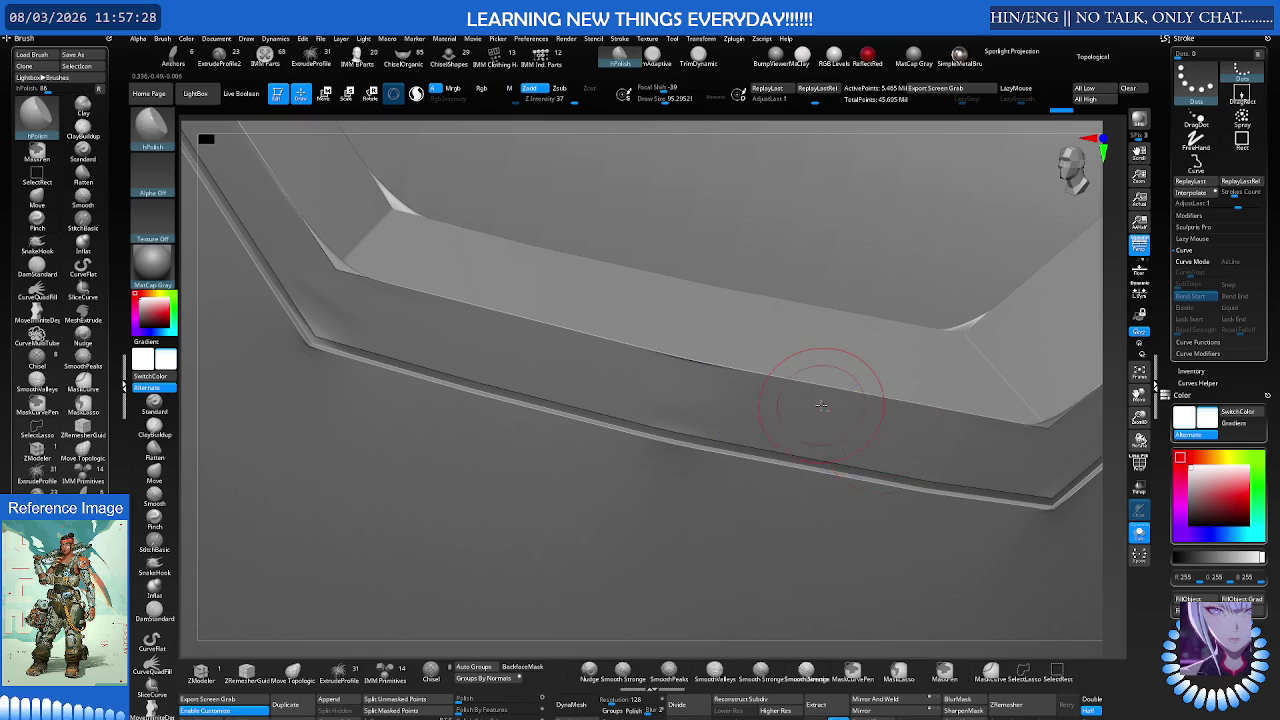
key(shift)
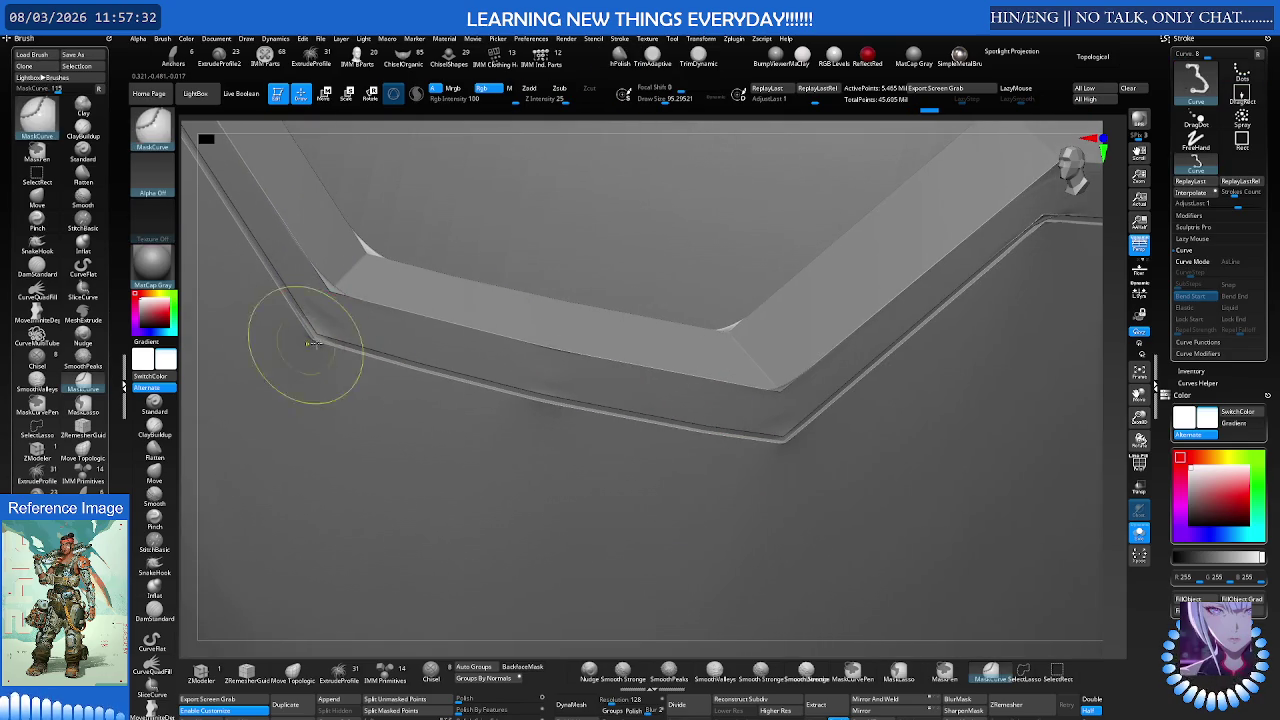
right_drag(300, 322, 343, 333)
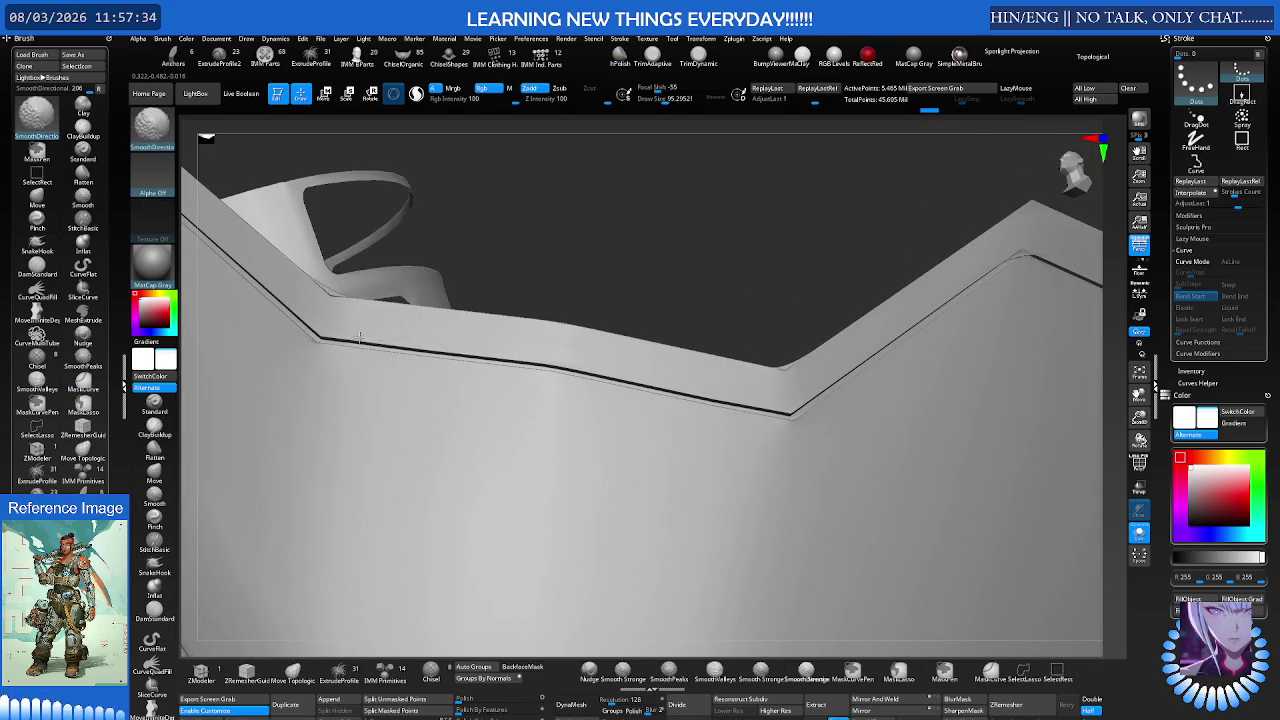
mouse_move(1013, 260)
right_down()
mouse_move(880, 303)
mouse_move(899, 323)
mouse_move(825, 373)
right_up()
key(shift+f)
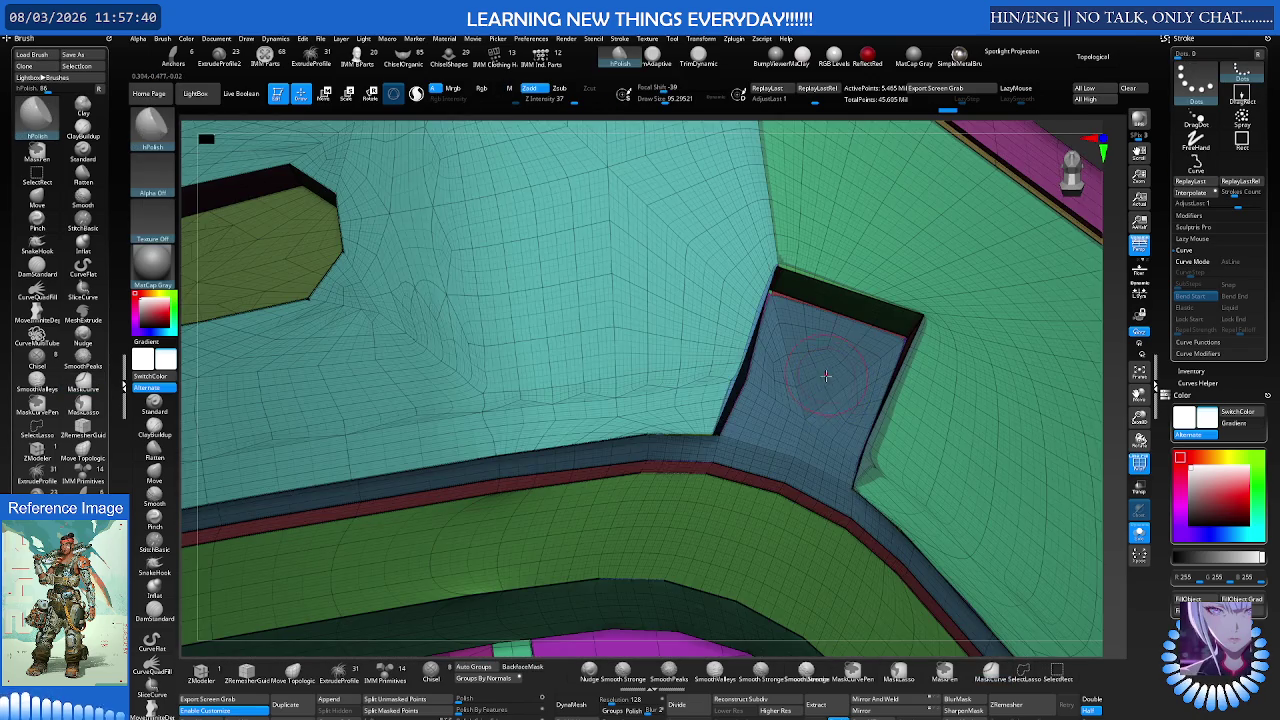
Step: Polish the flat face of the strap corner with hPolish, polygroups hidden
key(shift+f)
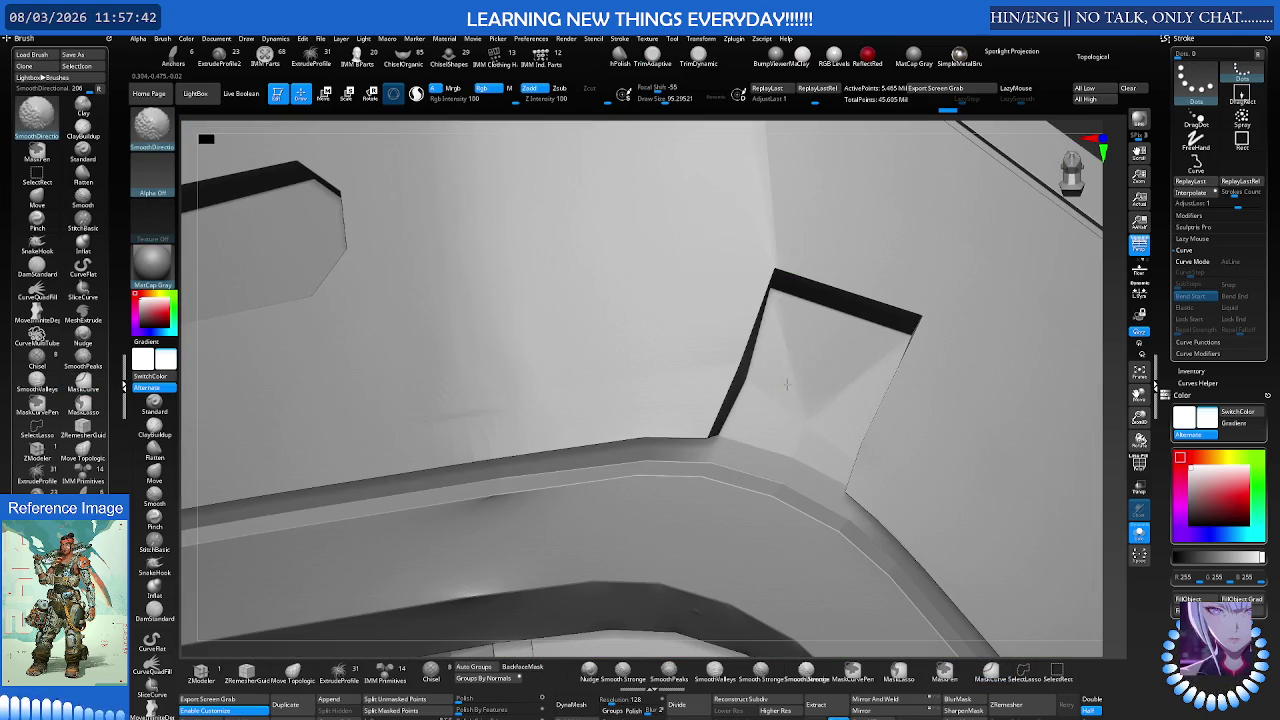
right_drag(814, 357, 814, 371)
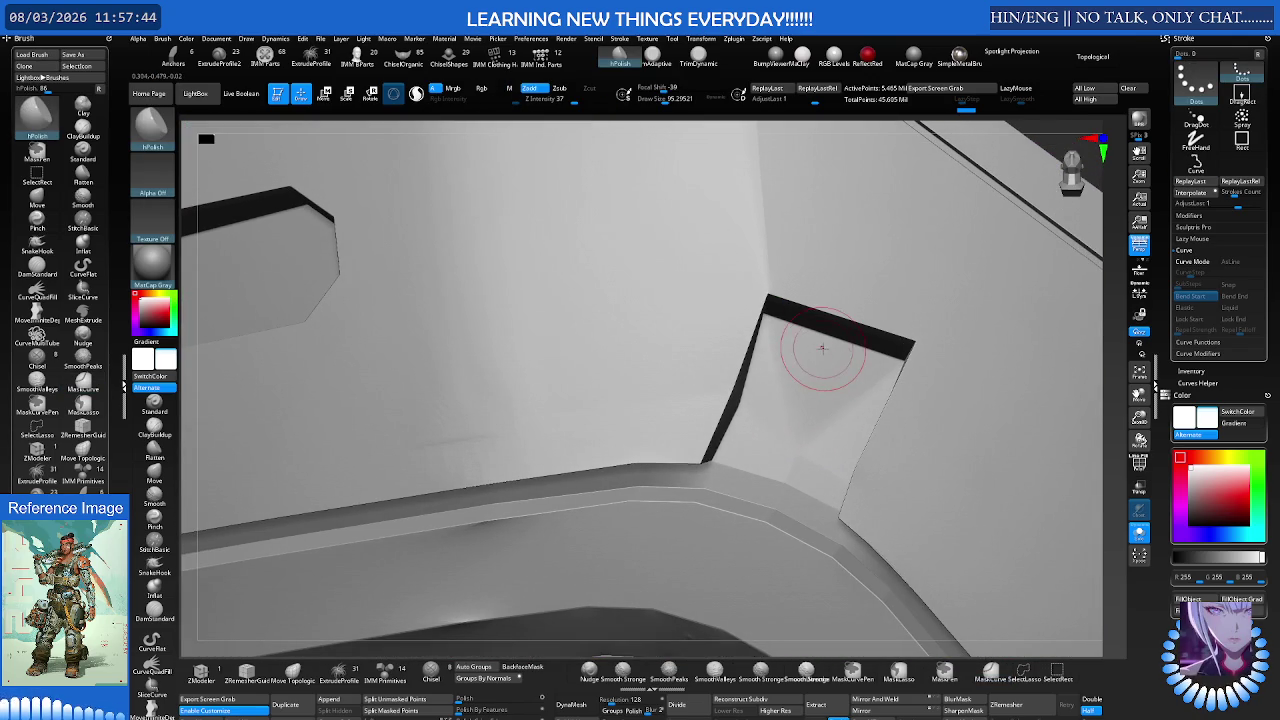
key(b)
key(h)
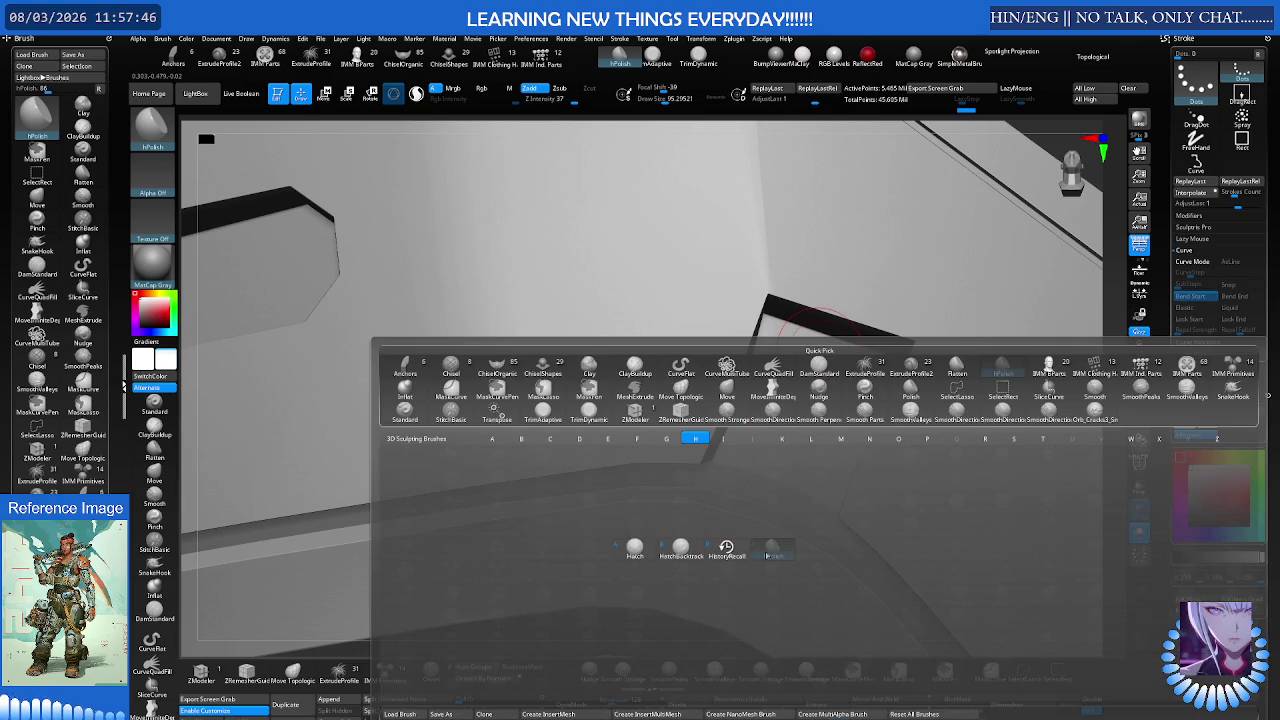
click(783, 526)
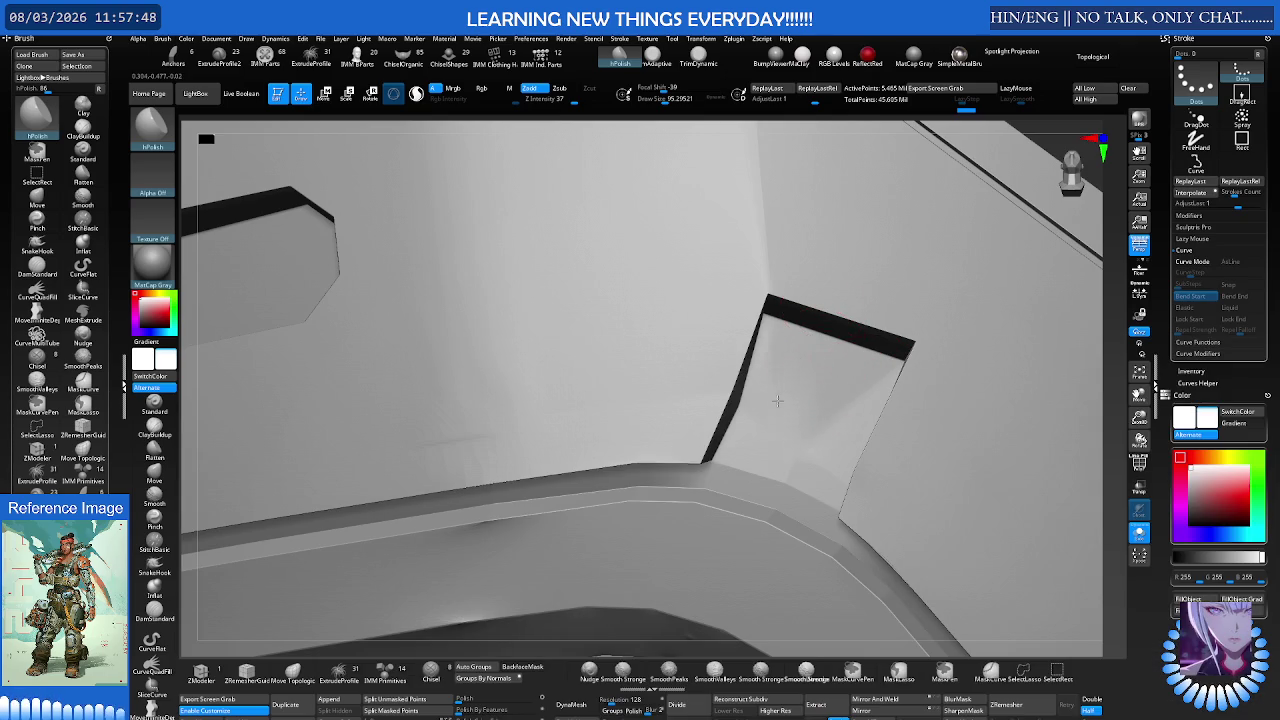
drag(830, 397, 809, 451)
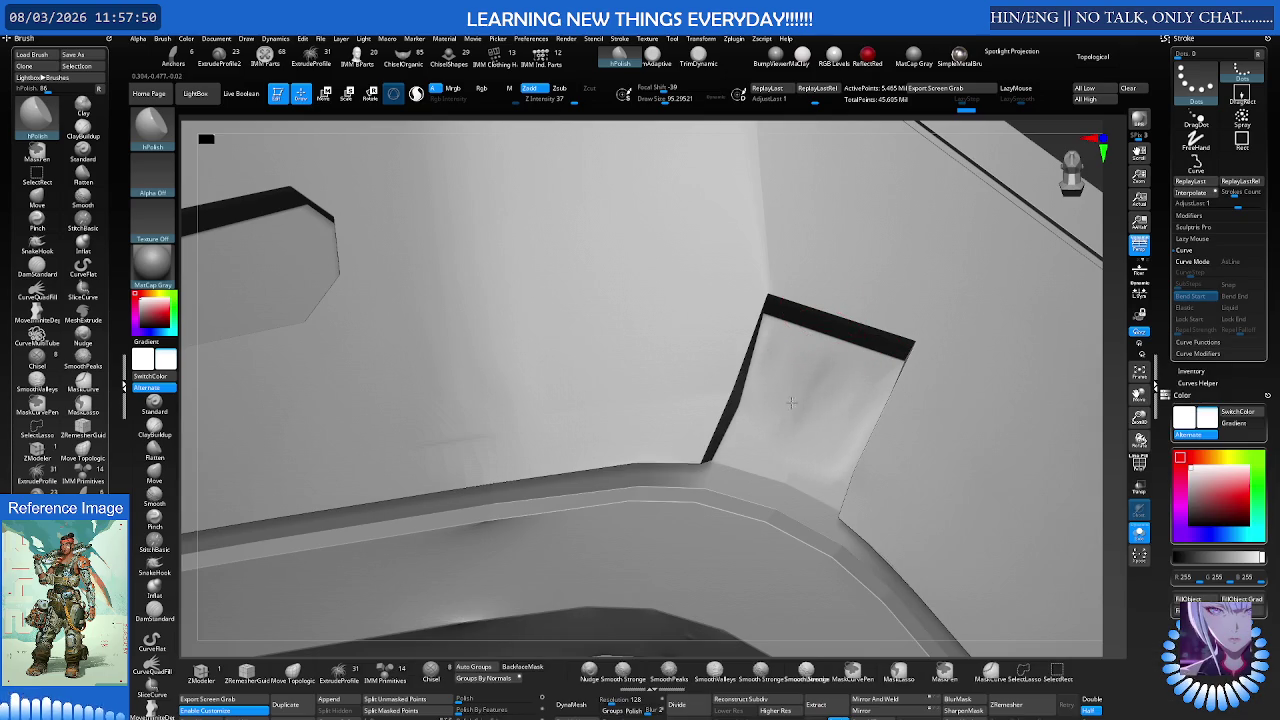
shift+drag(797, 374, 803, 409)
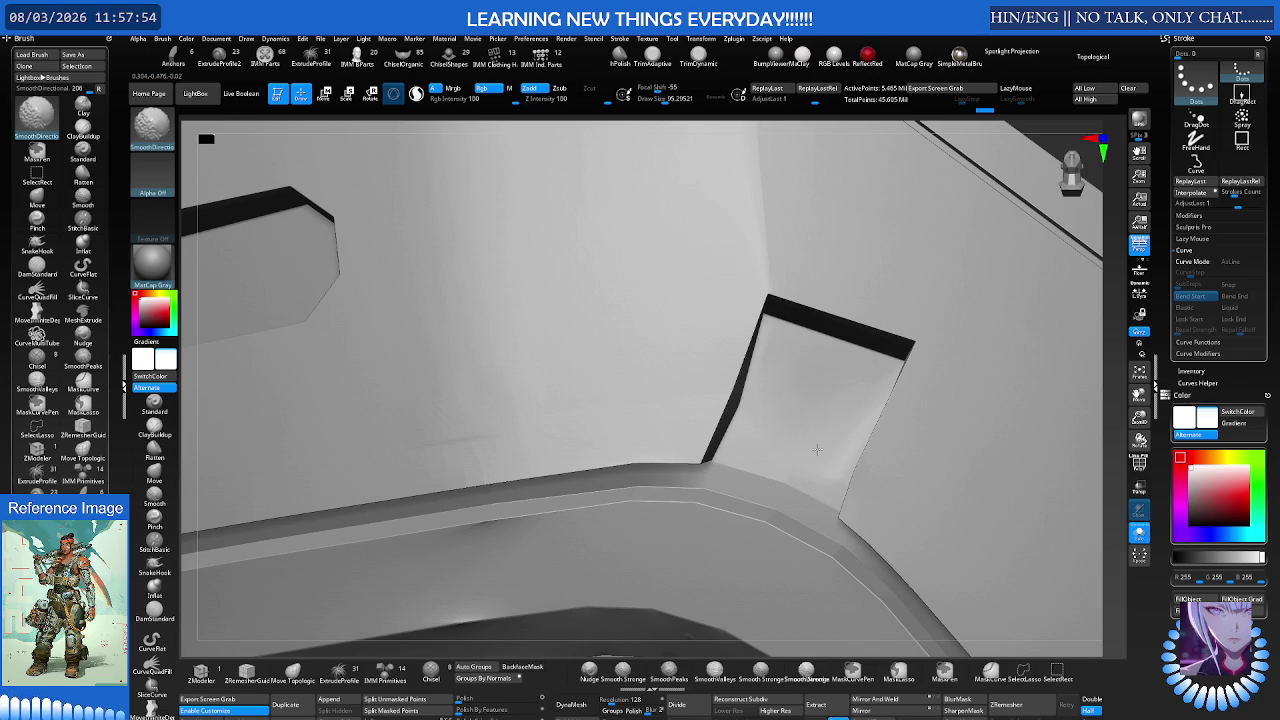
Step: Orbit around the strap block and smooth its flap and panel edges
mouse_move(843, 400)
right_down()
mouse_move(858, 428)
mouse_move(761, 331)
right_up()
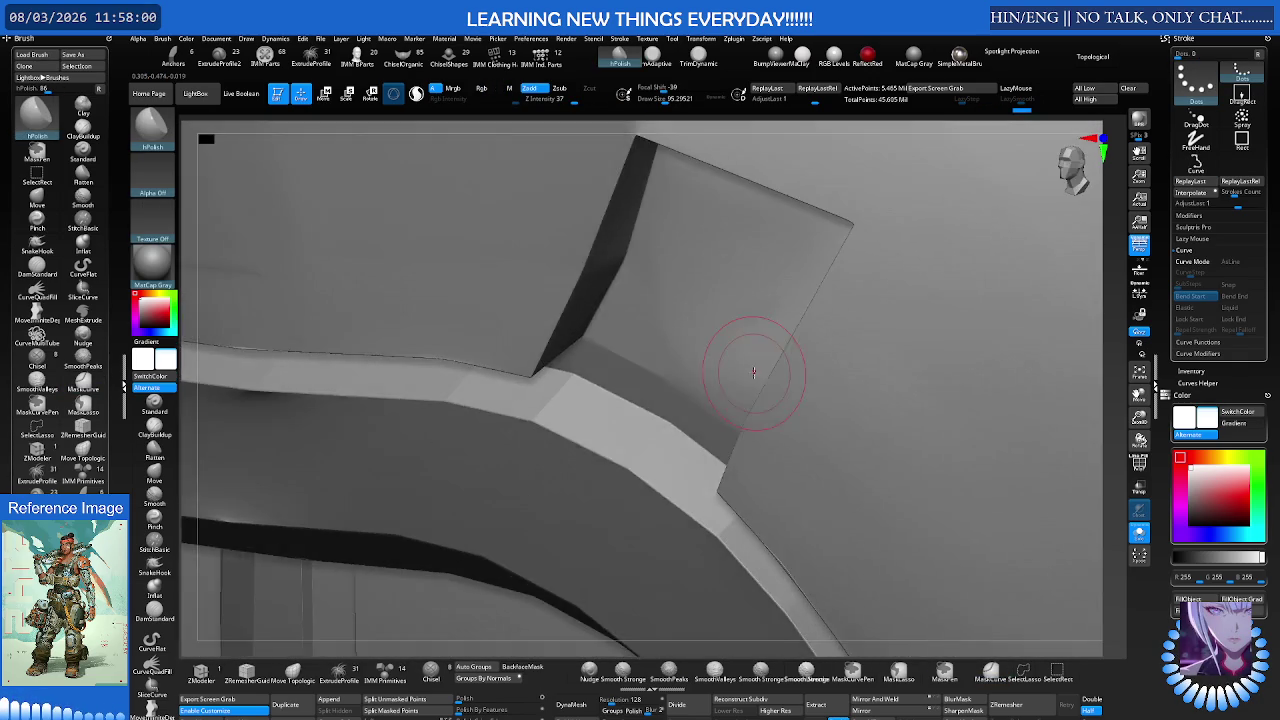
right_drag(783, 331, 734, 354)
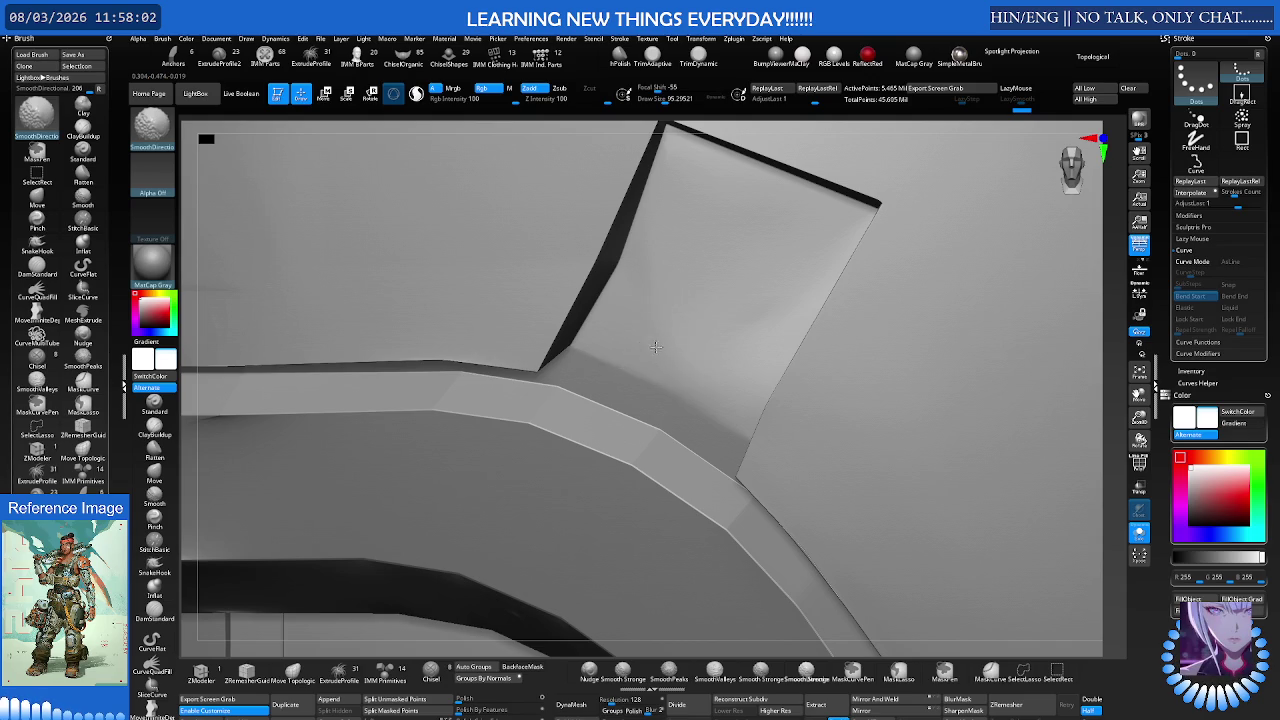
mouse_move(666, 343)
right_down()
mouse_move(634, 386)
mouse_move(652, 427)
right_up()
key(s)
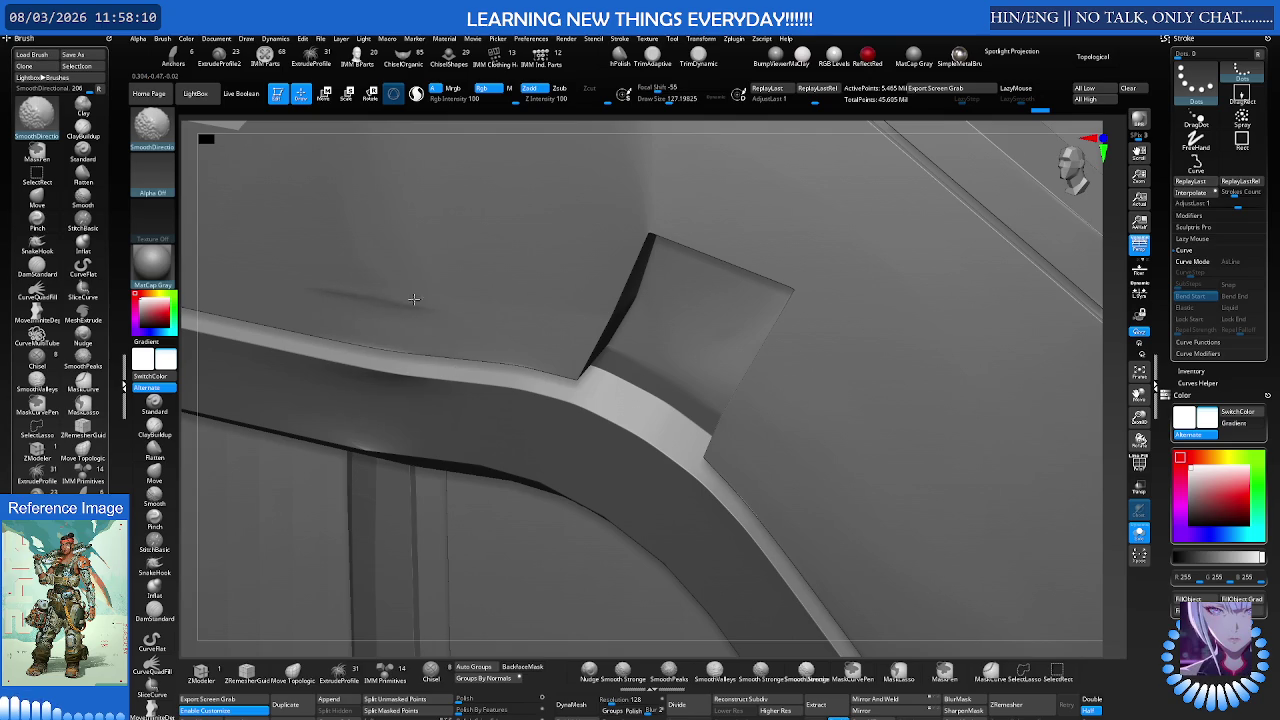
right_drag(432, 310, 373, 272)
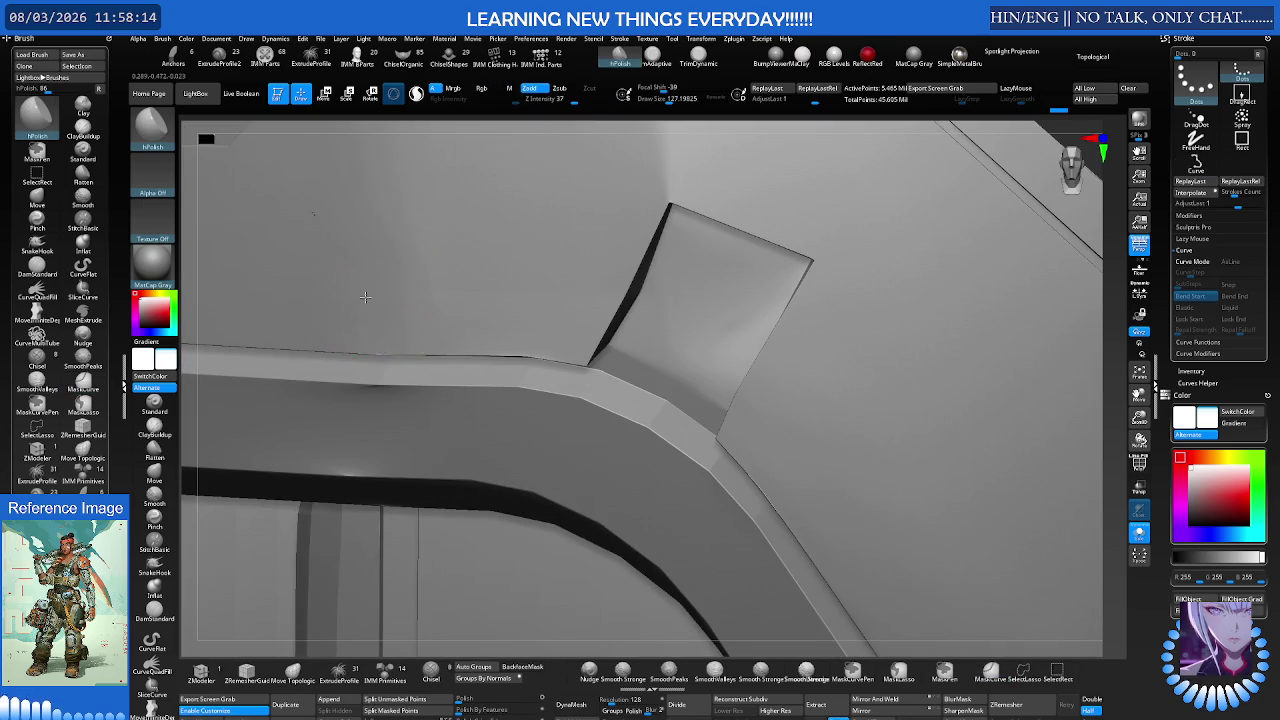
key(shift)
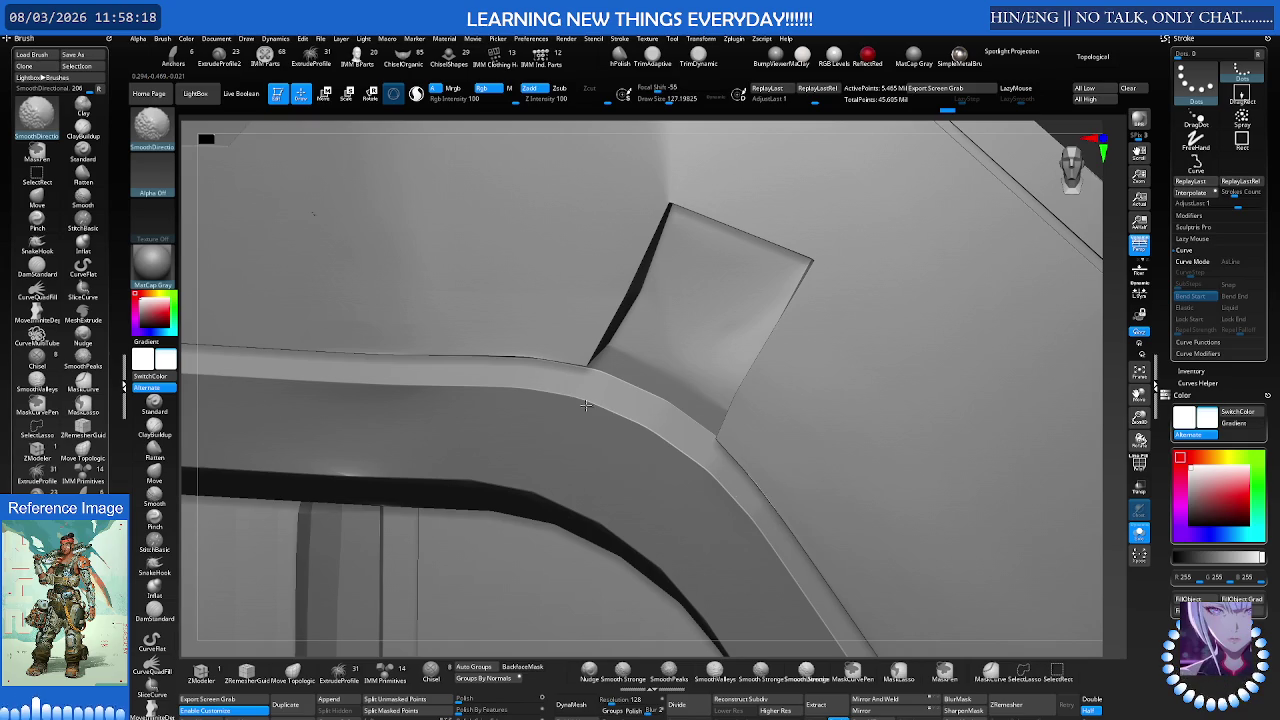
mouse_move(757, 377)
right_down()
mouse_move(736, 347)
mouse_move(766, 317)
mouse_move(716, 327)
right_up()
key(space)
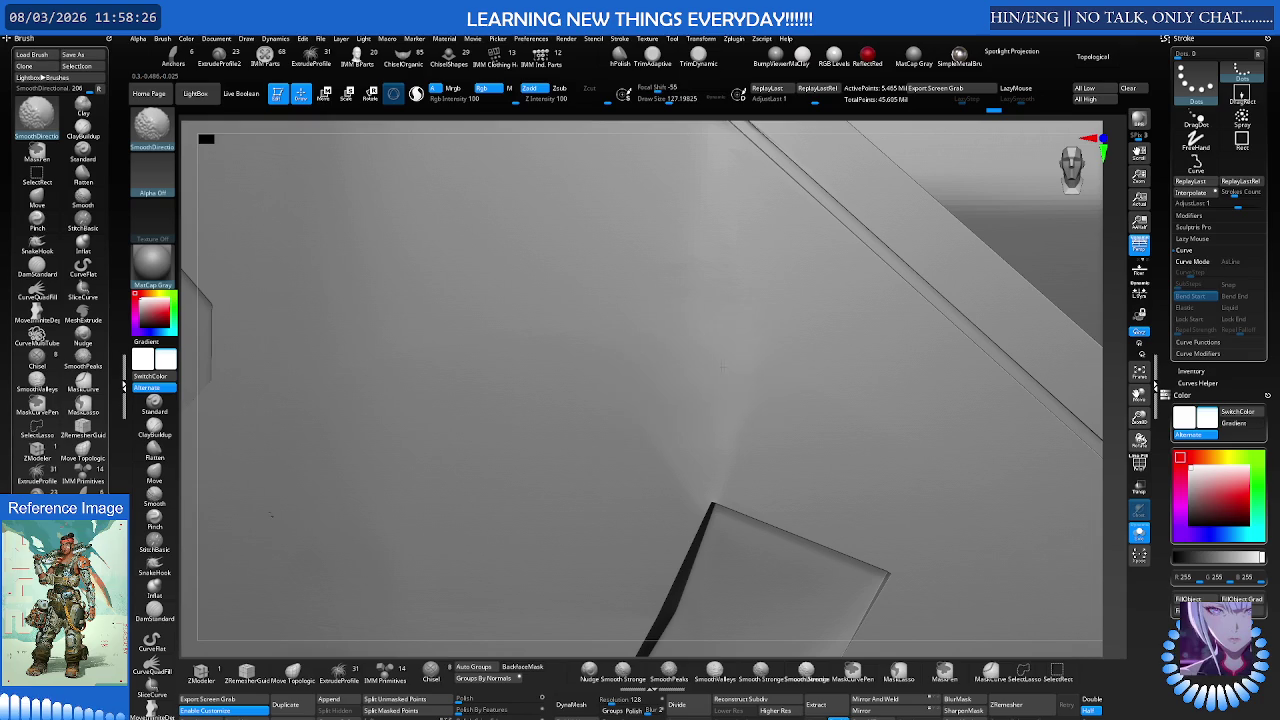
Step: Smooth the bevelled corner surfaces of the surrounding panels
mouse_move(727, 219)
right_down()
mouse_move(686, 243)
mouse_move(732, 244)
mouse_move(849, 374)
mouse_move(617, 351)
right_up()
key(ctrl)
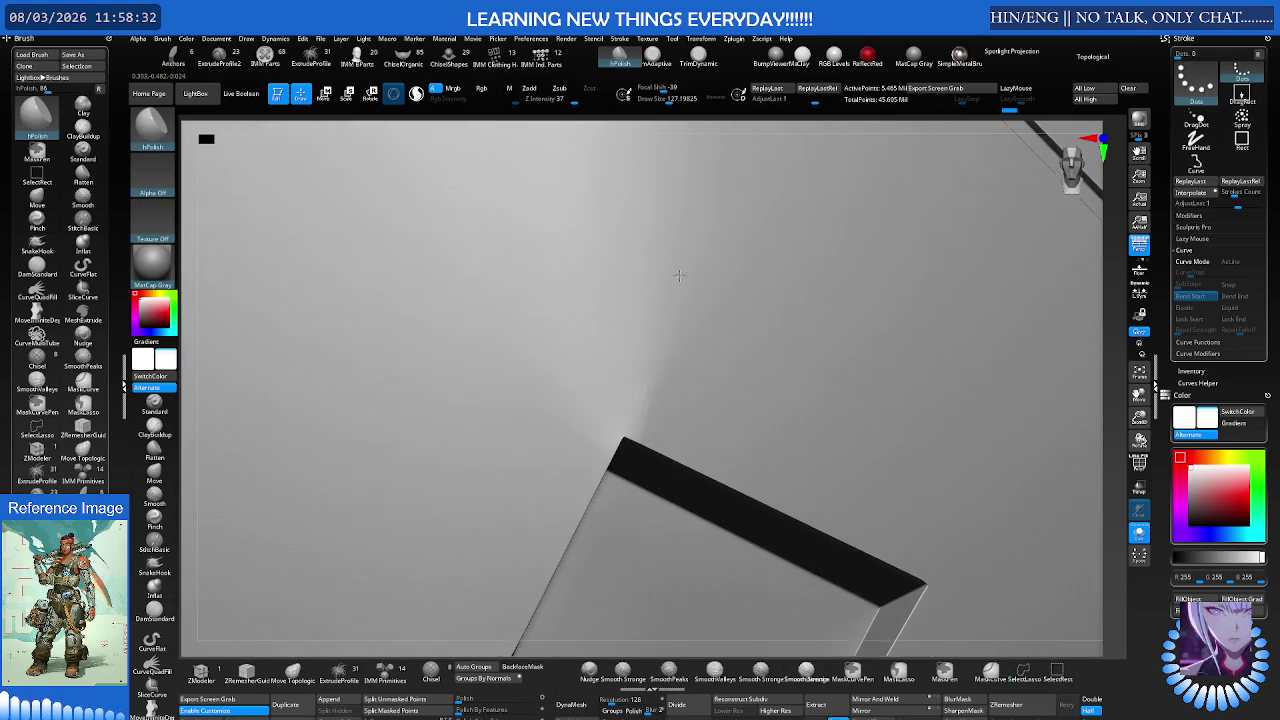
right_drag(545, 396, 571, 406)
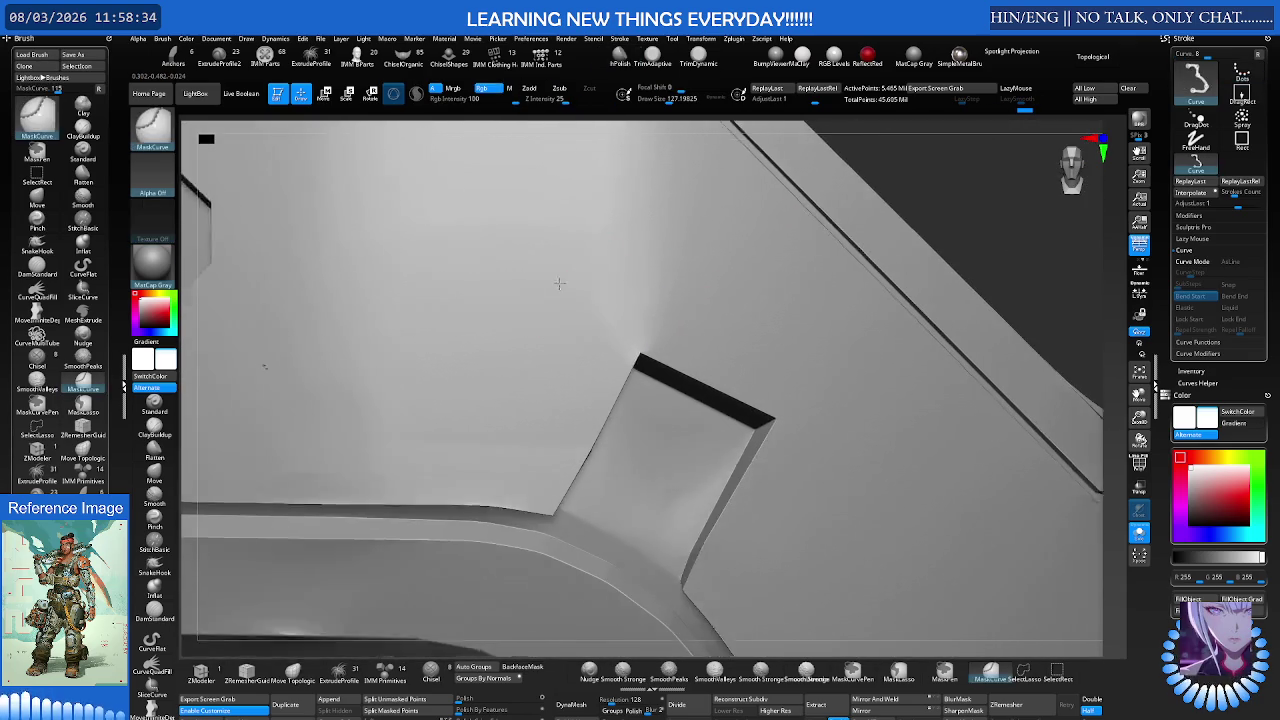
mouse_move(606, 263)
right_down()
mouse_move(604, 336)
mouse_move(629, 257)
mouse_move(651, 302)
mouse_move(600, 251)
mouse_move(600, 286)
mouse_move(686, 295)
mouse_move(723, 277)
mouse_move(603, 289)
right_up()
shift+drag(603, 289, 572, 272)
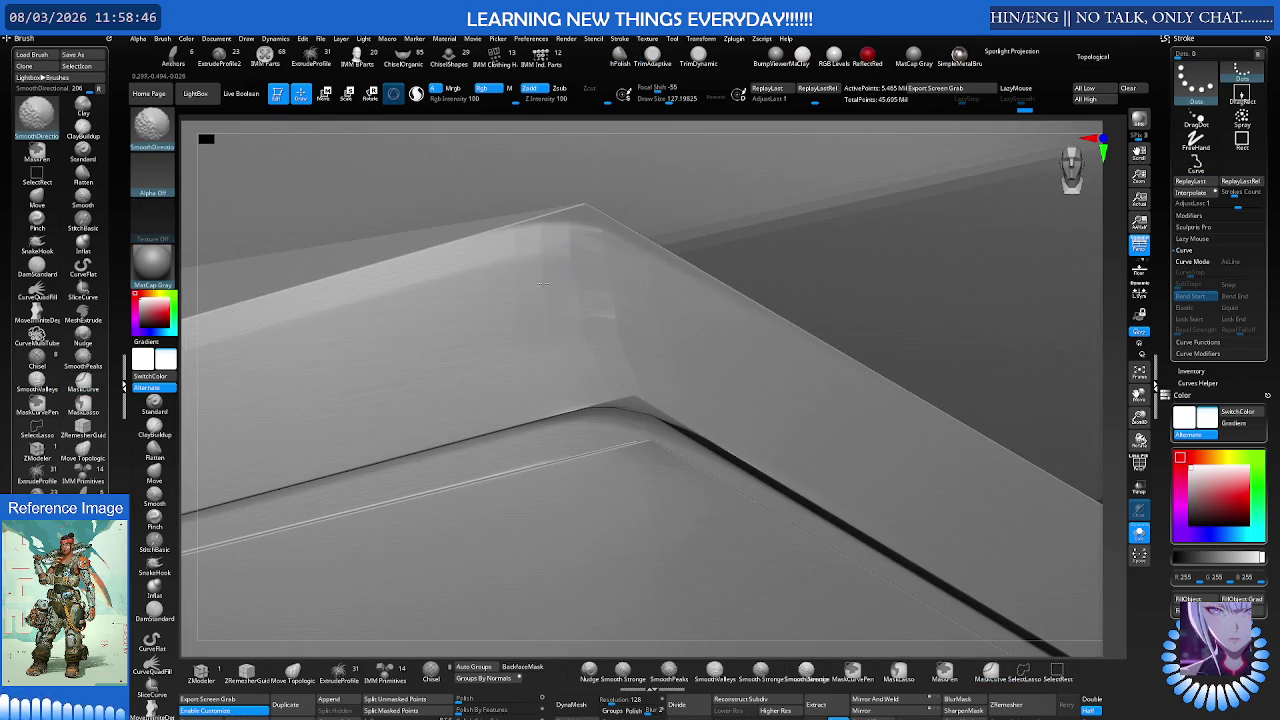
mouse_move(486, 323)
right_down()
mouse_move(337, 323)
mouse_move(339, 340)
mouse_move(484, 300)
mouse_move(590, 330)
right_up()
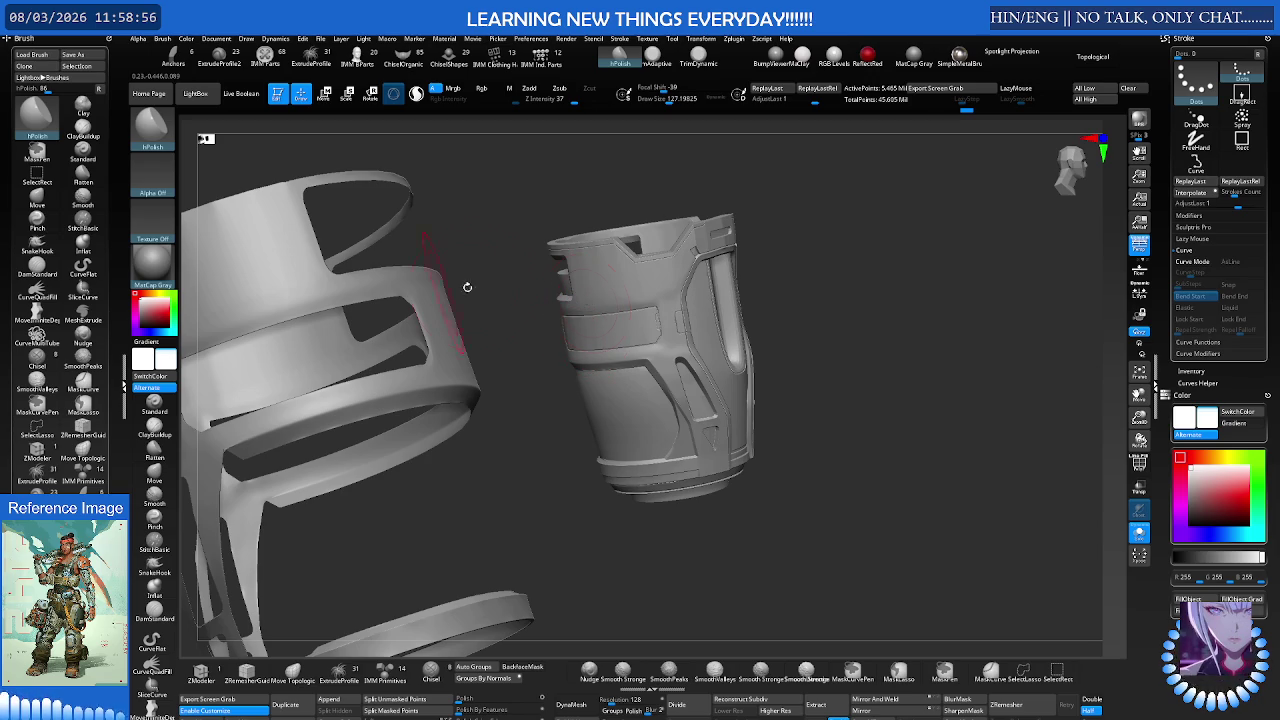
Step: Hide the ring part to isolate the cylinder and orbit around it
mouse_move(750, 334)
right_down()
mouse_move(711, 341)
mouse_move(857, 251)
right_up()
ctrl+shift+click(720, 340)
right_drag(730, 345, 778, 354)
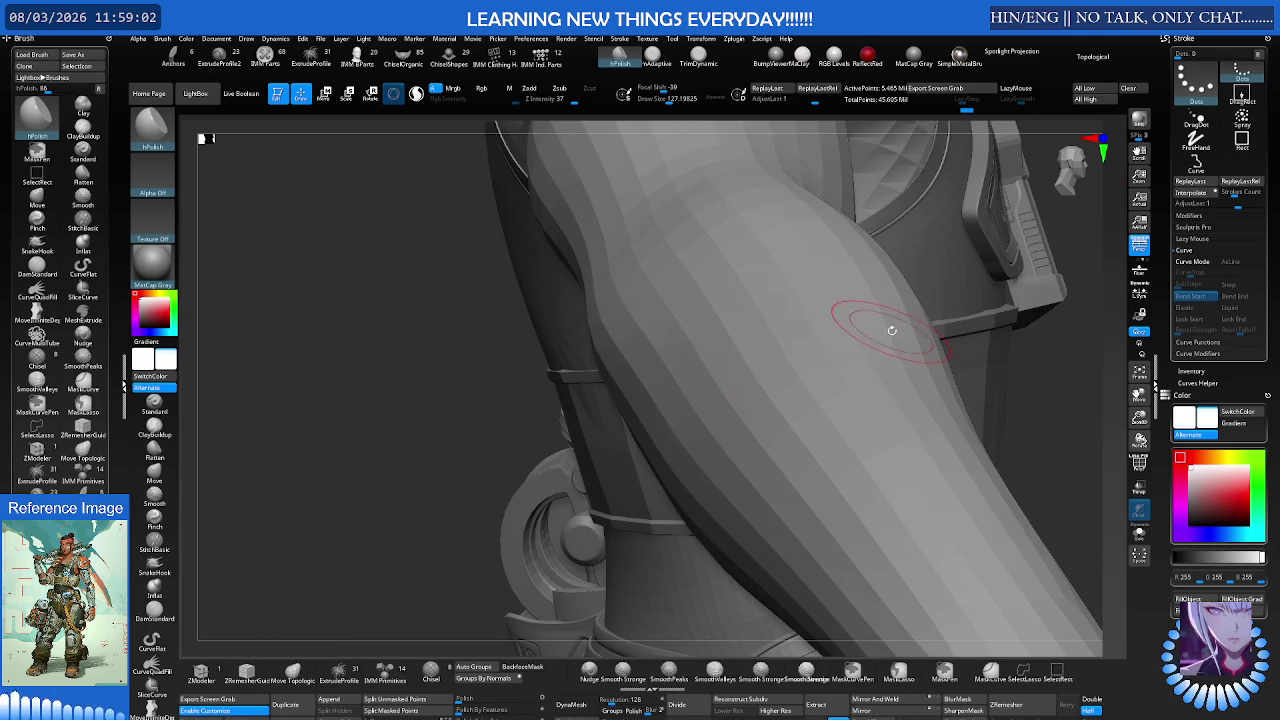
key(ctrl)
scroll(848, 350, down, 5)
Step: Frame the whole character and bring the upper-arm armour into view
key(f)
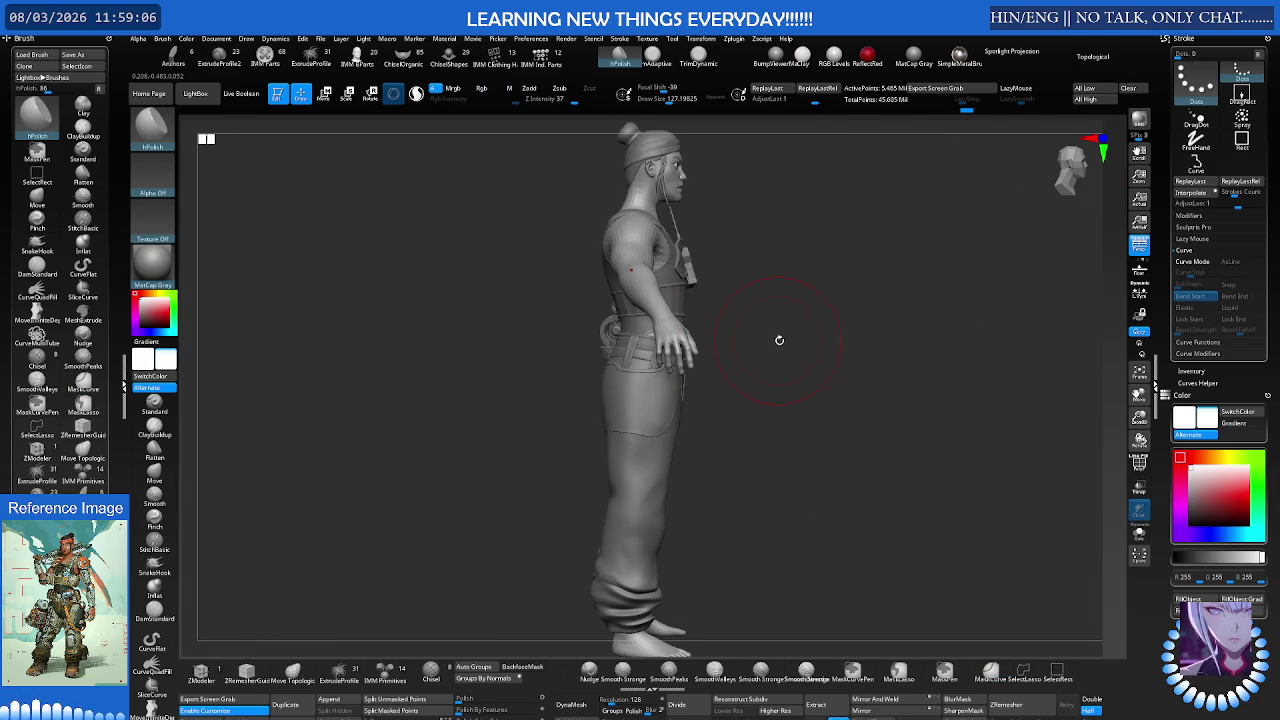
right_drag(794, 309, 700, 317)
key(ctrl)
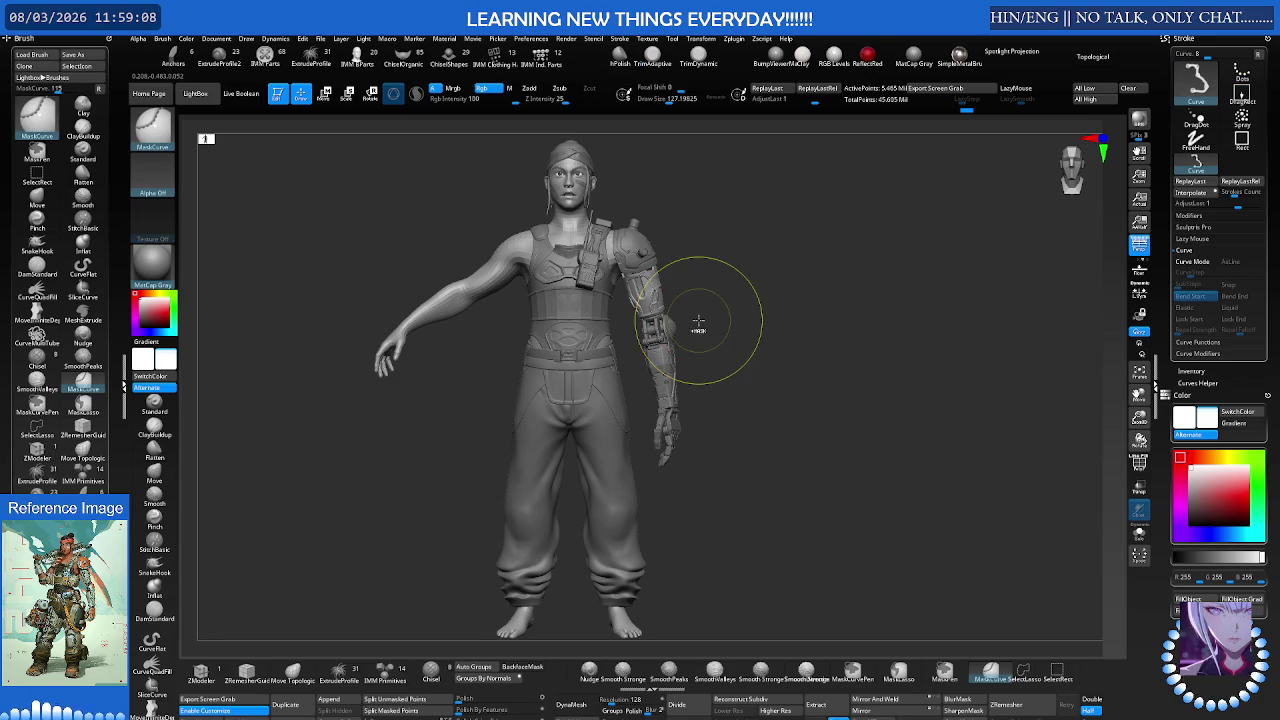
scroll(857, 330, up, 3)
scroll(845, 365, up, 3)
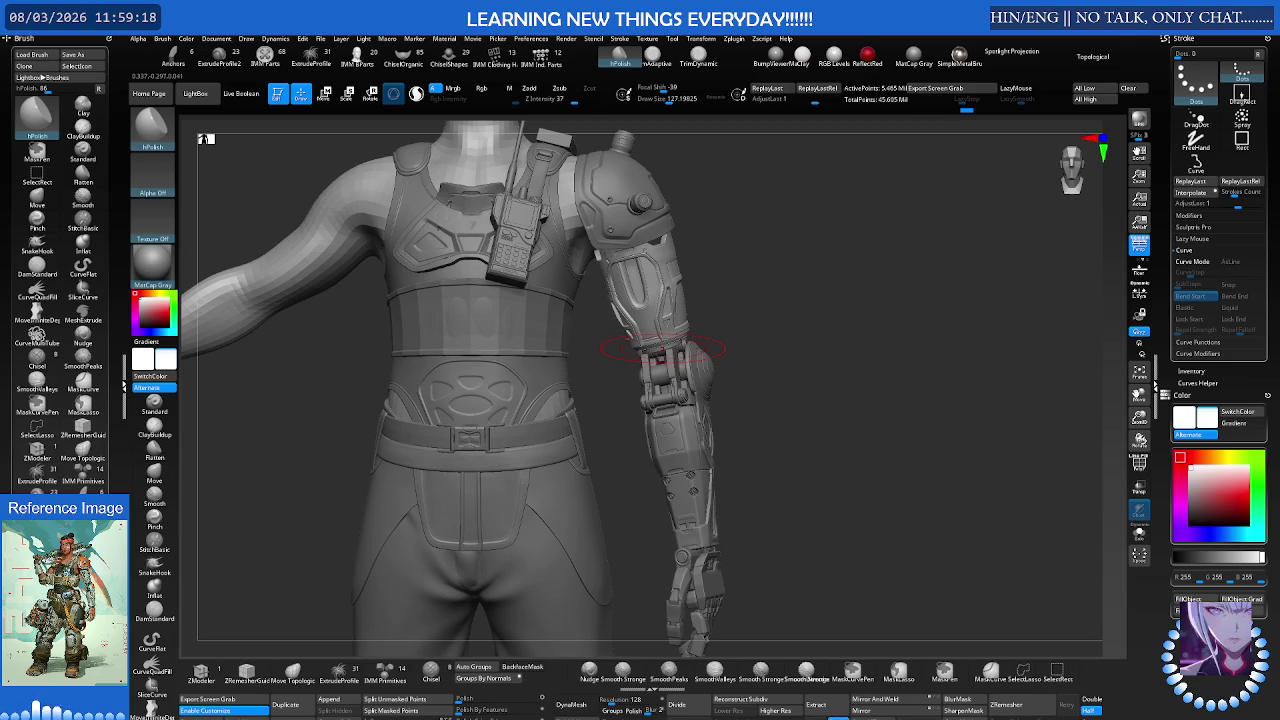
mouse_move(662, 348)
right_down()
mouse_move(491, 309)
mouse_move(356, 308)
mouse_move(377, 306)
mouse_move(380, 320)
mouse_move(374, 303)
mouse_move(893, 335)
mouse_move(875, 300)
mouse_move(889, 259)
right_up()
right_click(680, 470)
mouse_move(680, 470)
right_down()
mouse_move(694, 370)
mouse_move(738, 310)
mouse_move(642, 327)
right_up()
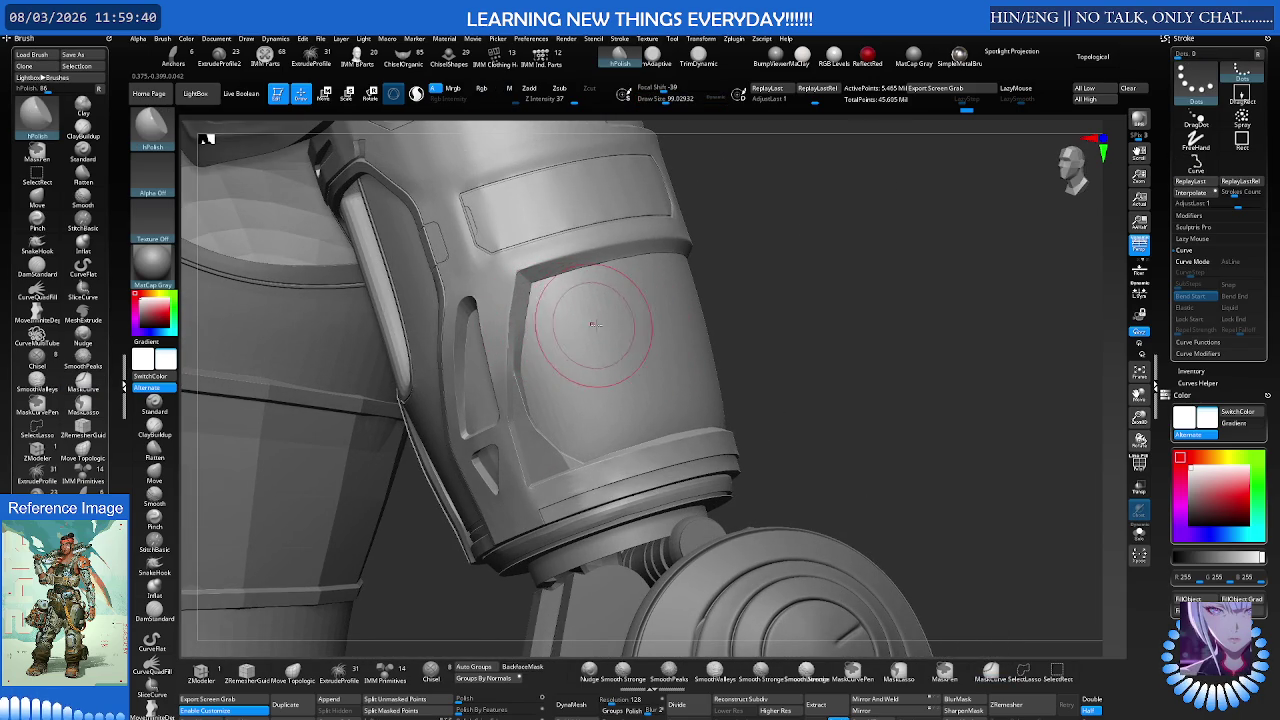
Step: ZRemesh the simplified upper-arm sleeve into even quads of about 10,397 points
mouse_move(578, 328)
right_down()
mouse_move(560, 329)
mouse_move(630, 331)
mouse_move(535, 342)
mouse_move(586, 329)
right_up()
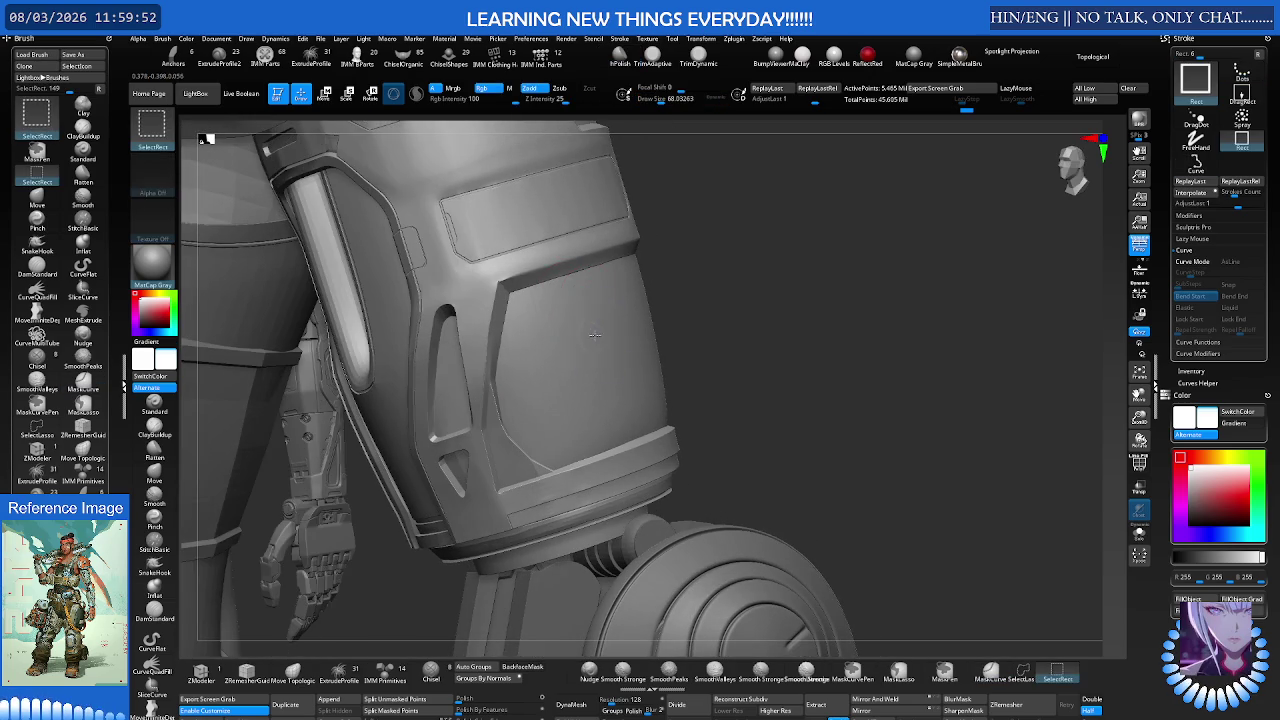
key(shift+d)
key(shift+f)
key(s)
click(657, 317)
click(1034, 704)
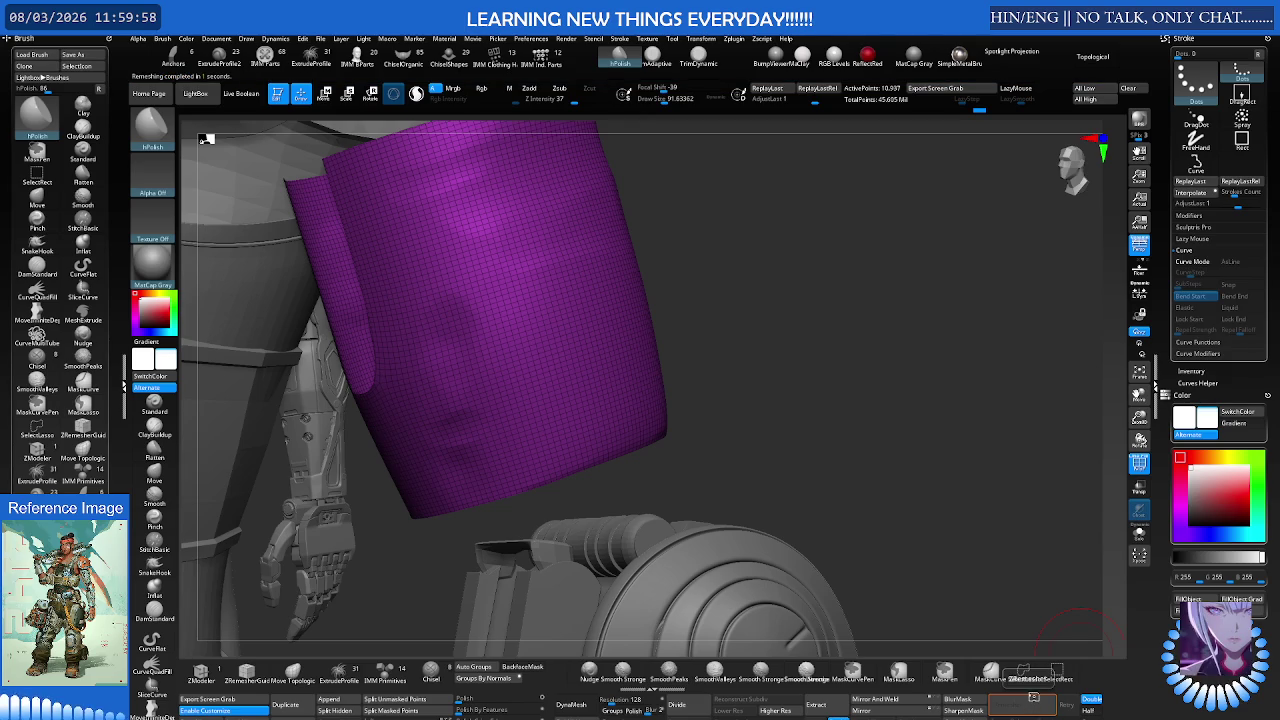
Step: Compare the remeshed sleeve with the original via undo/redo, then ZRemesh again
key(ctrl+z)
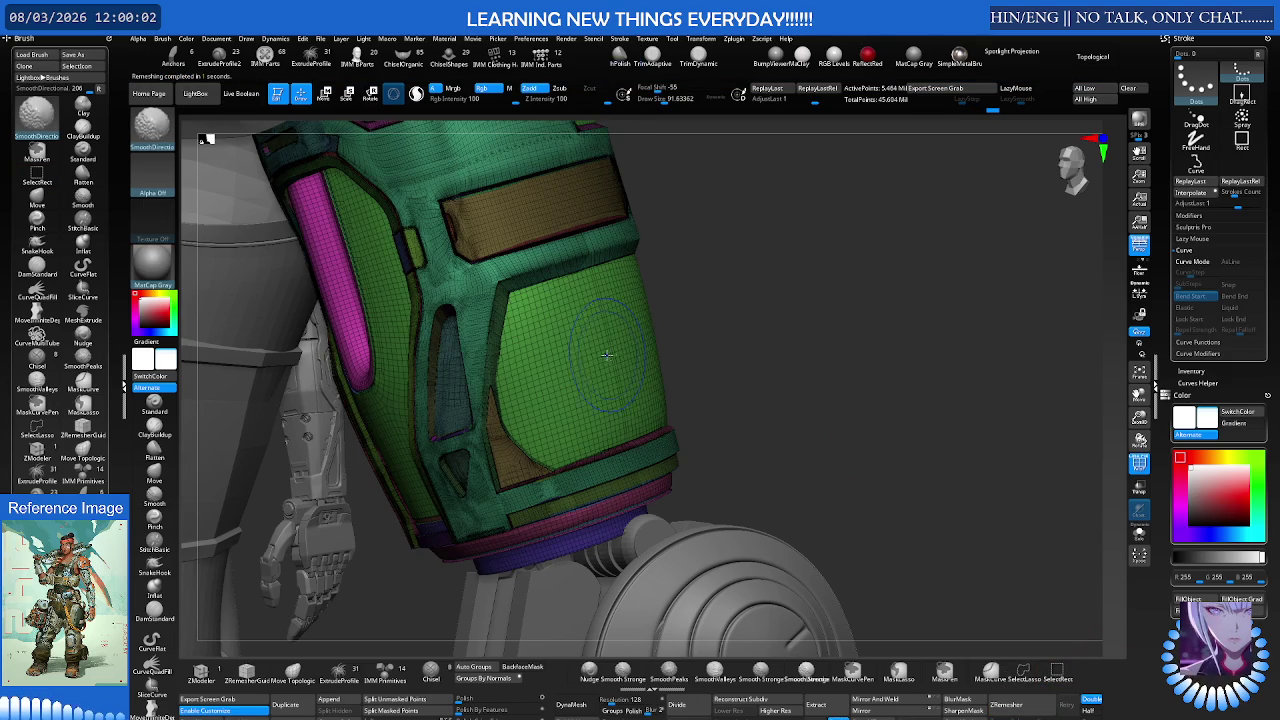
key(ctrl+shift+z)
key(b)
key(h)
key(p)
key(shift+f)
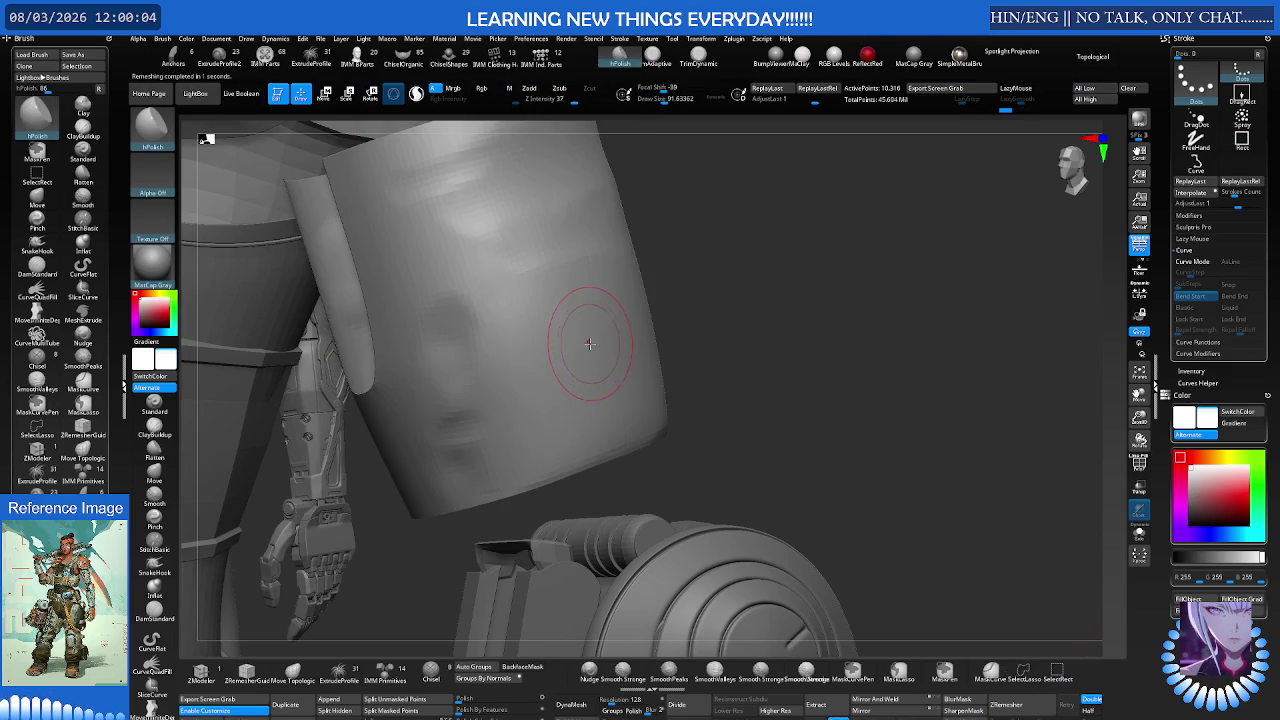
click(1030, 705)
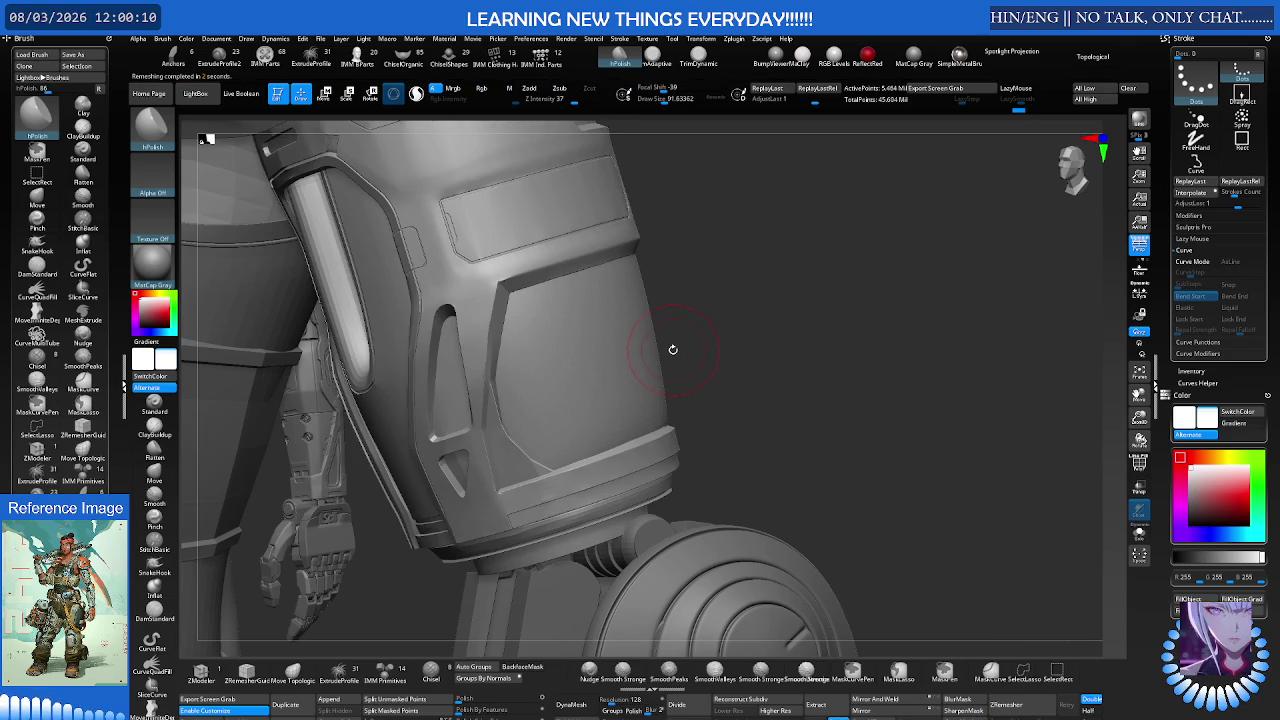
Step: Show polygroup colours and isolate the purple sleeve cylinder
key(shift+f)
key(shift+f)
mouse_move(666, 349)
right_down()
mouse_move(557, 353)
mouse_move(610, 348)
right_up()
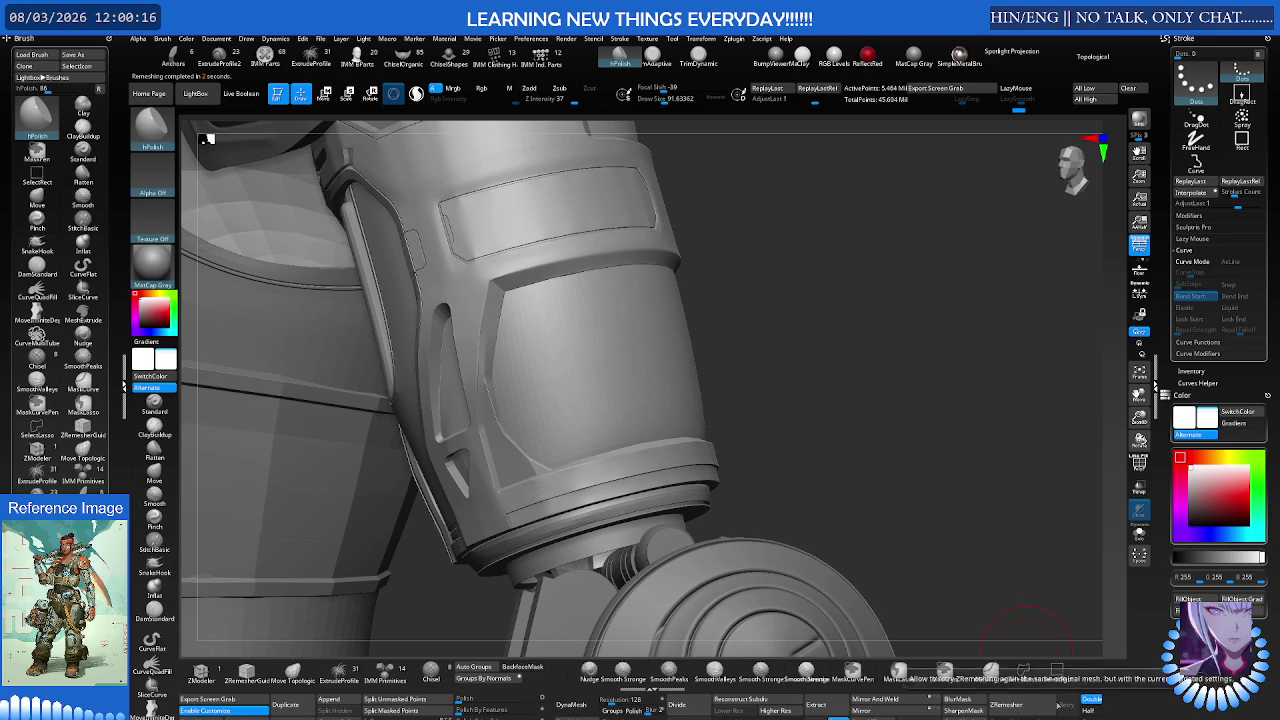
key(shift+f)
key(shift+f)
ctrl+shift+click(606, 330)
key(space)
key(shift+f)
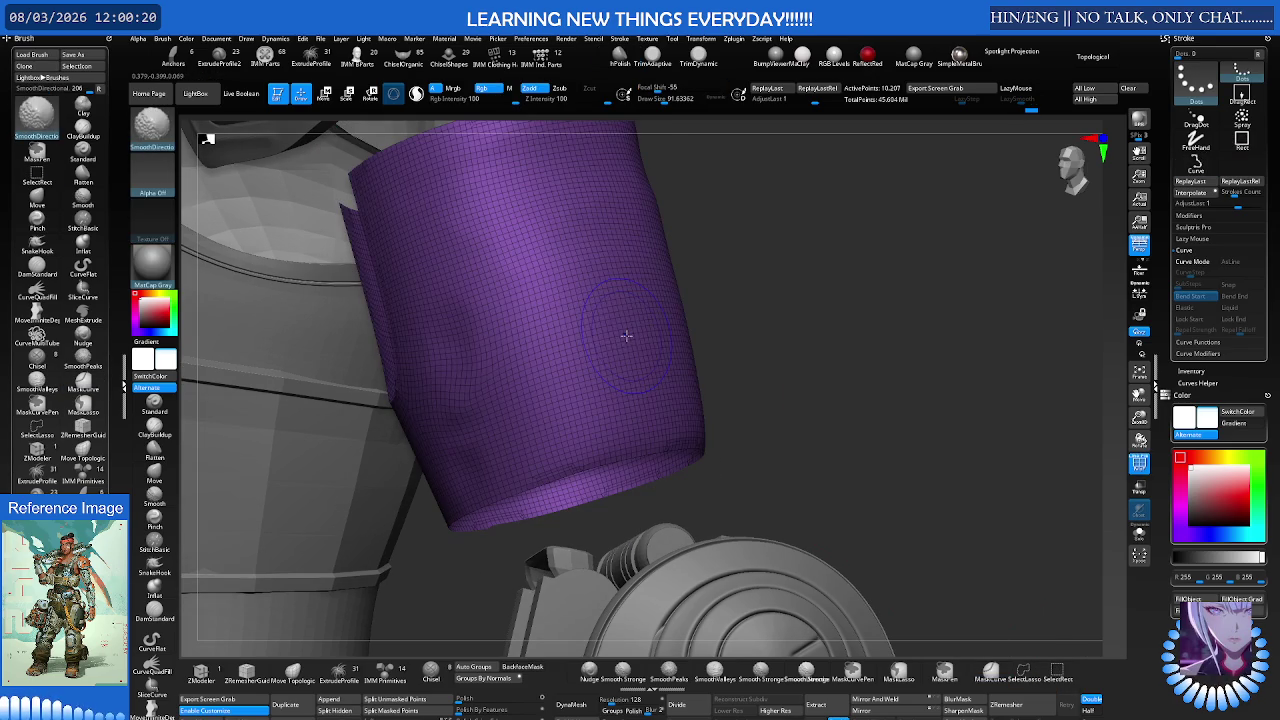
Step: ZRemesh the isolated sleeve once more, then undo back to the detailed armour
key(shift)
right_drag(632, 331, 659, 309)
key(space)
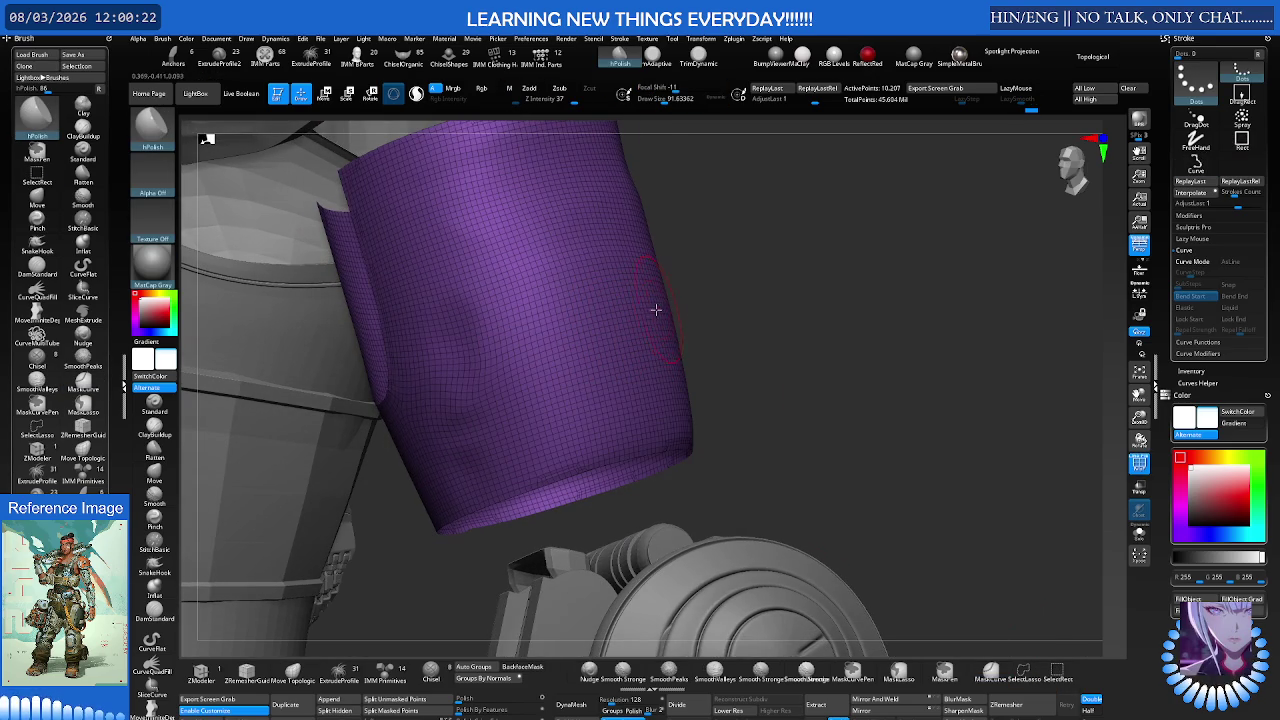
click(1020, 705)
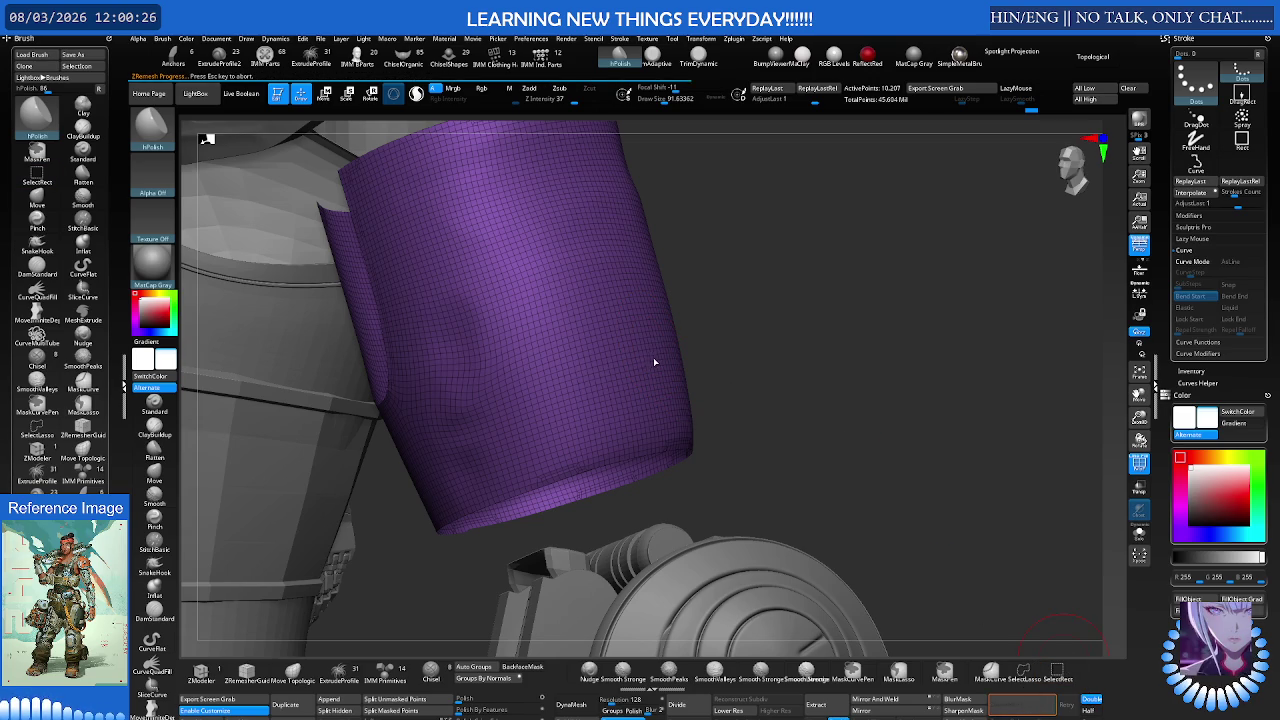
key(ctrl+z)
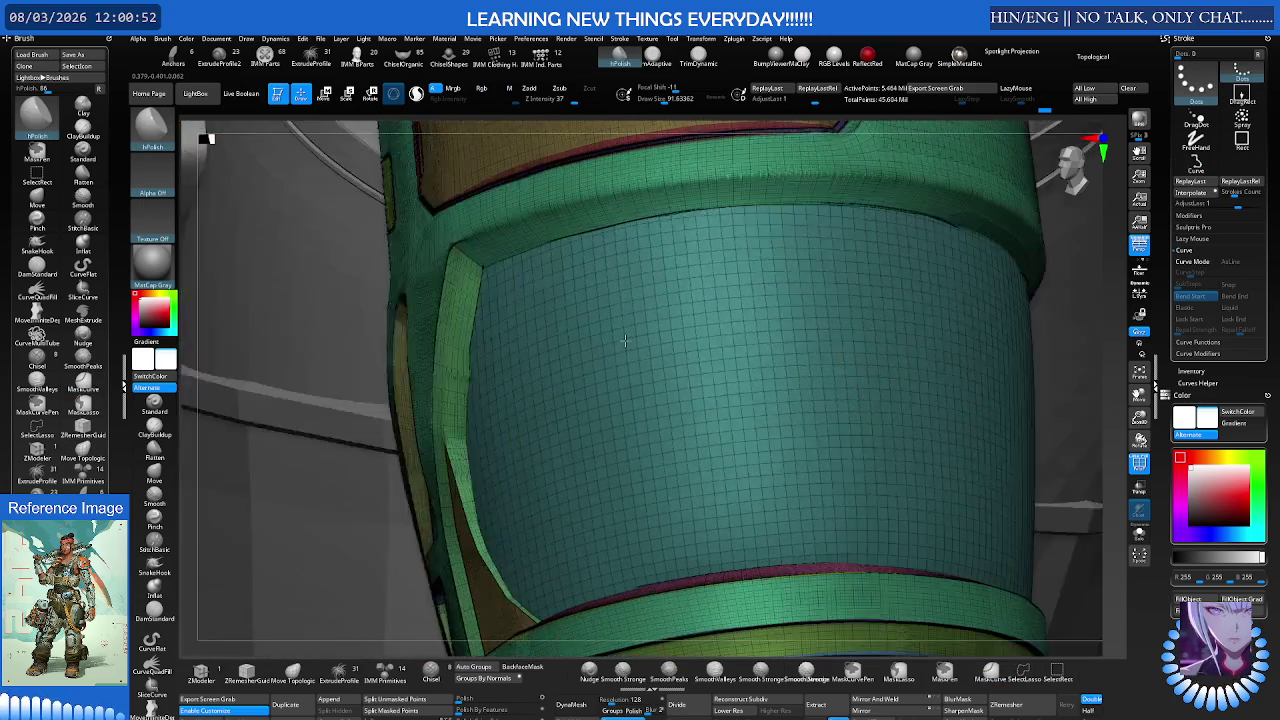
Step: Hide polyframe and smooth the curved inset-panel bevel on the armour cylinder
mouse_move(561, 321)
right_down()
mouse_move(646, 303)
mouse_move(624, 327)
right_up()
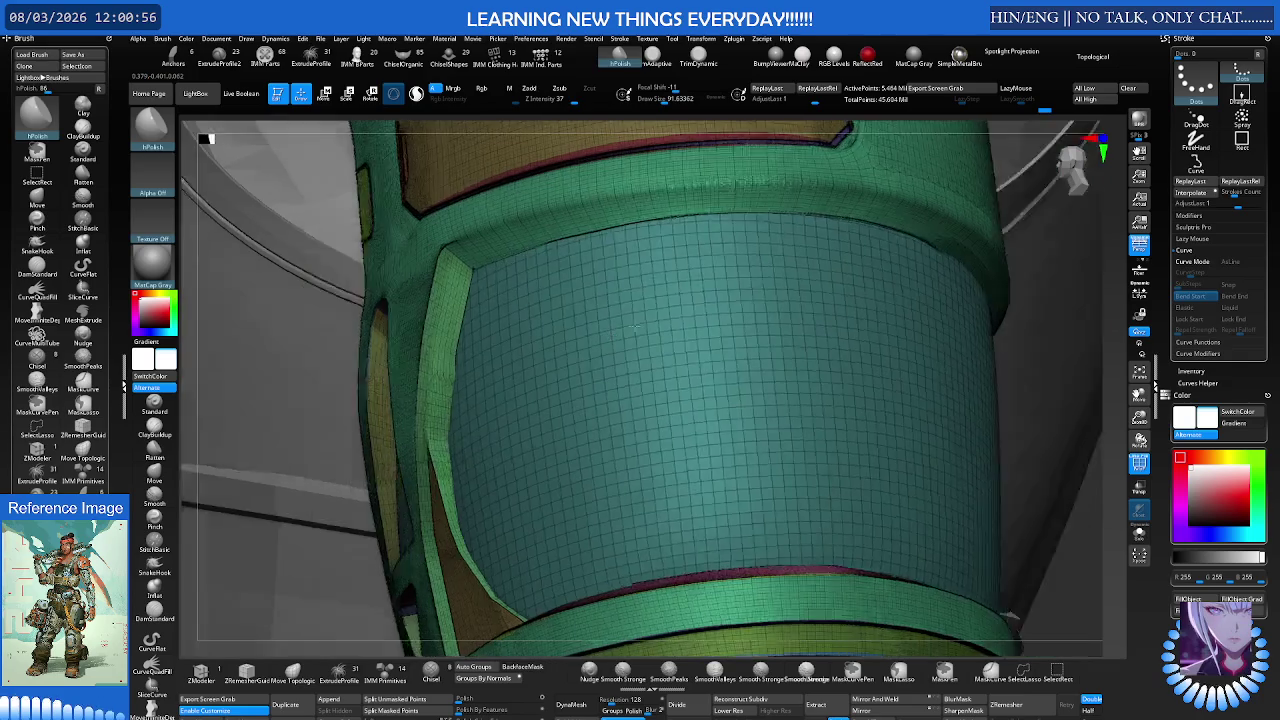
key(shift+f)
mouse_move(560, 360)
right_down()
mouse_move(470, 390)
mouse_move(425, 372)
right_up()
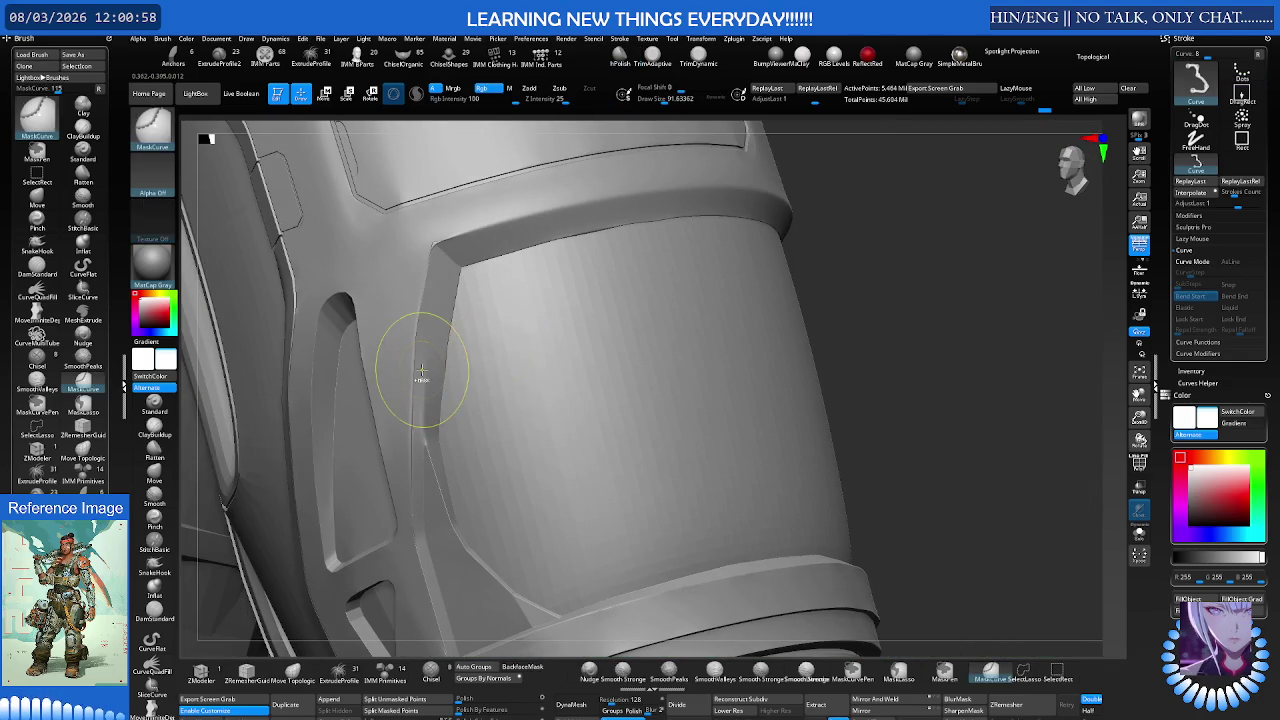
scroll(440, 372, up, 2)
scroll(430, 370, up, 3)
scroll(422, 368, up, 3)
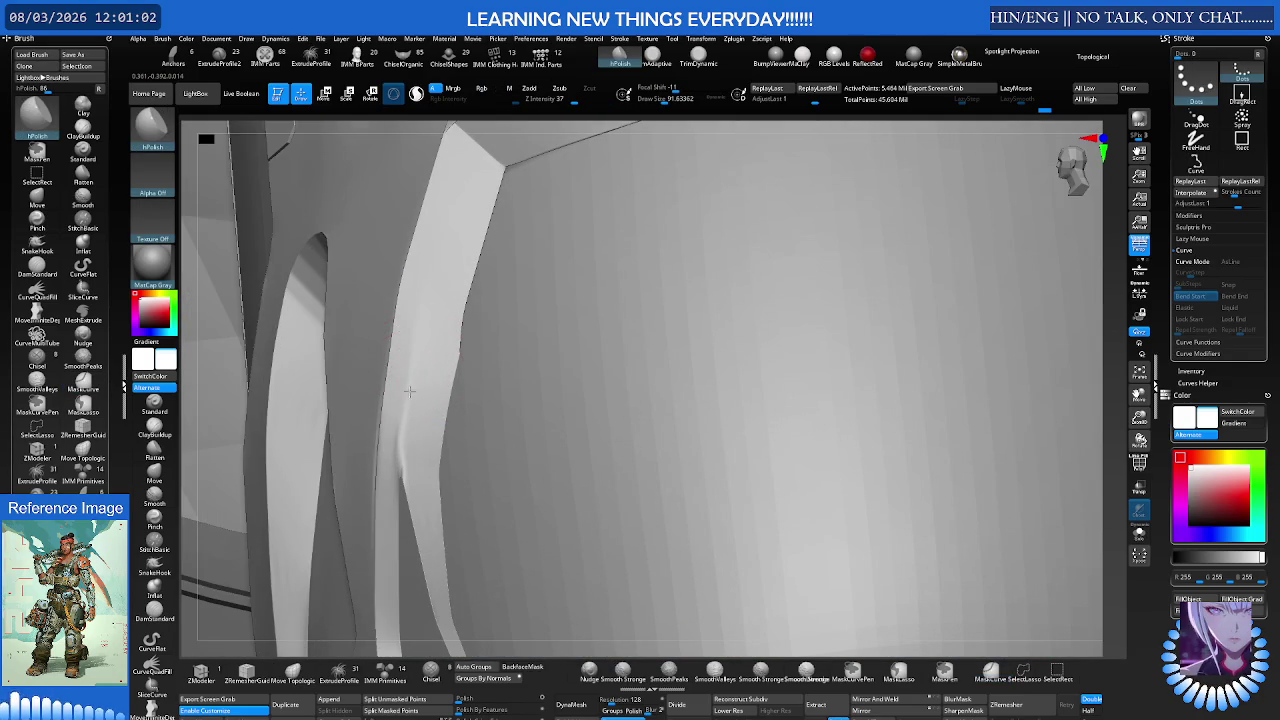
mouse_move(410, 381)
right_down()
mouse_move(428, 366)
mouse_move(409, 349)
right_up()
key(shift)
key(shift+f)
key(shift+f)
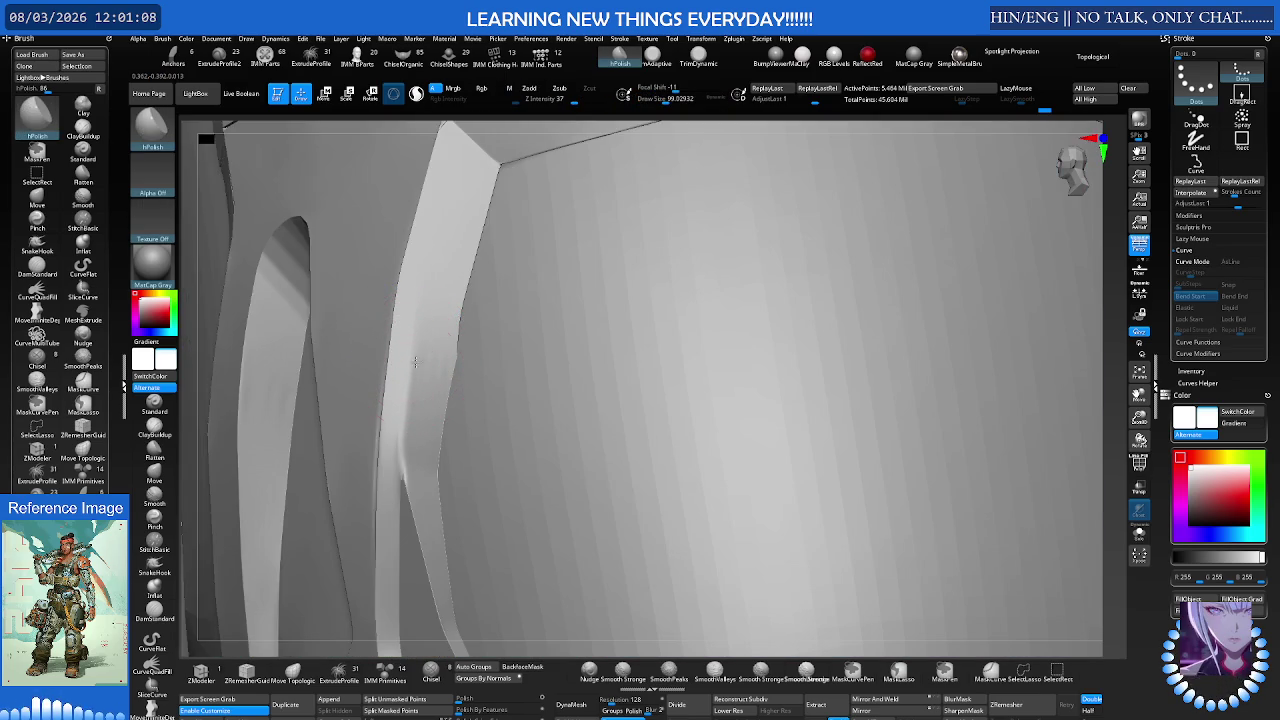
Step: Drop to the lowest subdivision level and inspect the bracer straps in plain grey
key(shift+d)
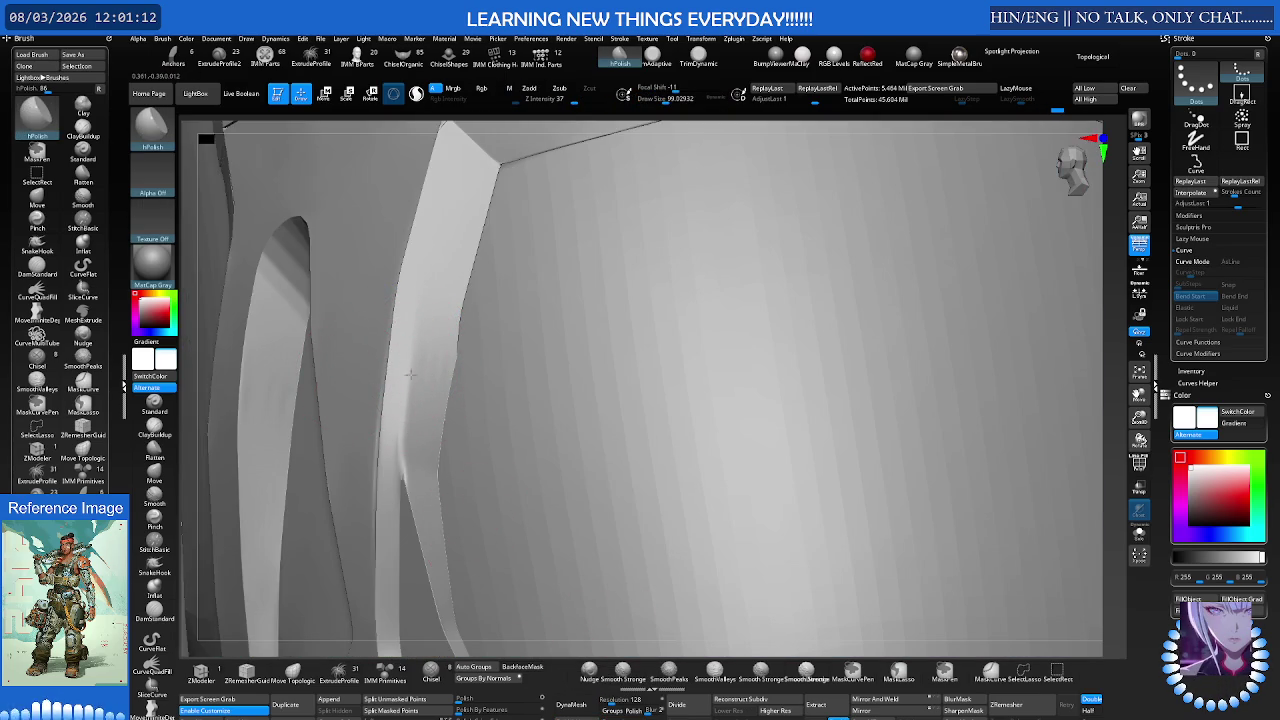
mouse_move(417, 374)
right_down()
mouse_move(605, 373)
mouse_move(343, 400)
right_up()
key(shift+f)
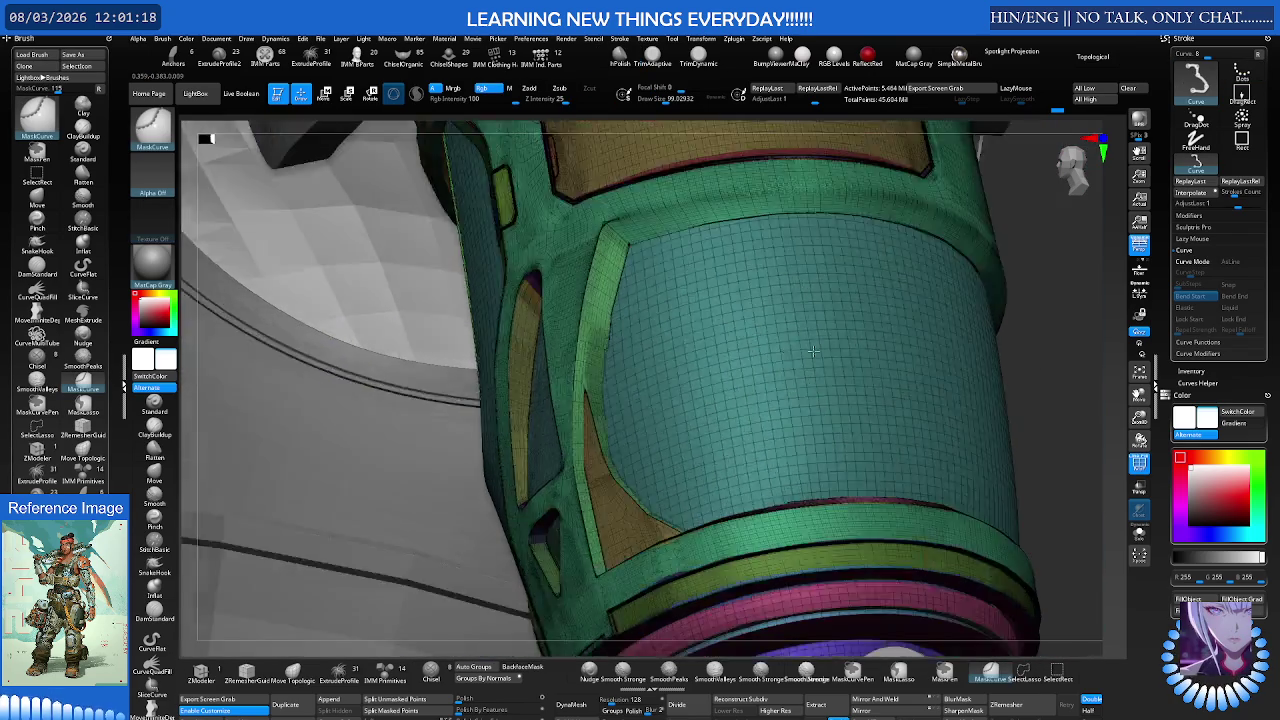
mouse_move(685, 383)
right_down()
mouse_move(701, 383)
mouse_move(640, 333)
mouse_move(589, 365)
mouse_move(540, 363)
right_up()
key(shift+f)
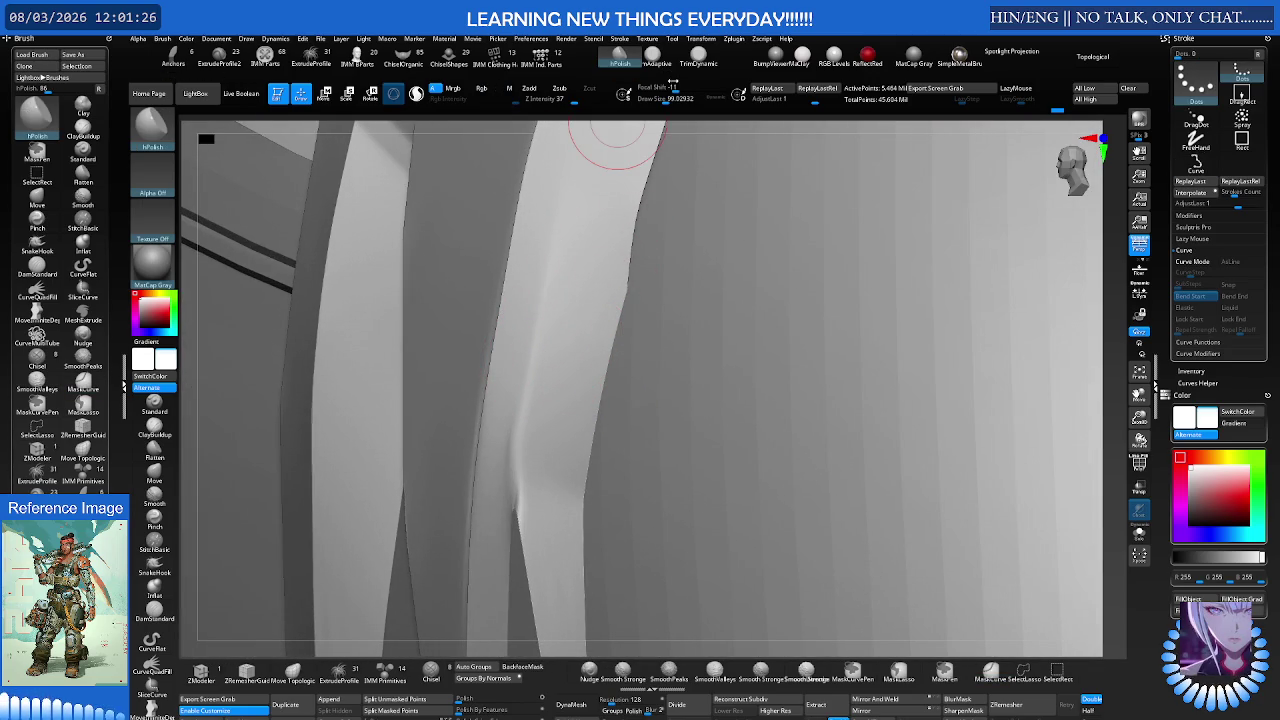
Step: Set hPolish Focal Shift to -58, then polish and smooth the panel-edge crease
drag(661, 88, 575, 101)
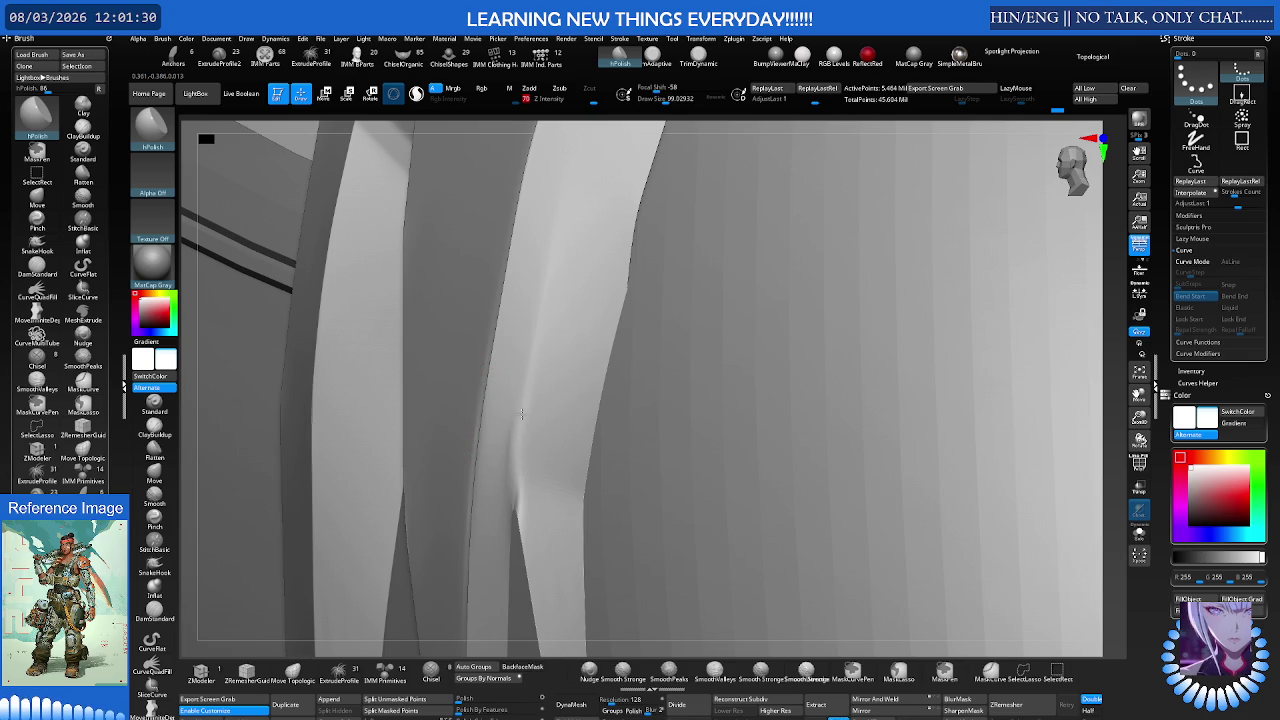
right_drag(557, 402, 576, 144)
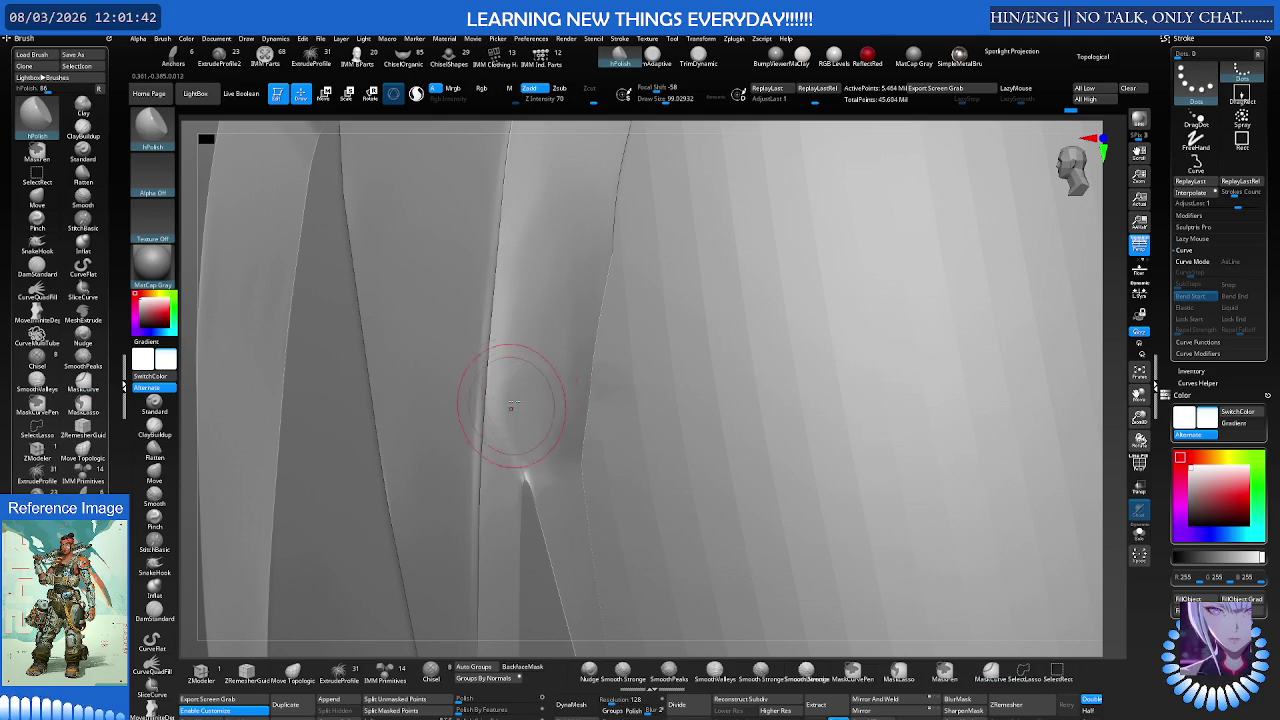
drag(508, 406, 514, 400)
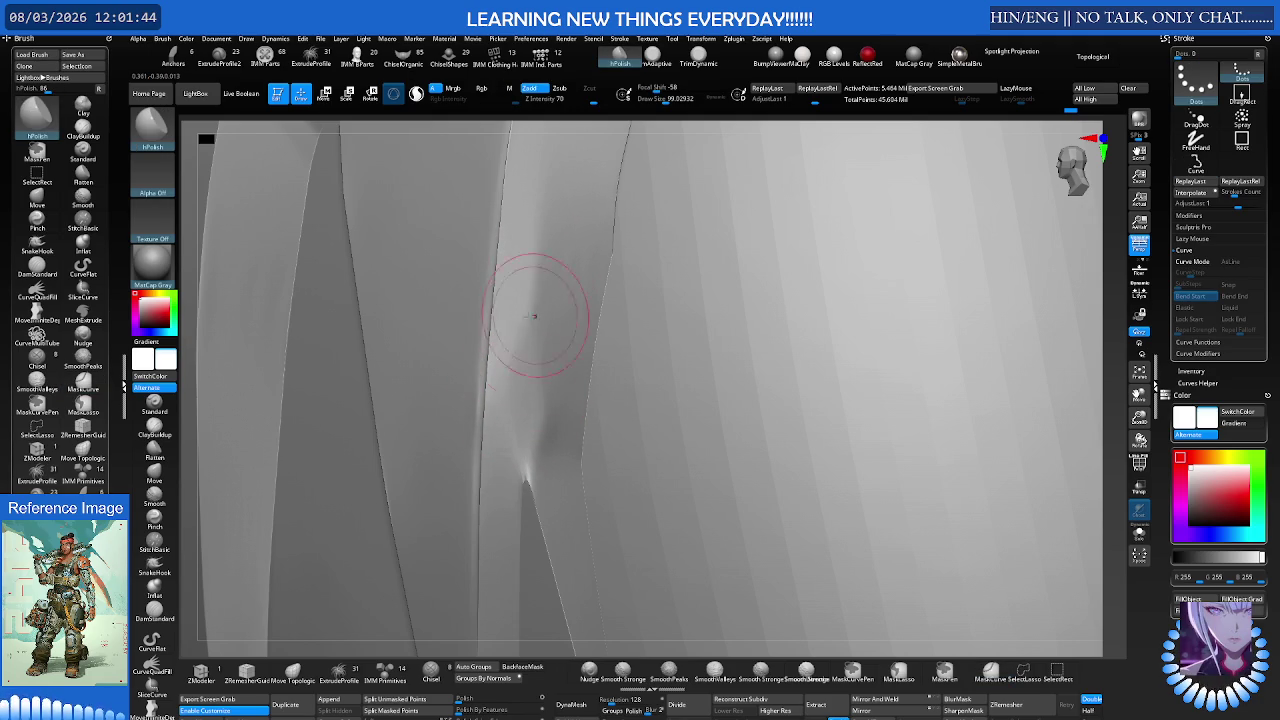
key(shift)
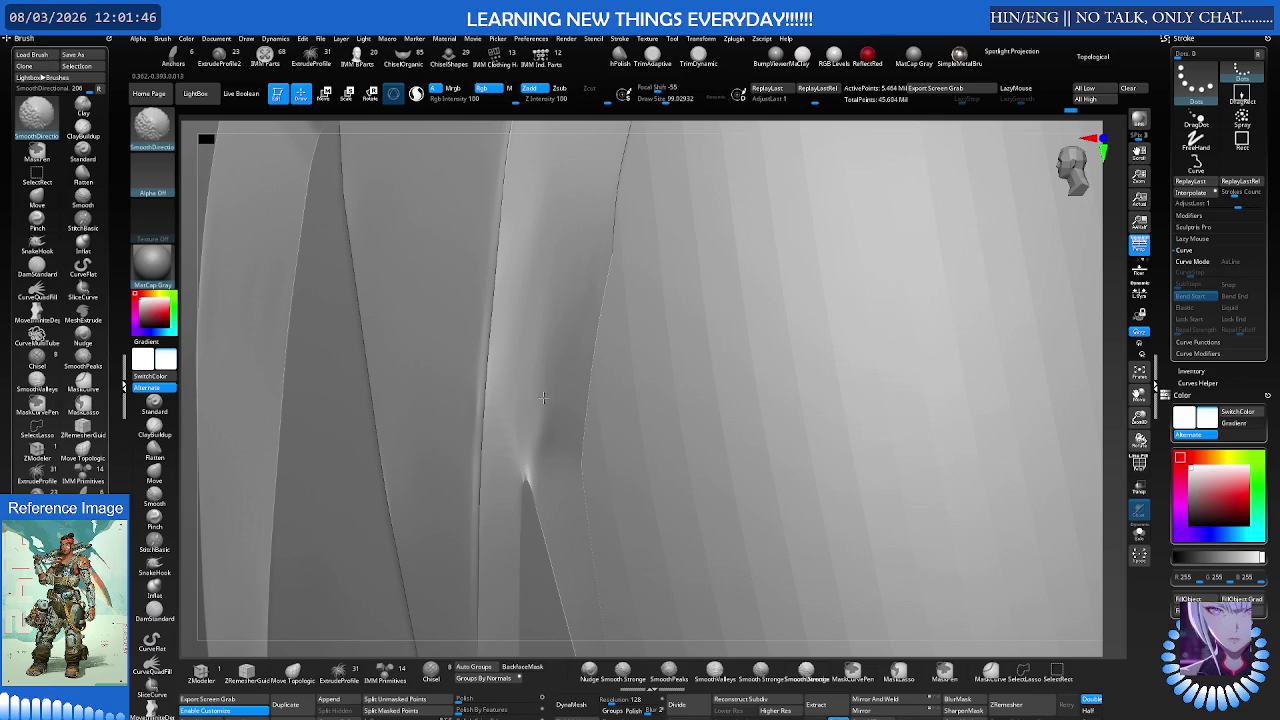
shift+drag(543, 426, 525, 395)
key(shift)
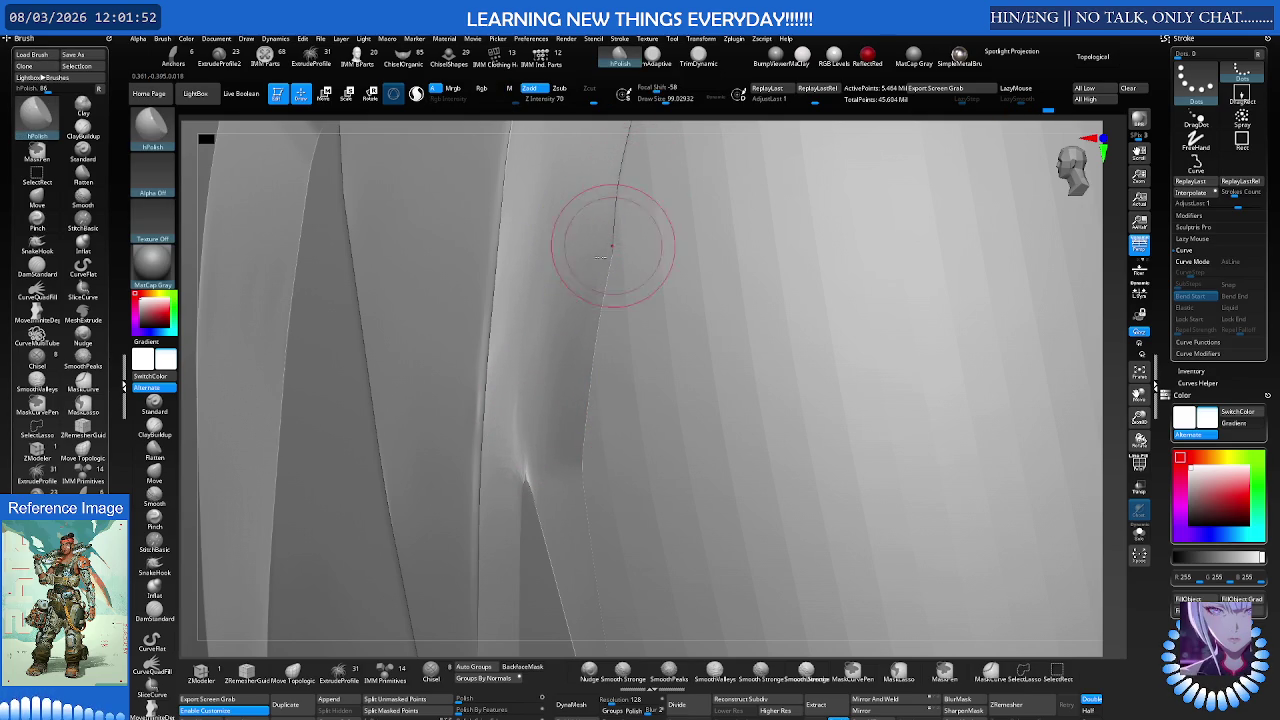
key(ctrl)
ctrl+right_drag(573, 328, 523, 343)
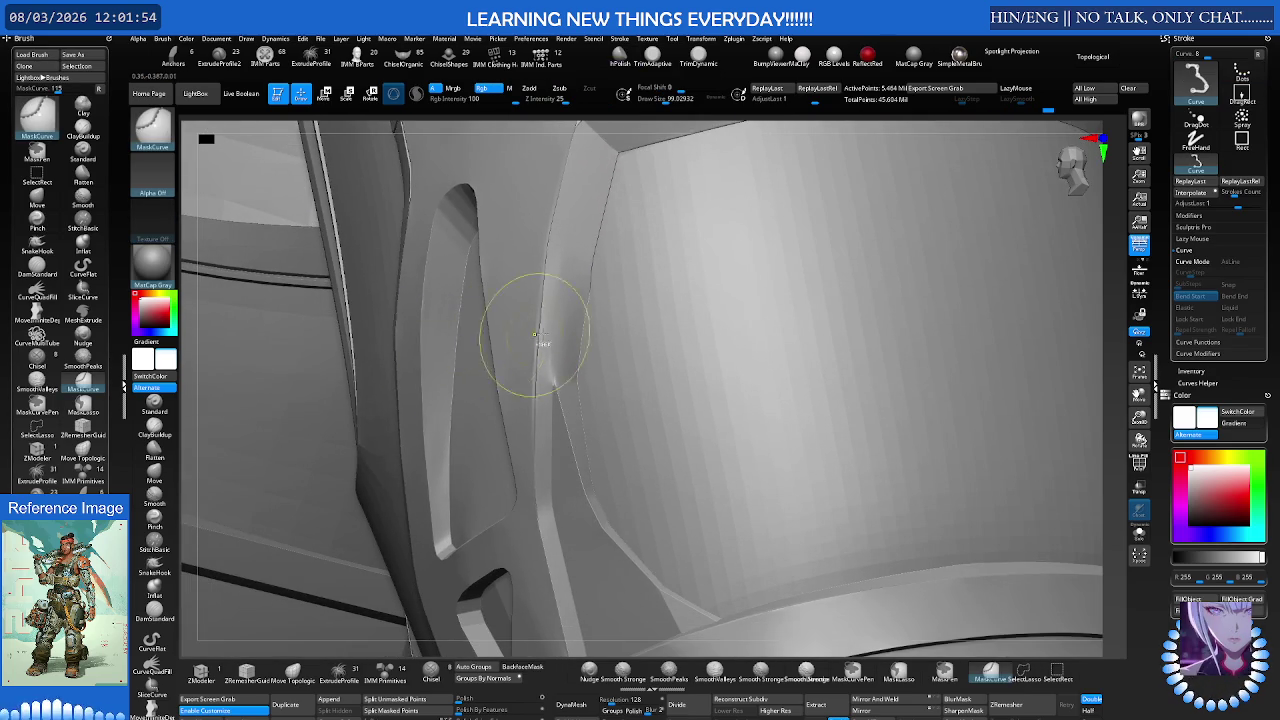
Step: Set up the Topological Move brush at size 269 on the plate's panel edge
key(s)
key(m)
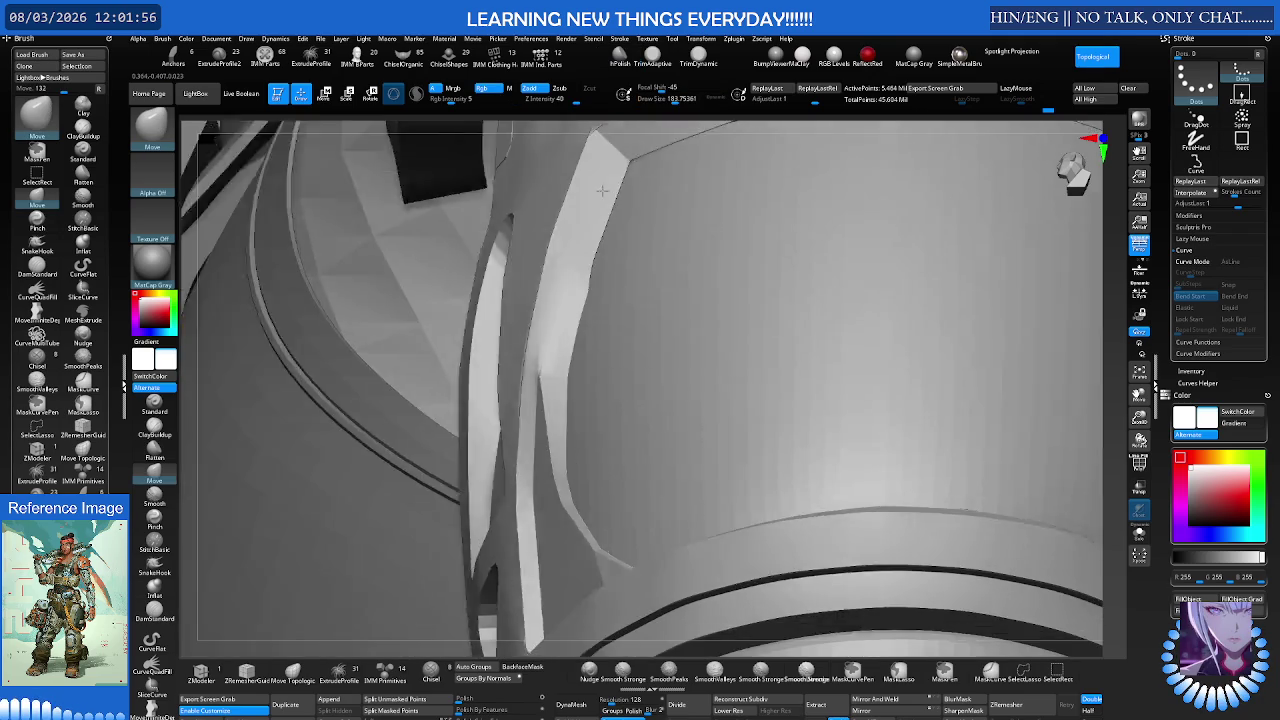
right_drag(628, 223, 610, 190)
key(s)
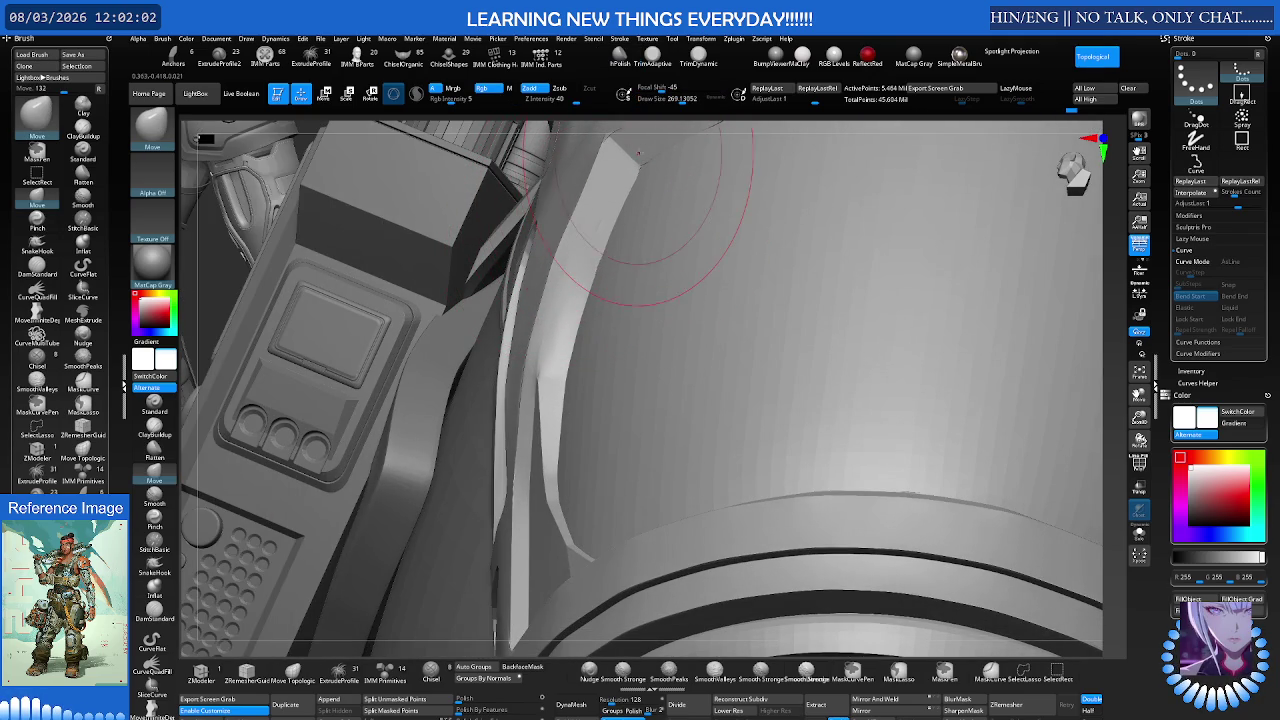
right_drag(605, 216, 601, 237)
mouse_move(559, 284)
right_down()
mouse_move(598, 269)
mouse_move(560, 263)
right_up()
key(s)
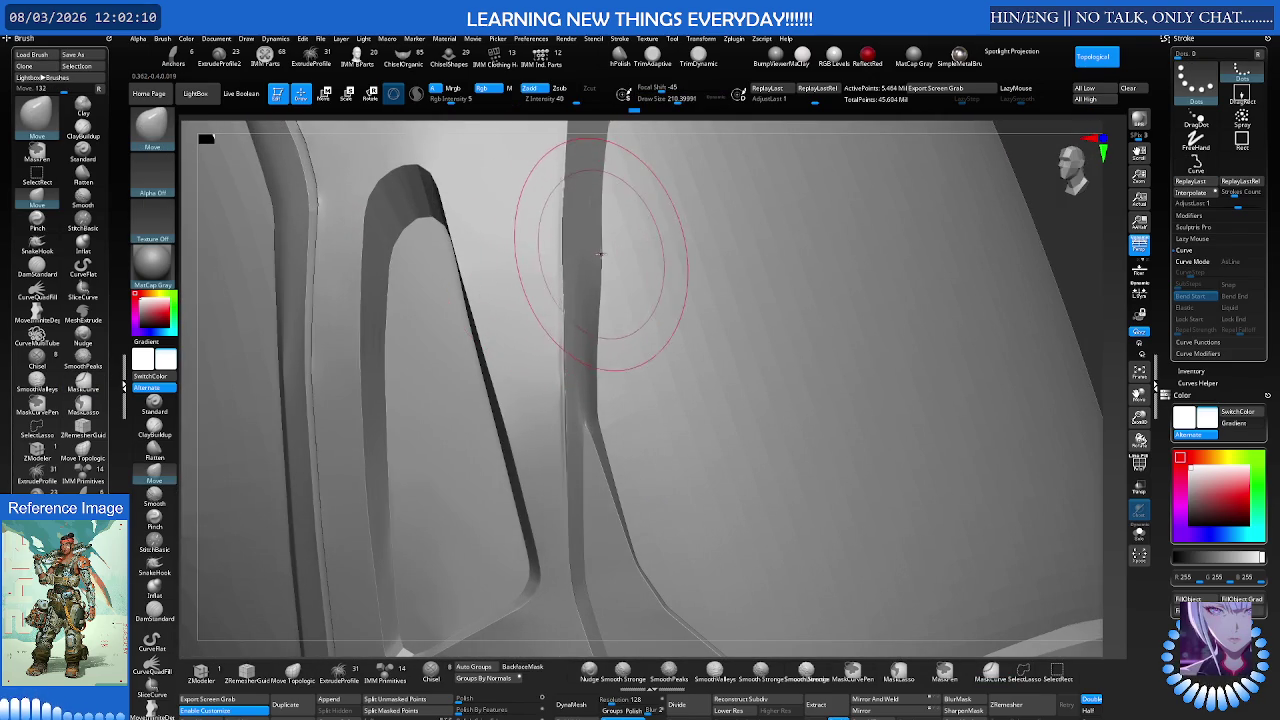
mouse_move(597, 251)
right_down()
mouse_move(657, 214)
mouse_move(585, 329)
mouse_move(598, 304)
right_up()
Step: Briefly smooth, toggle polygroup and wireframe display, then reselect Topological Move
key(shift)
key(shift+f)
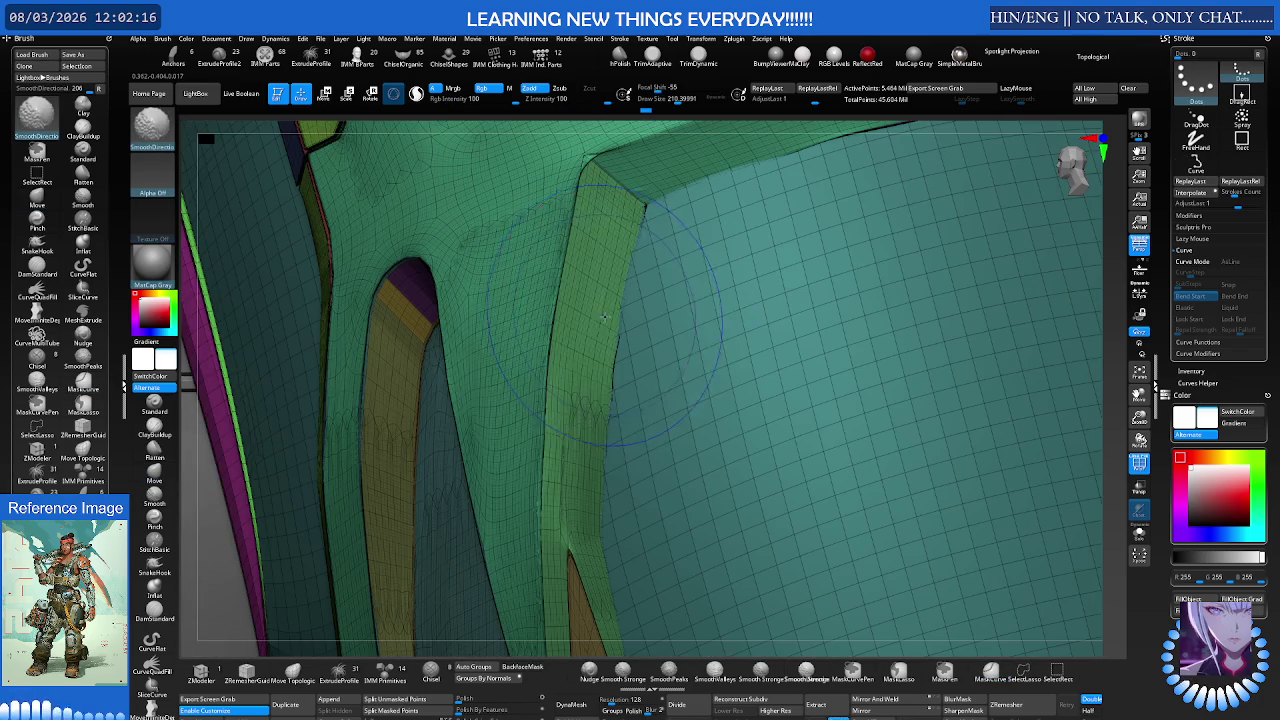
key(shift+f)
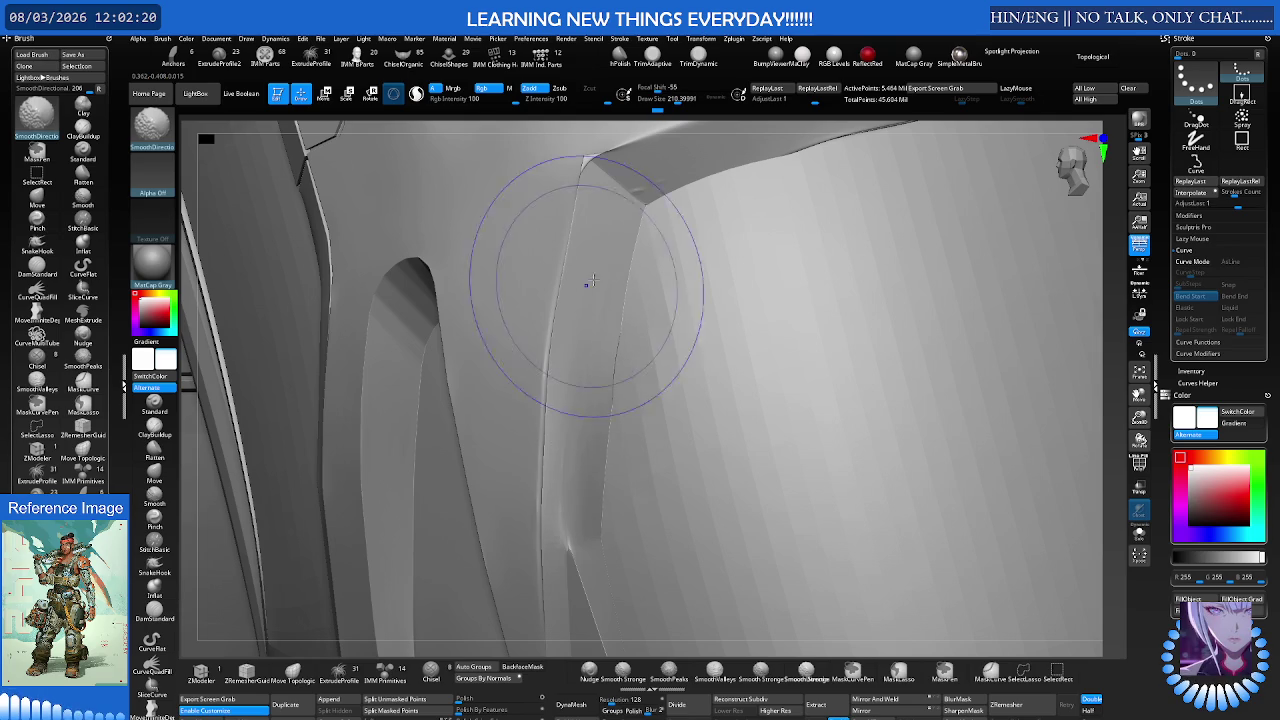
right_drag(580, 291, 540, 374)
key(b)
key(m)
key(v)
right_drag(651, 200, 524, 325)
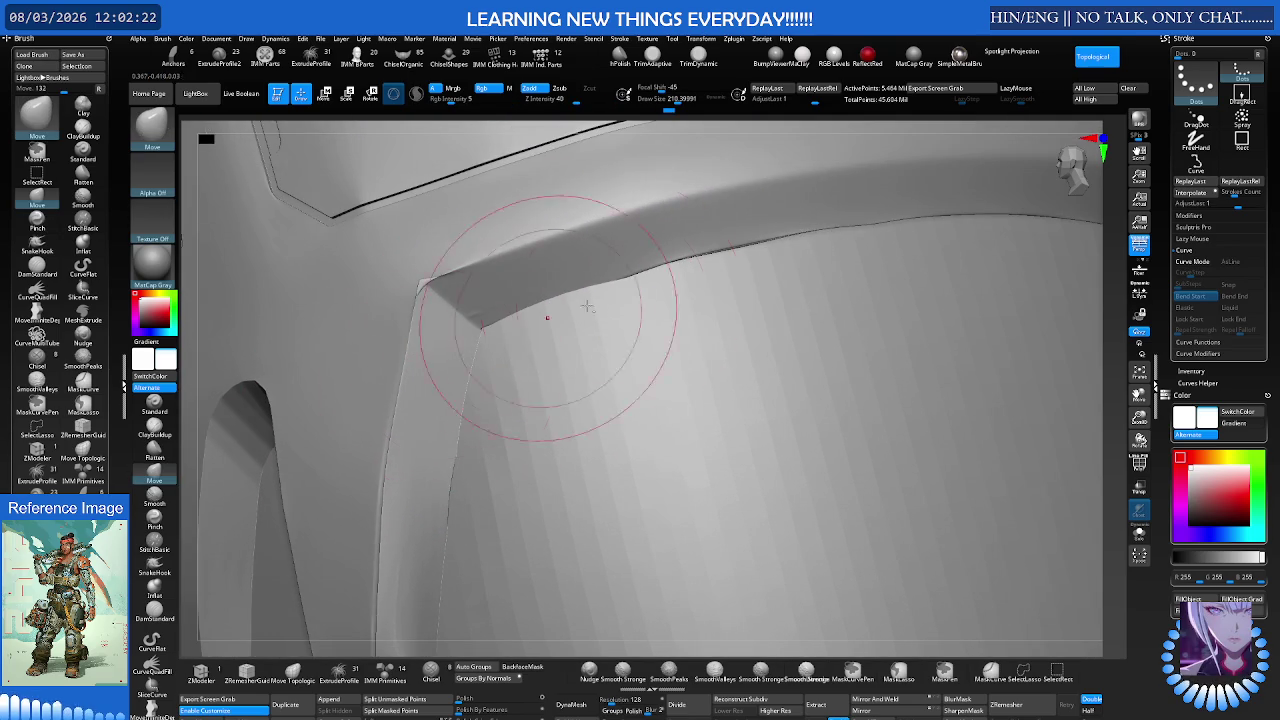
right_drag(697, 337, 729, 280)
Step: Enlarge the Move brush Draw Size to 363, then to 585
key(s)
drag(728, 272, 757, 294)
mouse_move(746, 268)
right_down()
mouse_move(757, 280)
mouse_move(771, 266)
right_up()
key(s)
drag(771, 272, 843, 274)
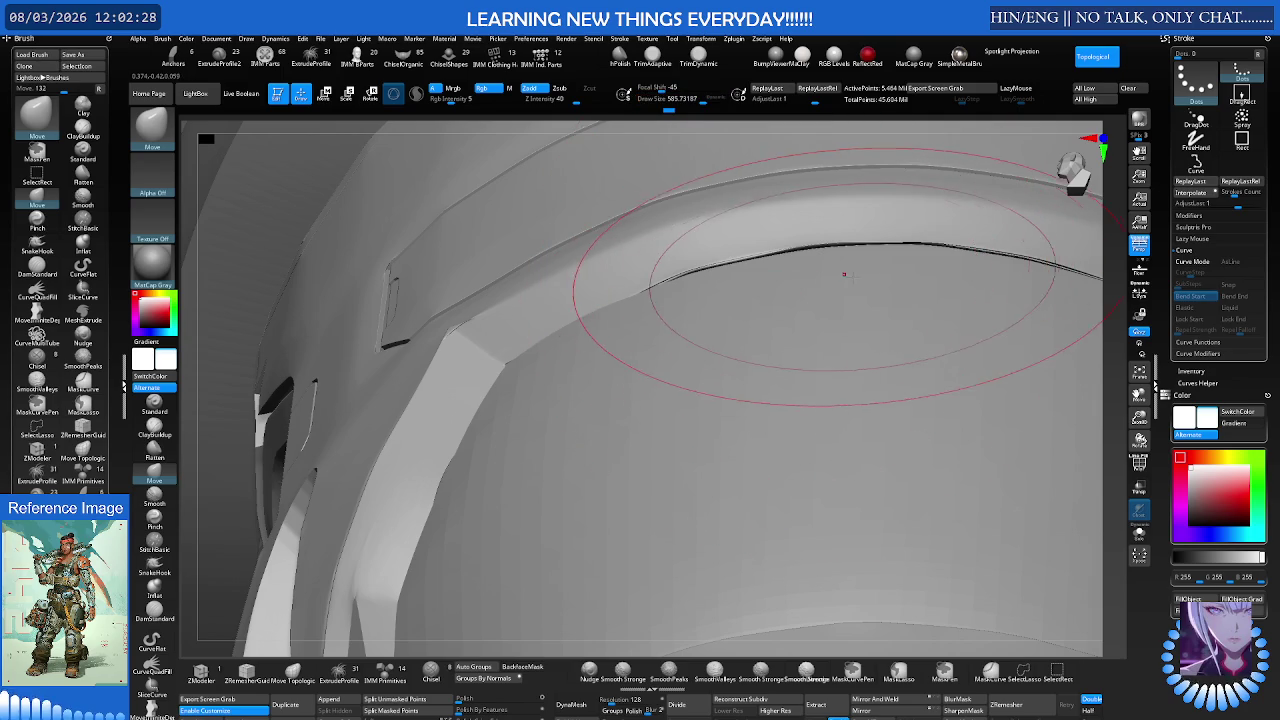
key(ctrl+shift)
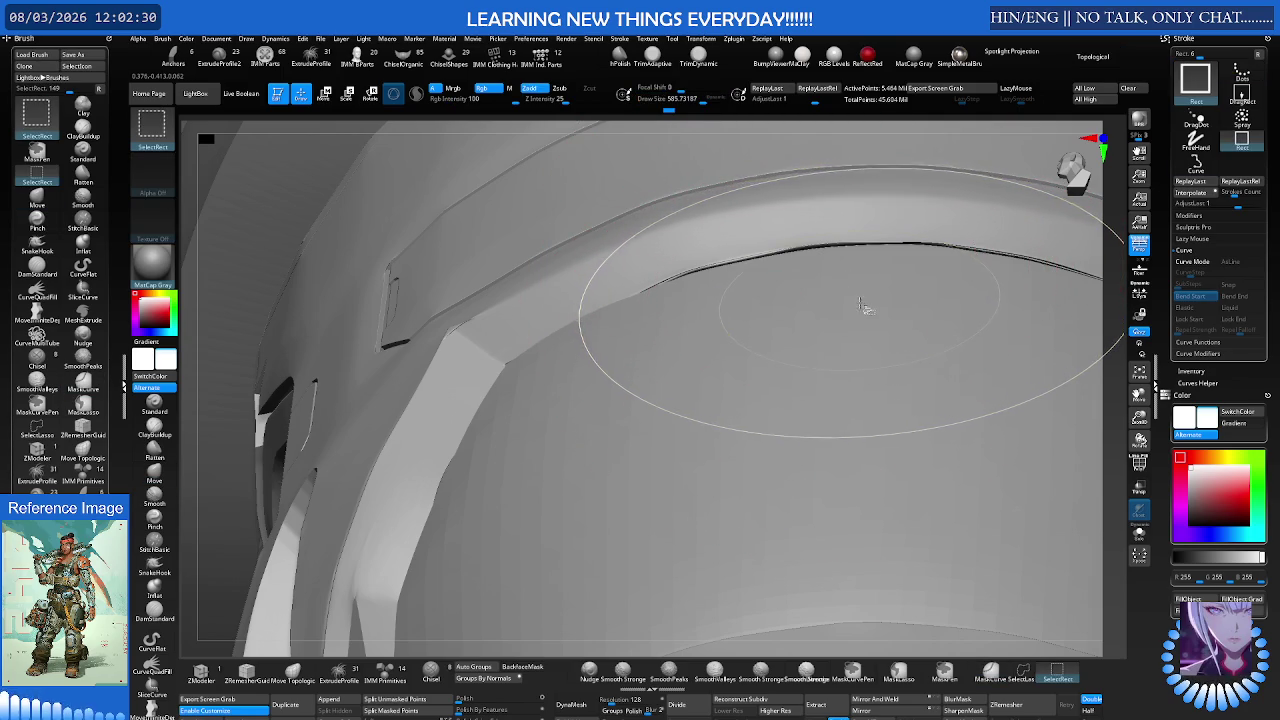
mouse_move(866, 310)
ctrl+right_down()
mouse_move(514, 332)
mouse_move(706, 290)
mouse_move(523, 323)
mouse_move(792, 295)
mouse_move(770, 287)
ctrl+right_up()
Step: Smooth out the dark crease along the curved rim, then switch to Transpose
drag(777, 275, 776, 268)
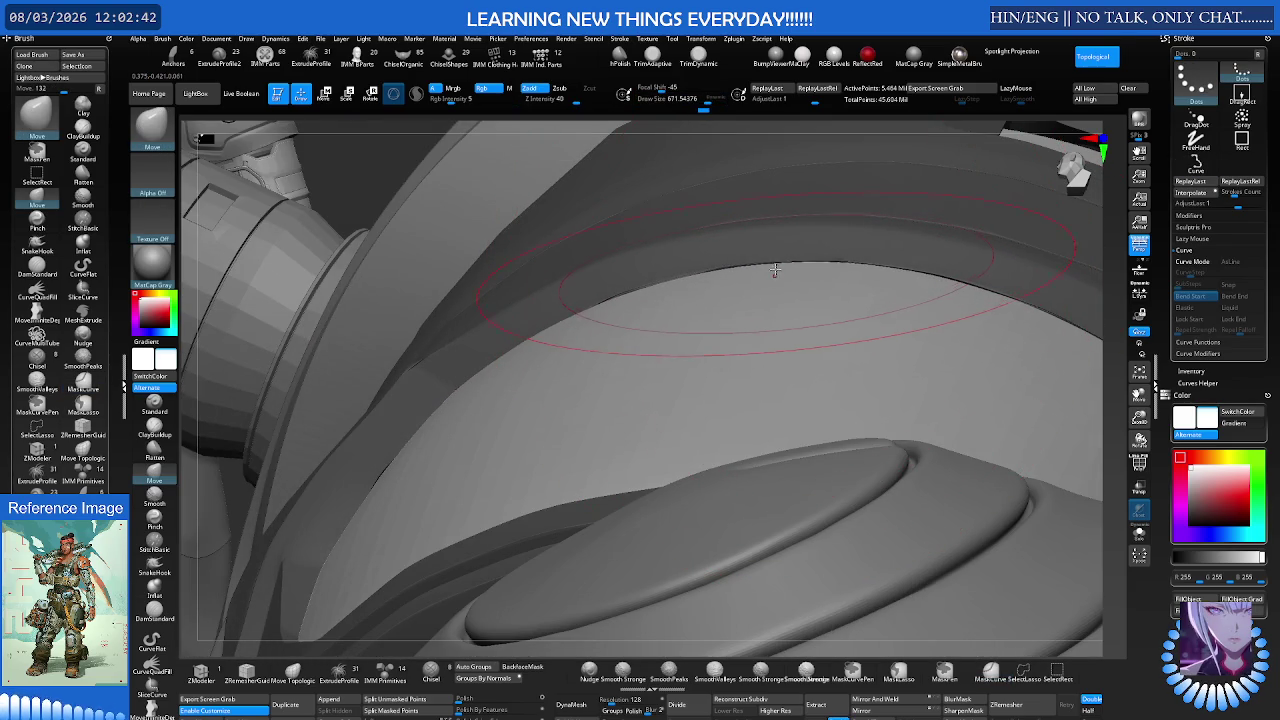
right_drag(732, 282, 686, 300)
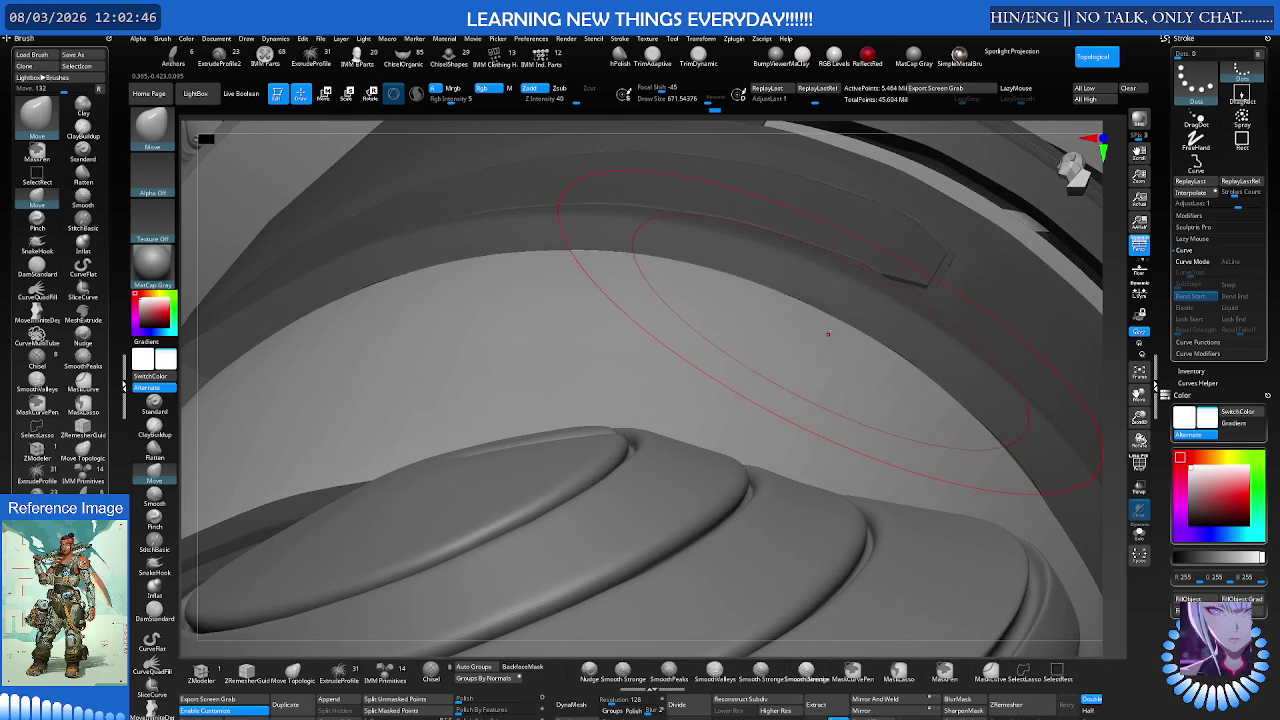
right_drag(828, 332, 804, 408)
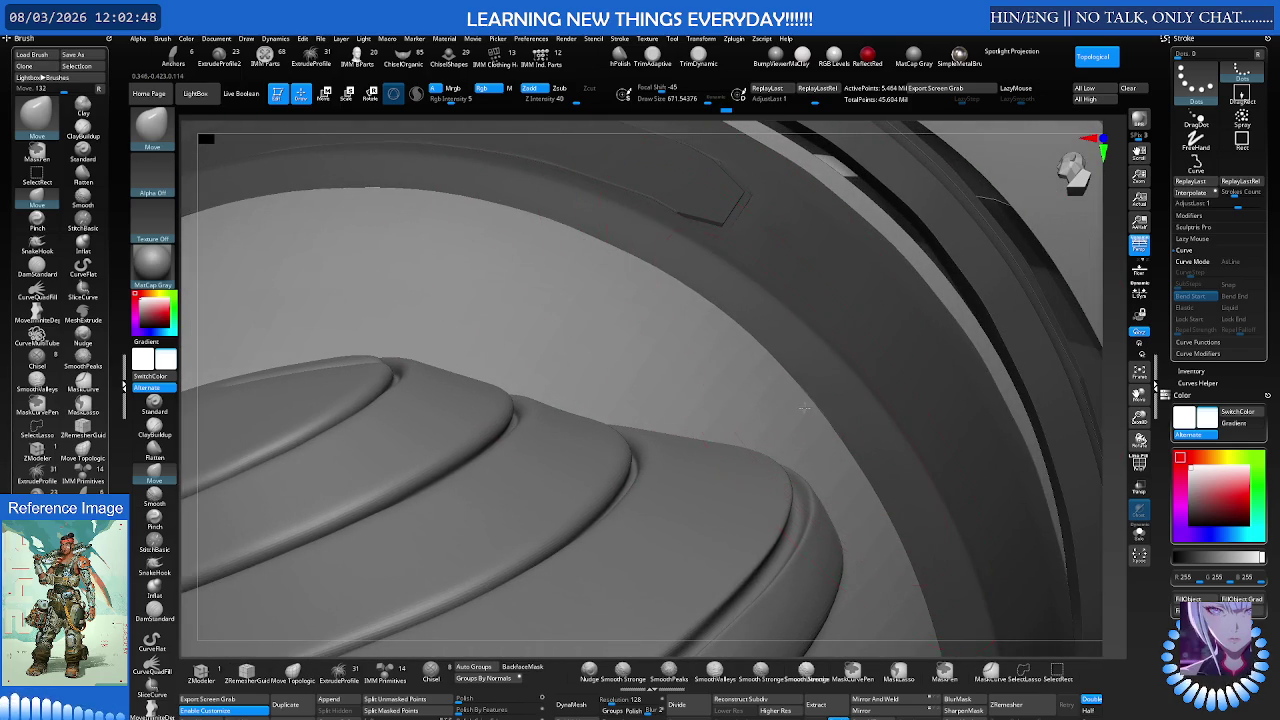
mouse_move(836, 352)
right_down()
mouse_move(726, 287)
mouse_move(726, 337)
mouse_move(747, 342)
mouse_move(749, 413)
mouse_move(651, 427)
right_up()
right_click(748, 350)
key(w)
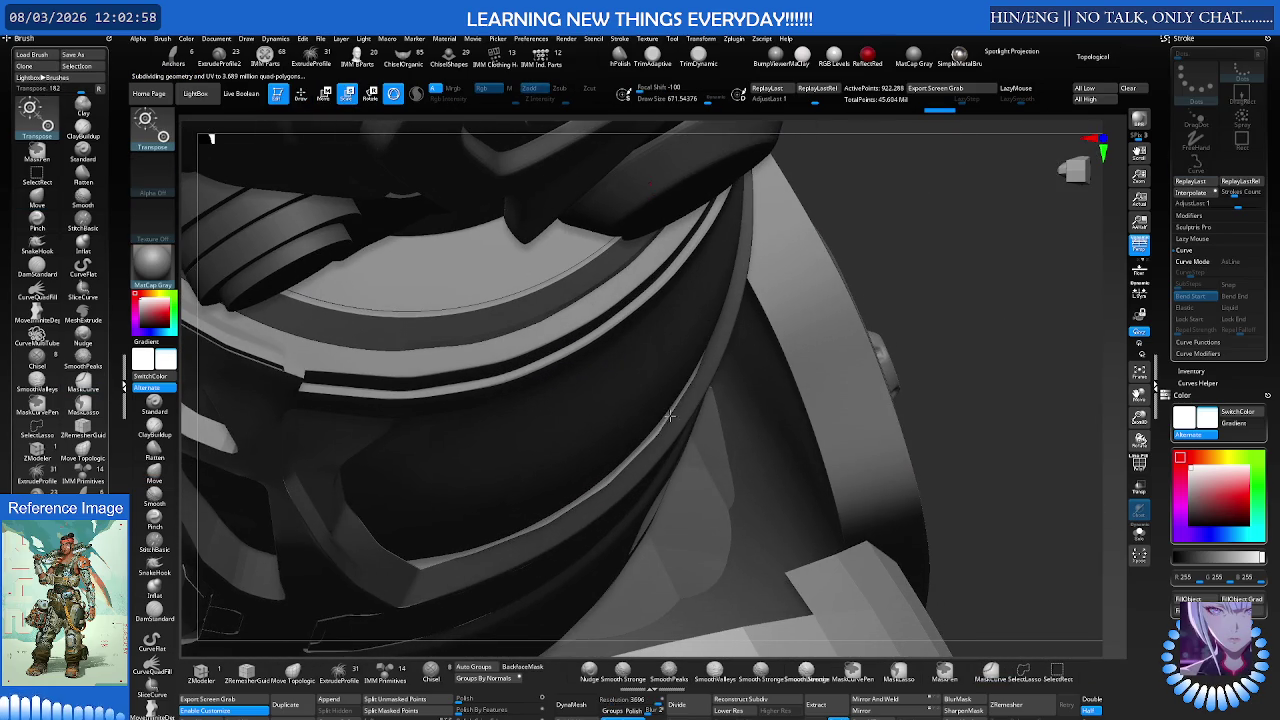
Step: Mask part of the helmet with a MaskCurve stroke
ctrl+shift+drag(667, 387, 646, 427)
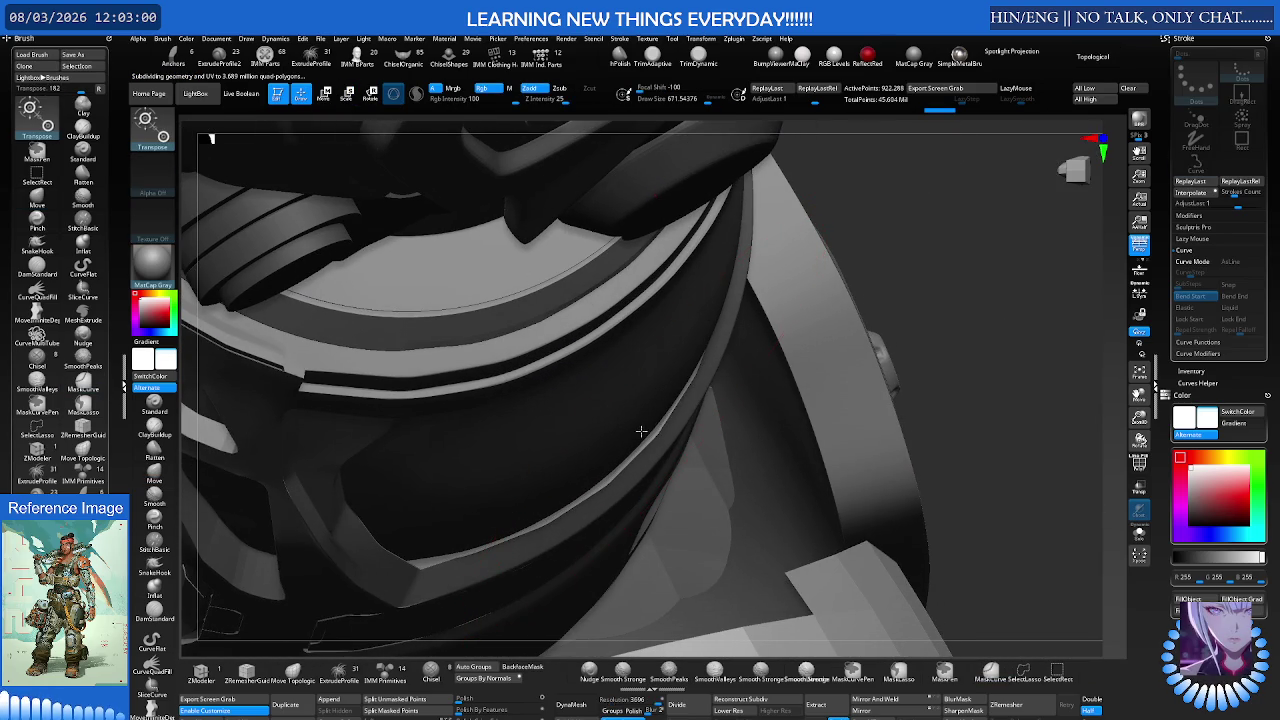
right_drag(652, 428, 829, 371)
key(b)
key(m)
key(c)
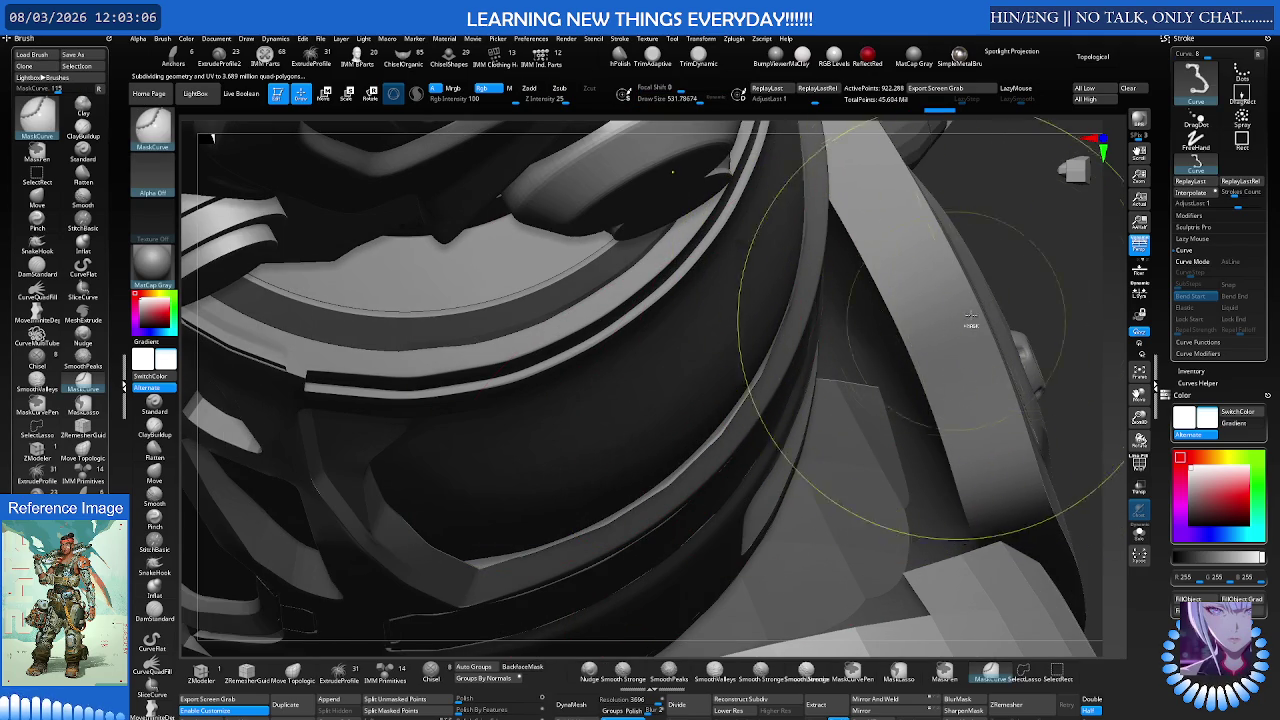
drag(1034, 280, 1014, 371)
key(w)
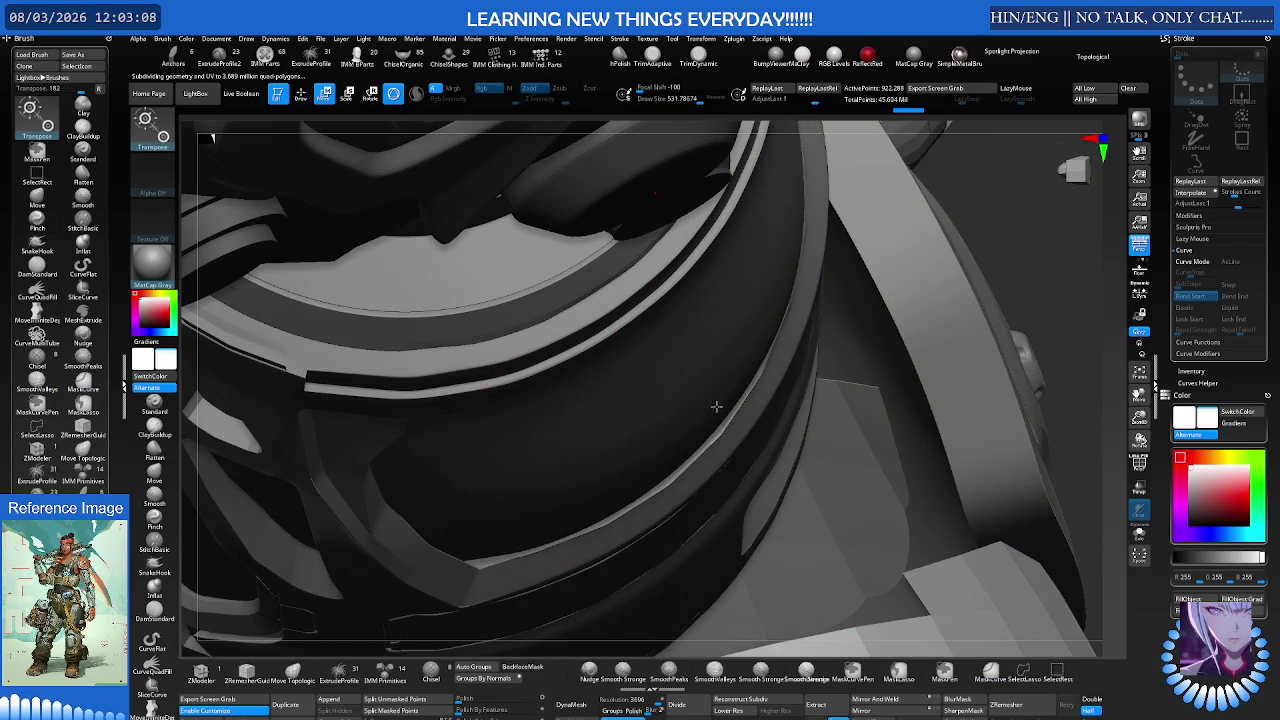
right_drag(688, 376, 761, 359)
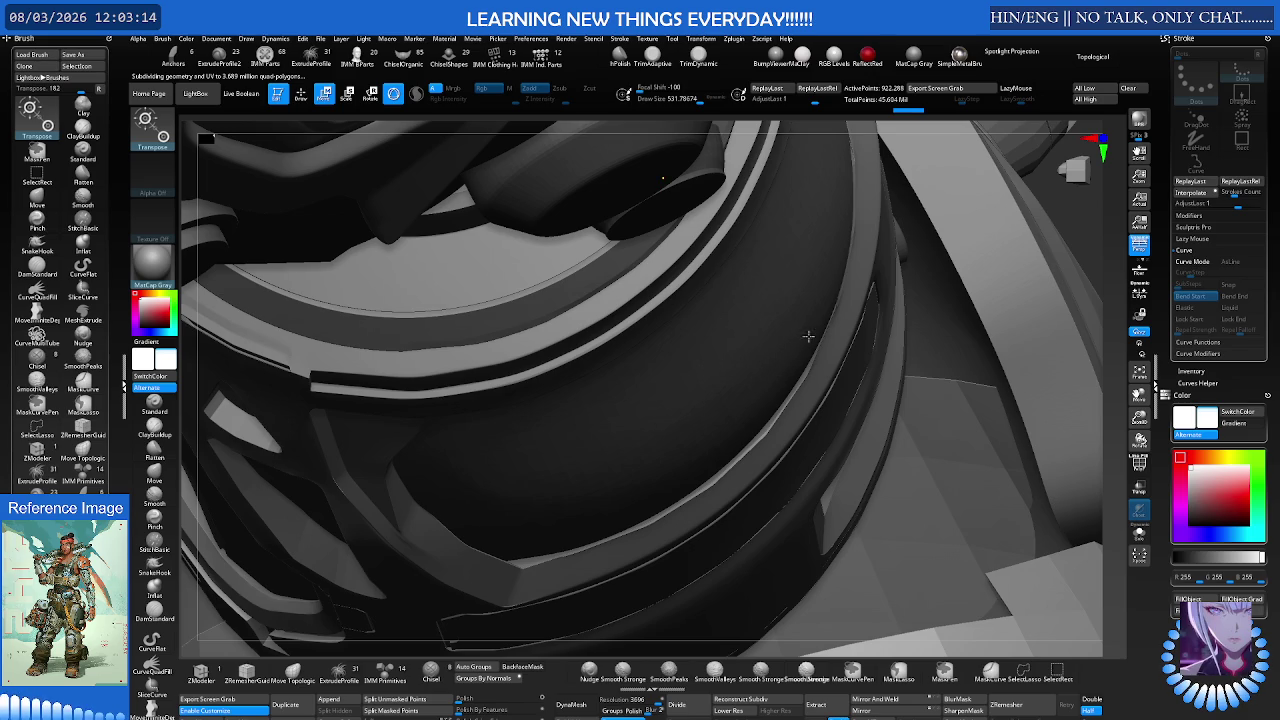
Step: Make the elbow cylinder Merged_Recovered_Tool2 the active subtool, with Move active
right_drag(740, 338, 783, 381)
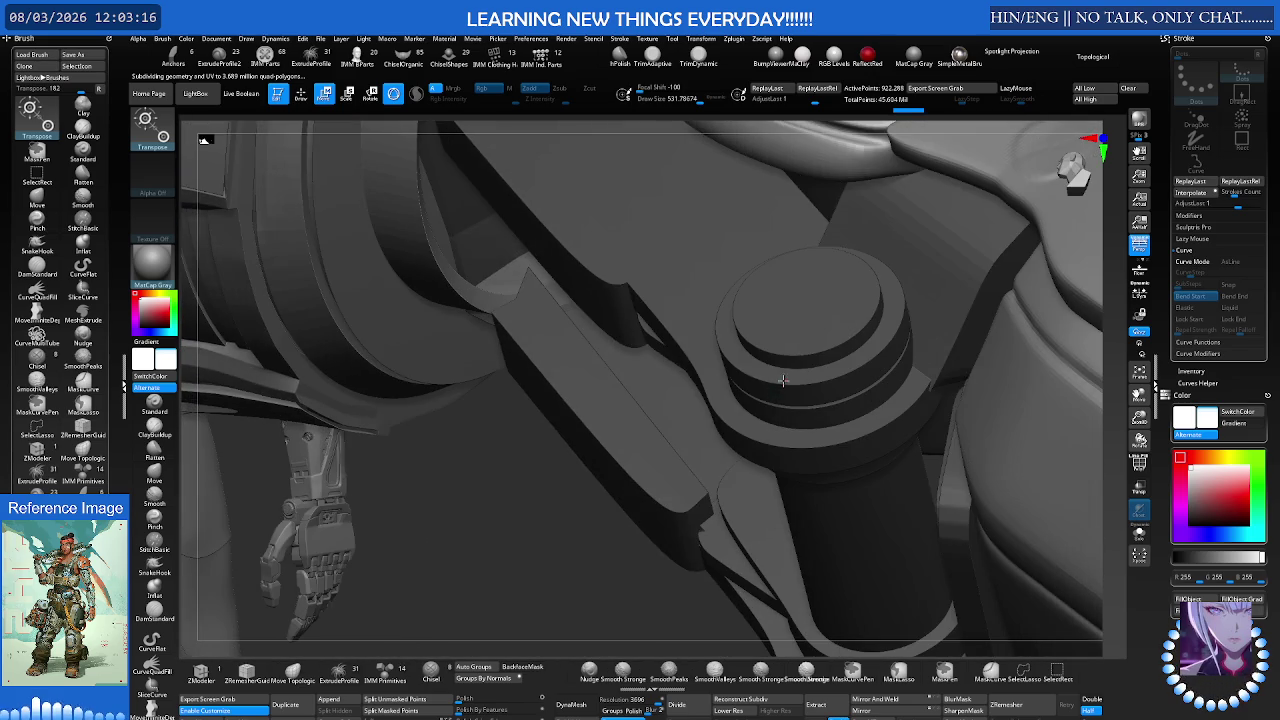
mouse_move(726, 320)
right_down()
mouse_move(640, 321)
mouse_move(720, 335)
mouse_move(692, 353)
mouse_move(762, 289)
mouse_move(508, 294)
mouse_move(577, 297)
mouse_move(592, 420)
right_up()
alt+click(723, 332)
key(q)
key(w)
key(q)
mouse_move(632, 352)
right_down()
mouse_move(788, 348)
mouse_move(743, 314)
right_up()
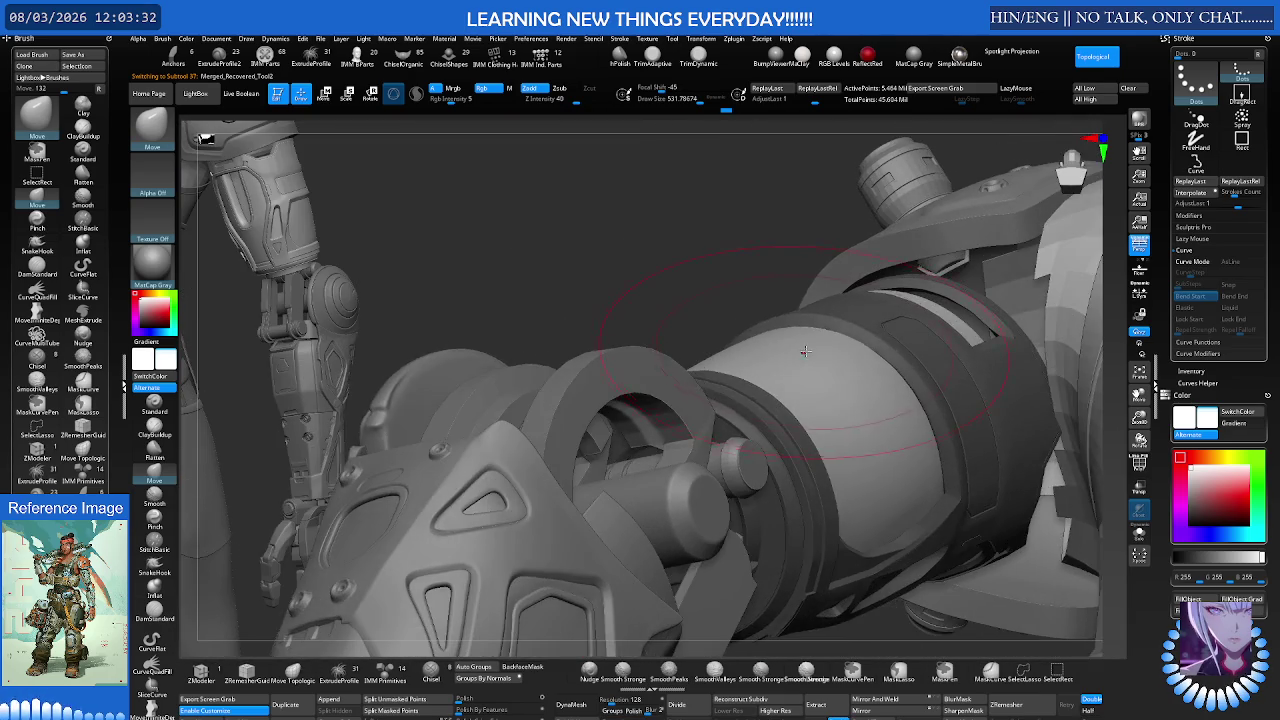
Step: Hide part of the geometry with a SelectRect, then unhide everything
mouse_move(843, 327)
ctrl+shift+mouse_down()
mouse_move(708, 413)
mouse_move(737, 648)
ctrl+shift+mouse_up()
mouse_move(814, 429)
right_down()
mouse_move(829, 386)
mouse_move(787, 345)
mouse_move(790, 363)
right_up()
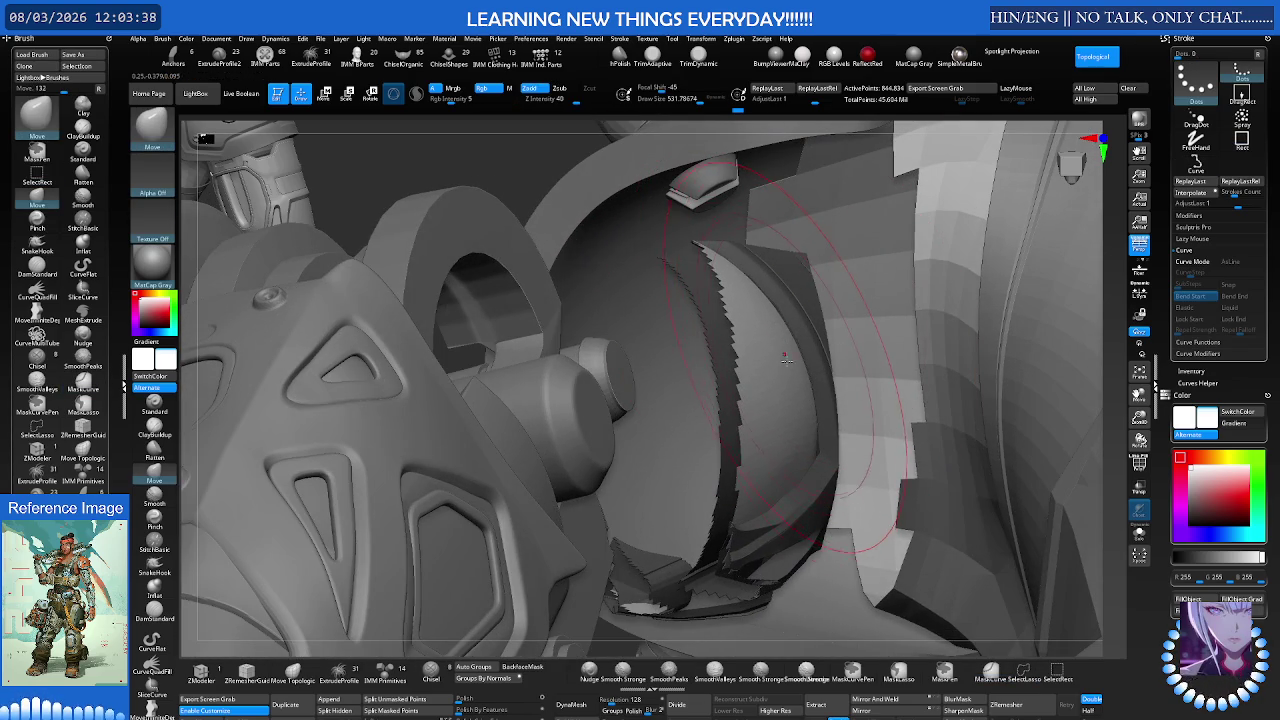
ctrl+shift+click(622, 256)
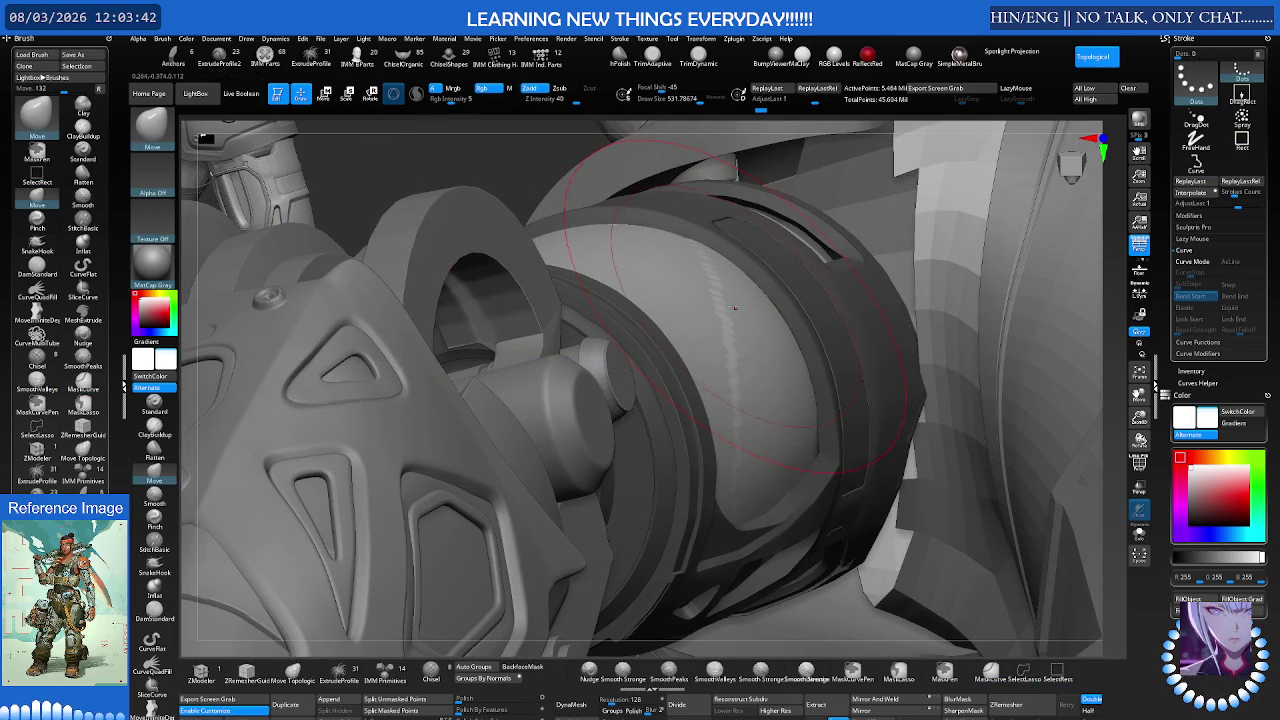
Step: Mask the cylinder's armour plate along a straight MaskCurve line
key(shift)
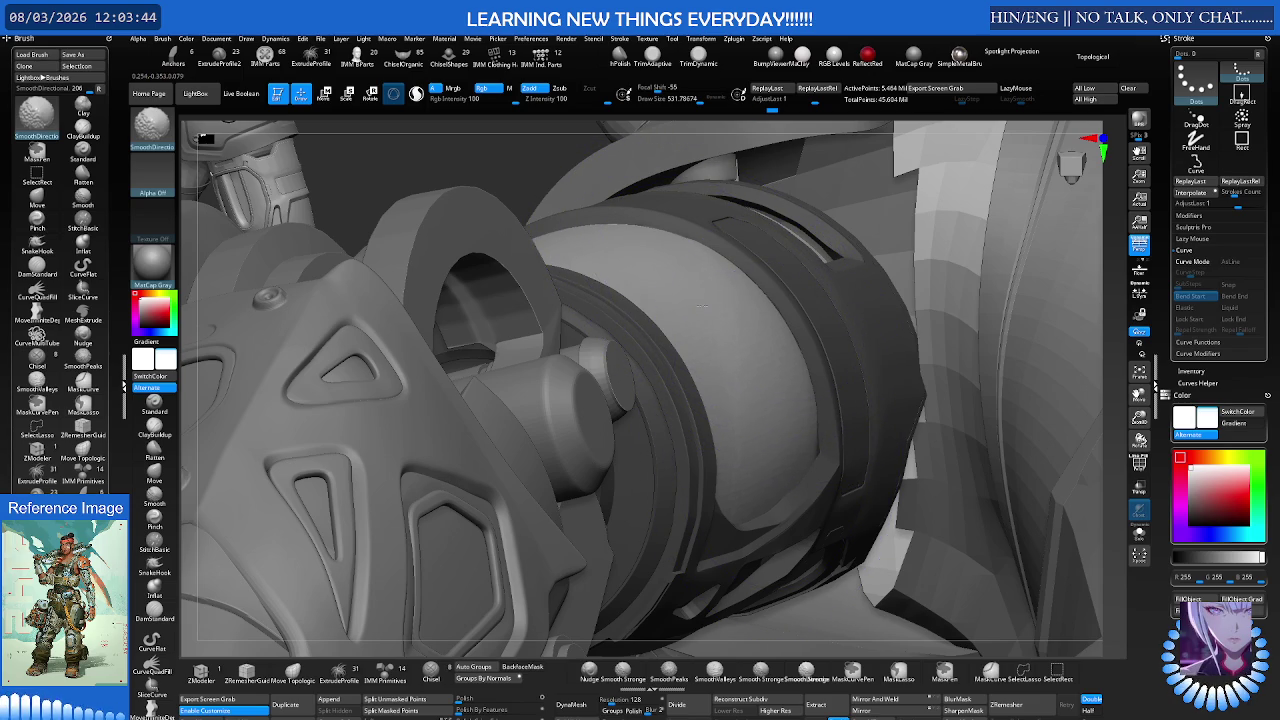
mouse_move(771, 372)
right_down()
mouse_move(644, 305)
mouse_move(605, 308)
right_up()
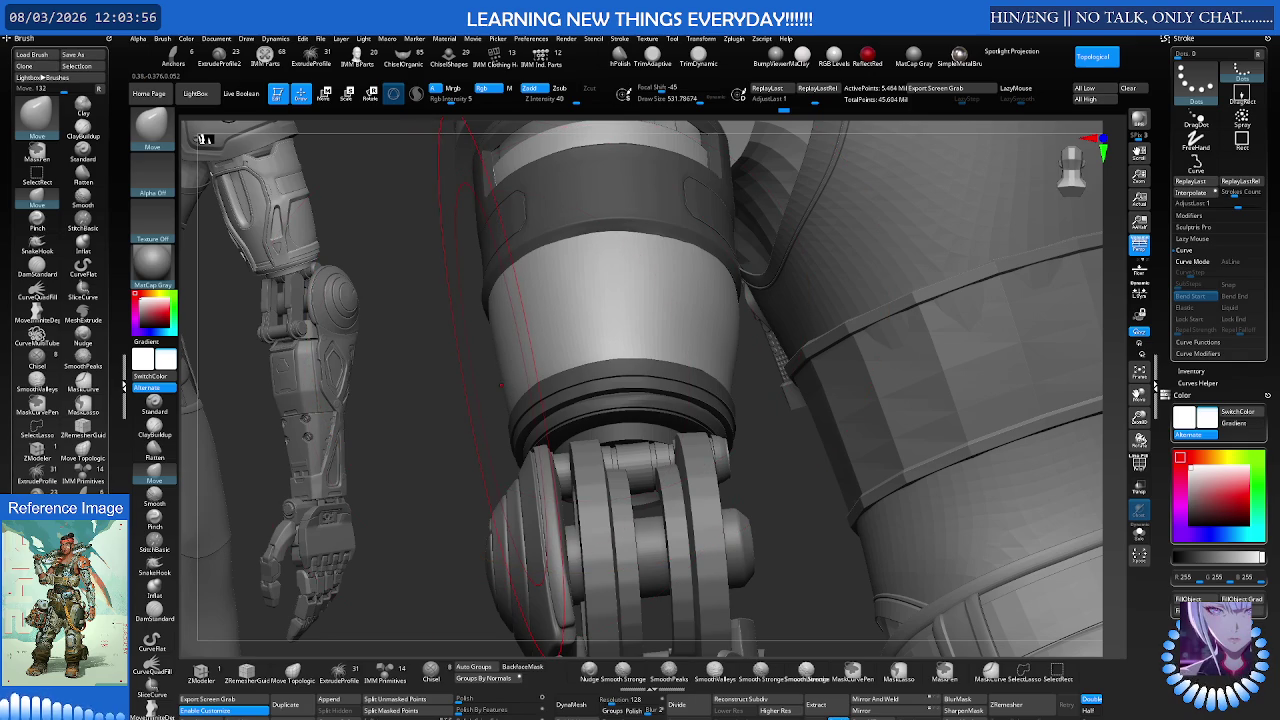
mouse_move(500, 385)
right_down()
mouse_move(531, 428)
mouse_move(463, 432)
mouse_move(435, 345)
right_up()
key(ctrl)
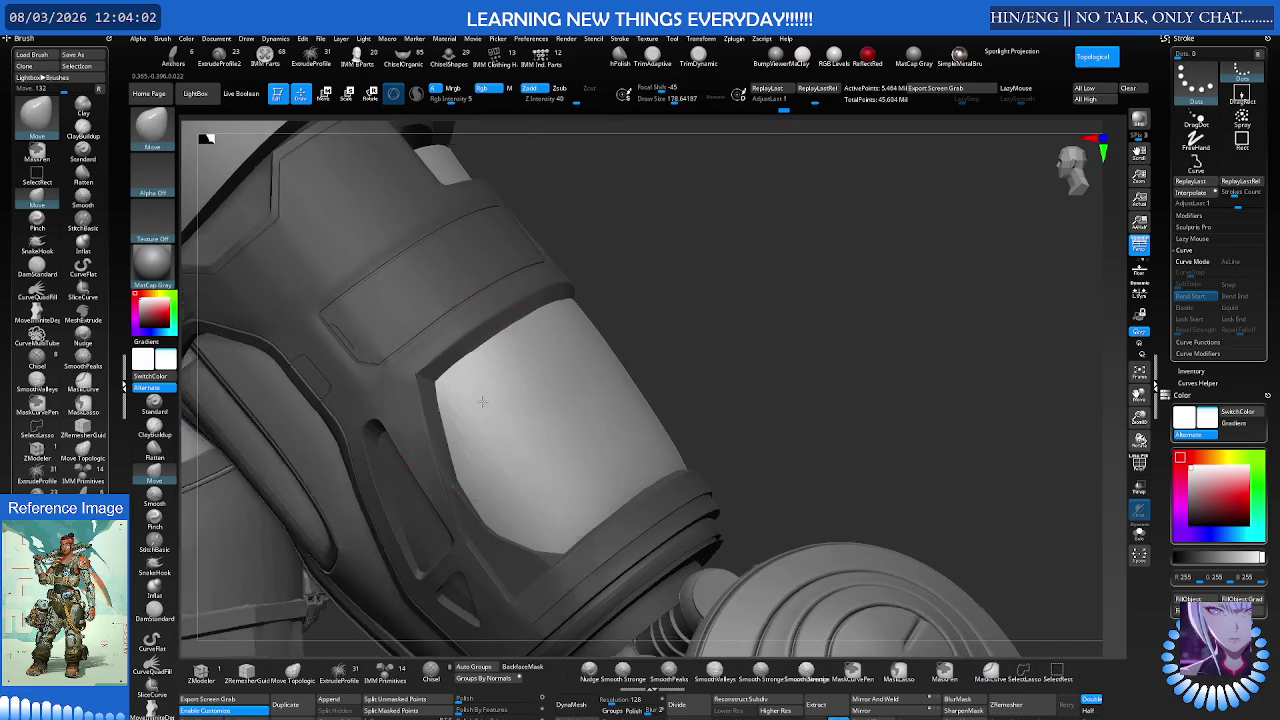
ctrl+drag(432, 296, 480, 554)
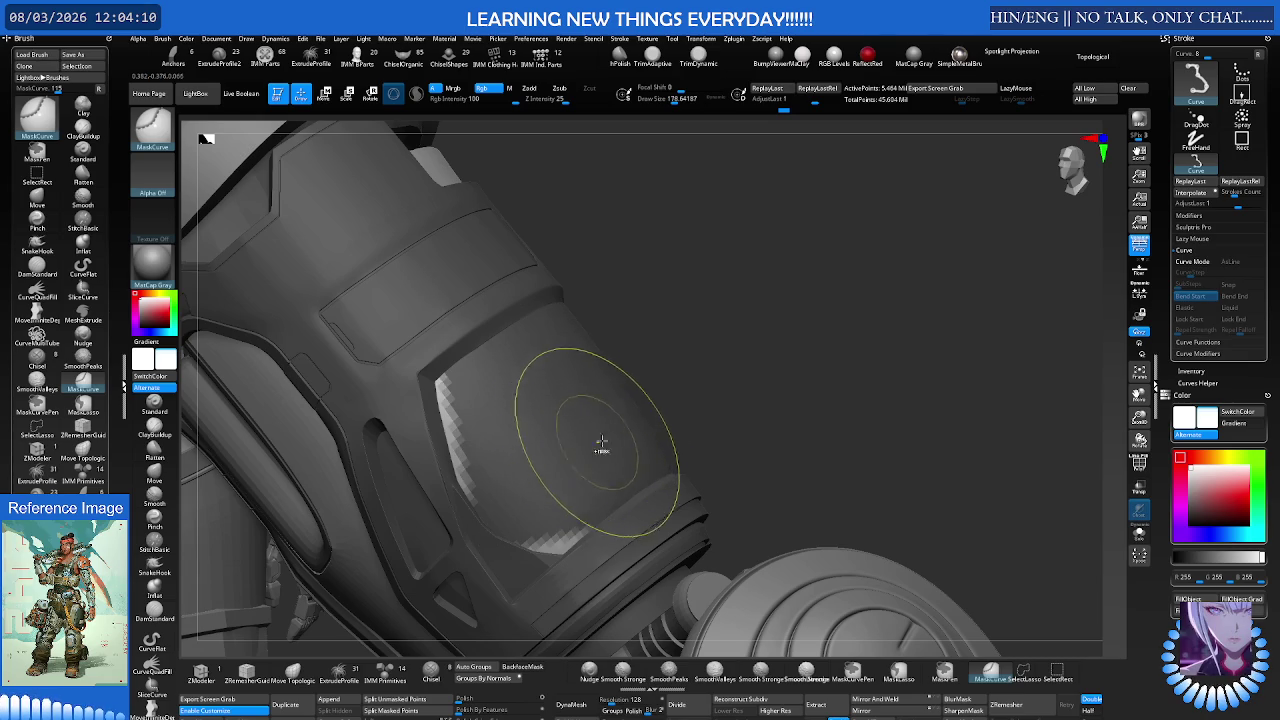
Step: Clear the plate's mask and isolate, then restore, the cylinder polygroup
ctrl+drag(771, 348, 725, 392)
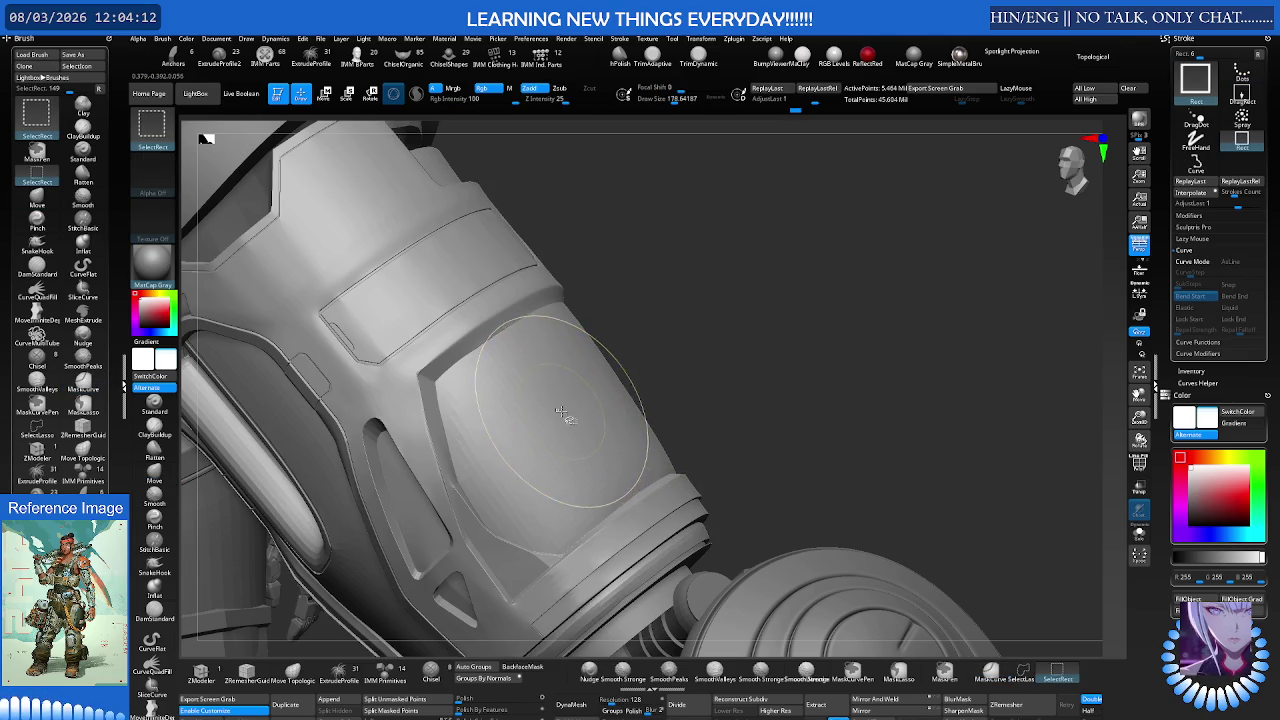
ctrl+shift+click(575, 412)
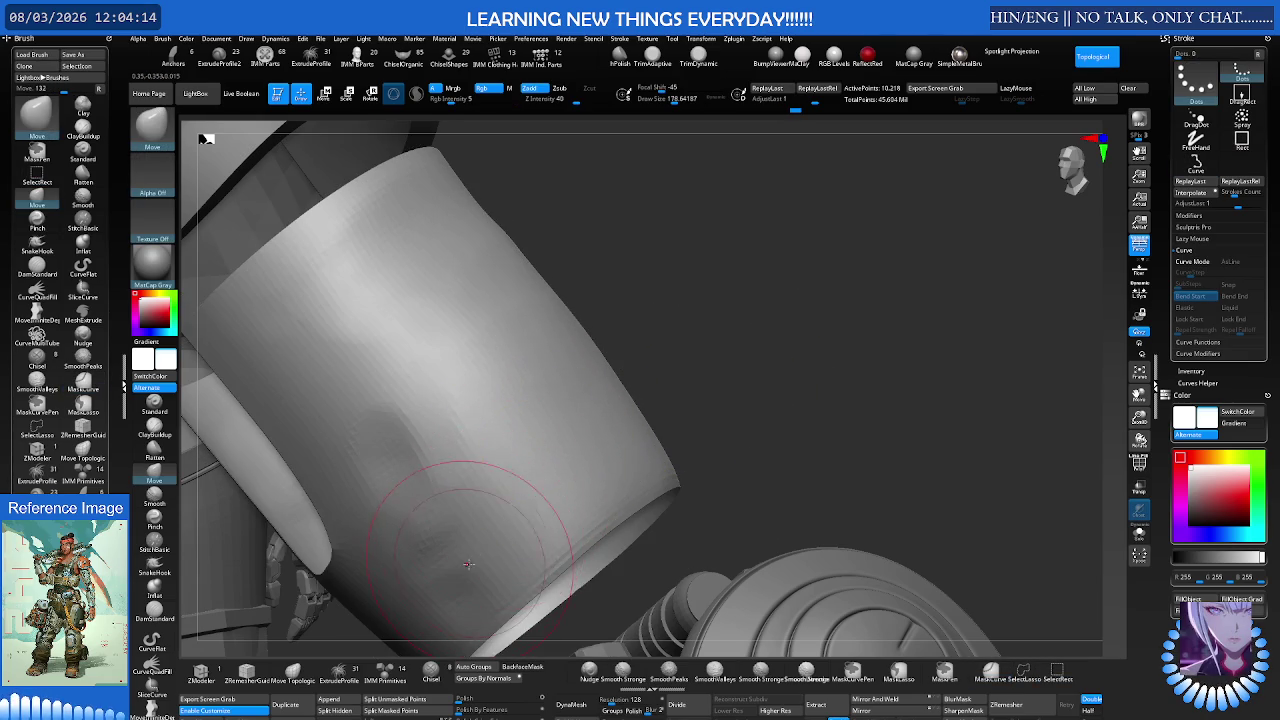
ctrl+shift+click(741, 381)
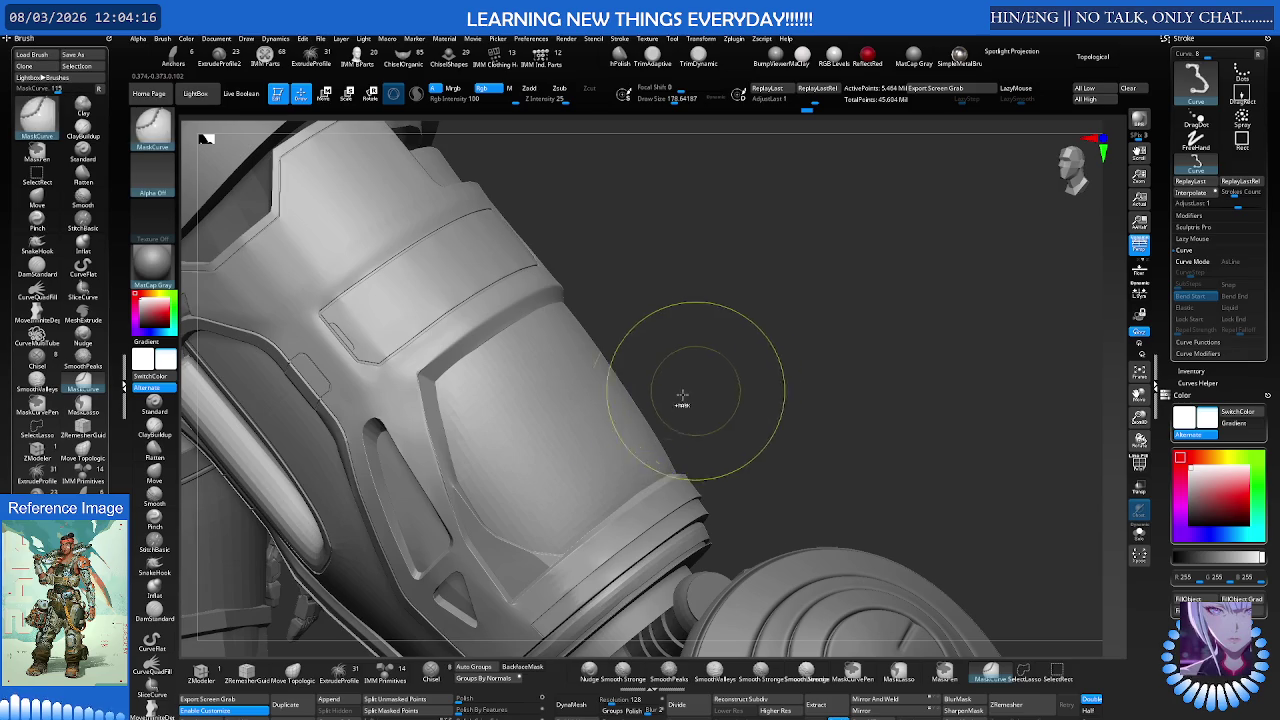
ctrl+shift+click(600, 410)
ctrl+shift+drag(760, 330, 705, 412)
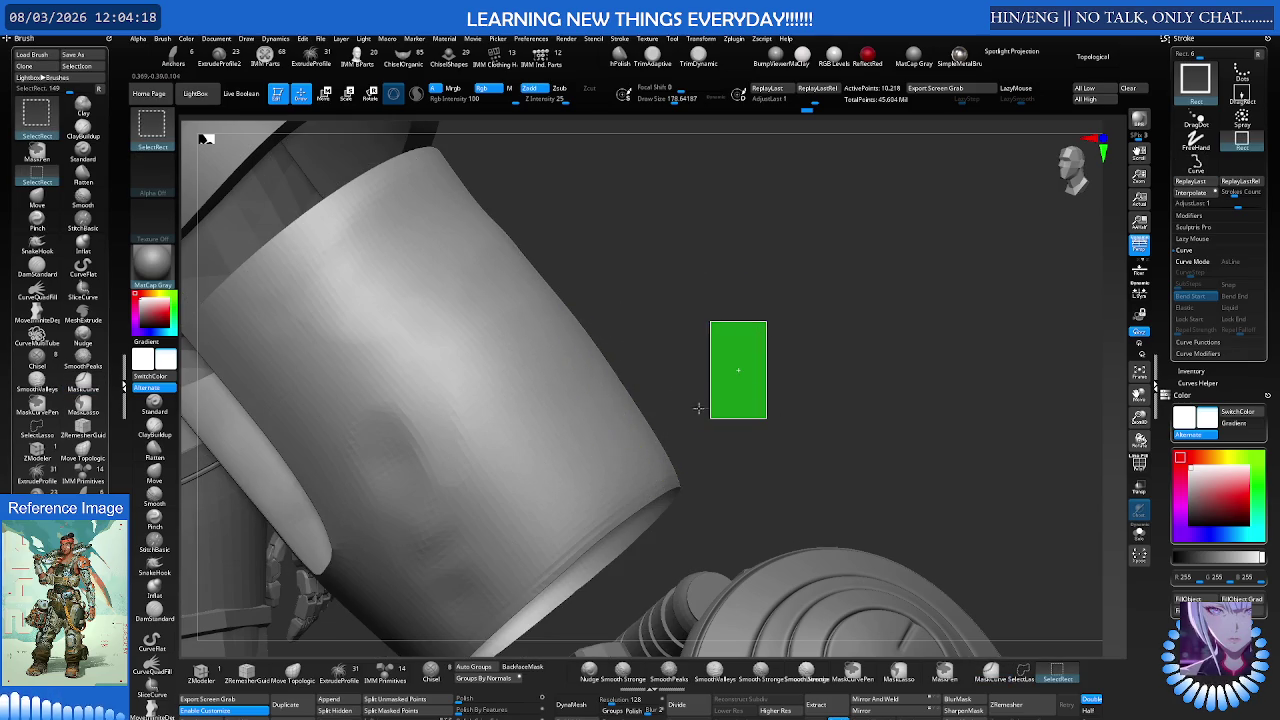
Step: Turn on PolyF to show wireframe and polygroup colours around the joint ring
mouse_move(440, 582)
right_down()
mouse_move(655, 441)
mouse_move(795, 440)
mouse_move(578, 386)
mouse_move(477, 420)
right_up()
key(space)
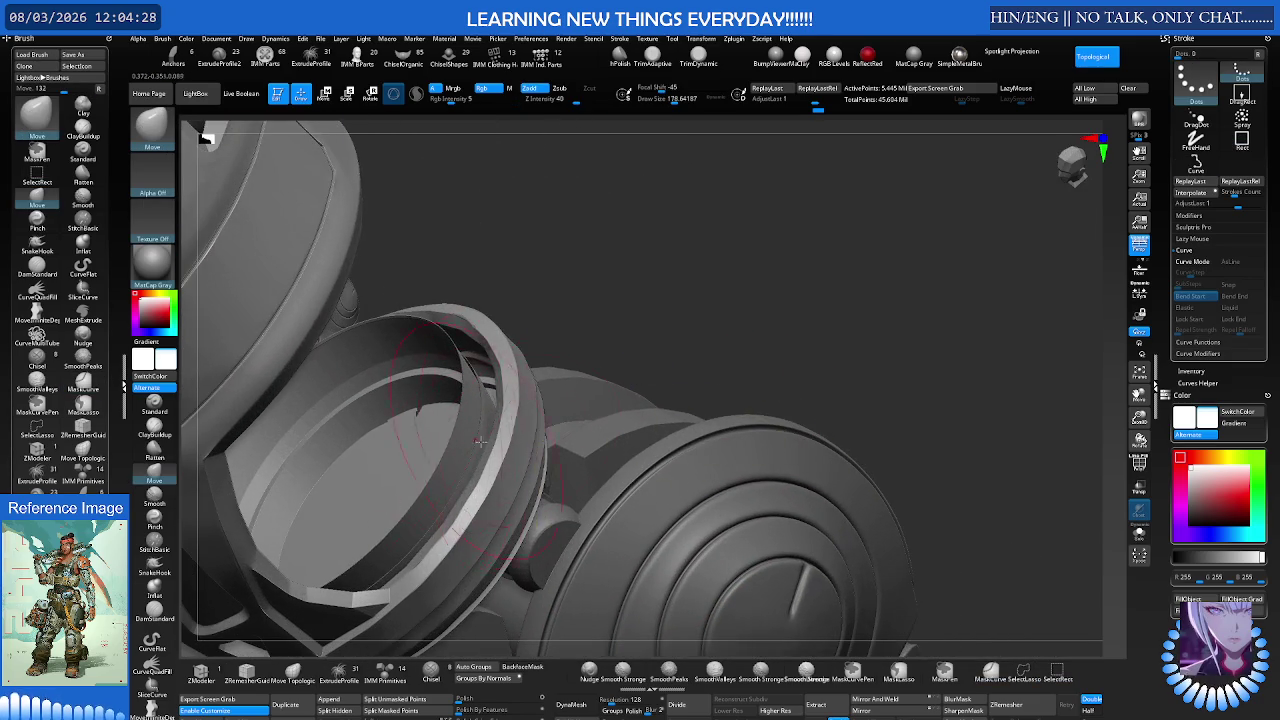
key(shift+f)
key(space)
mouse_move(723, 326)
right_down()
mouse_move(519, 402)
mouse_move(511, 387)
mouse_move(429, 409)
mouse_move(421, 428)
mouse_move(447, 392)
mouse_move(532, 380)
right_up()
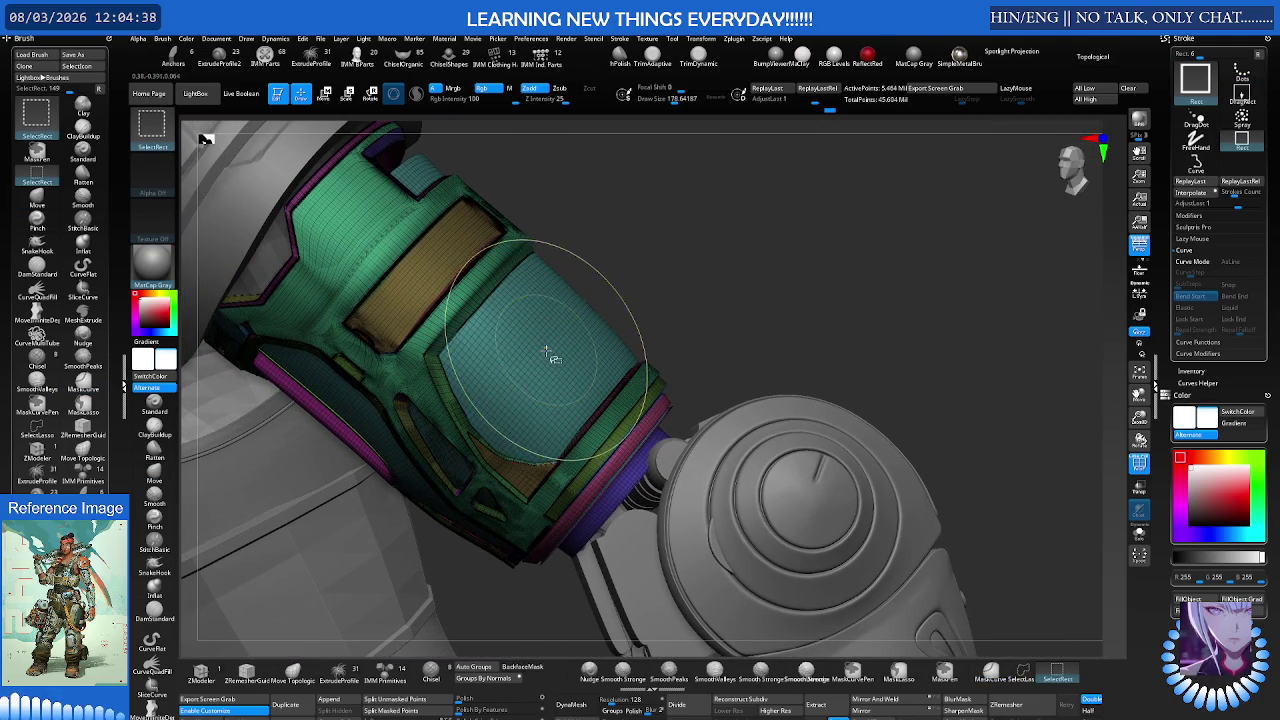
Step: Split the teal polygroup into its own subtool with Split Hidden and select it
ctrl+shift+click(546, 354)
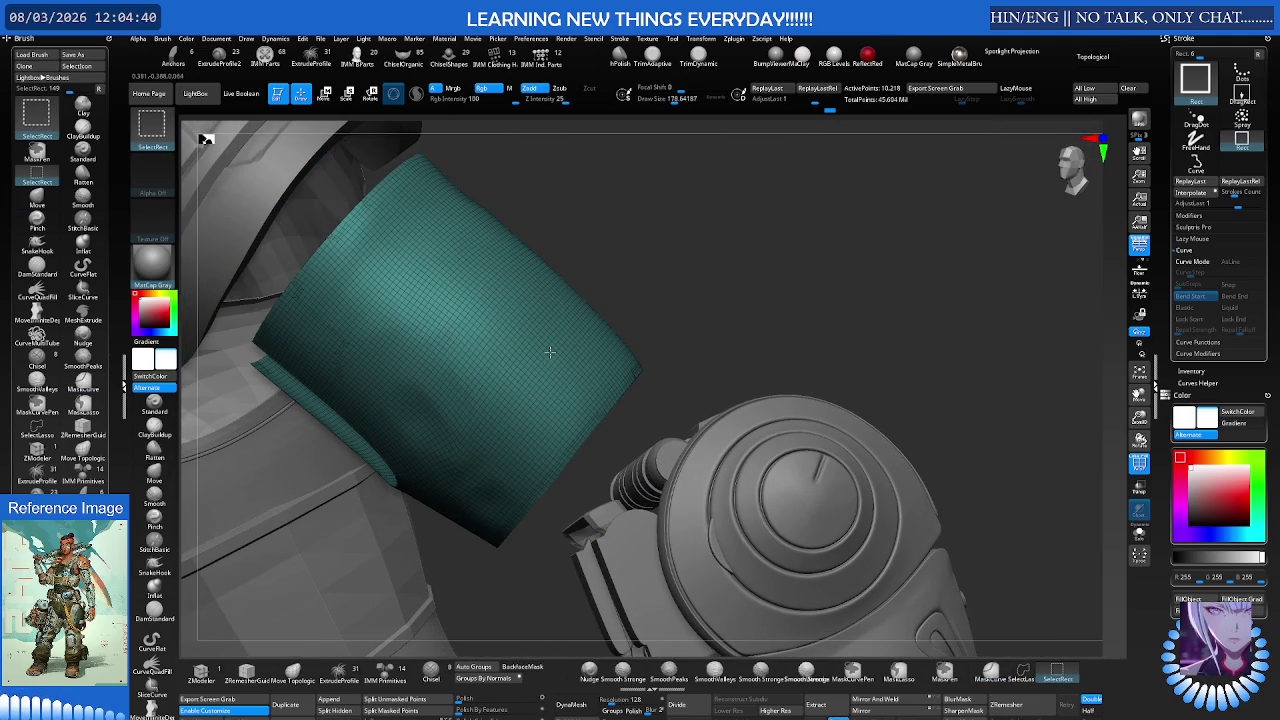
ctrl+shift+click(555, 357)
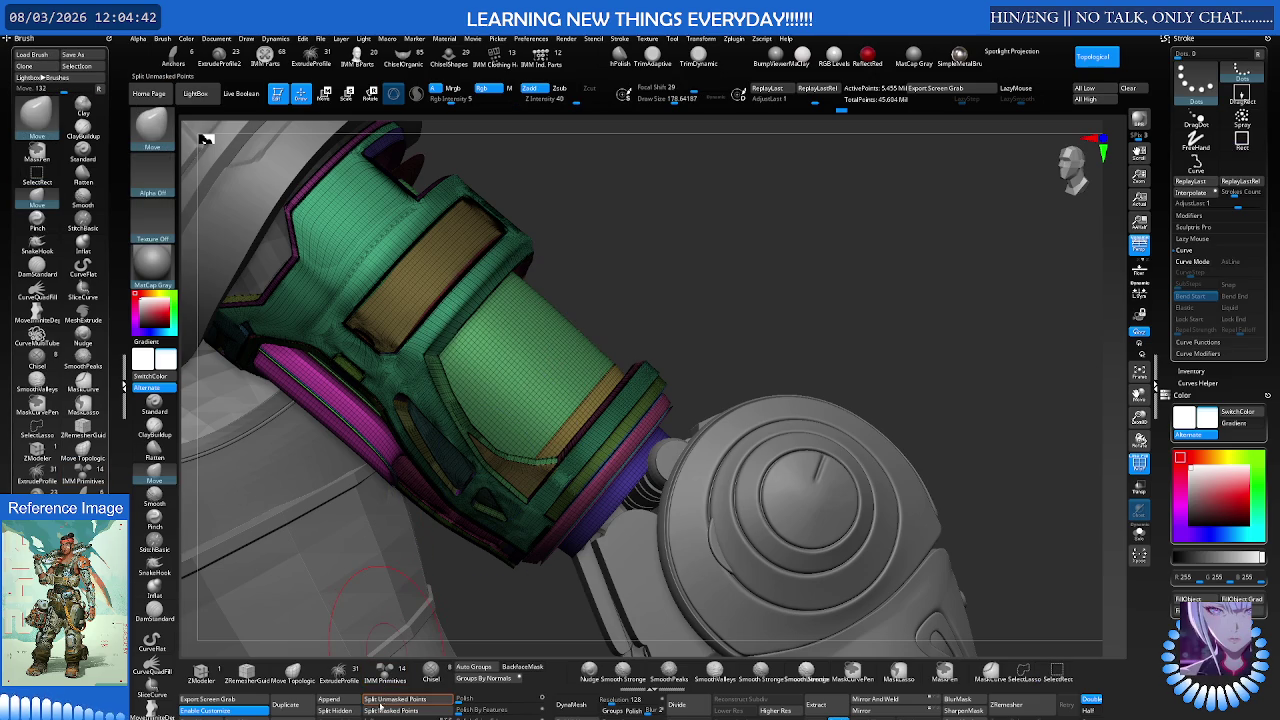
click(340, 710)
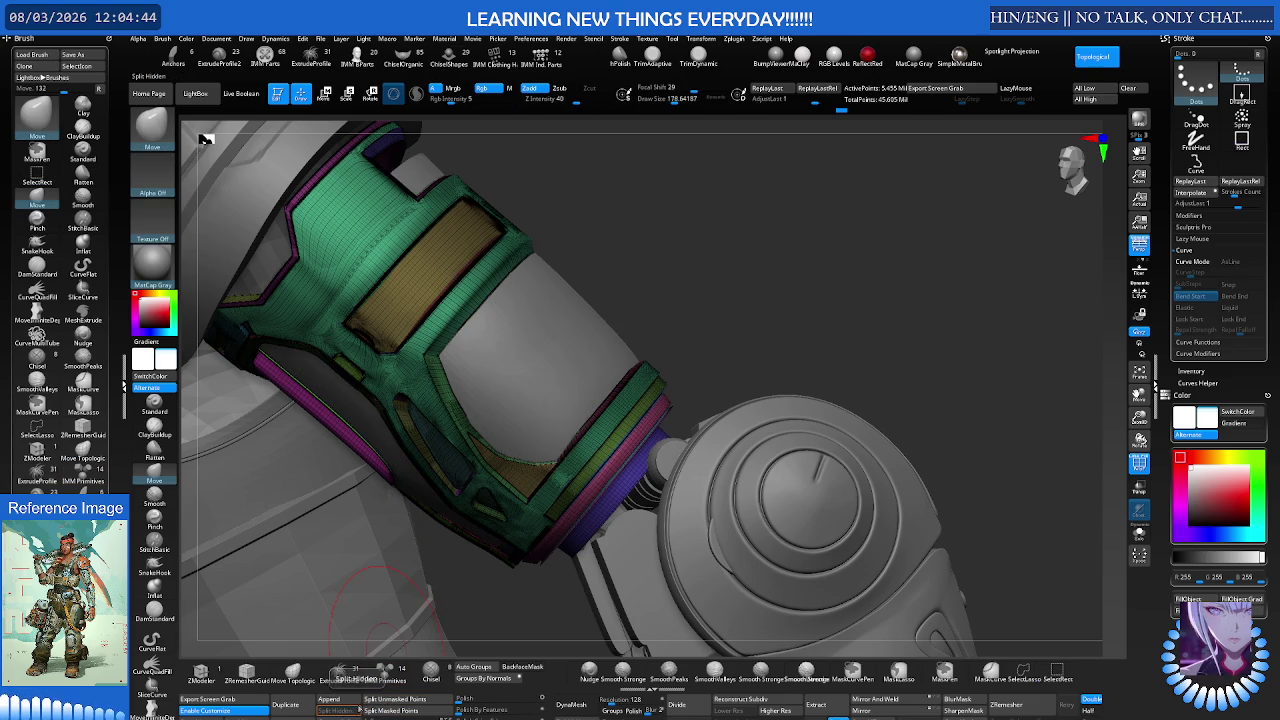
alt+click(540, 368)
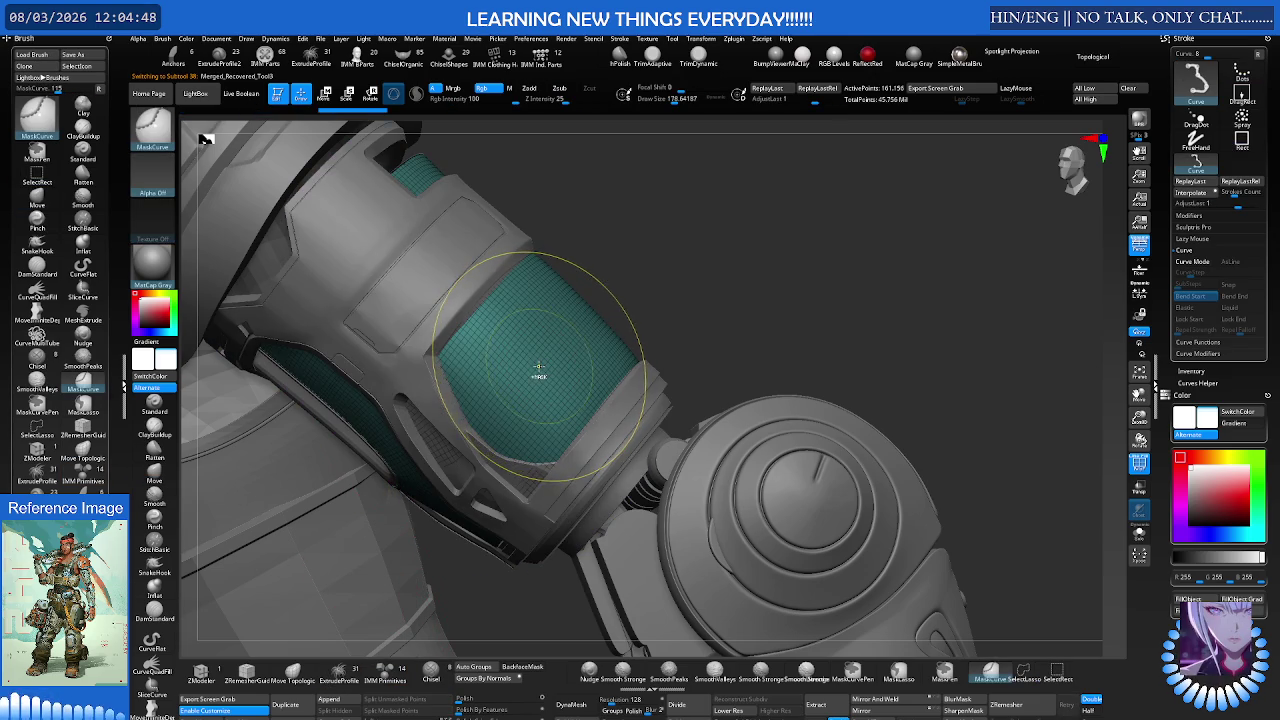
Step: Mask the upper and lower parts of the split panel with curved strokes
key(b)
key(m)
key(v)
right_drag(469, 346, 450, 325)
mouse_move(436, 300)
ctrl+mouse_down()
mouse_move(491, 472)
mouse_move(492, 458)
ctrl+mouse_up()
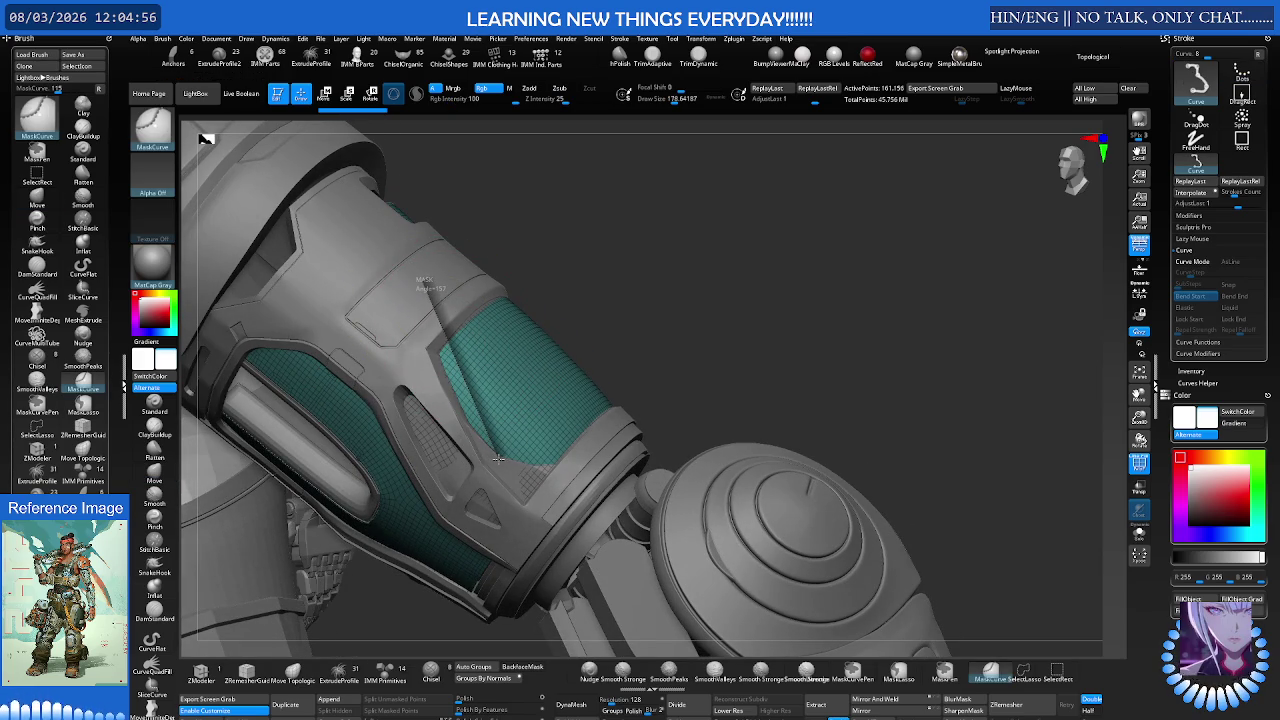
ctrl+drag(492, 458, 505, 458)
mouse_move(424, 378)
ctrl+mouse_down()
mouse_move(561, 470)
mouse_move(502, 440)
mouse_move(565, 452)
ctrl+mouse_up()
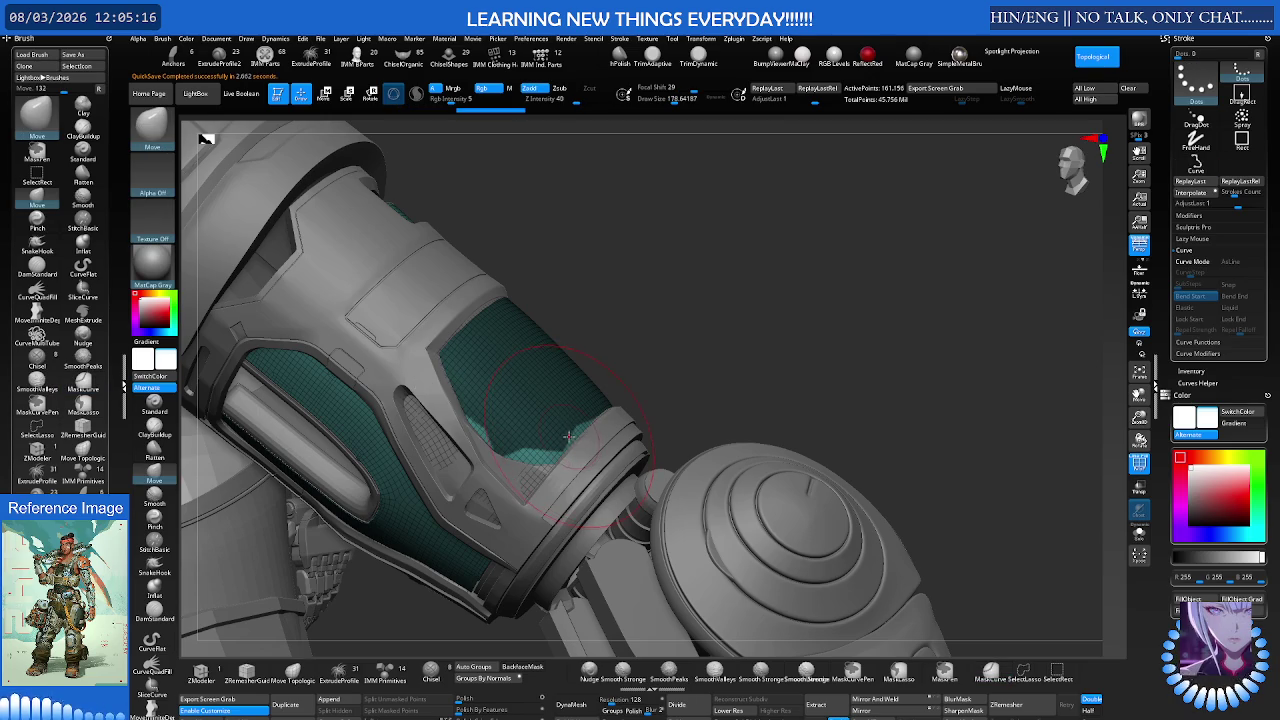
Step: Reselect MaskCurve and save the project with Ctrl+S
key(ctrl)
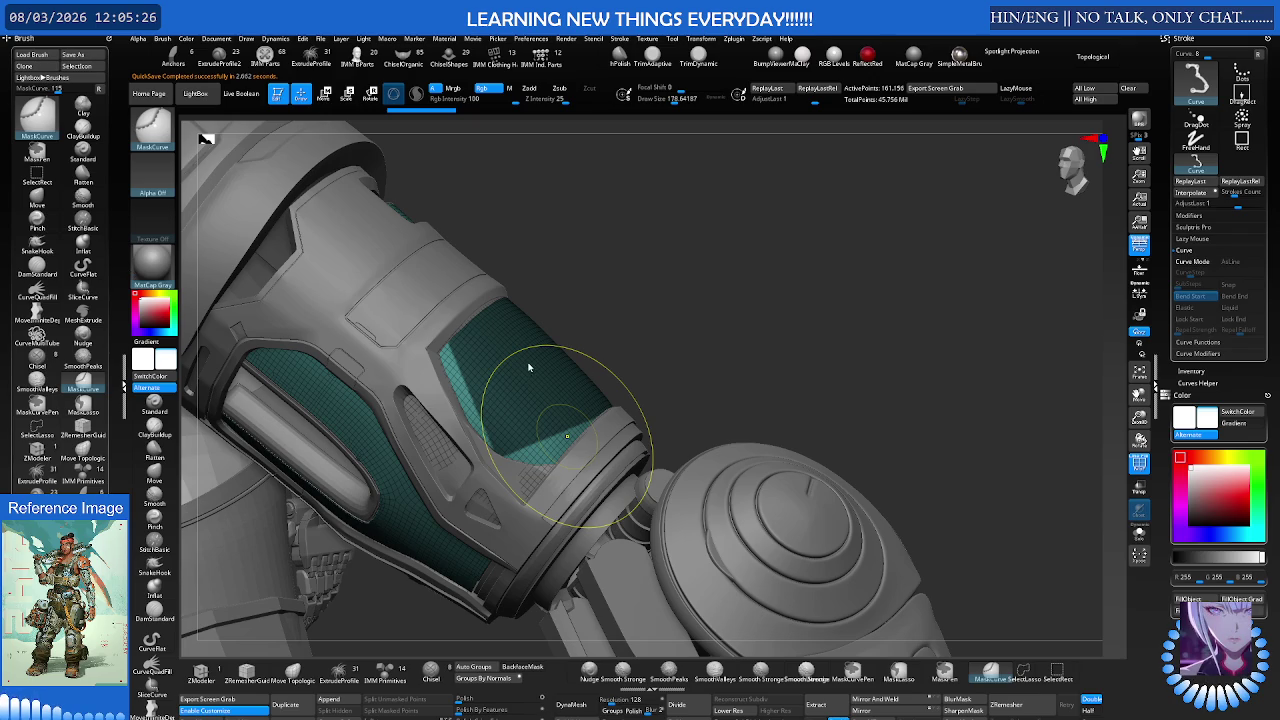
key(ctrl+s)
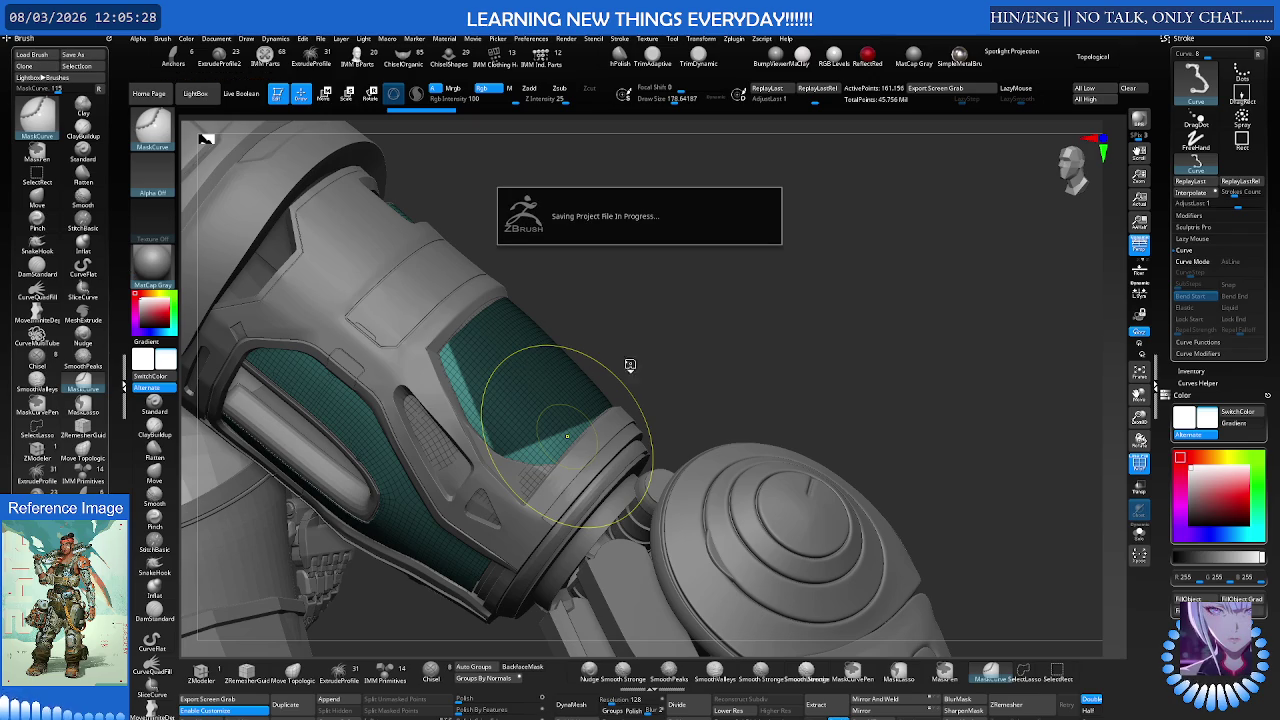
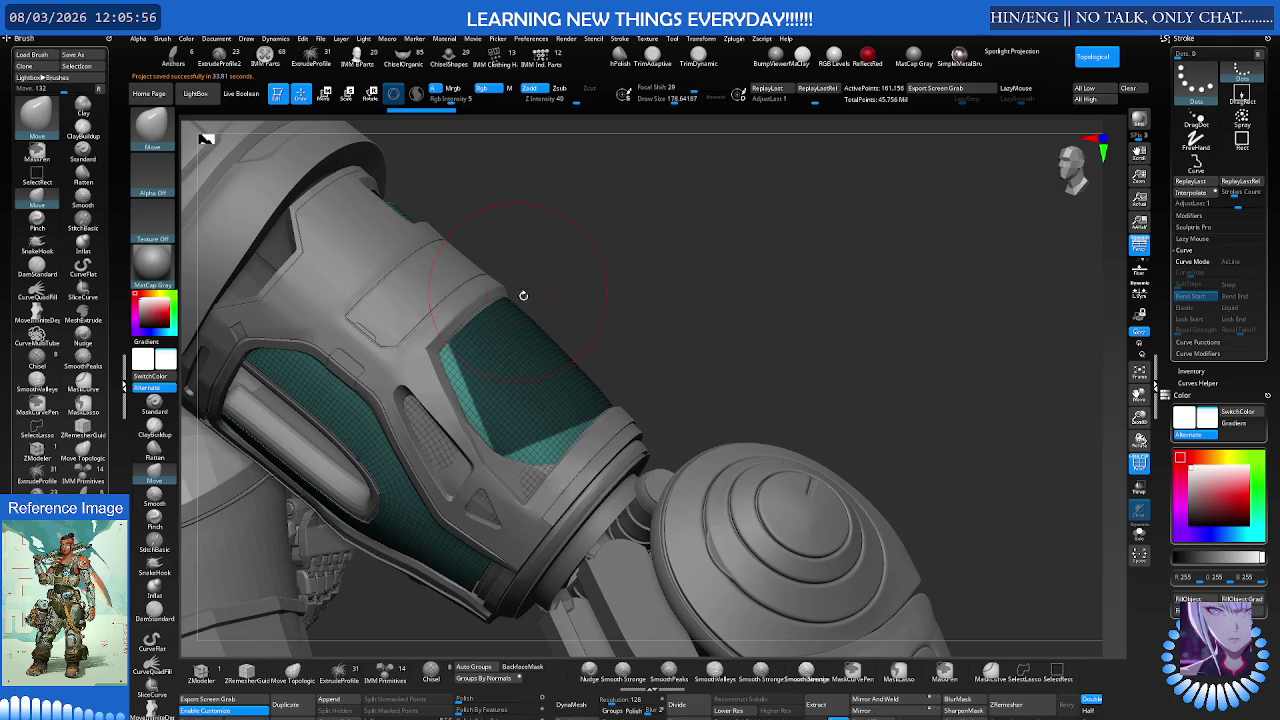
Step: Zoom onto the teal forearm sleeve and drag MaskCurve strokes to mask a diagonal region
ctrl+right_drag(535, 411, 478, 356)
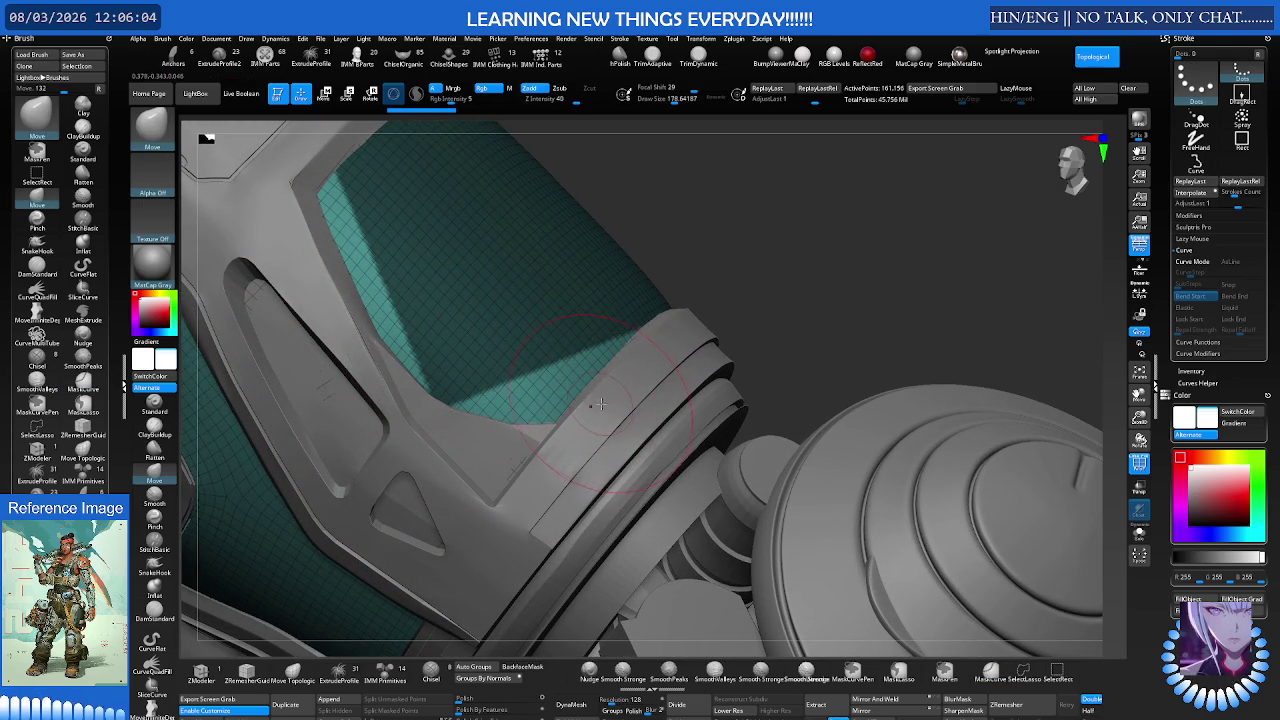
mouse_move(600, 405)
ctrl+mouse_down()
mouse_move(472, 397)
mouse_move(400, 333)
ctrl+mouse_up()
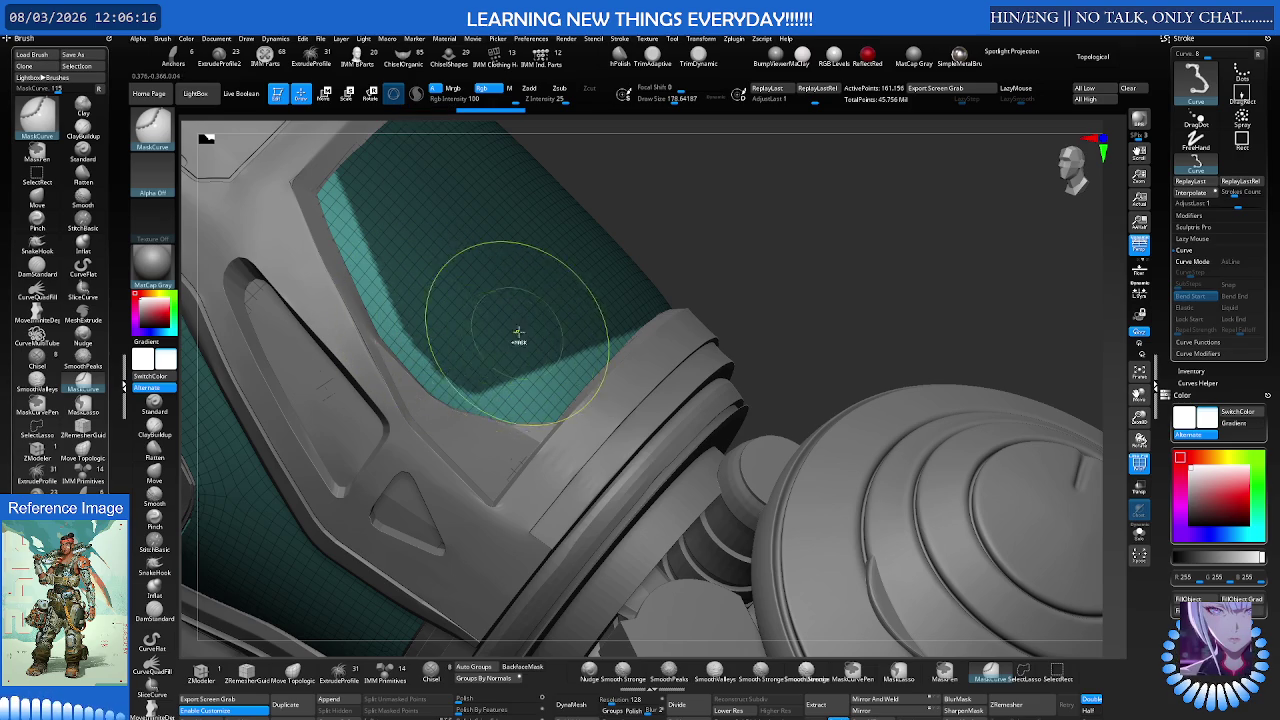
ctrl+drag(460, 398, 512, 399)
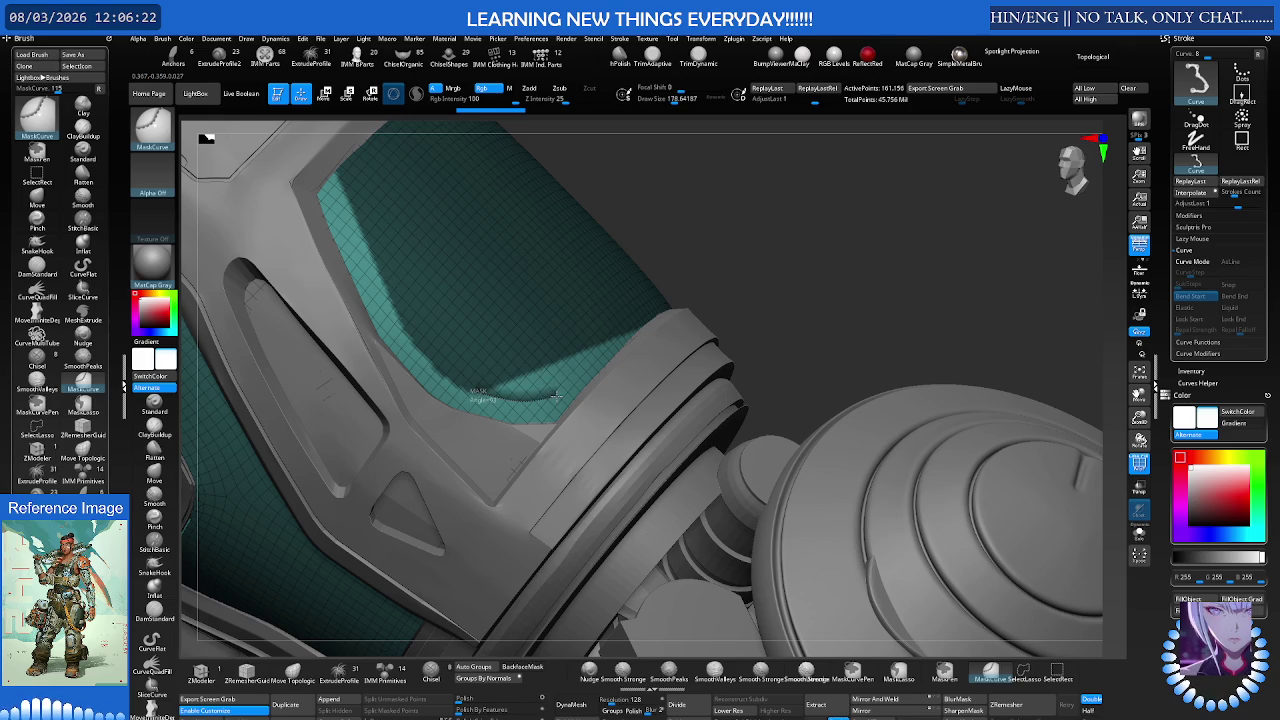
mouse_move(572, 381)
ctrl+mouse_down()
mouse_move(616, 331)
mouse_move(539, 335)
mouse_move(569, 297)
mouse_move(580, 331)
mouse_move(511, 351)
mouse_move(569, 324)
mouse_move(520, 351)
mouse_move(551, 311)
mouse_move(510, 371)
ctrl+mouse_up()
mouse_move(557, 323)
mouse_down()
mouse_move(512, 380)
mouse_move(571, 451)
mouse_move(457, 357)
mouse_move(471, 337)
mouse_move(434, 354)
mouse_move(455, 250)
mouse_move(450, 373)
mouse_up()
ctrl+drag(444, 466, 444, 466)
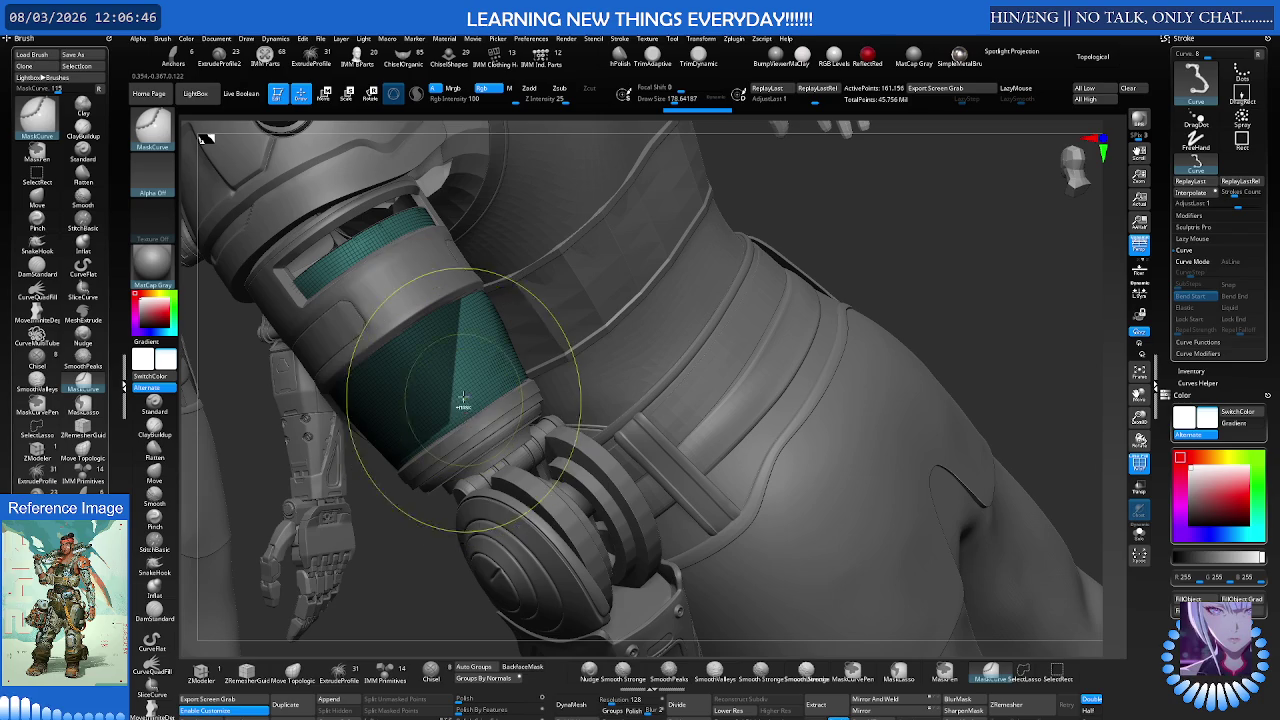
Step: Briefly solo the teal sleeve, then draw another curved mask line around it
key(b)
key(m)
key(v)
mouse_move(460, 420)
mouse_down()
mouse_move(444, 307)
mouse_move(406, 332)
mouse_up()
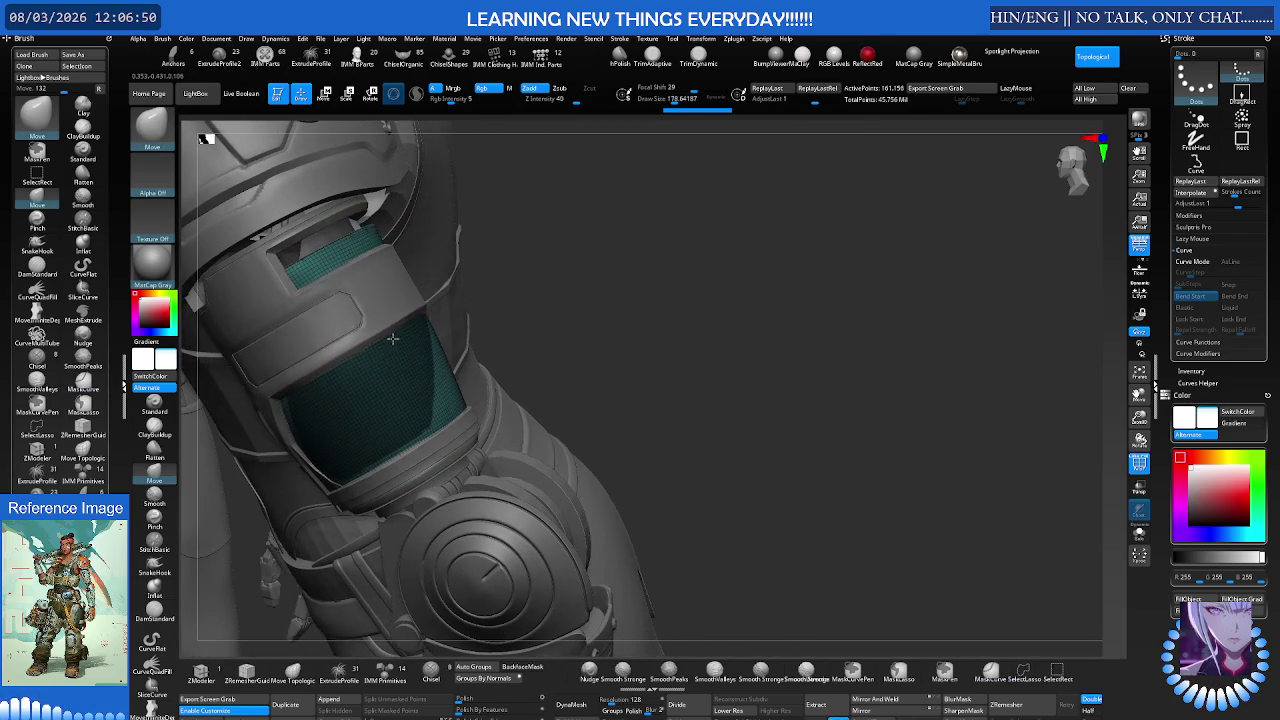
key(ctrl+shift+s)
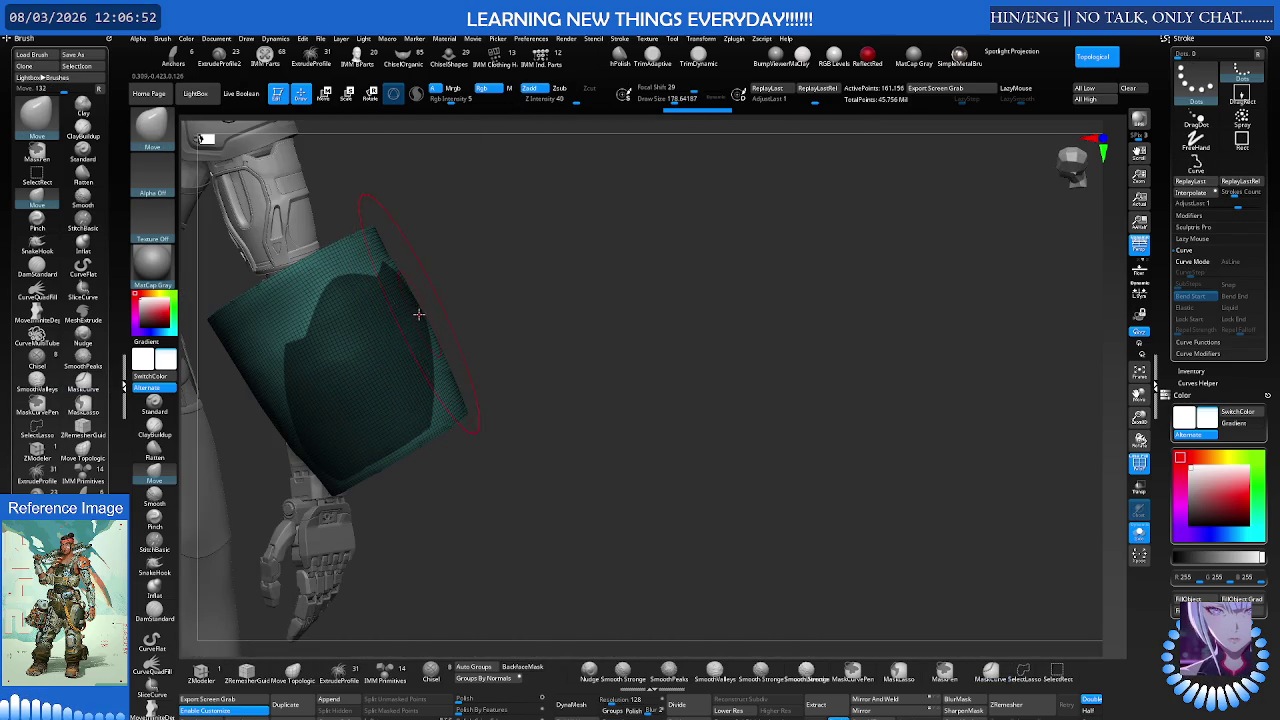
key(ctrl+shift+s)
mouse_move(326, 382)
mouse_down()
mouse_move(268, 420)
mouse_move(320, 366)
mouse_up()
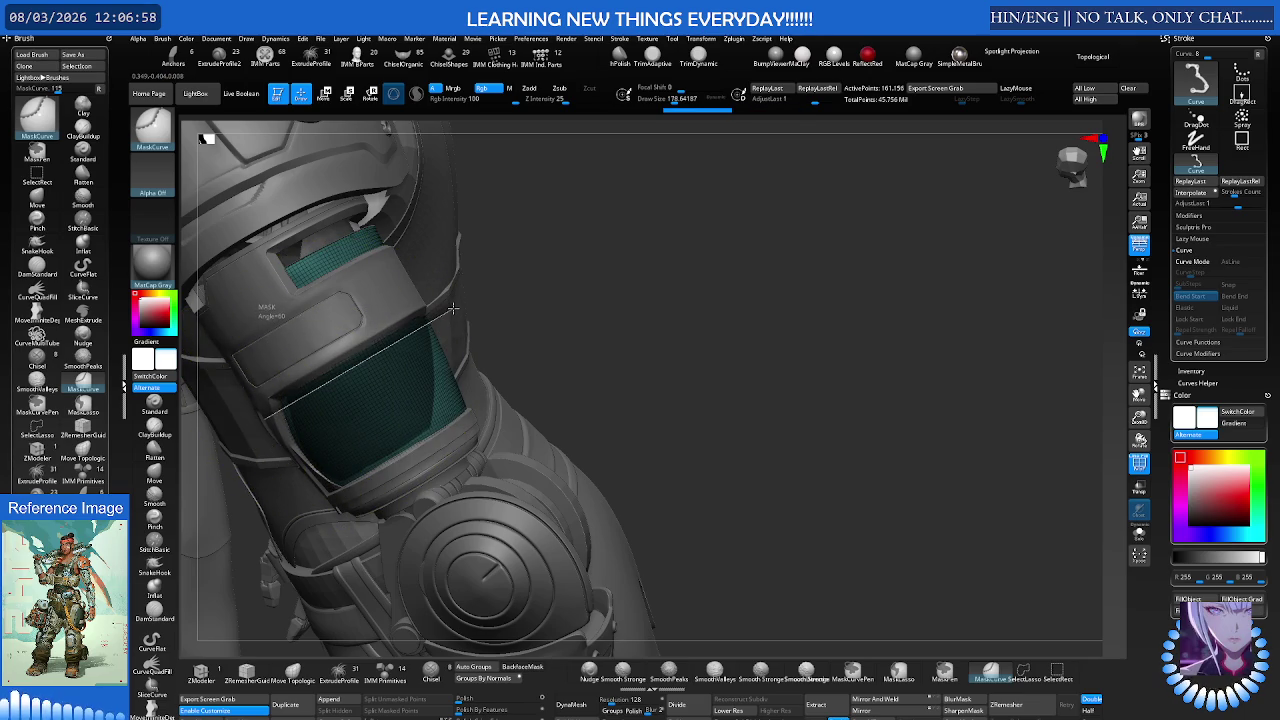
Step: Switch back to MaskCurve and cut a curved mask across the visor
key(b)
key(m)
key(v)
mouse_move(395, 335)
right_down()
mouse_move(372, 340)
mouse_move(286, 304)
right_up()
key(b)
key(m)
key(c)
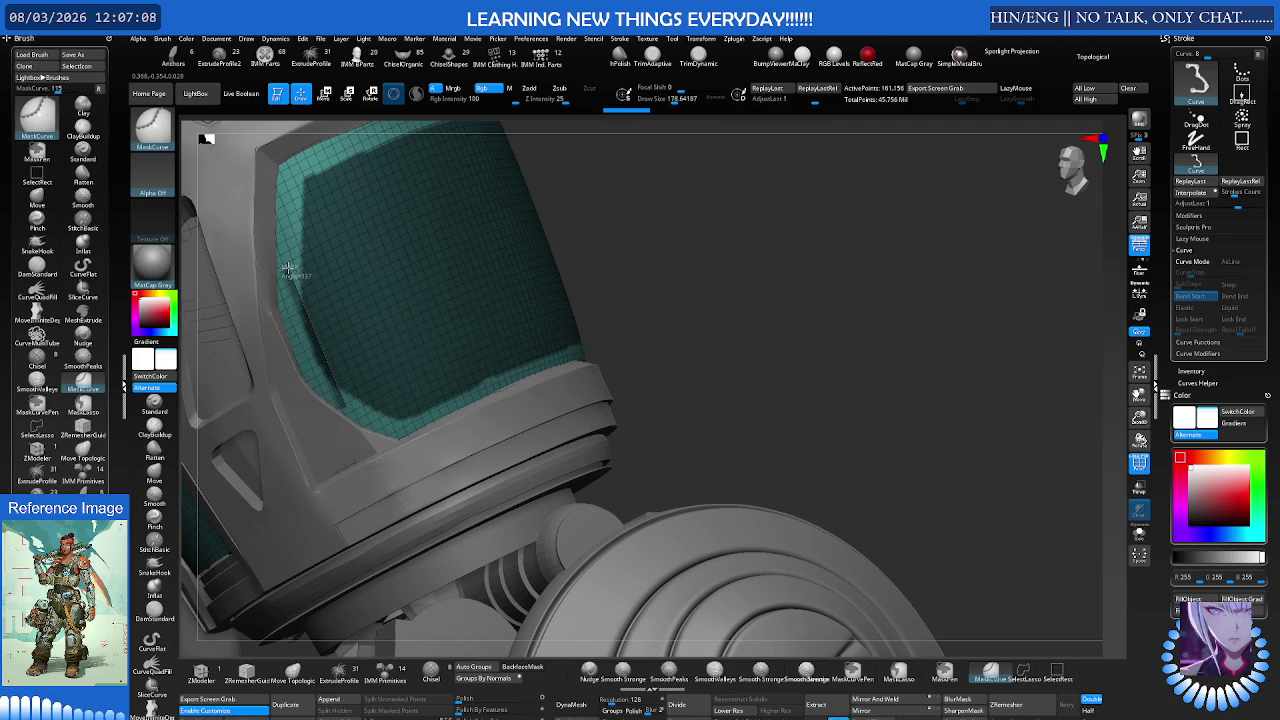
mouse_move(287, 268)
ctrl+shift+mouse_down()
mouse_move(409, 410)
mouse_move(300, 365)
mouse_move(317, 371)
mouse_move(400, 329)
mouse_move(399, 314)
ctrl+shift+mouse_up()
mouse_move(399, 314)
right_down()
mouse_move(437, 344)
mouse_move(515, 329)
right_up()
mouse_move(515, 329)
ctrl+mouse_down()
mouse_move(372, 390)
mouse_move(368, 366)
mouse_move(369, 387)
mouse_move(386, 366)
ctrl+mouse_up()
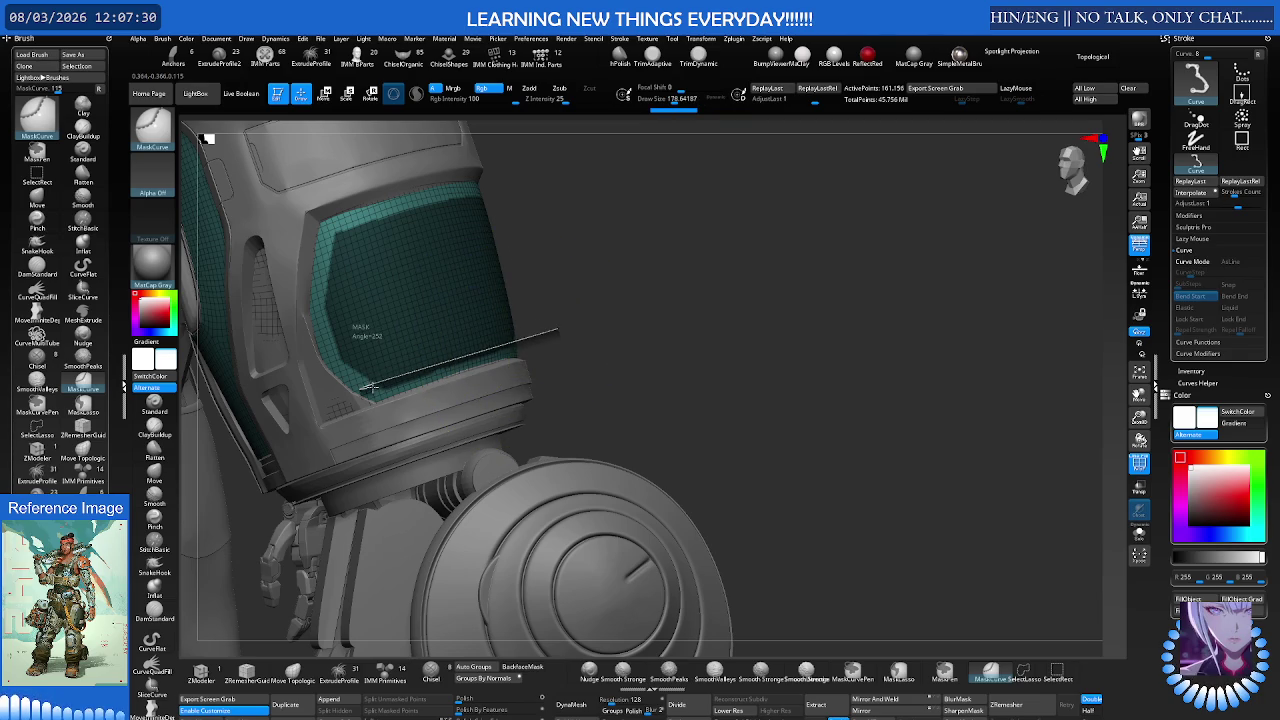
ctrl+drag(369, 387, 369, 387)
Step: Return to the Move brush and turn the view toward the upper arm and torso
key(b)
key(m)
key(v)
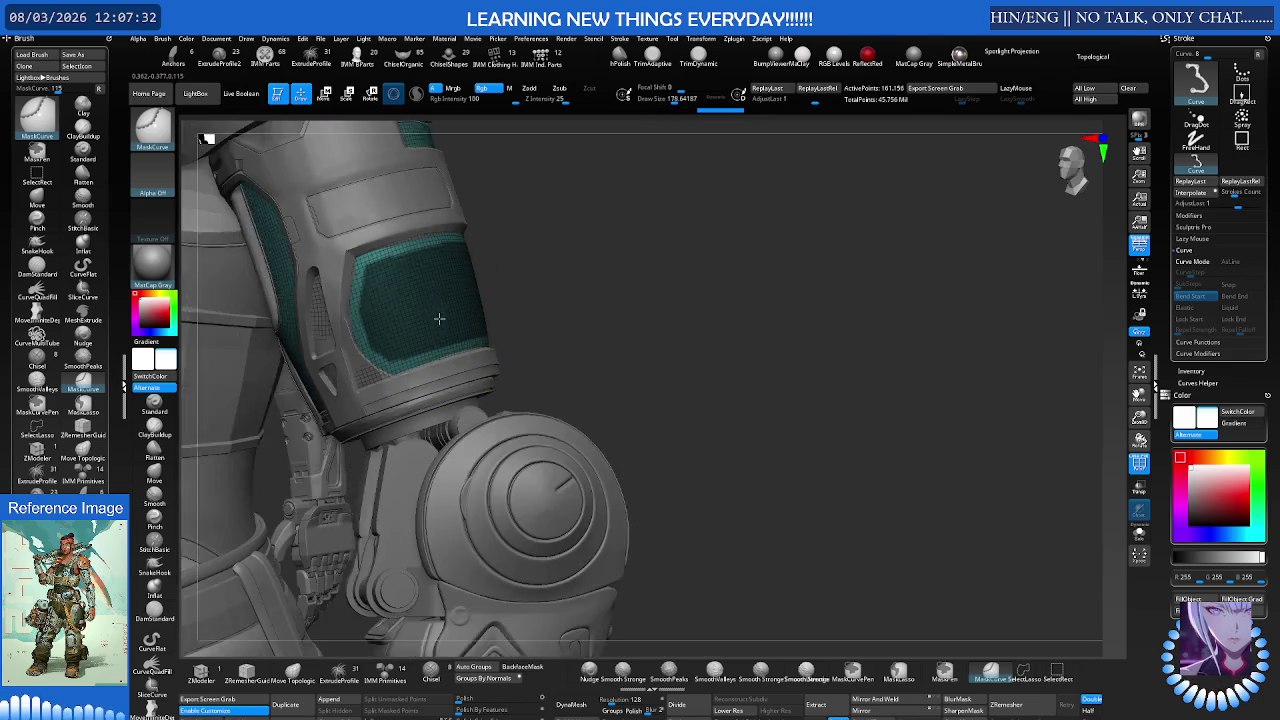
right_drag(437, 314, 427, 323)
right_drag(559, 286, 570, 284)
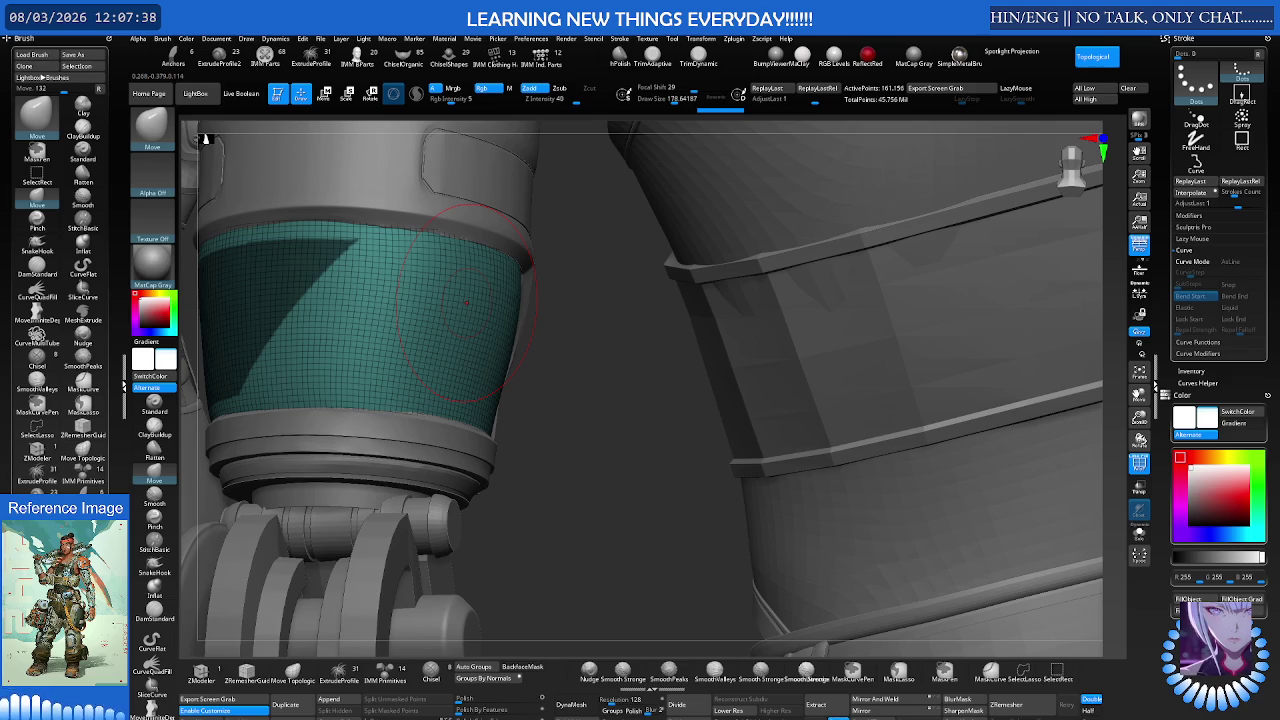
Step: Extract the masked visor area as a shell and accept it as new subtool Extract8
mouse_move(466, 313)
right_down()
mouse_move(489, 324)
mouse_move(443, 314)
mouse_move(509, 300)
mouse_move(460, 329)
right_up()
mouse_move(352, 306)
right_down()
mouse_move(349, 289)
mouse_move(381, 281)
mouse_move(343, 294)
mouse_move(443, 337)
right_up()
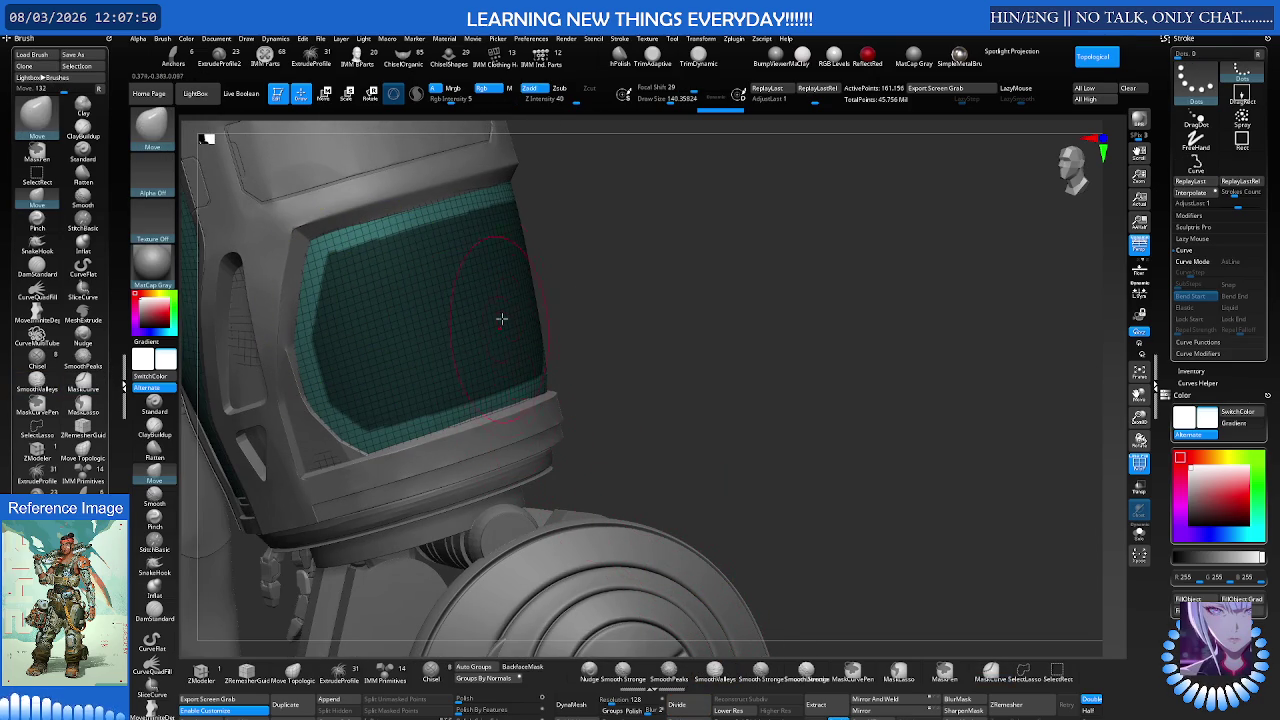
click(827, 709)
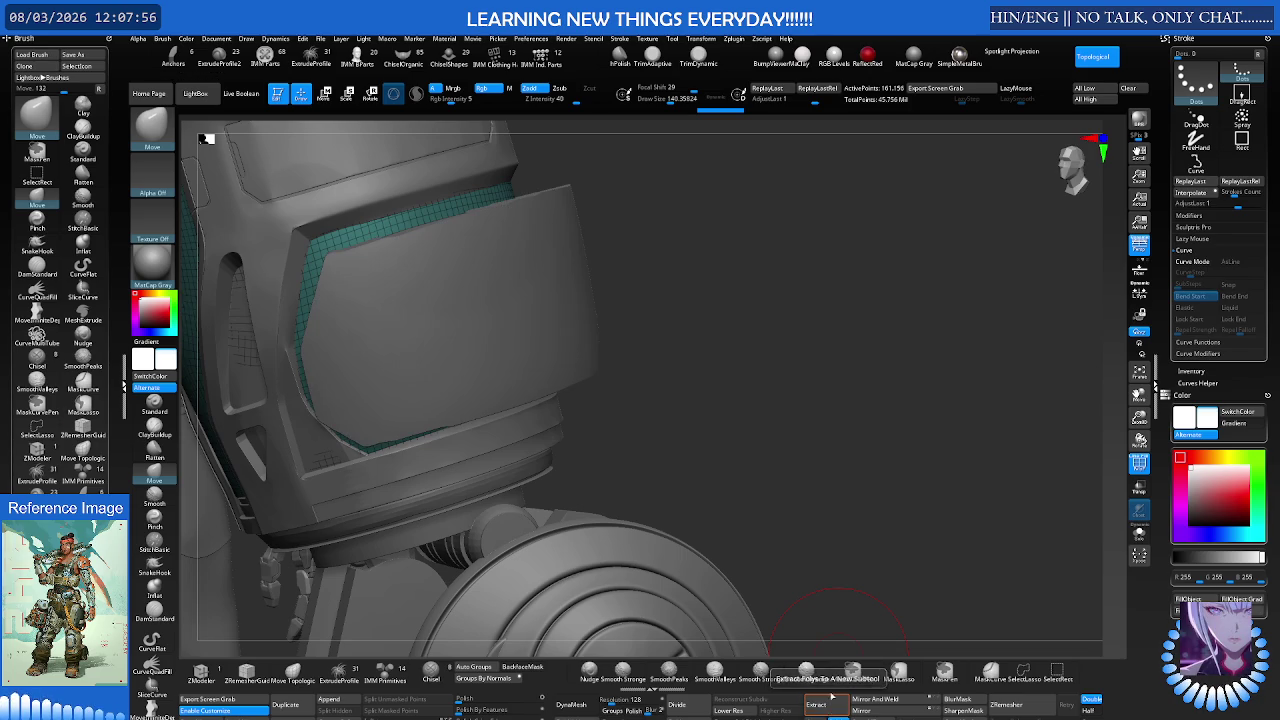
drag(513, 308, 538, 334)
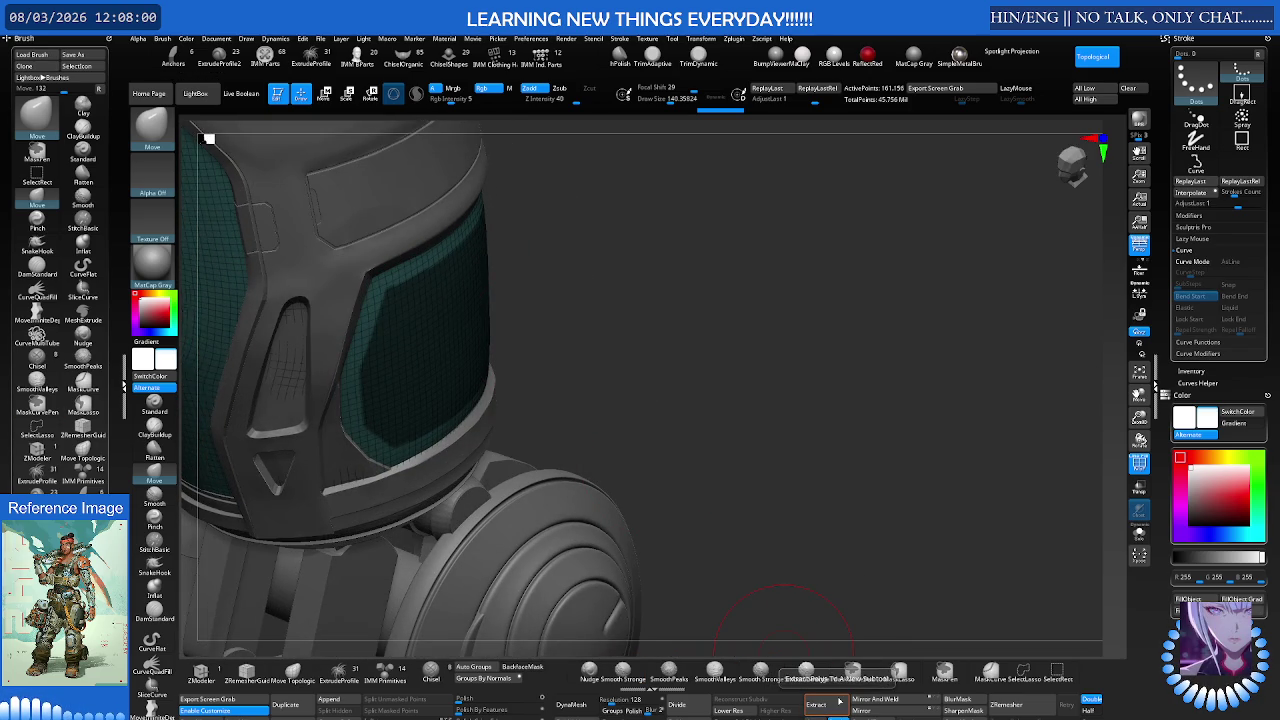
click(816, 705)
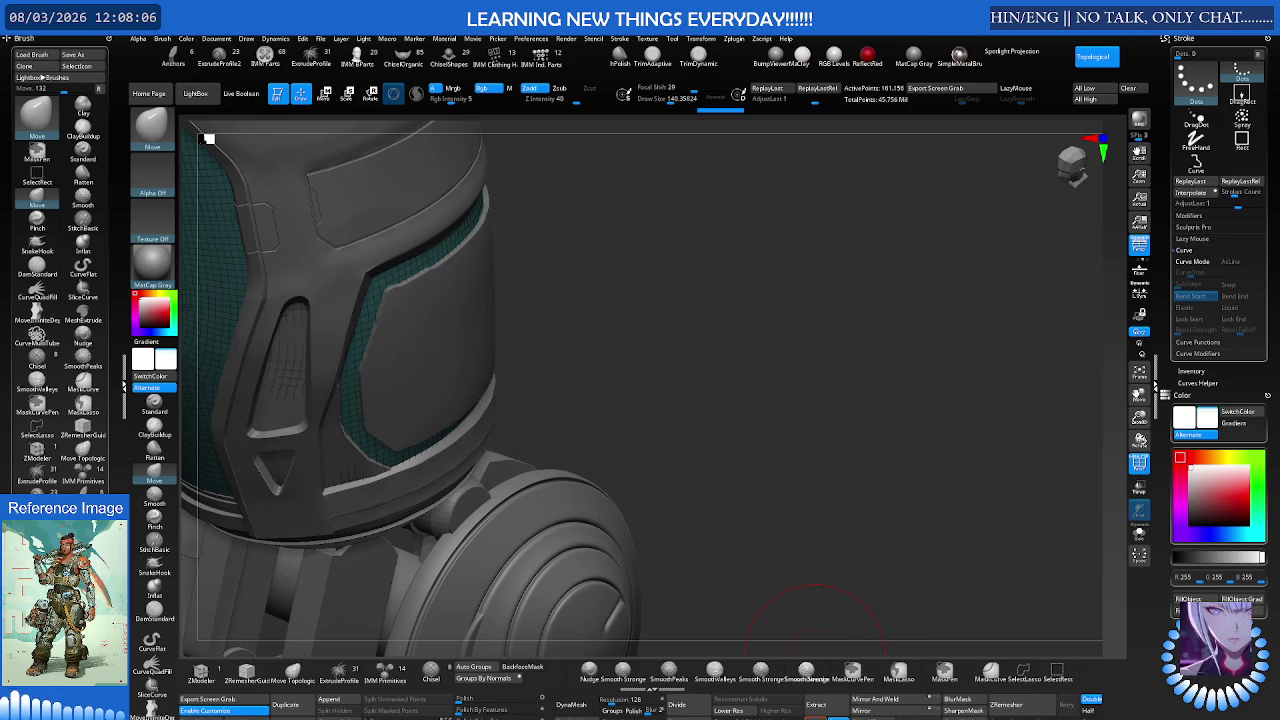
right_drag(392, 373, 383, 347)
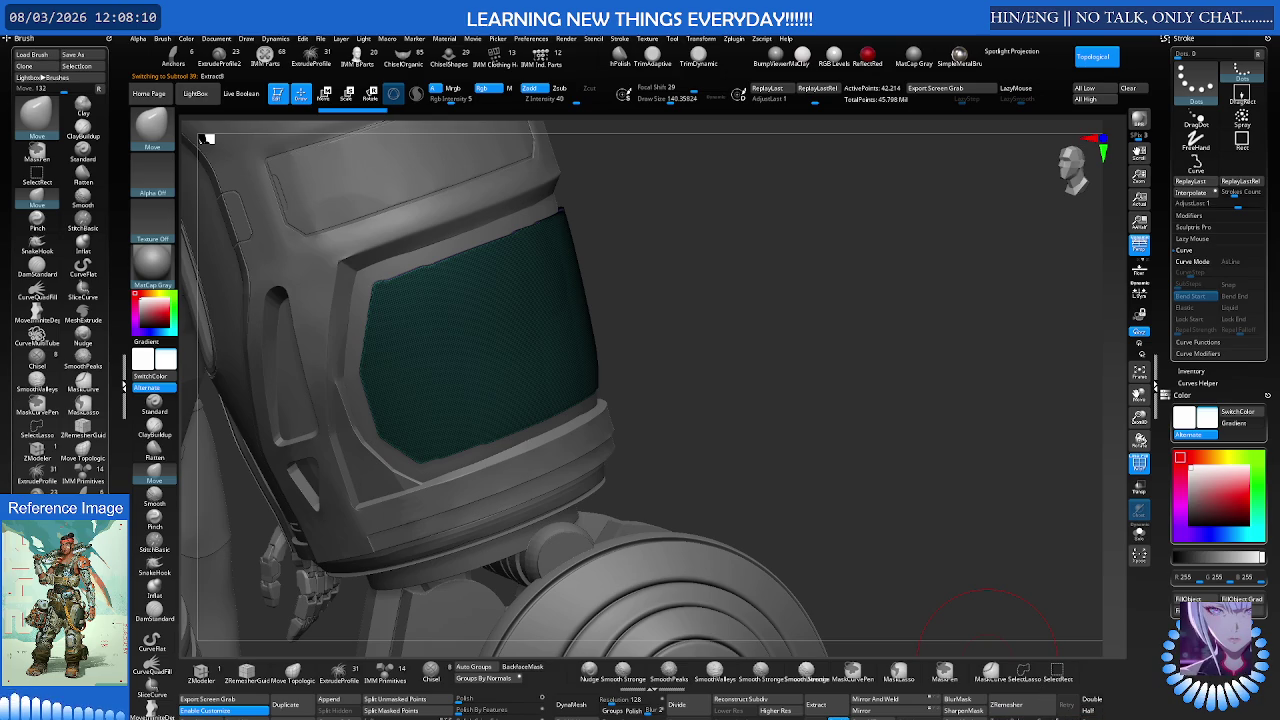
Step: Enable ZRemesher Half, clear the visor mask, and remesh the panel
click(1088, 711)
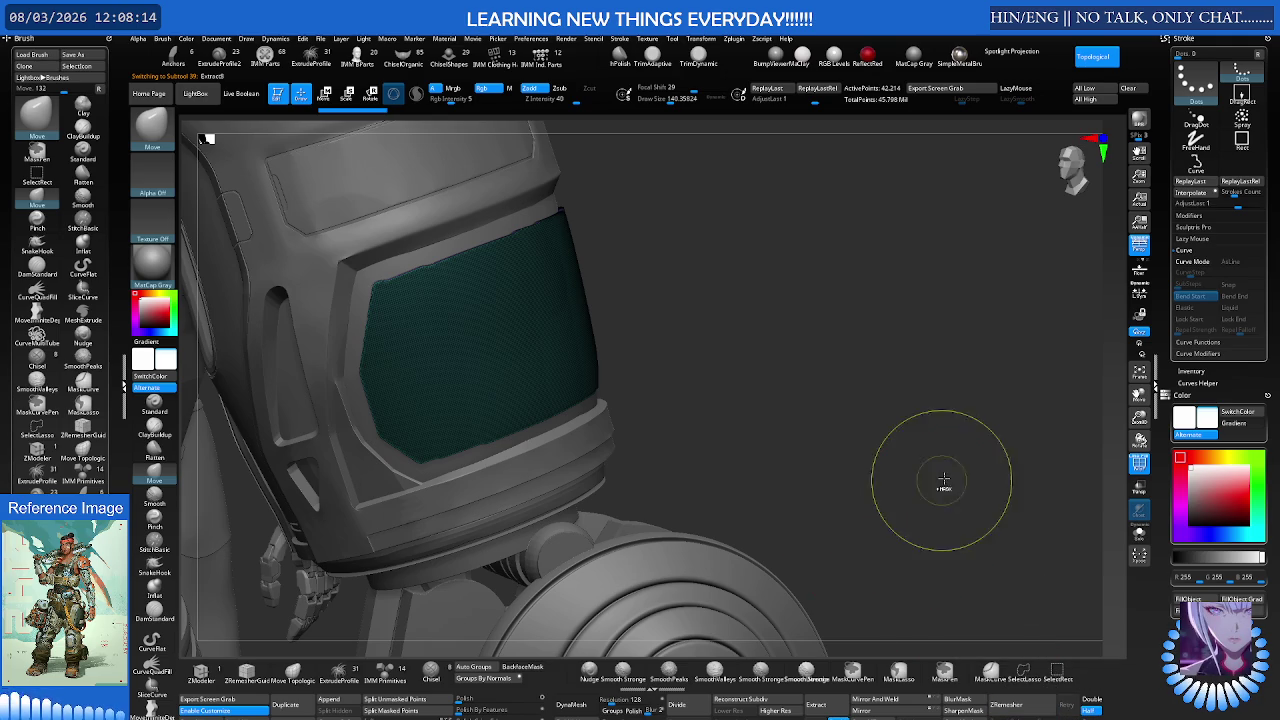
ctrl+drag(940, 480, 886, 543)
click(1033, 706)
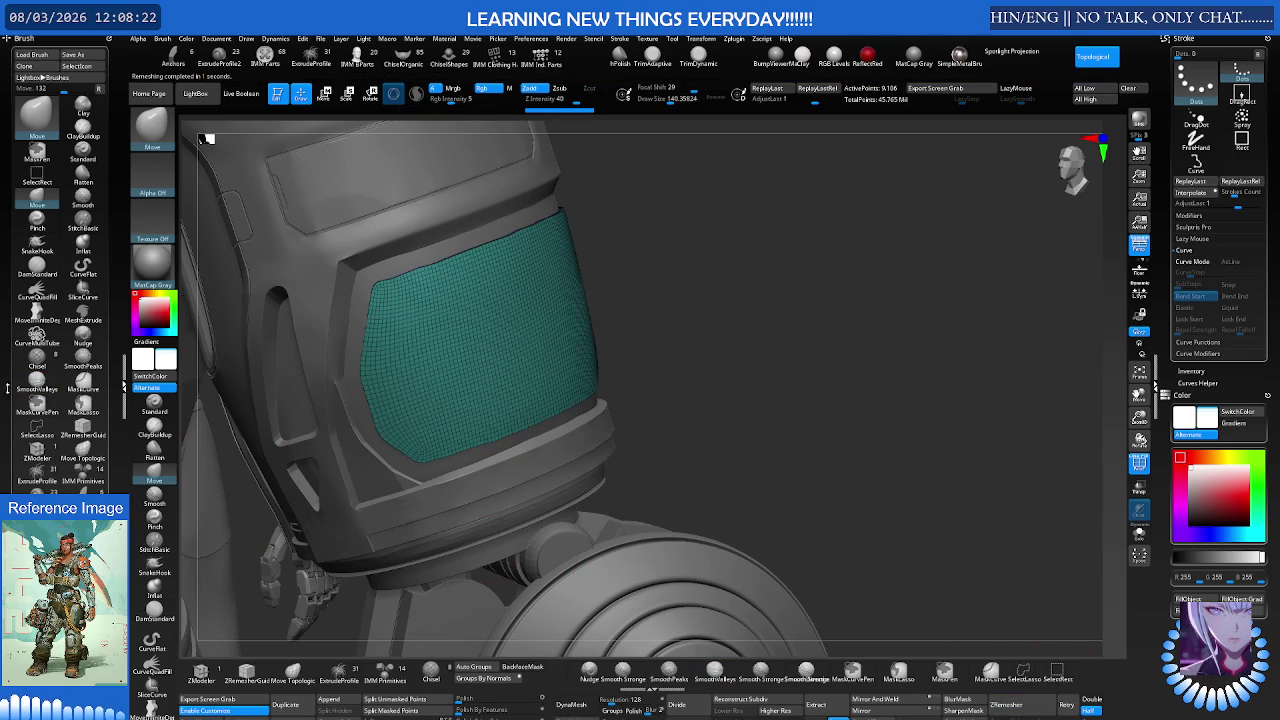
scroll(5, 270, down, 5)
scroll(5, 276, up, 5)
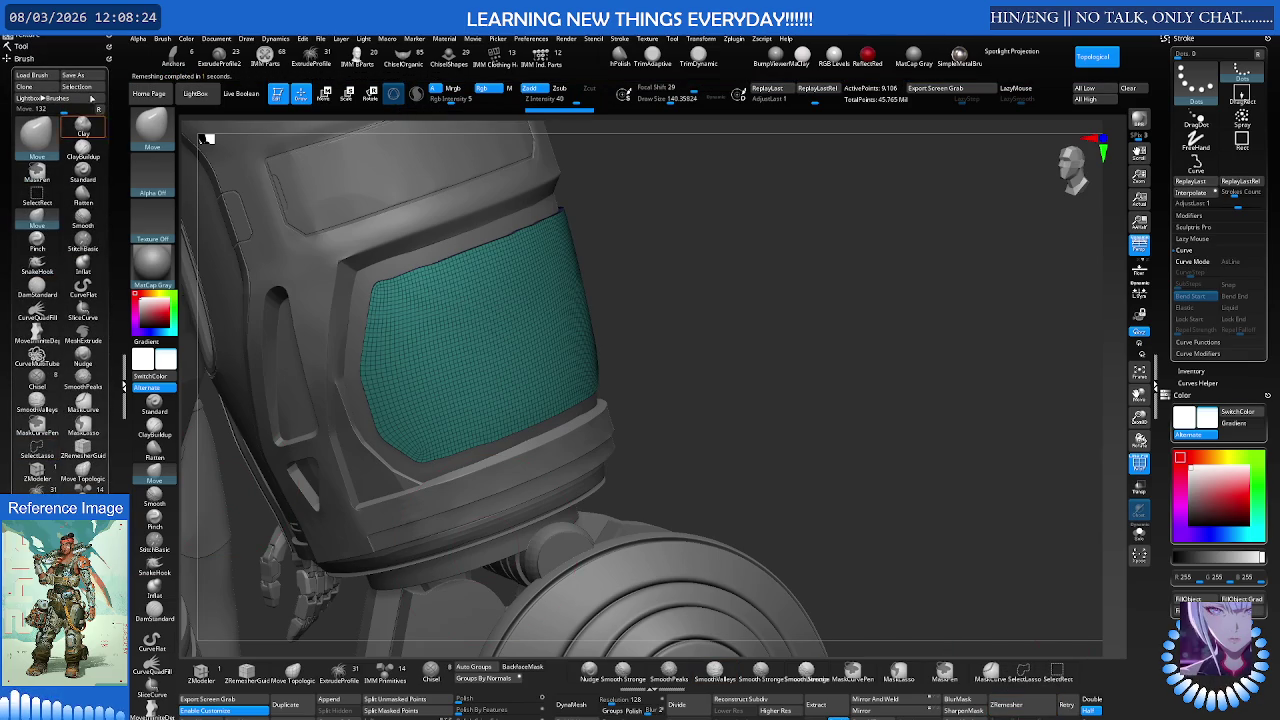
Step: Expand the Geometry and crease settings, remesh twice, and undo back to the denser result
click(42, 46)
scroll(22, 233, down, 1)
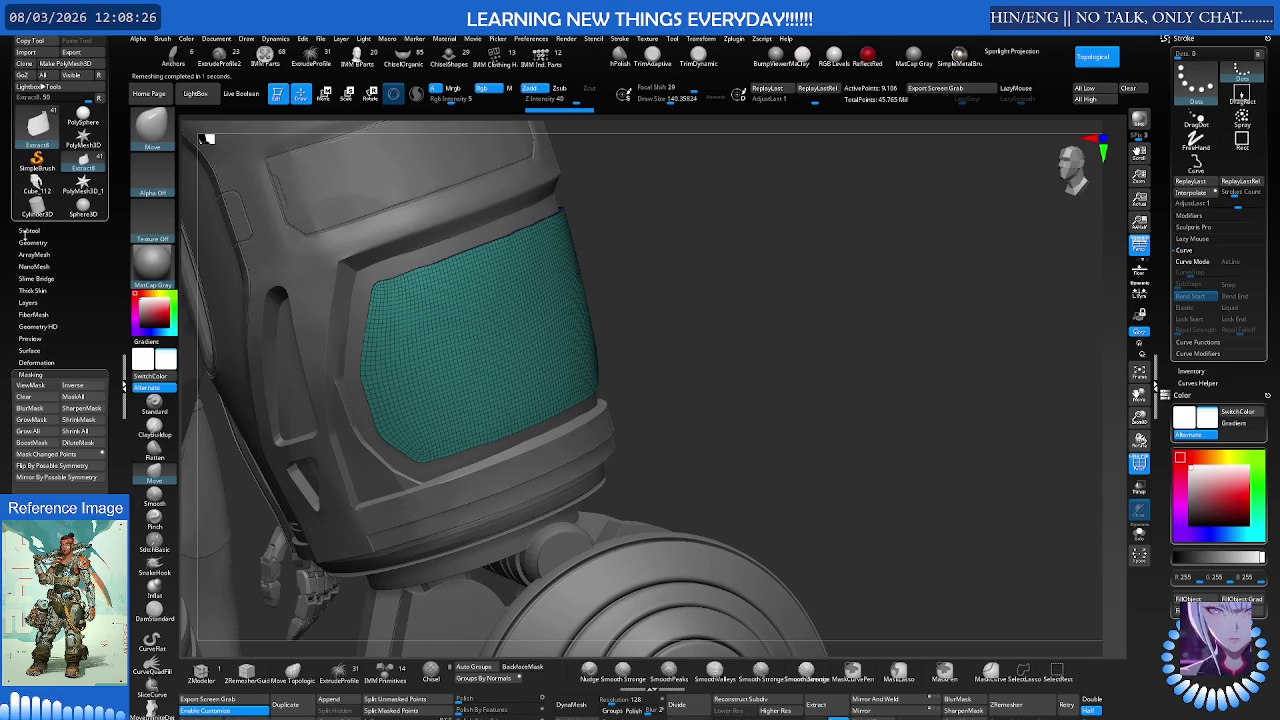
click(32, 242)
scroll(20, 200, down, 3)
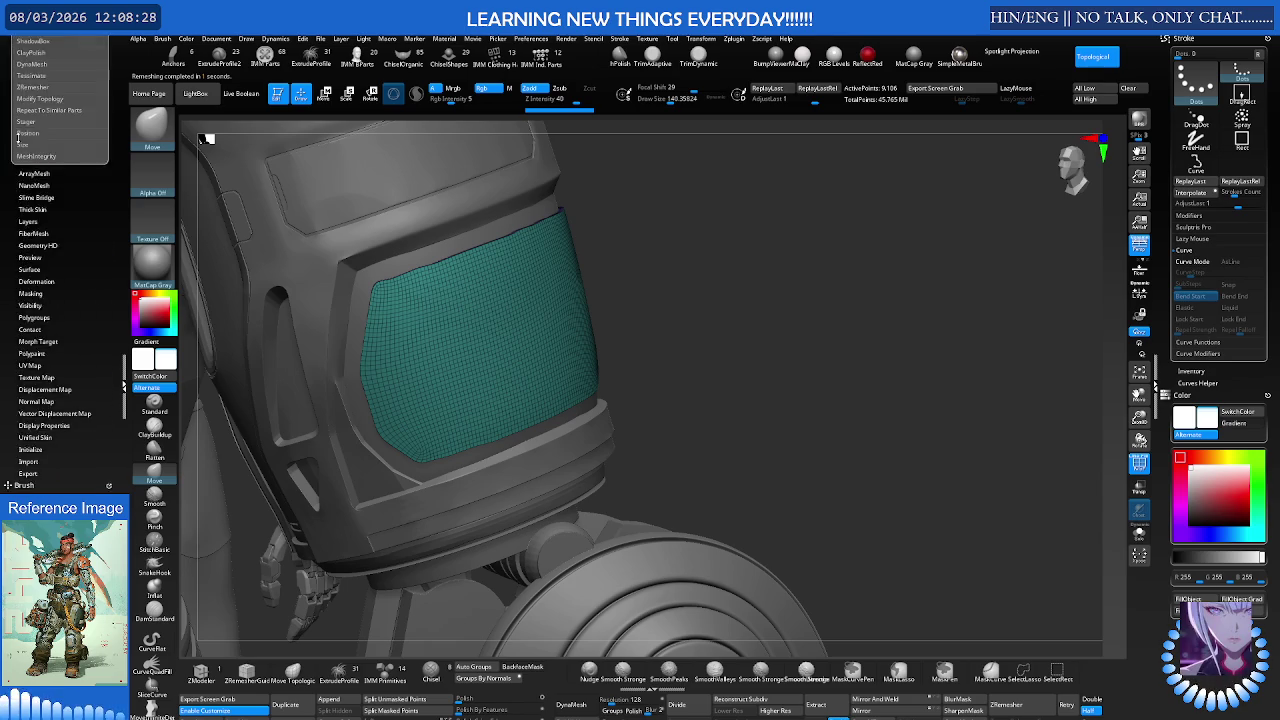
click(40, 187)
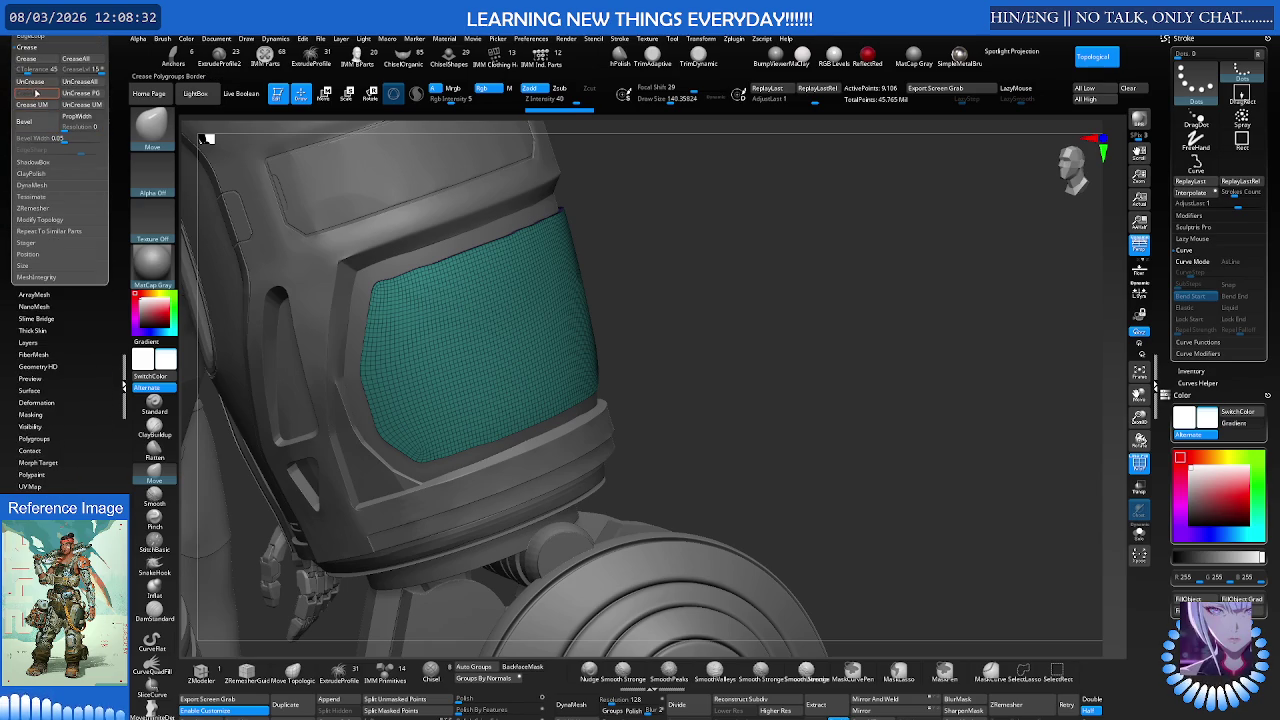
click(1008, 705)
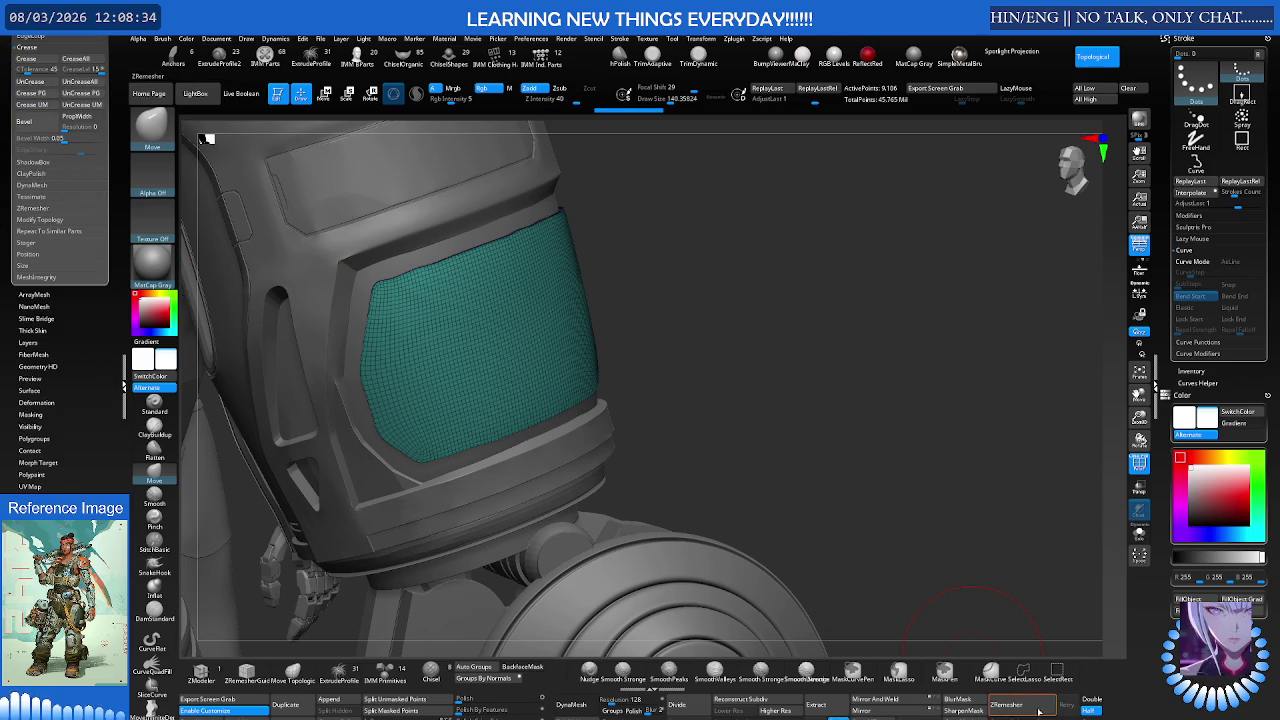
click(1038, 703)
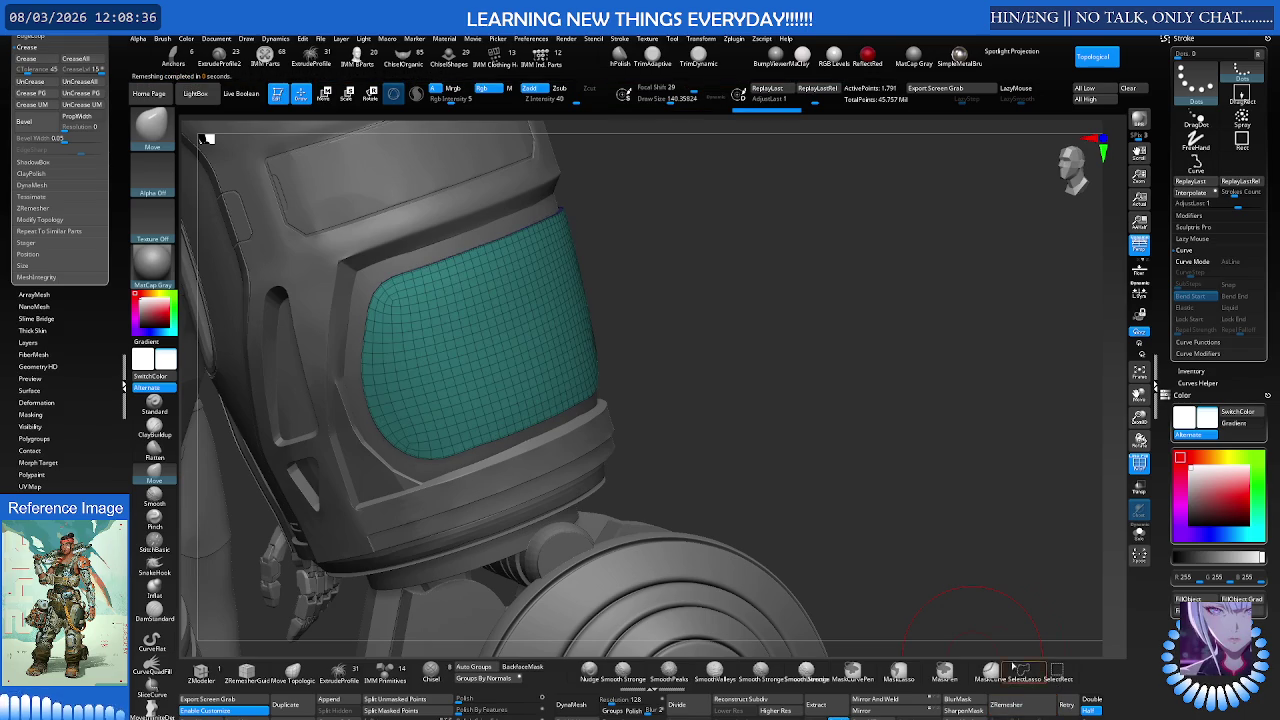
key(ctrl+z)
key(ctrl+z)
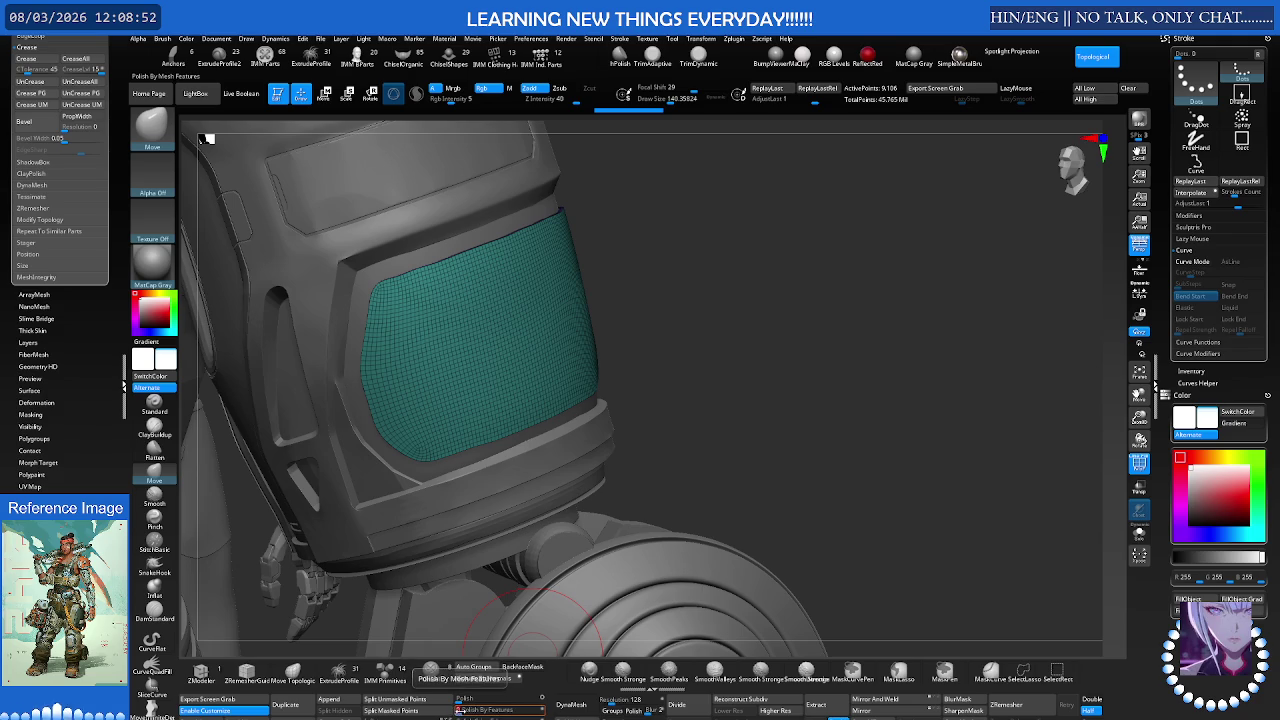
Step: Subdivide the visor panel once, mask it entirely, and switch to Move Topological
drag(760, 560, 640, 480)
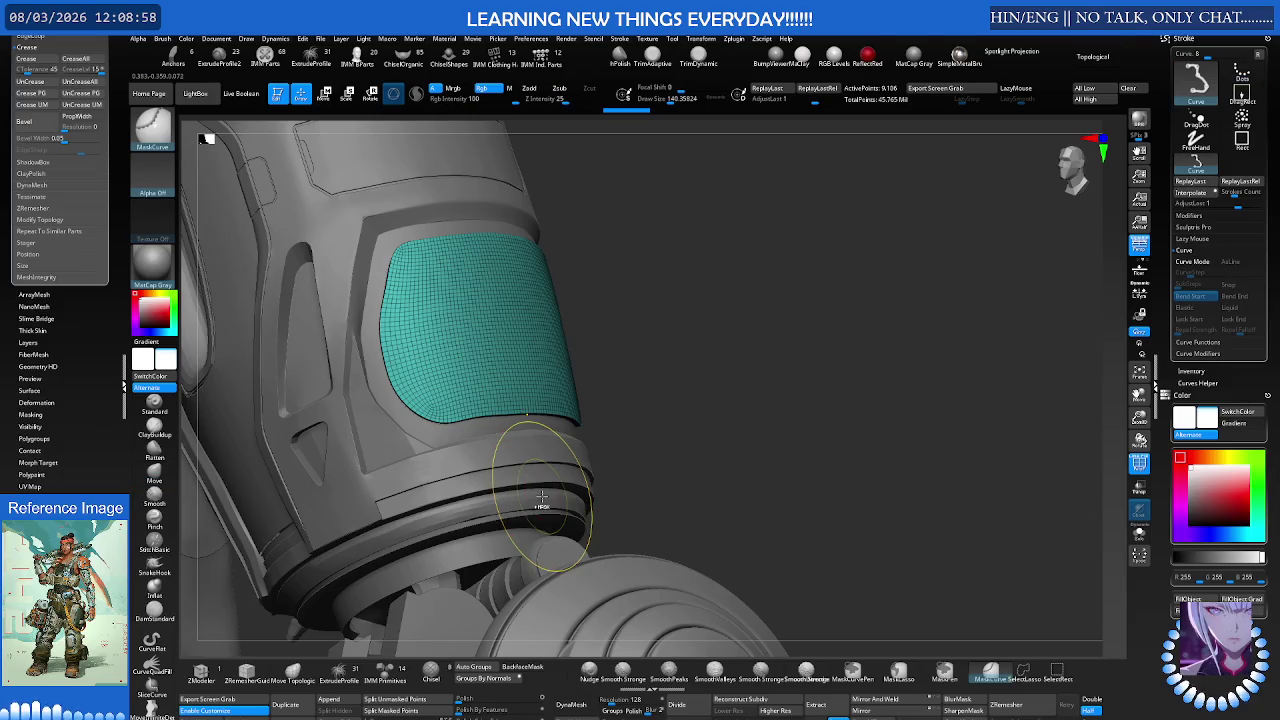
key(ctrl+d)
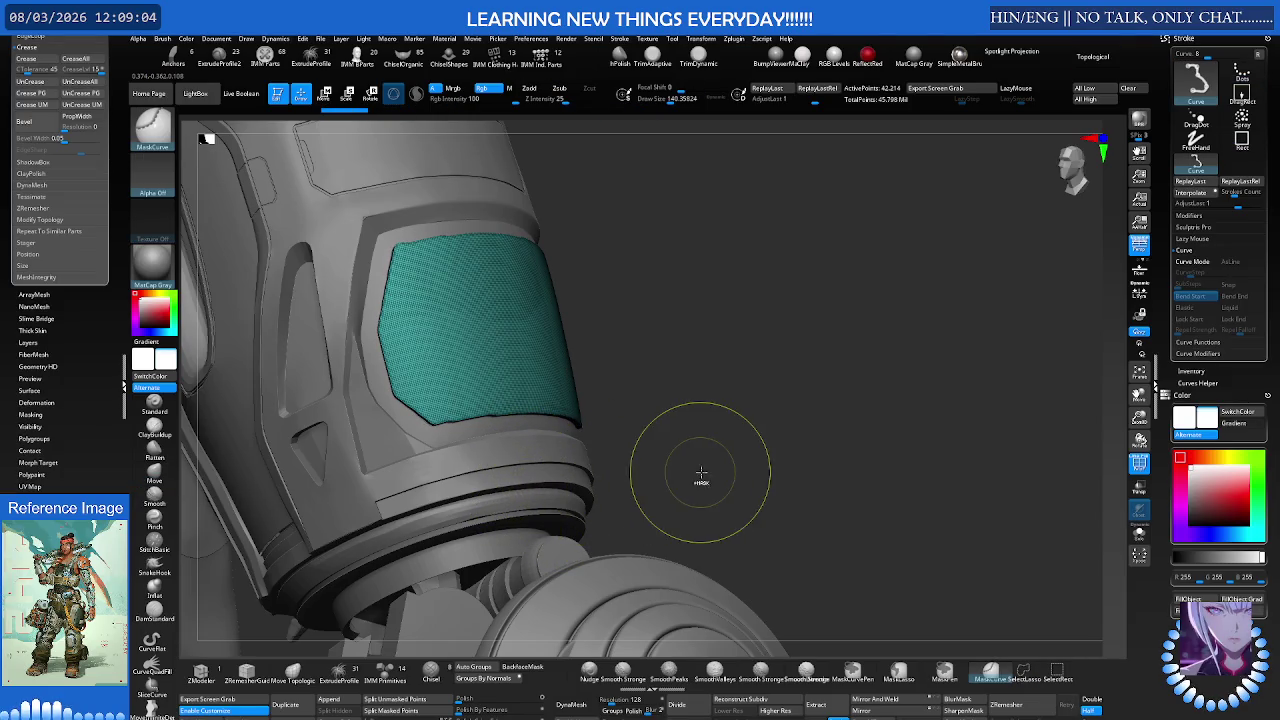
mouse_move(620, 543)
mouse_down()
mouse_move(674, 542)
mouse_move(580, 591)
mouse_up()
key(b)
key(m)
key(t)
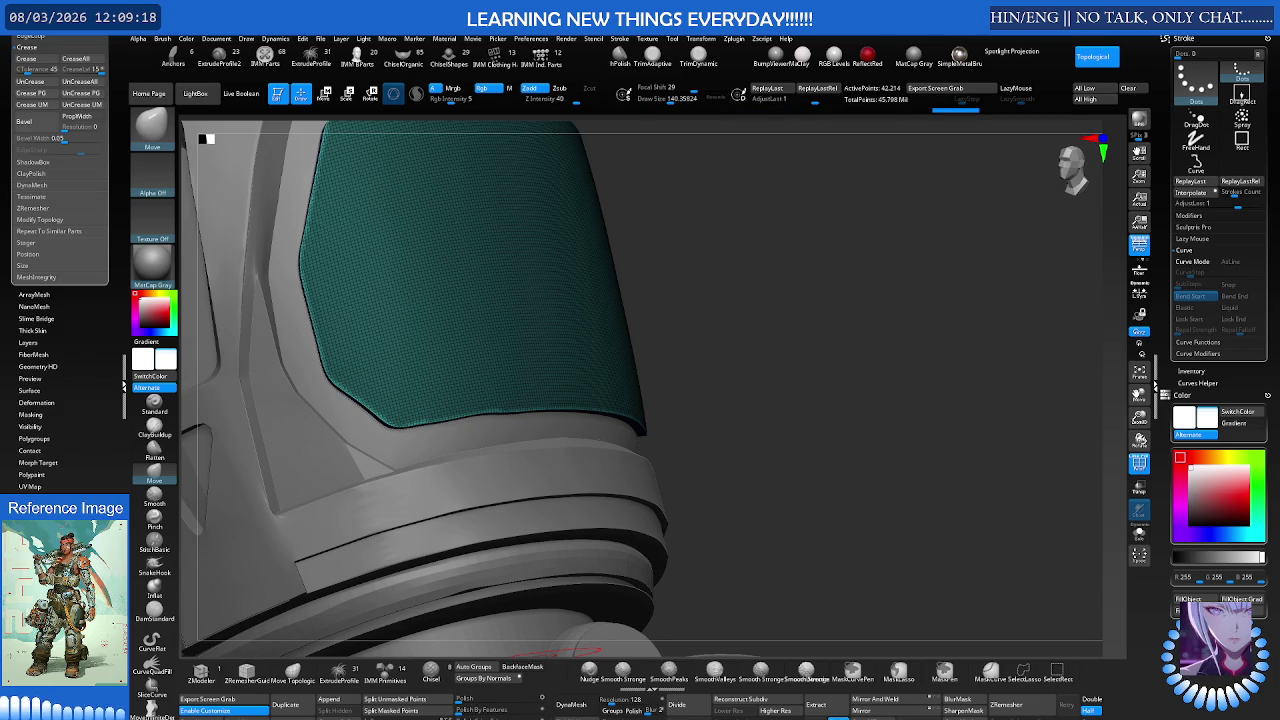
Step: Zoom out and enlarge the brush draw size to about 154
mouse_move(750, 450)
mouse_down()
mouse_move(644, 460)
mouse_move(669, 453)
mouse_up()
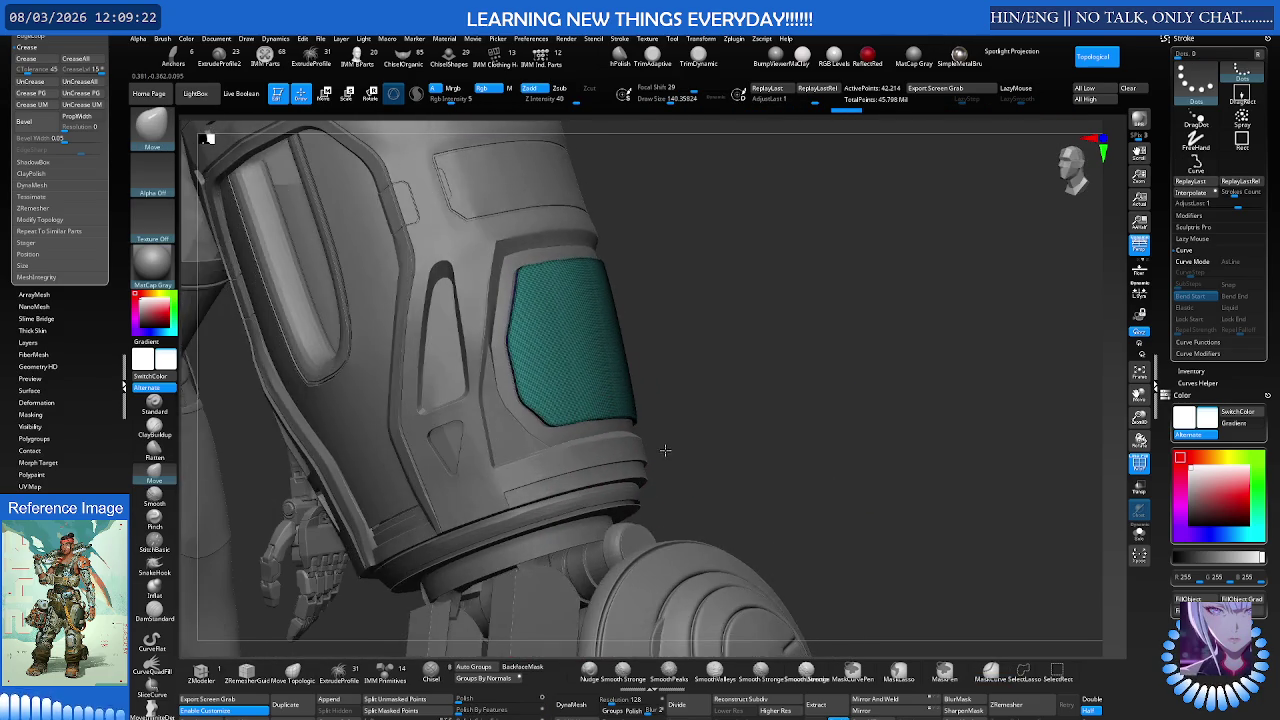
scroll(589, 376, up, 2)
scroll(723, 343, up, 2)
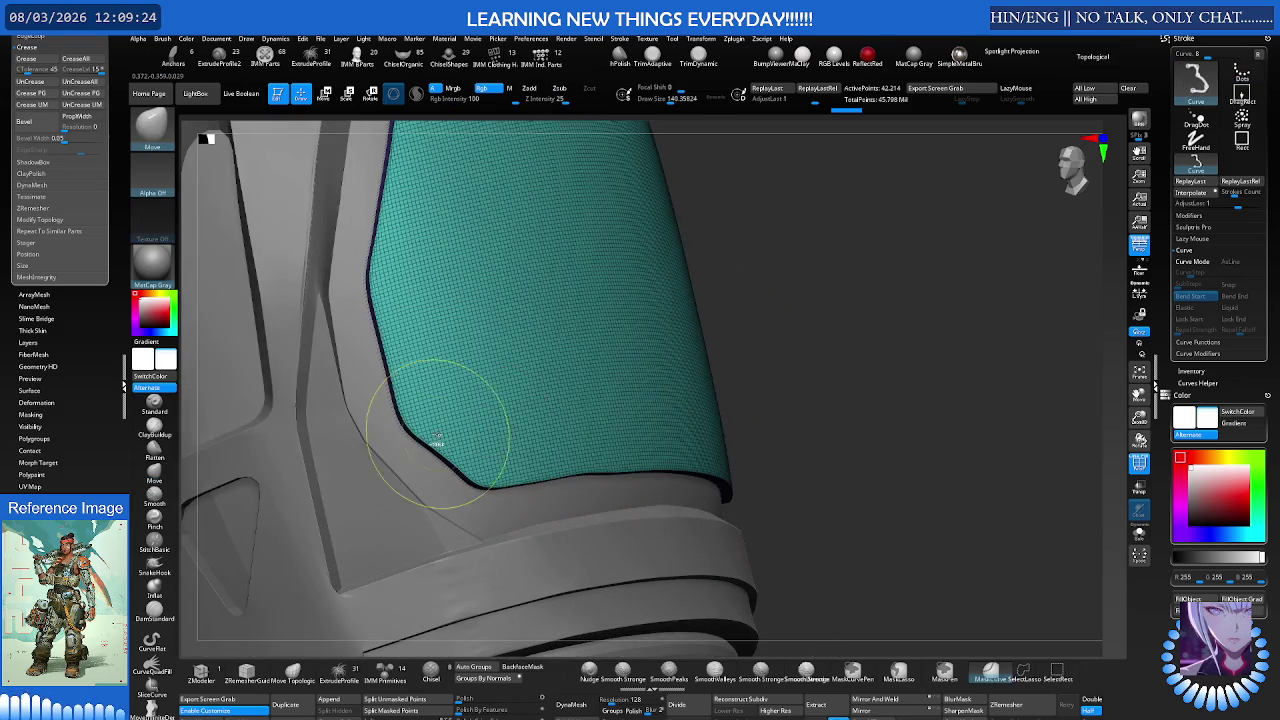
scroll(600, 390, up, 2)
scroll(465, 432, up, 2)
key(s)
drag(465, 432, 478, 432)
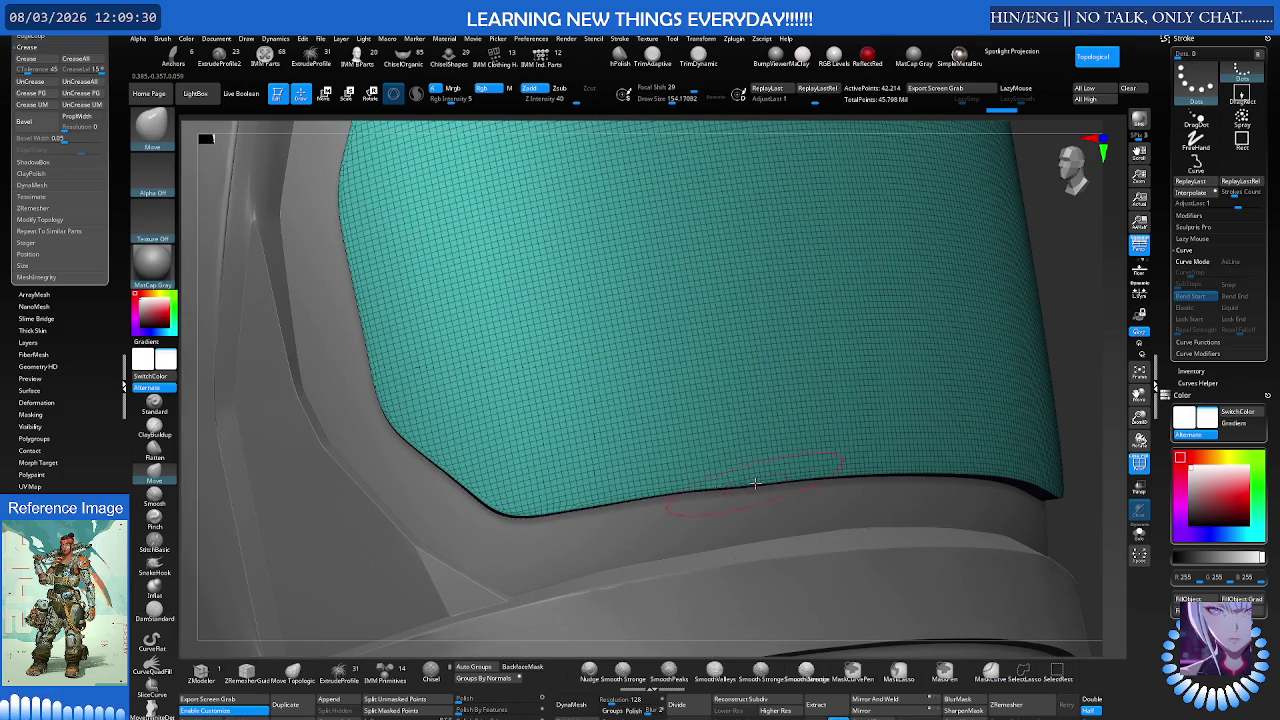
Step: Frame the teal panel, orbit to its top edge, and reduce draw size to about 127
key(f)
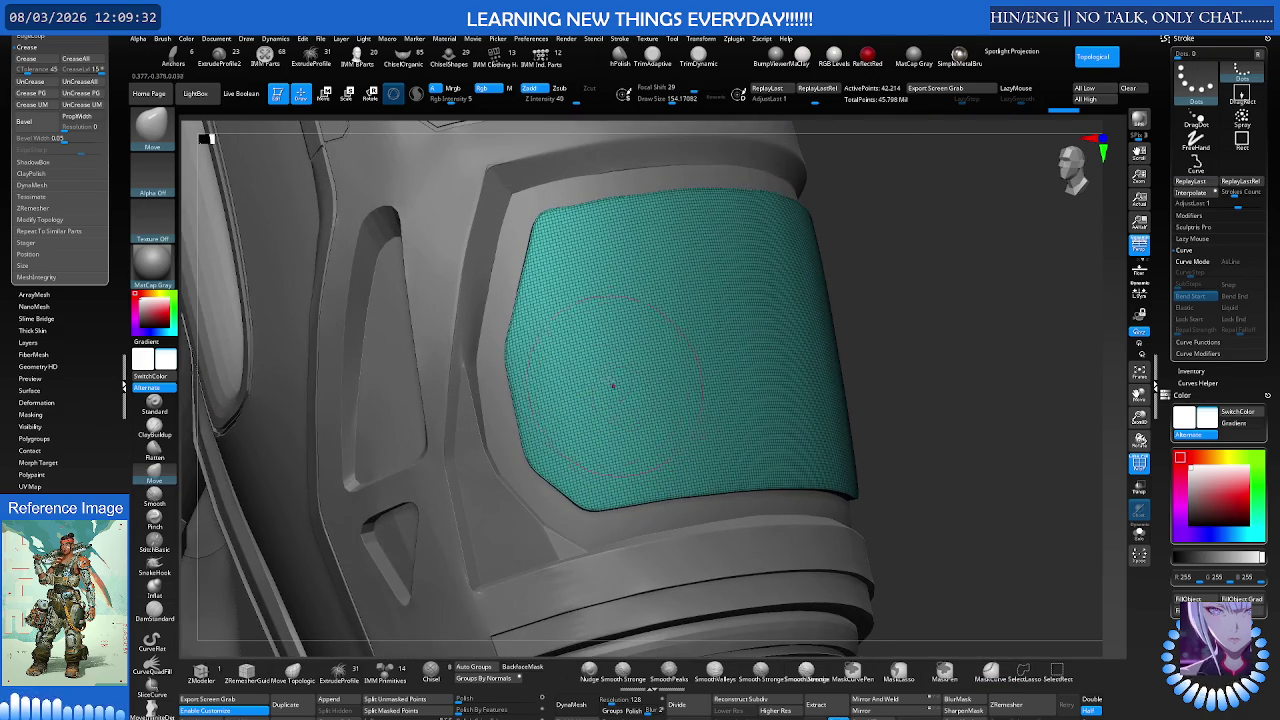
right_drag(612, 362, 486, 262)
scroll(559, 319, up, 3)
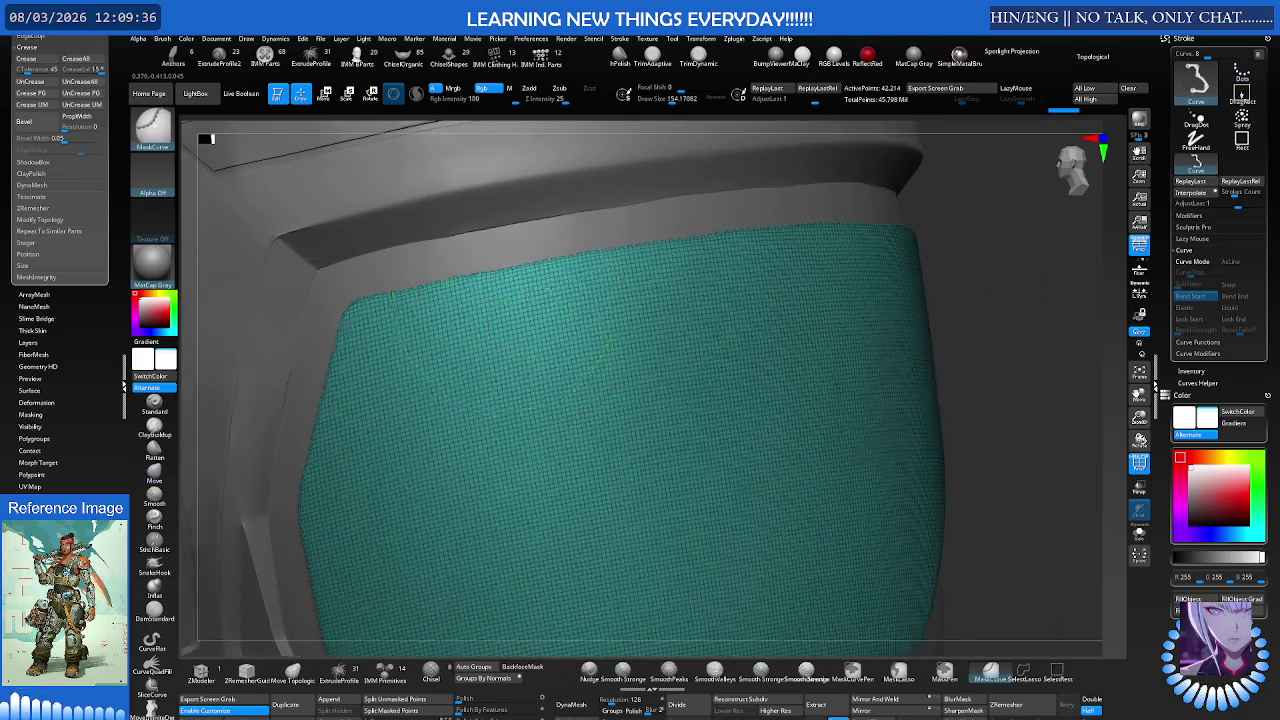
scroll(510, 250, up, 3)
key(s)
click(500, 262)
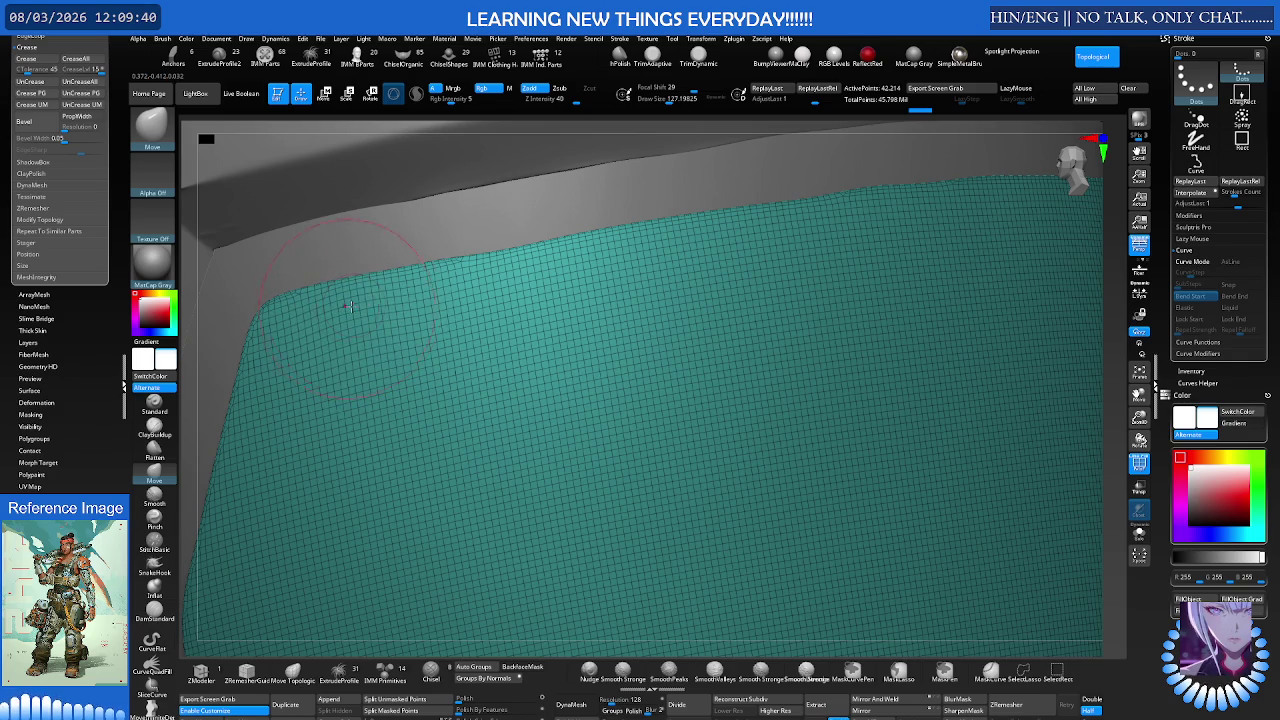
Step: Stroke along the panel's top edge, orbit around it, and return to the Move brush
drag(500, 262, 512, 268)
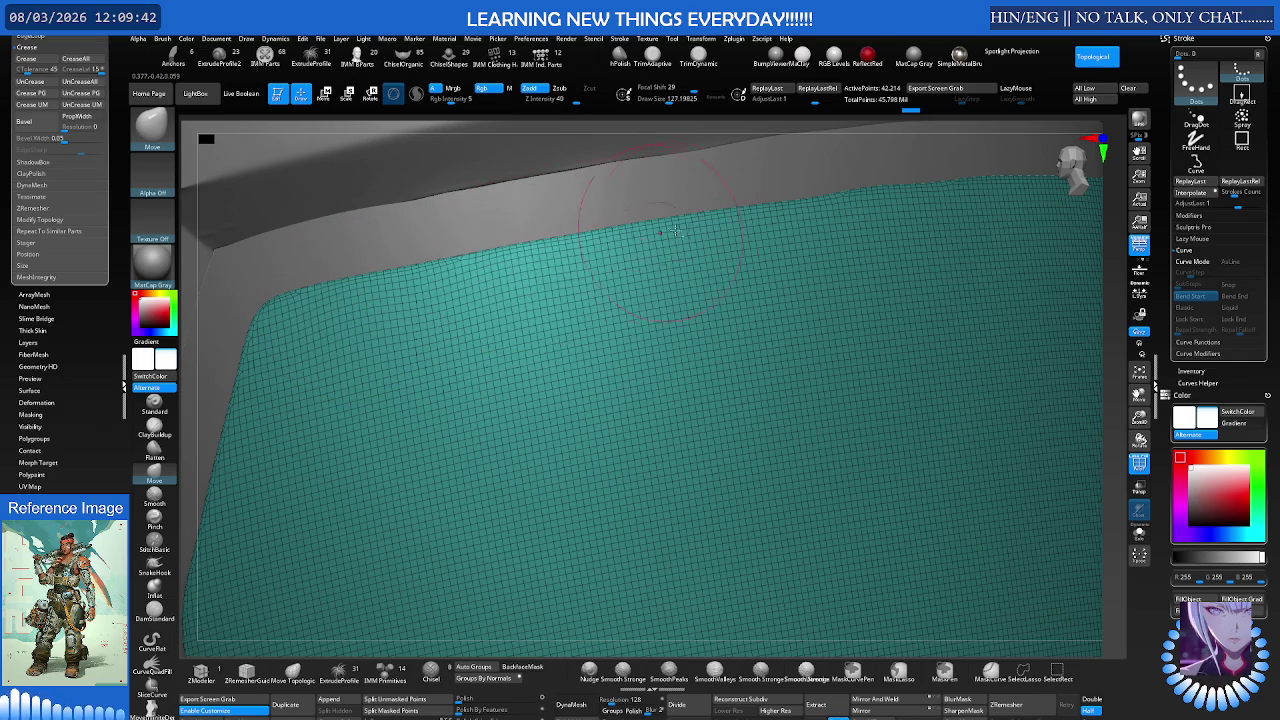
right_drag(648, 234, 667, 238)
mouse_move(778, 227)
right_down()
mouse_move(601, 256)
mouse_move(615, 289)
right_up()
mouse_move(777, 289)
right_down()
mouse_move(840, 282)
mouse_move(557, 309)
mouse_move(715, 287)
mouse_move(677, 290)
mouse_move(573, 308)
mouse_move(548, 327)
mouse_move(614, 343)
mouse_move(614, 316)
right_up()
key(ctrl+shift)
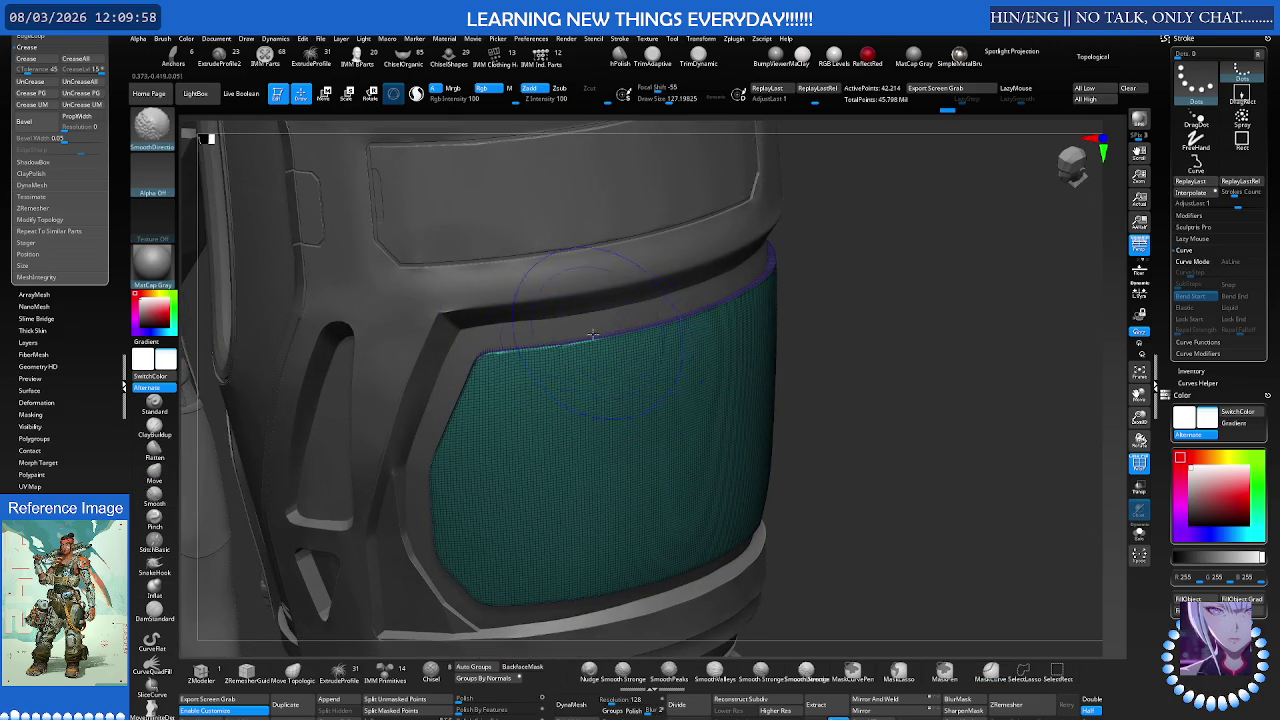
key(b)
key(m)
key(v)
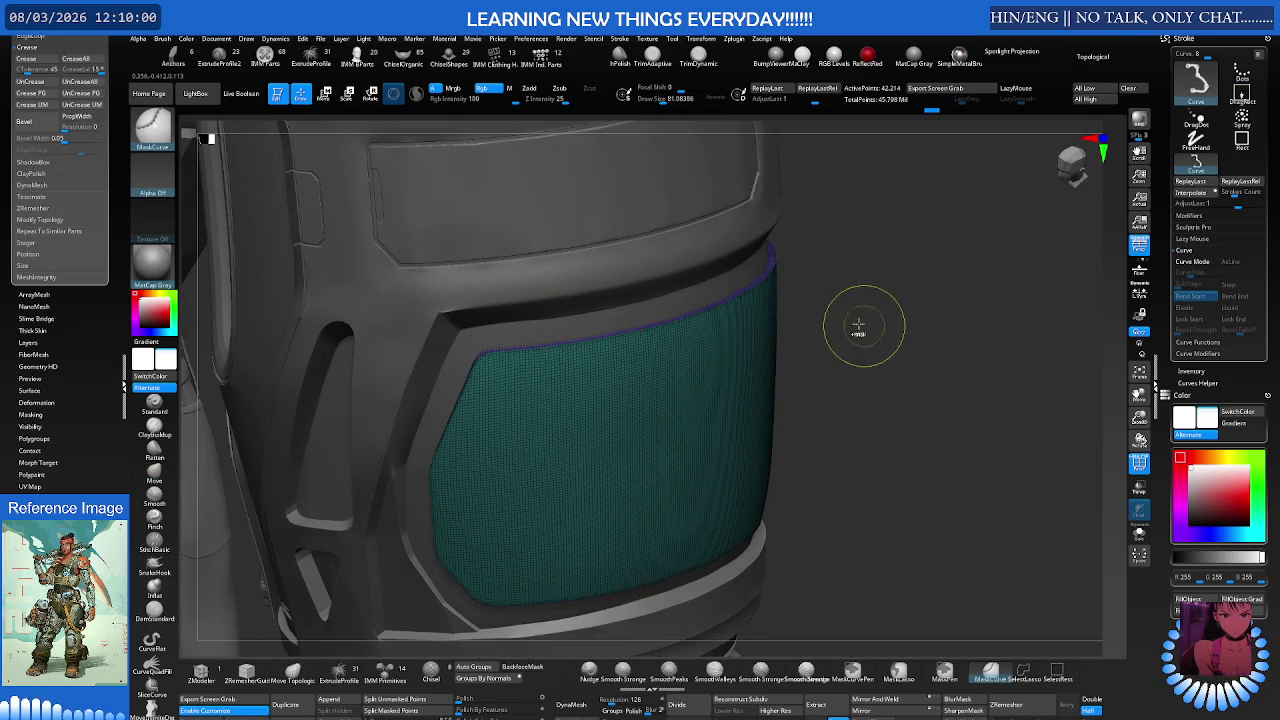
Step: Clear the mask from the forearm panel, leaving it plain grey
mouse_move(617, 337)
right_down()
mouse_move(806, 278)
mouse_move(820, 289)
right_up()
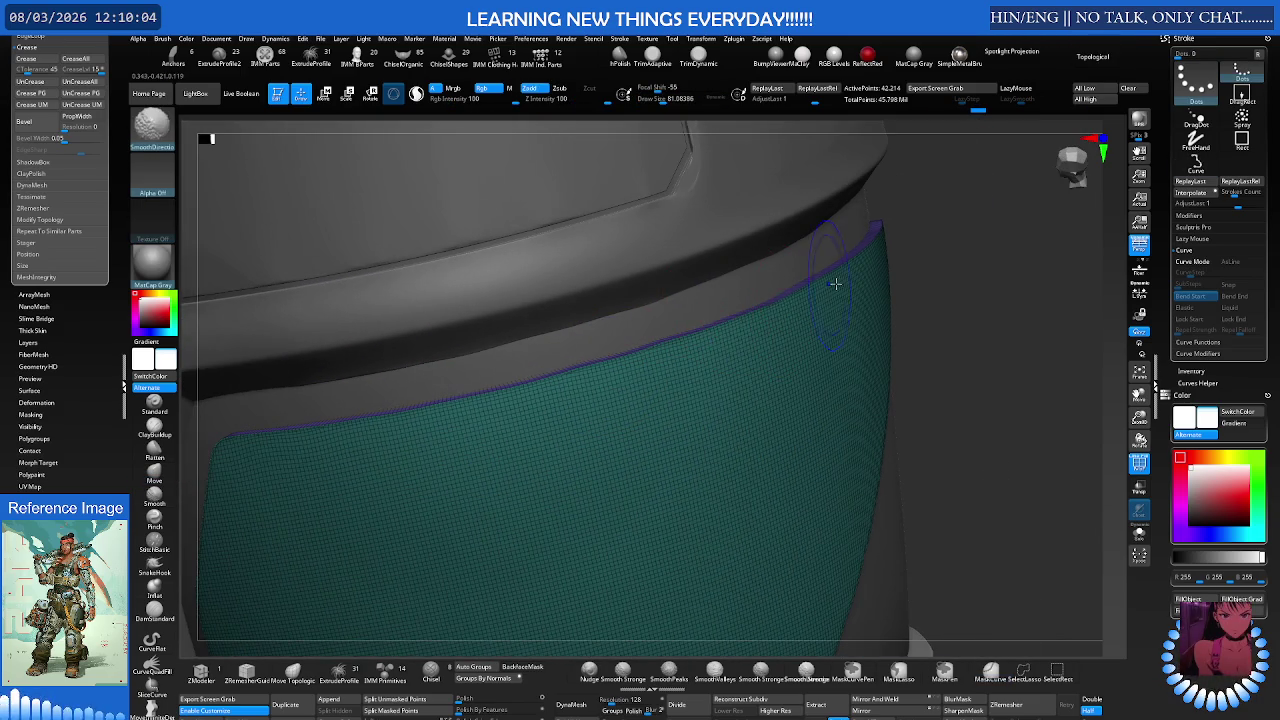
right_drag(648, 369, 793, 310)
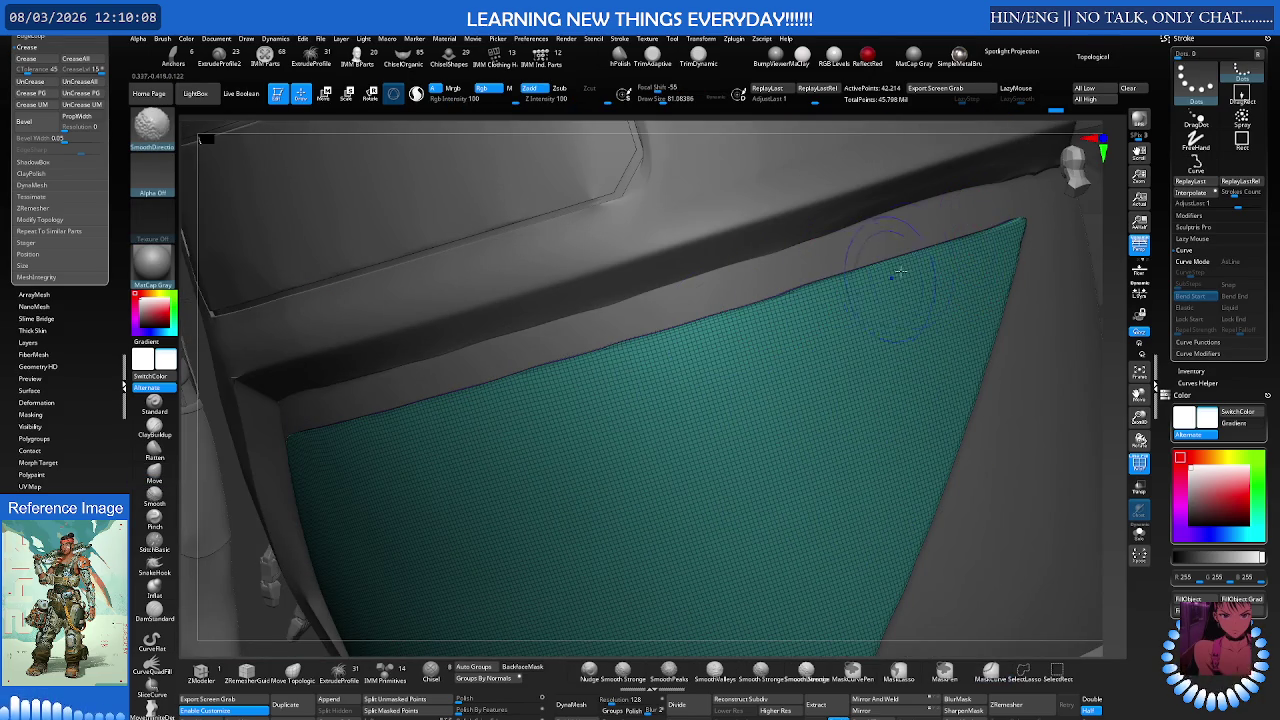
mouse_move(885, 283)
right_down()
mouse_move(703, 325)
mouse_move(733, 295)
right_up()
ctrl+click(743, 294)
scroll(733, 295, down, 3)
scroll(720, 296, down, 3)
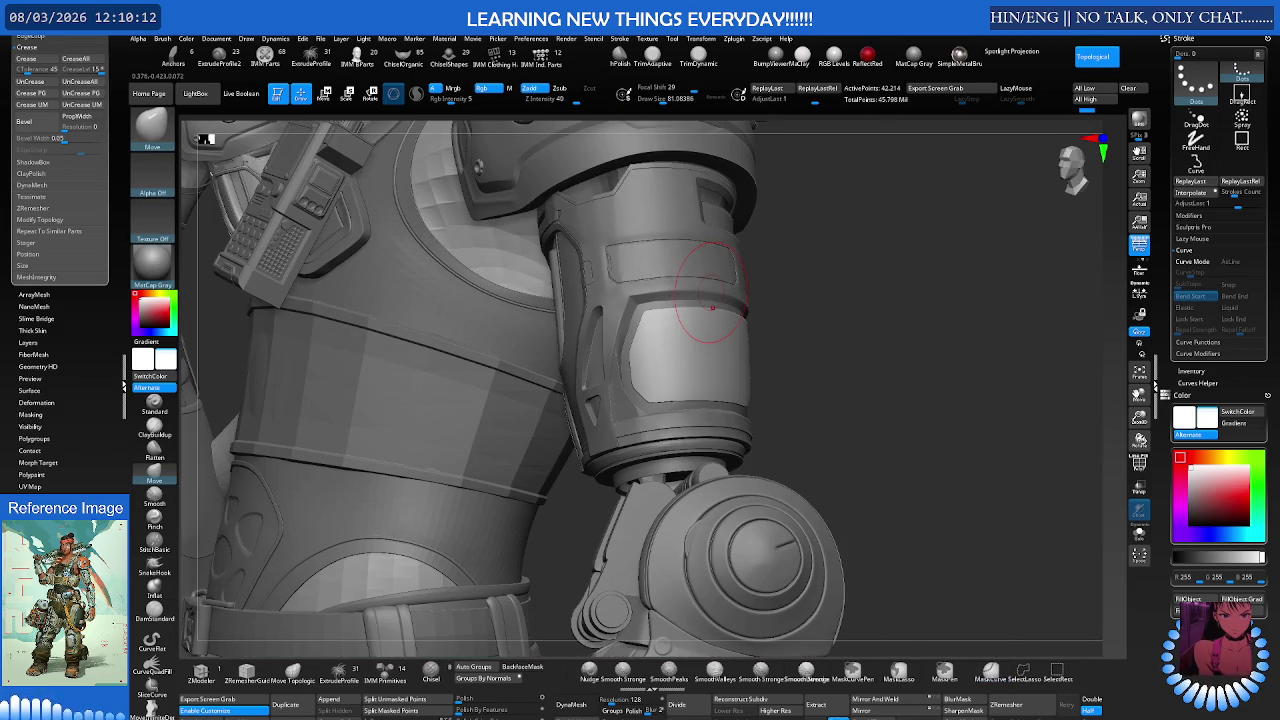
scroll(729, 308, up, 2)
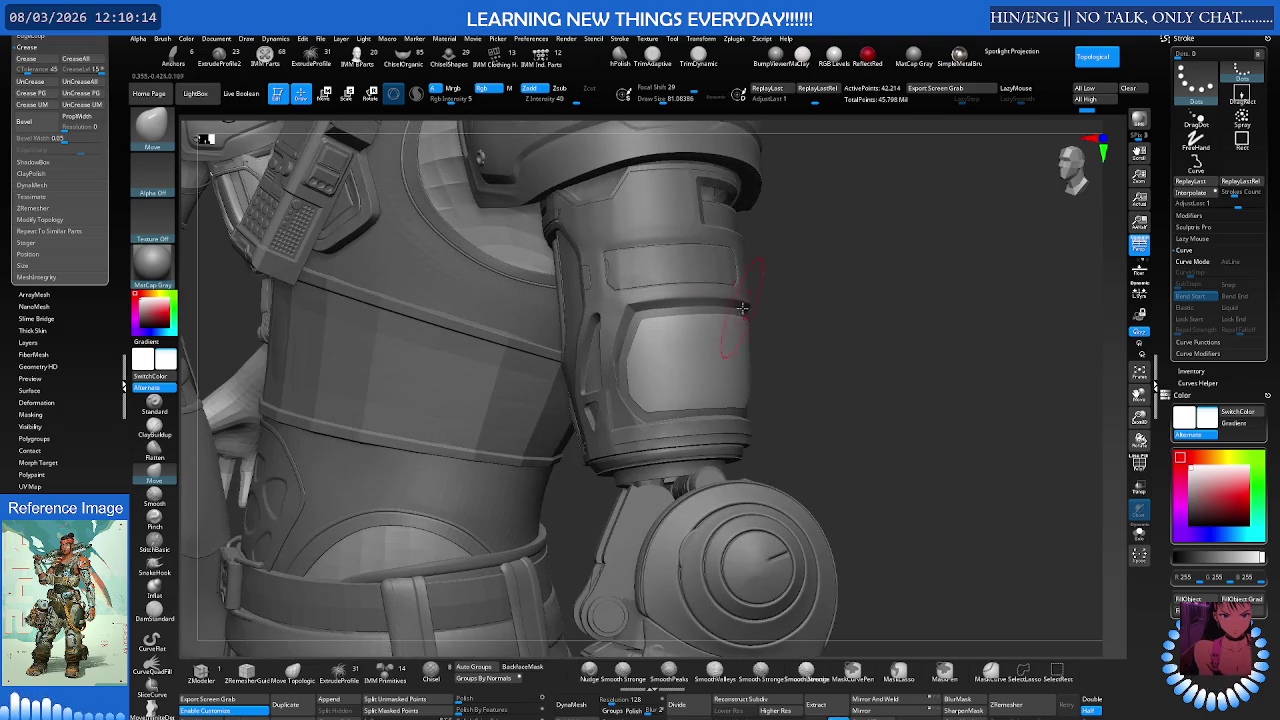
scroll(697, 320, up, 3)
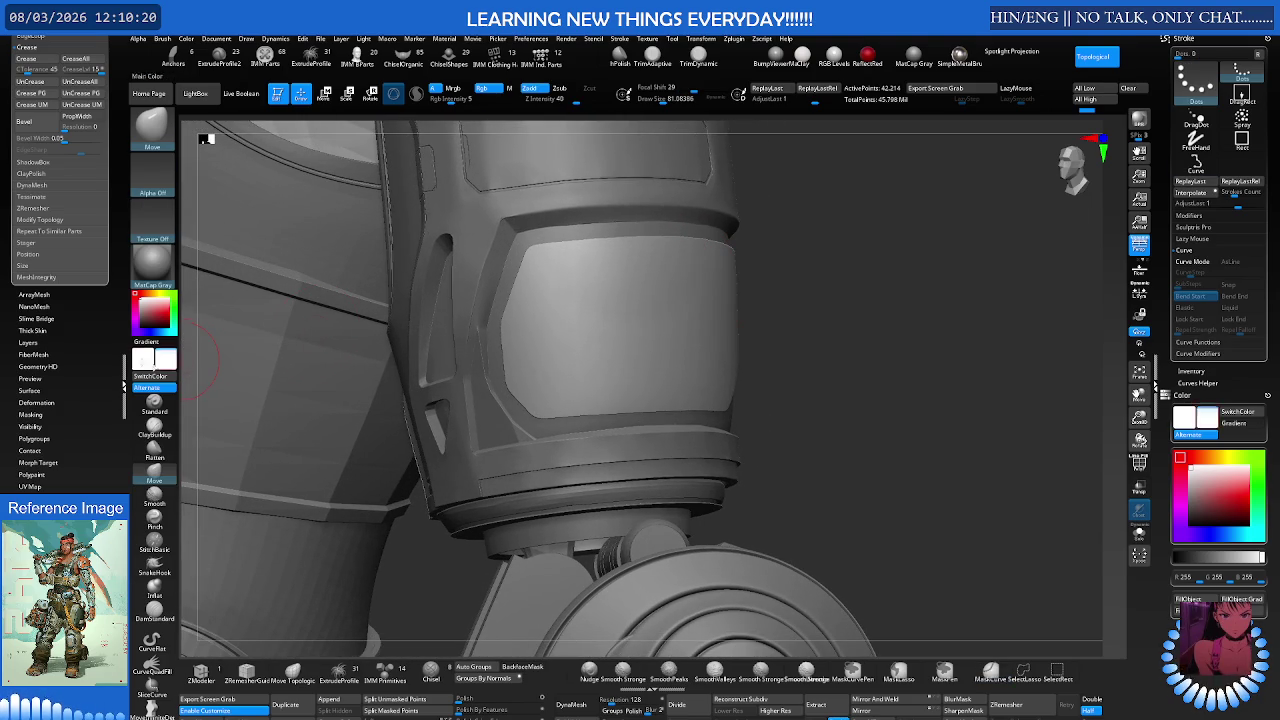
click(40, 306)
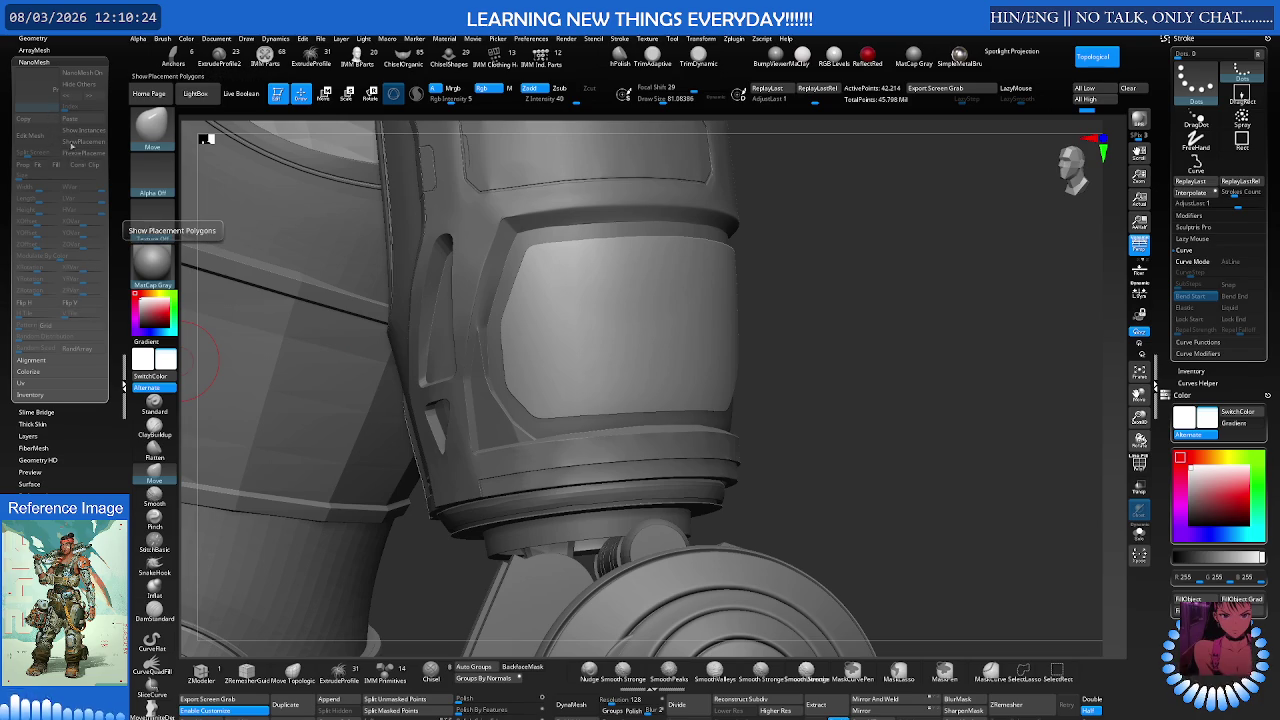
Step: Expand and collapse the NanoMesh and FiberMesh palette sections
drag(44, 50, 45, 186)
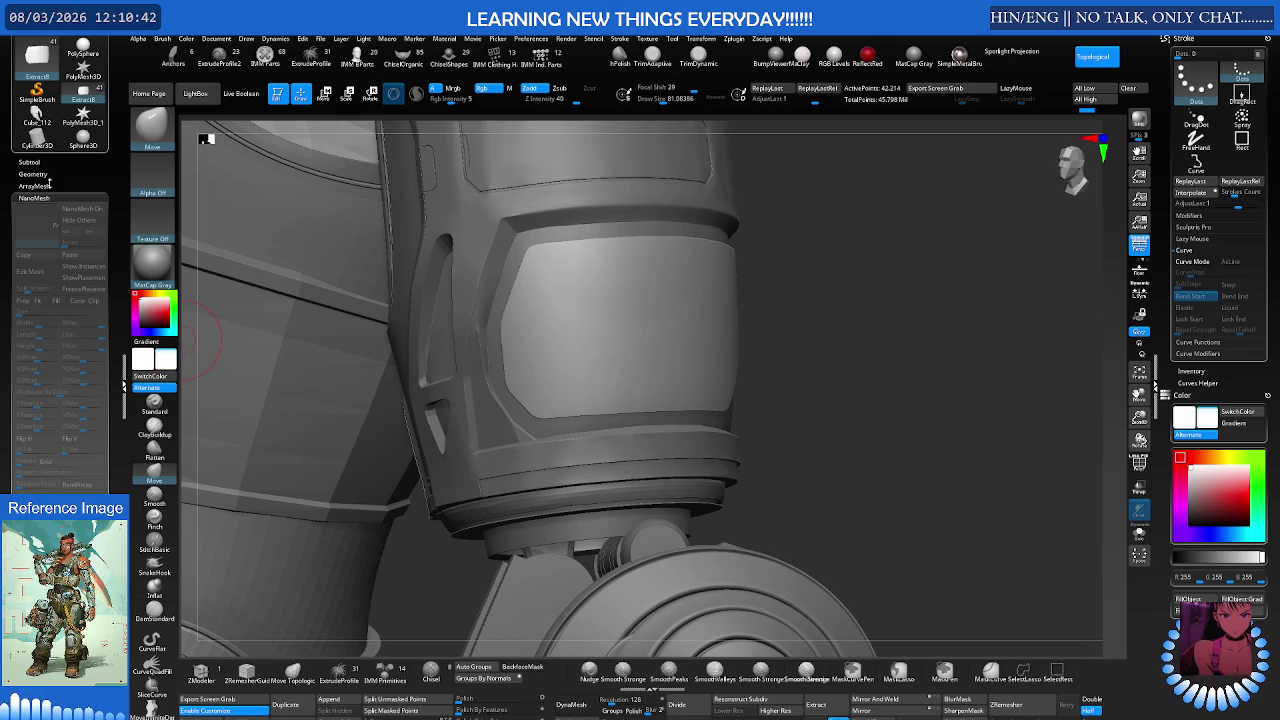
click(50, 185)
click(50, 185)
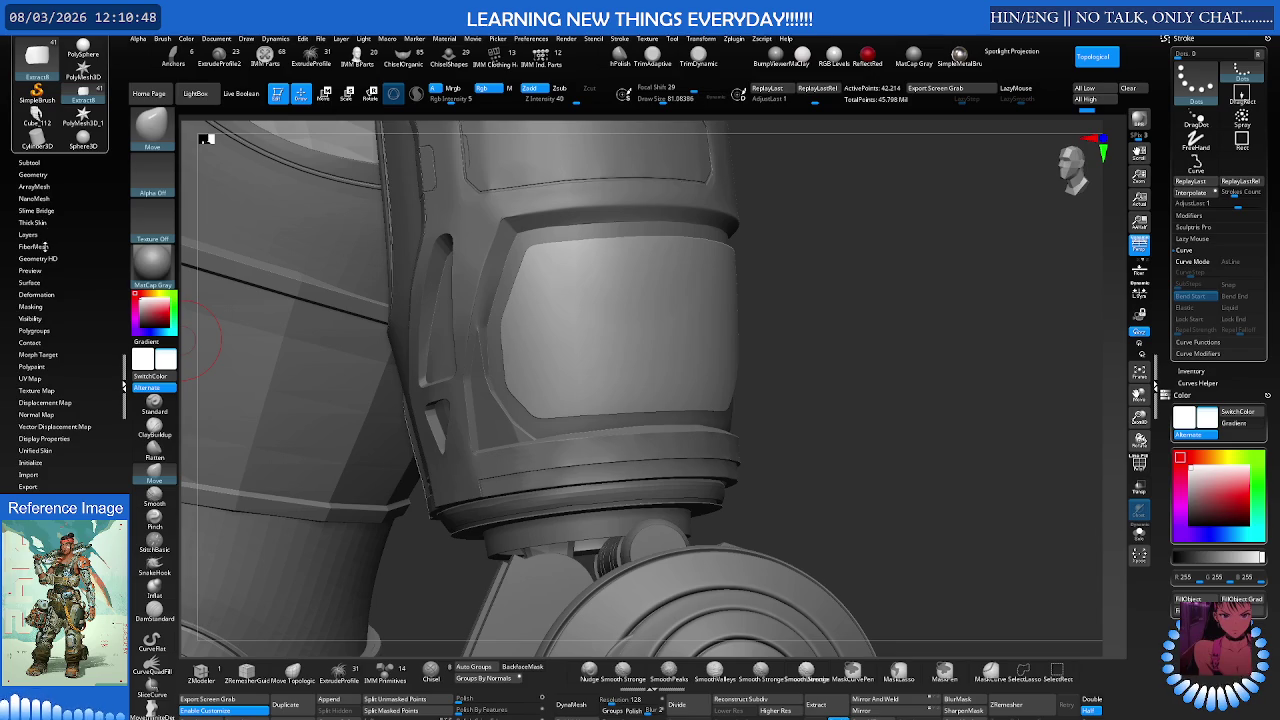
click(34, 246)
click(45, 246)
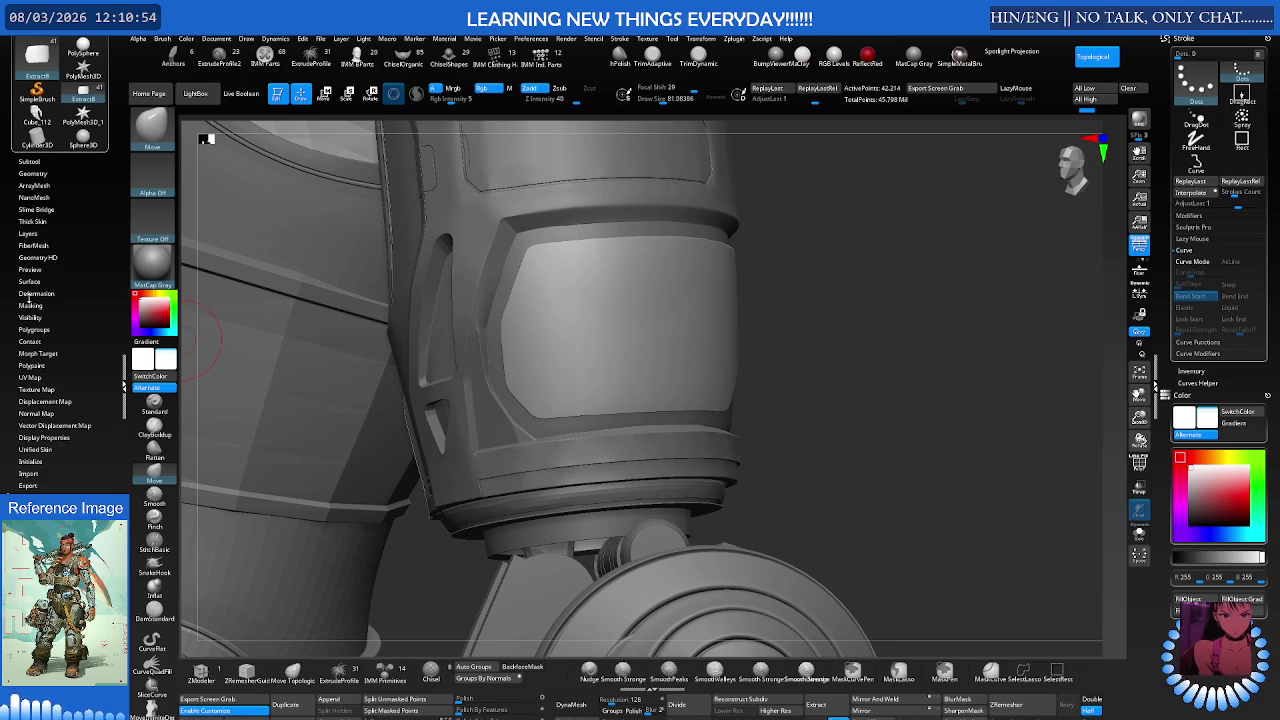
Step: Run Tessimate from the Geometry palette on the arm armour
click(33, 173)
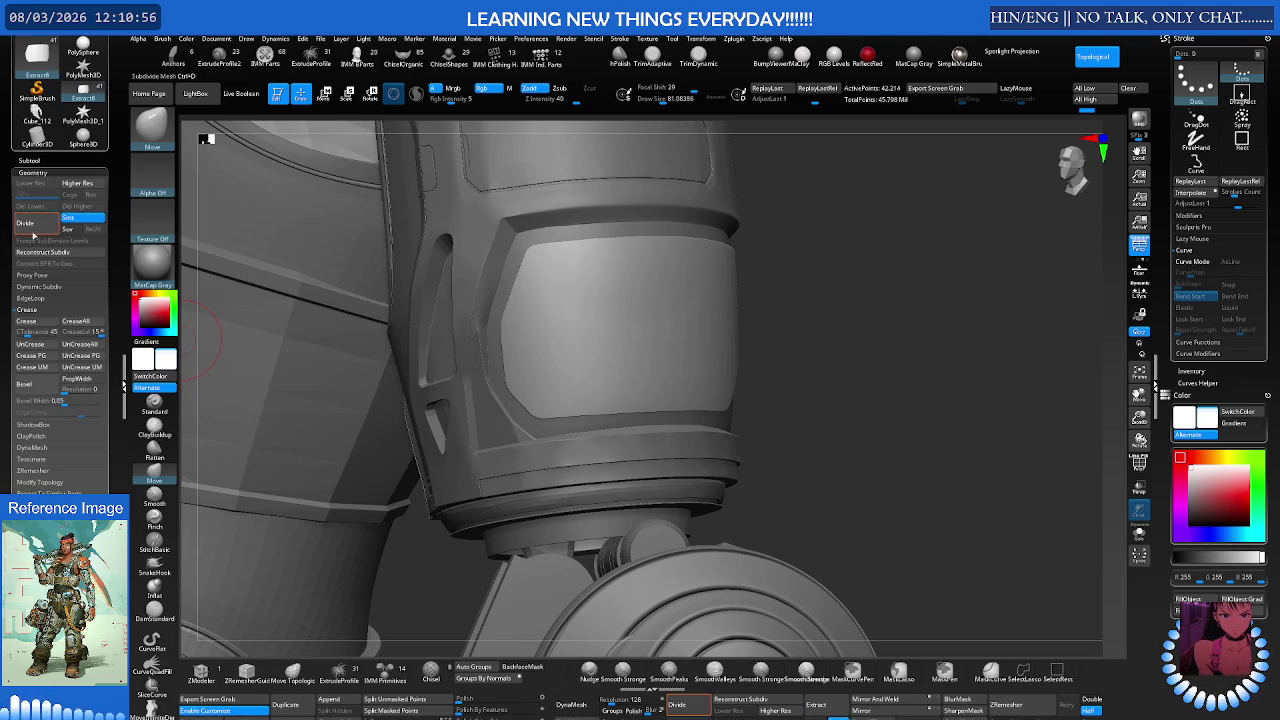
click(20, 459)
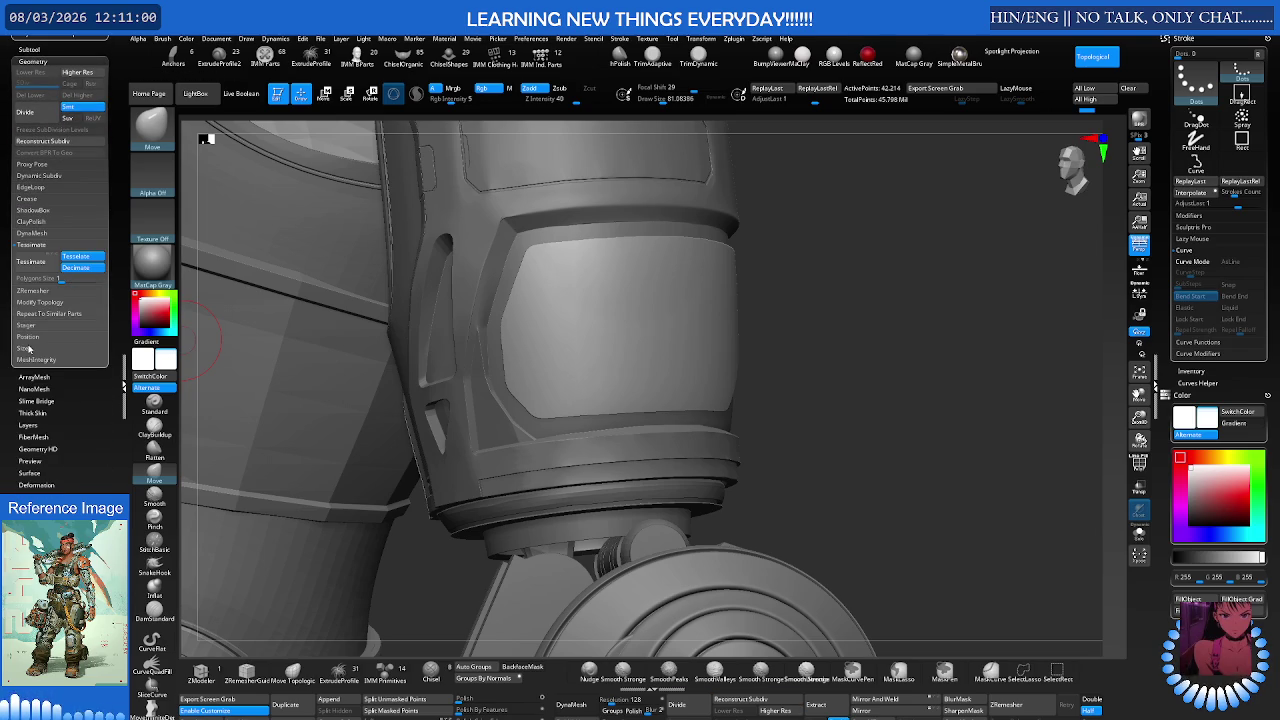
click(31, 261)
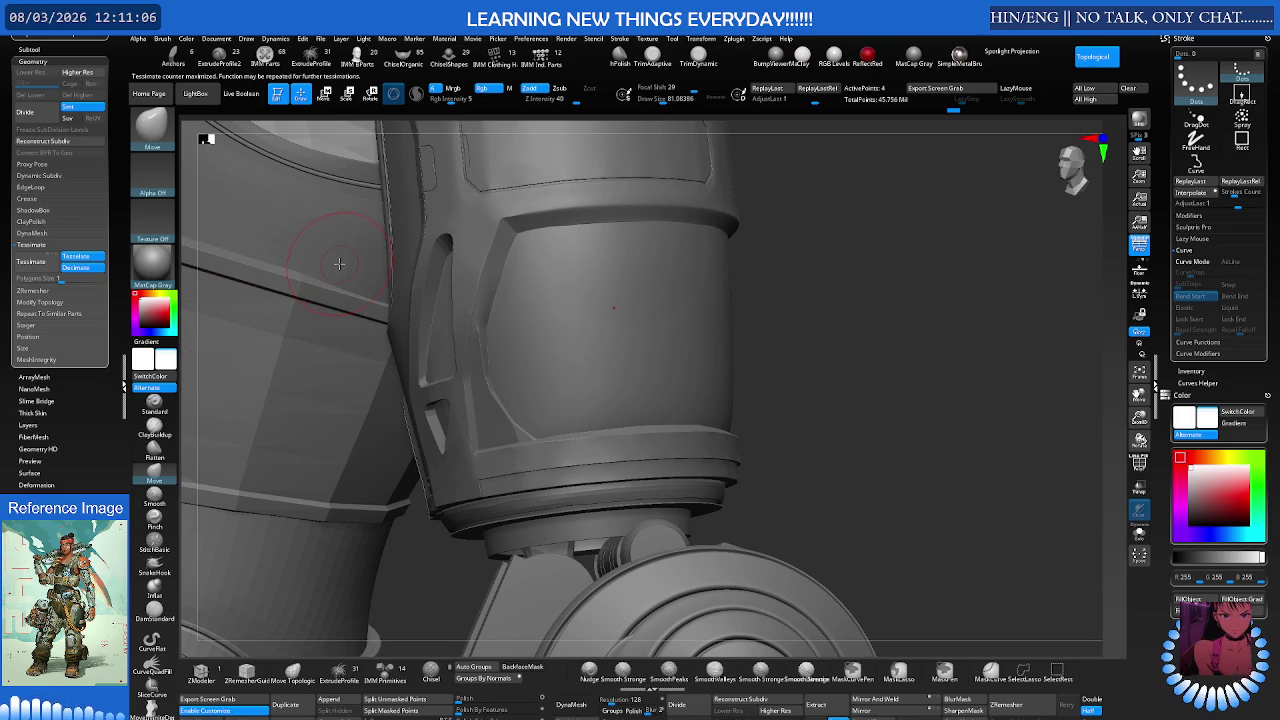
key(shift+s)
Step: Orbit the isolated panel, turn Solo off, and restore the Move brush
mouse_move(656, 288)
mouse_down()
mouse_move(514, 331)
mouse_move(589, 300)
mouse_move(492, 286)
mouse_move(474, 333)
mouse_move(487, 283)
mouse_move(620, 263)
mouse_move(571, 243)
mouse_move(549, 273)
mouse_move(646, 251)
mouse_move(543, 294)
mouse_up()
key(shift+s)
key(b)
key(m)
key(v)
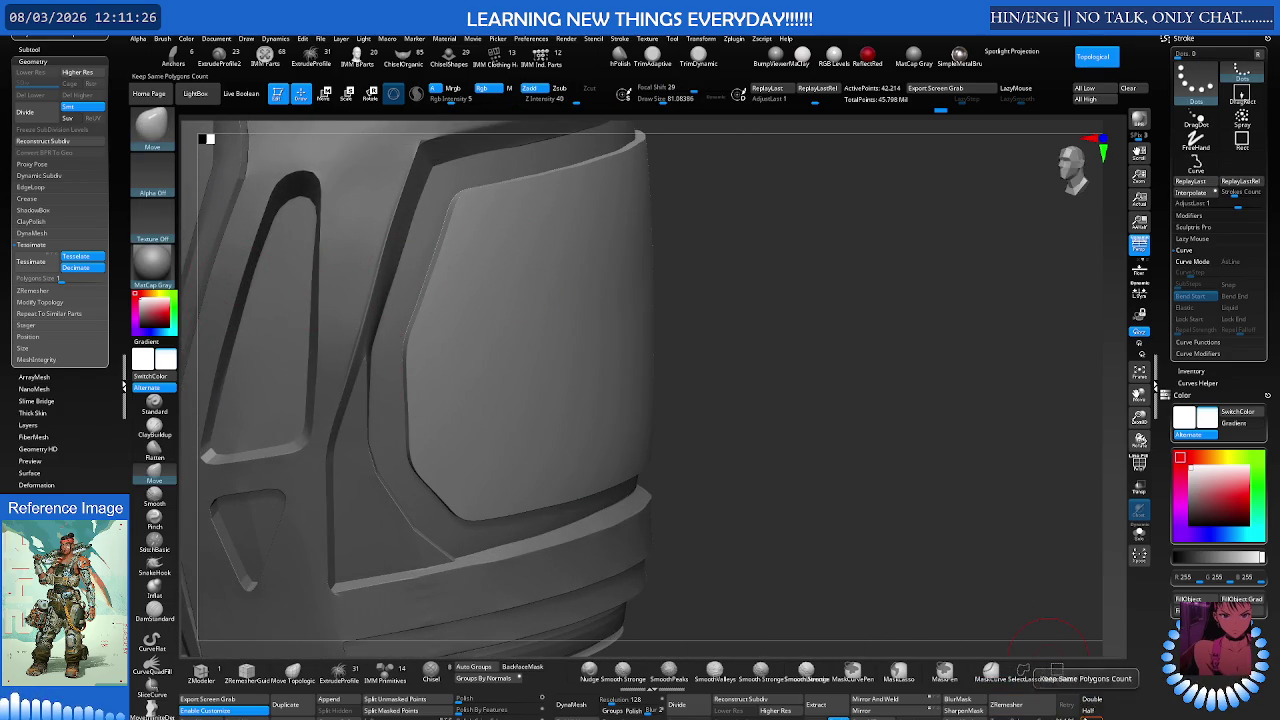
Step: ZRemesh the panel to 13,187 active points and inspect its topology with PolyF
click(1023, 707)
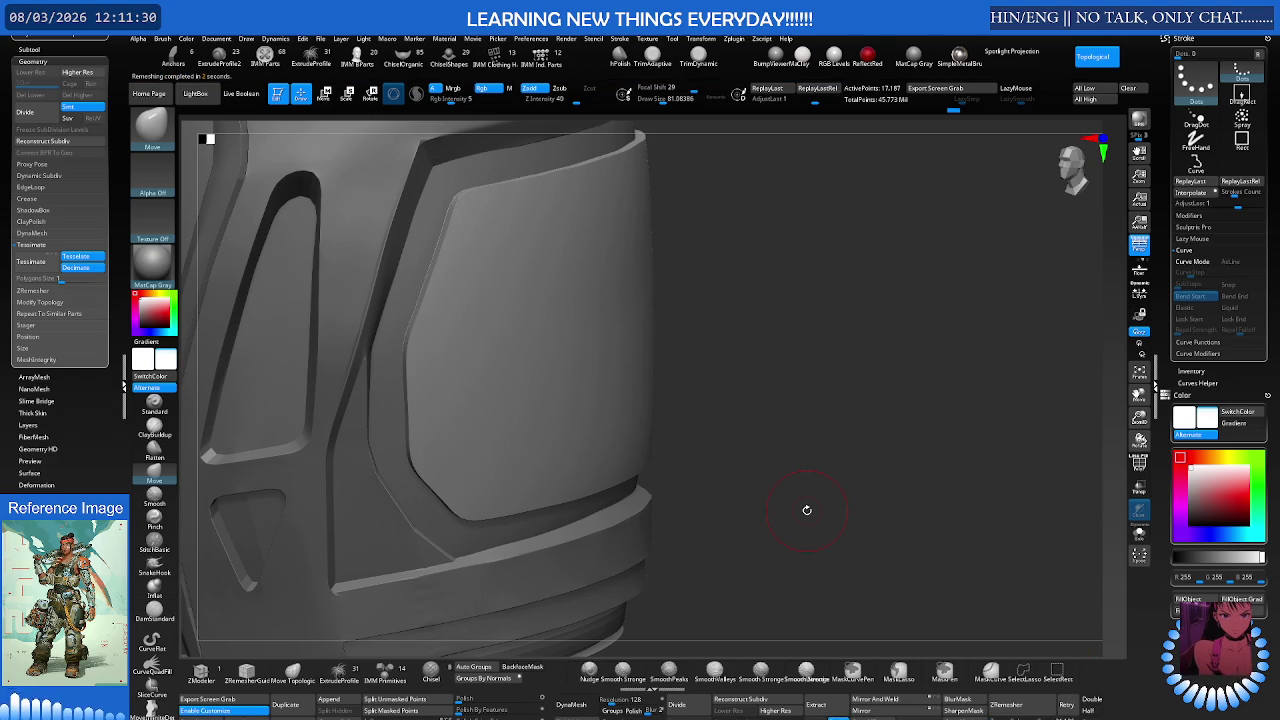
key(shift)
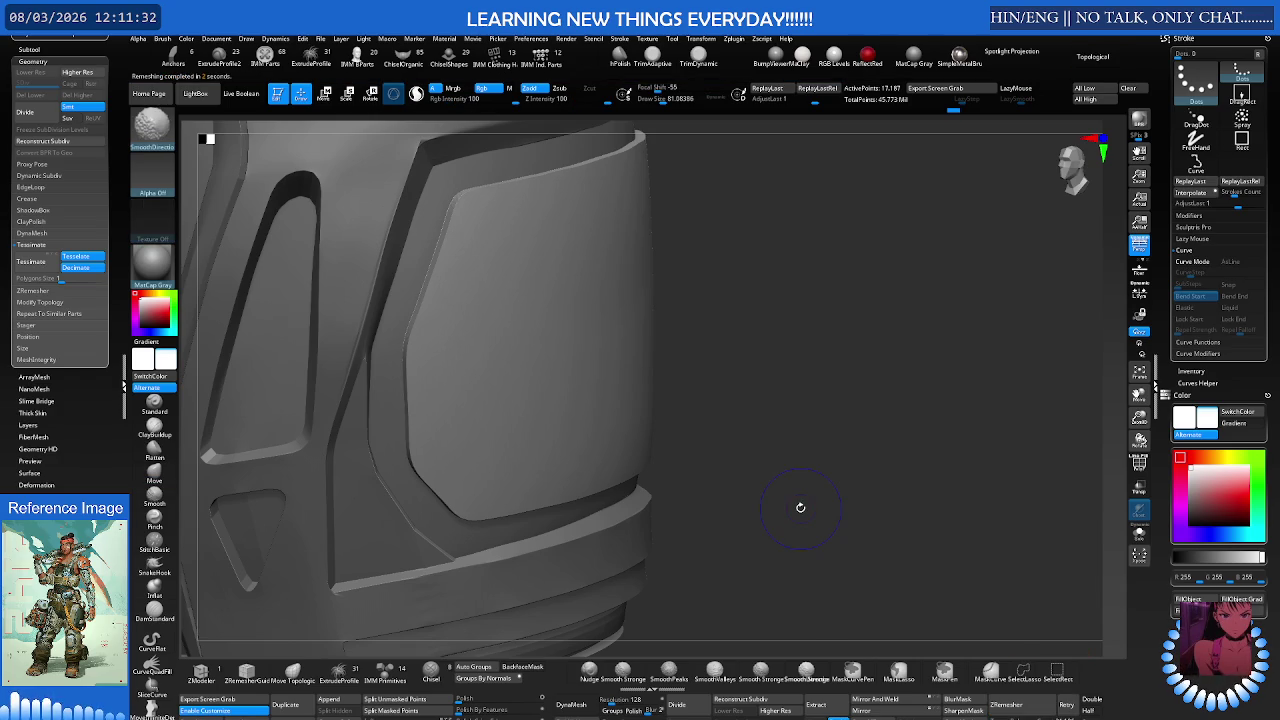
key(shift+f)
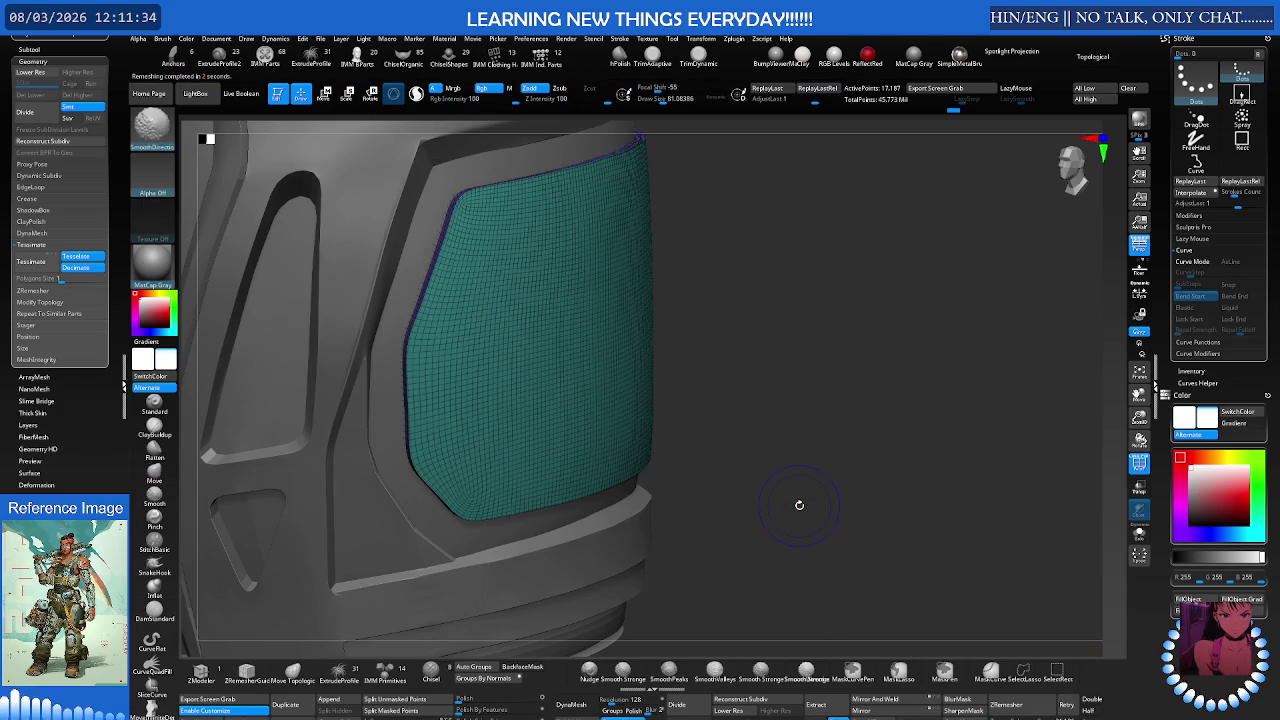
key(shift+f)
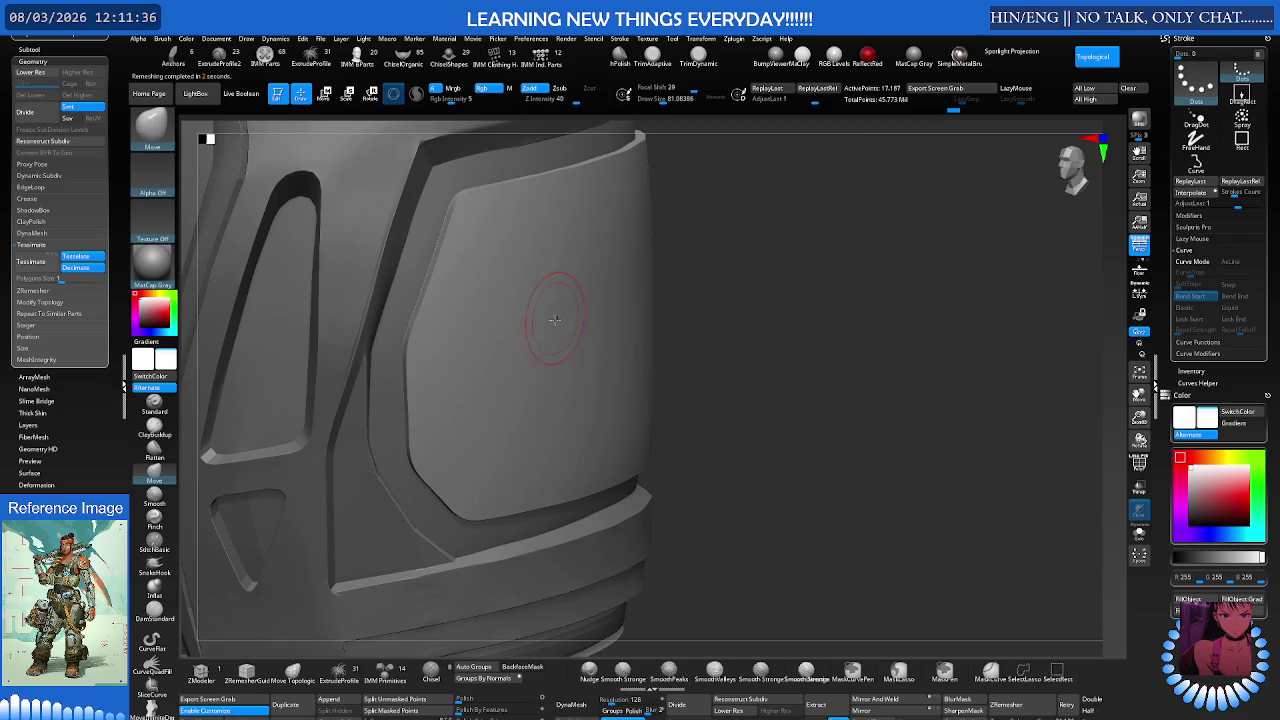
key(f)
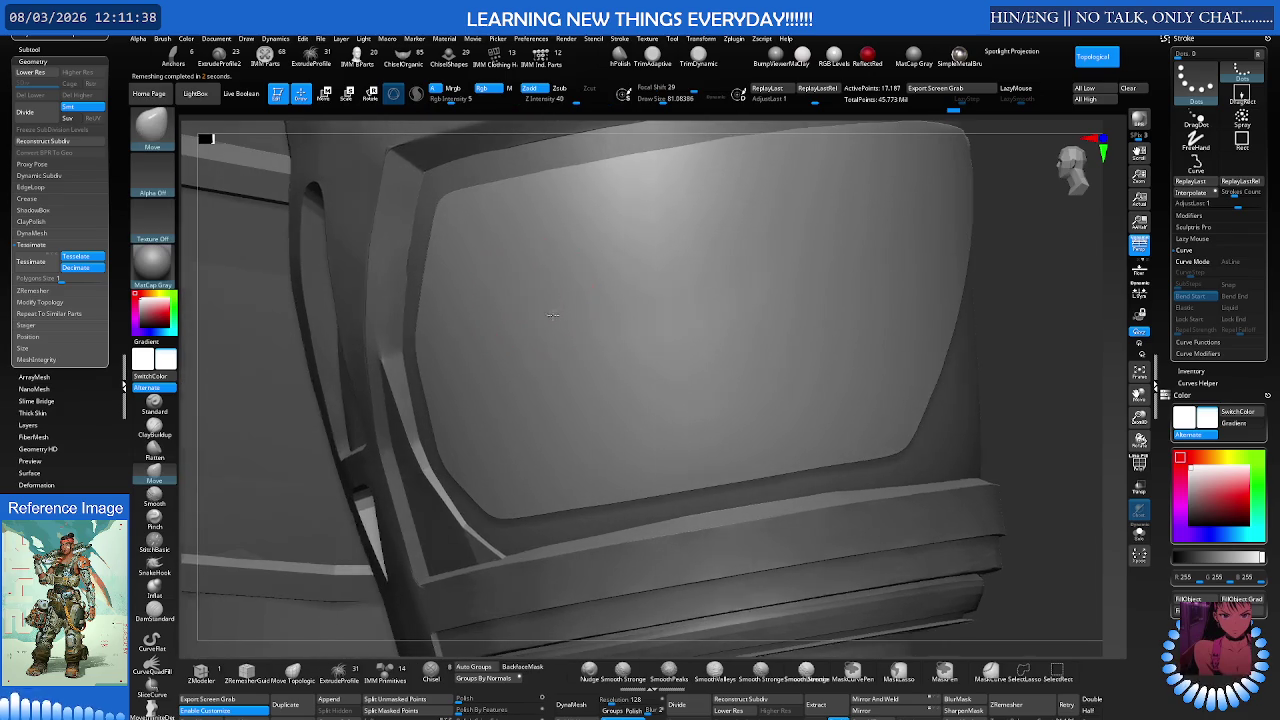
right_drag(543, 286, 548, 316)
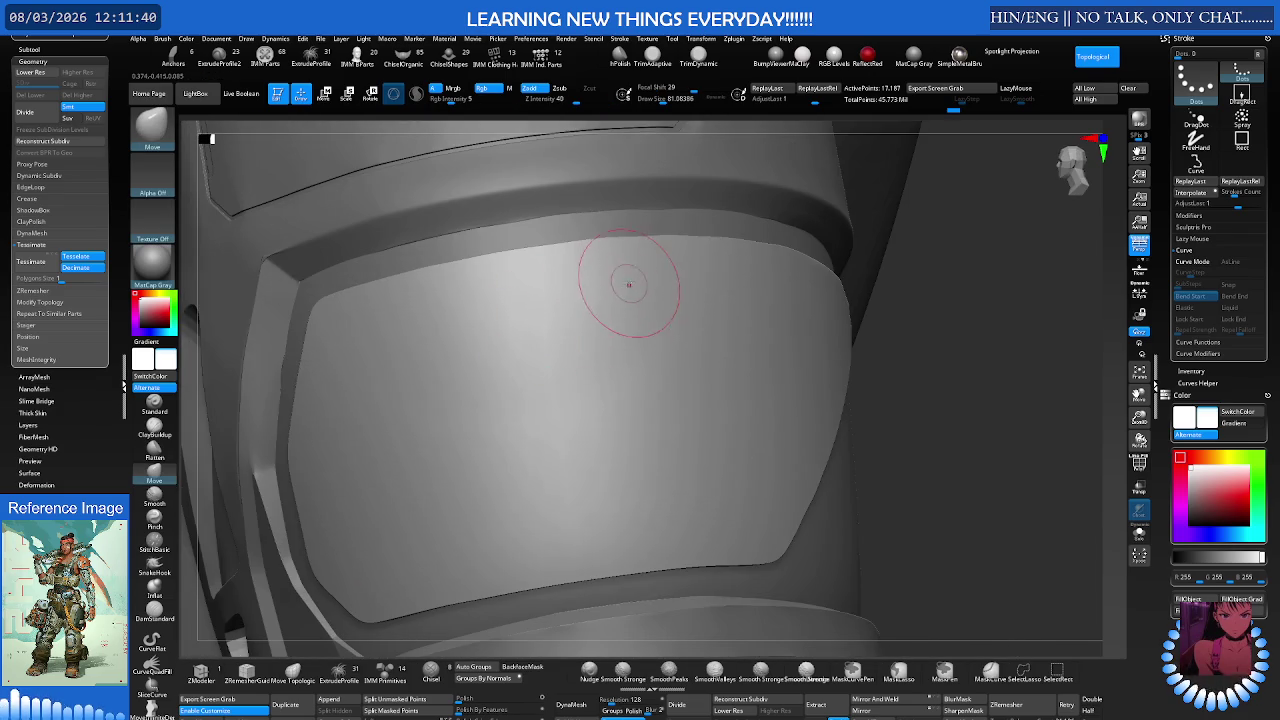
mouse_move(623, 277)
right_down()
mouse_move(657, 266)
mouse_move(580, 280)
mouse_move(580, 300)
mouse_move(591, 286)
mouse_move(622, 300)
right_up()
key(shift+alt+s)
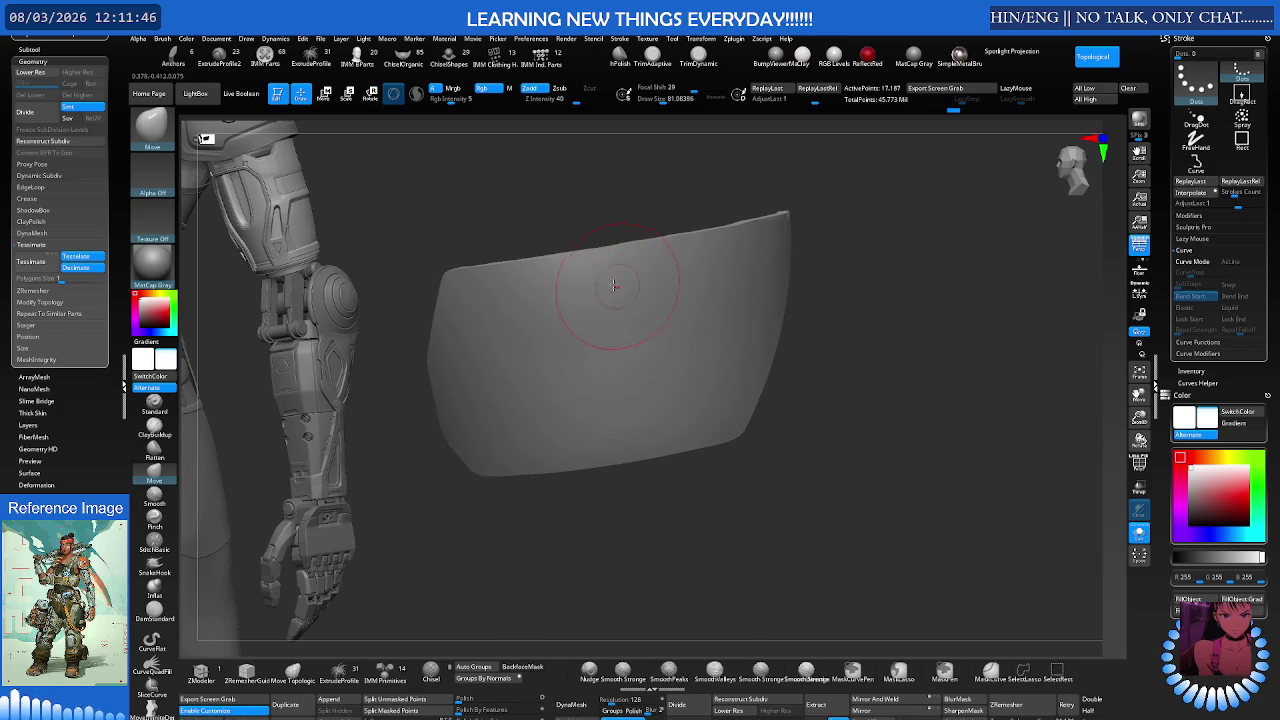
Step: Pick TrimCurve, make a first trim stroke, and isolate the panel
ctrl+shift+click(152, 125)
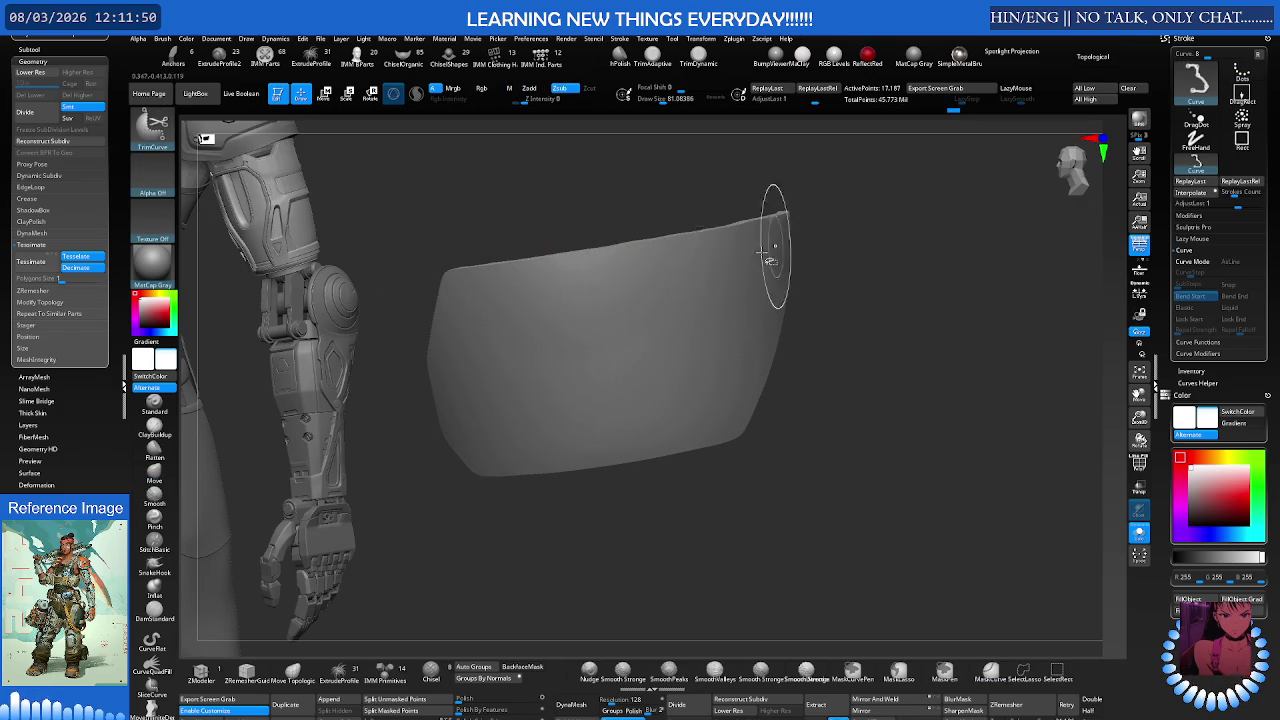
right_drag(652, 316, 629, 286)
mouse_move(400, 282)
ctrl+shift+mouse_down()
mouse_move(878, 175)
mouse_move(880, 191)
mouse_move(986, 205)
ctrl+shift+mouse_up()
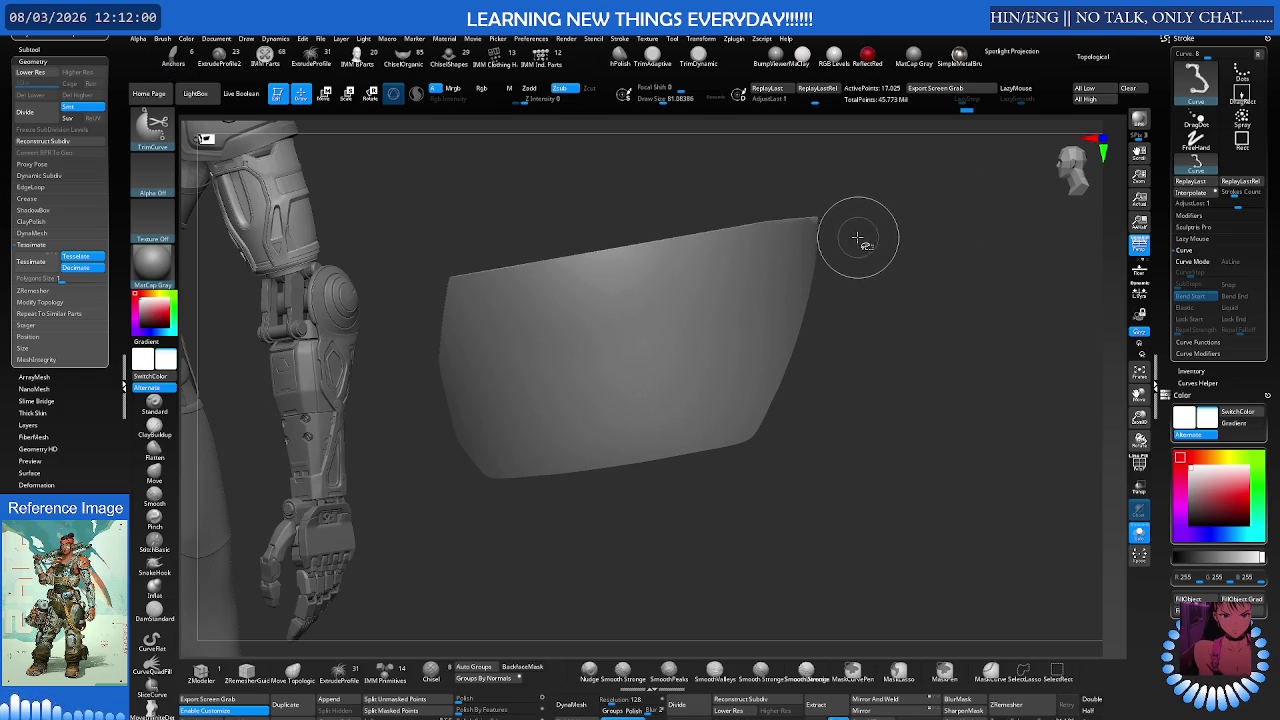
drag(856, 240, 814, 229)
ctrl+shift+click(812, 232)
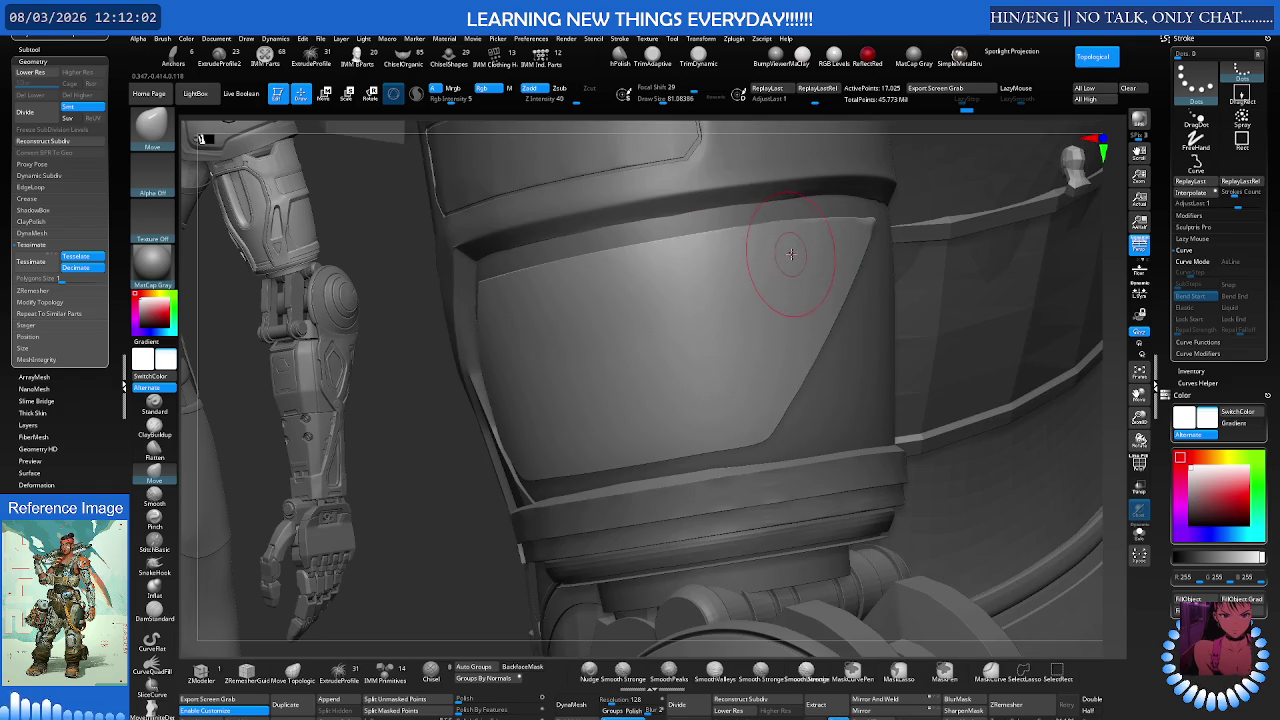
right_drag(803, 256, 740, 263)
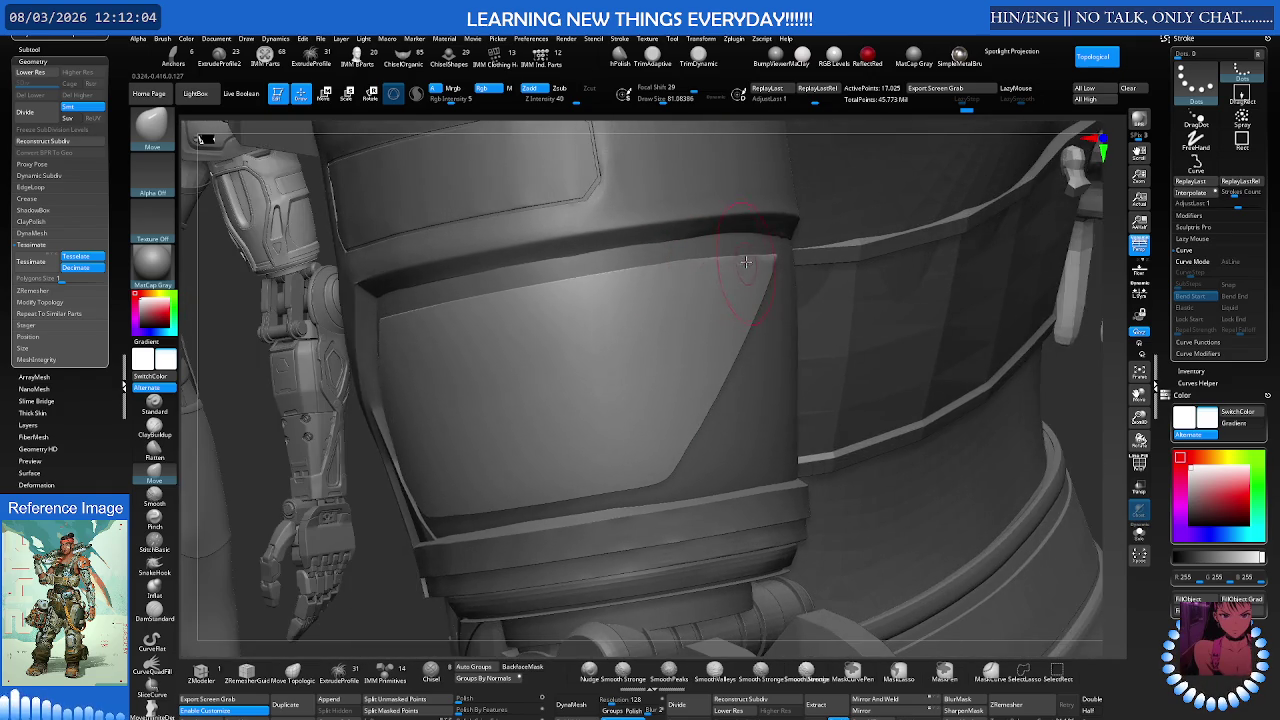
ctrl+shift+click(820, 233)
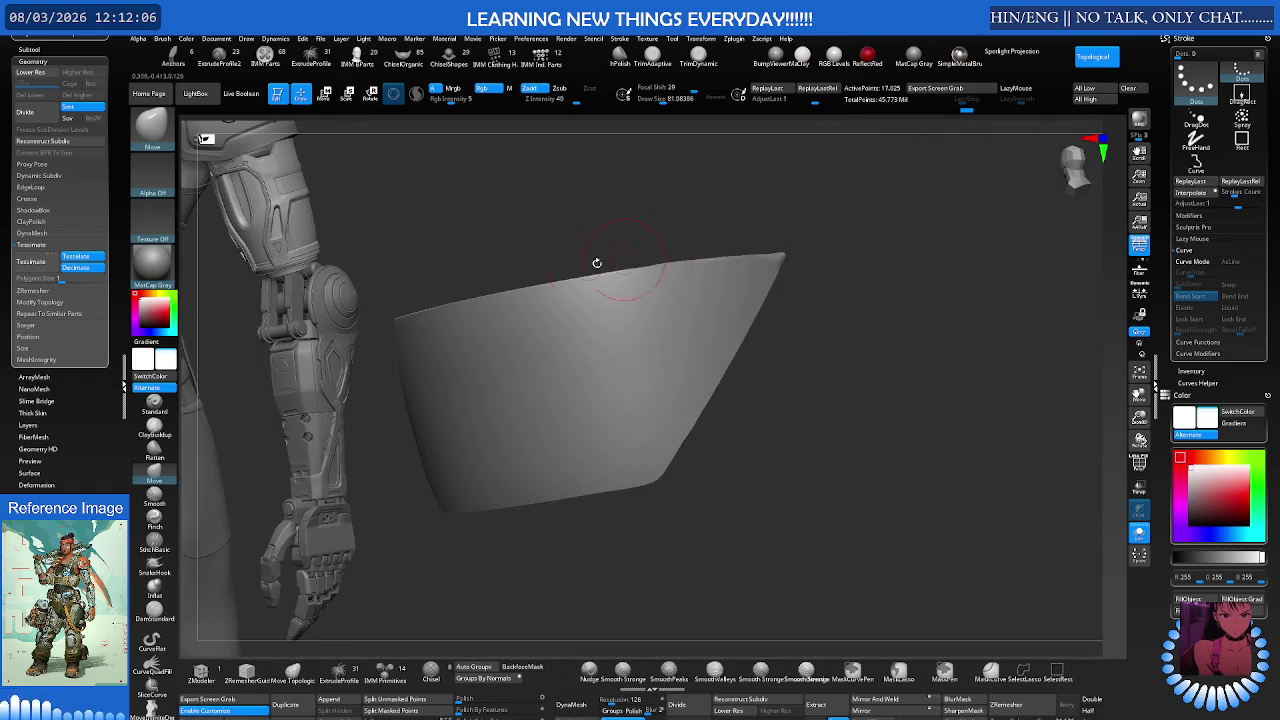
Step: Trim the panel straight along its top edge and inspect the new polygroup strip with PolyF
mouse_move(509, 268)
ctrl+shift+mouse_down()
mouse_move(935, 204)
mouse_move(942, 224)
ctrl+shift+mouse_up()
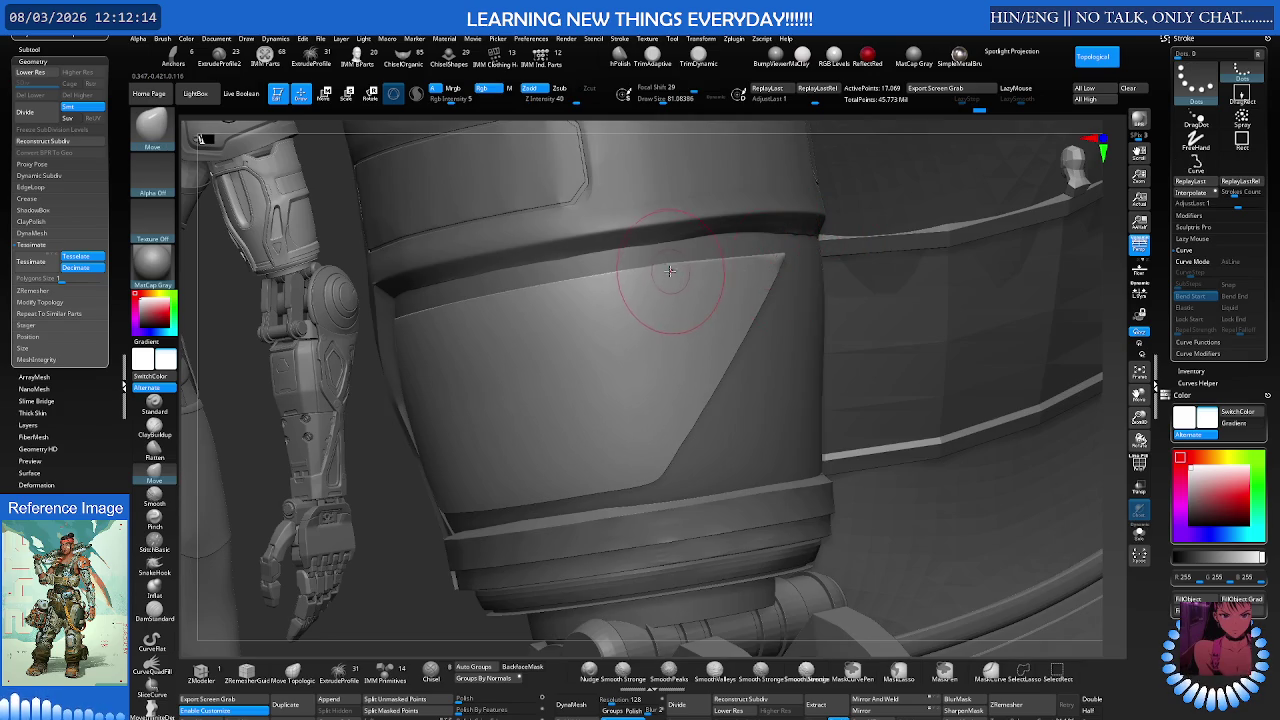
key(f)
key(shift+f)
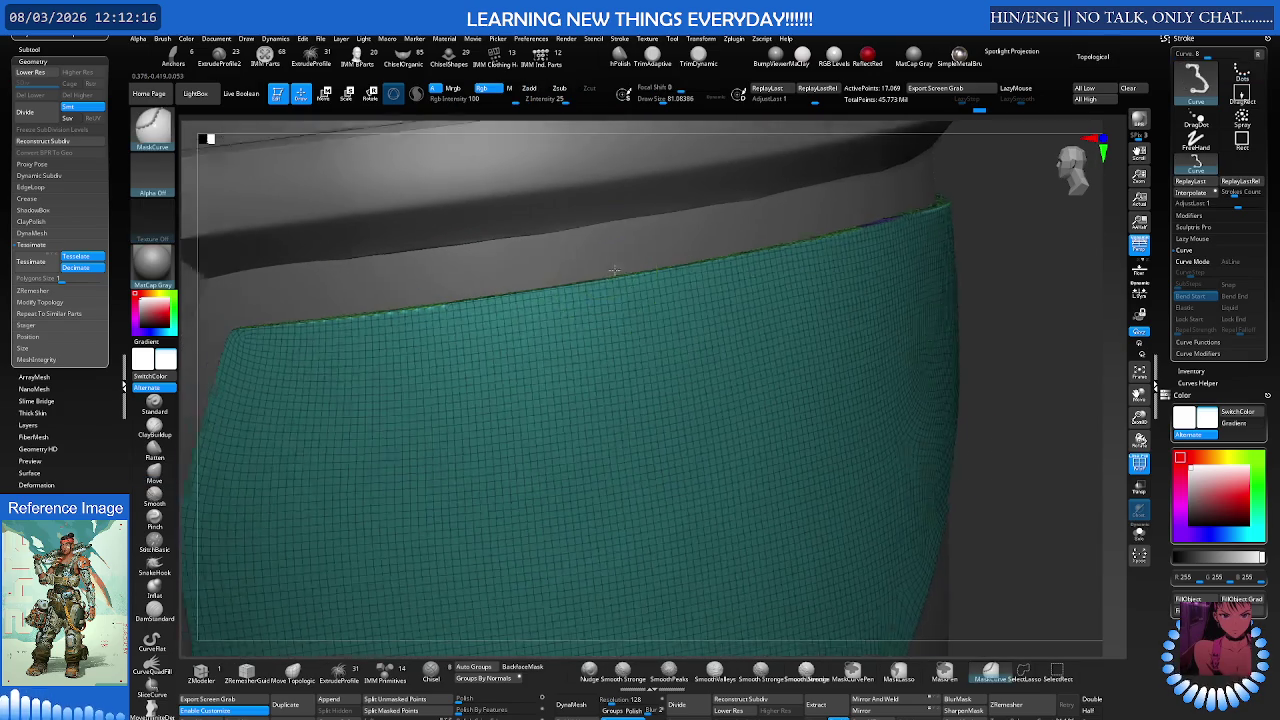
key(shift+f)
key(shift+f)
mouse_move(557, 286)
right_down()
mouse_move(580, 300)
mouse_move(509, 314)
right_up()
key(shift)
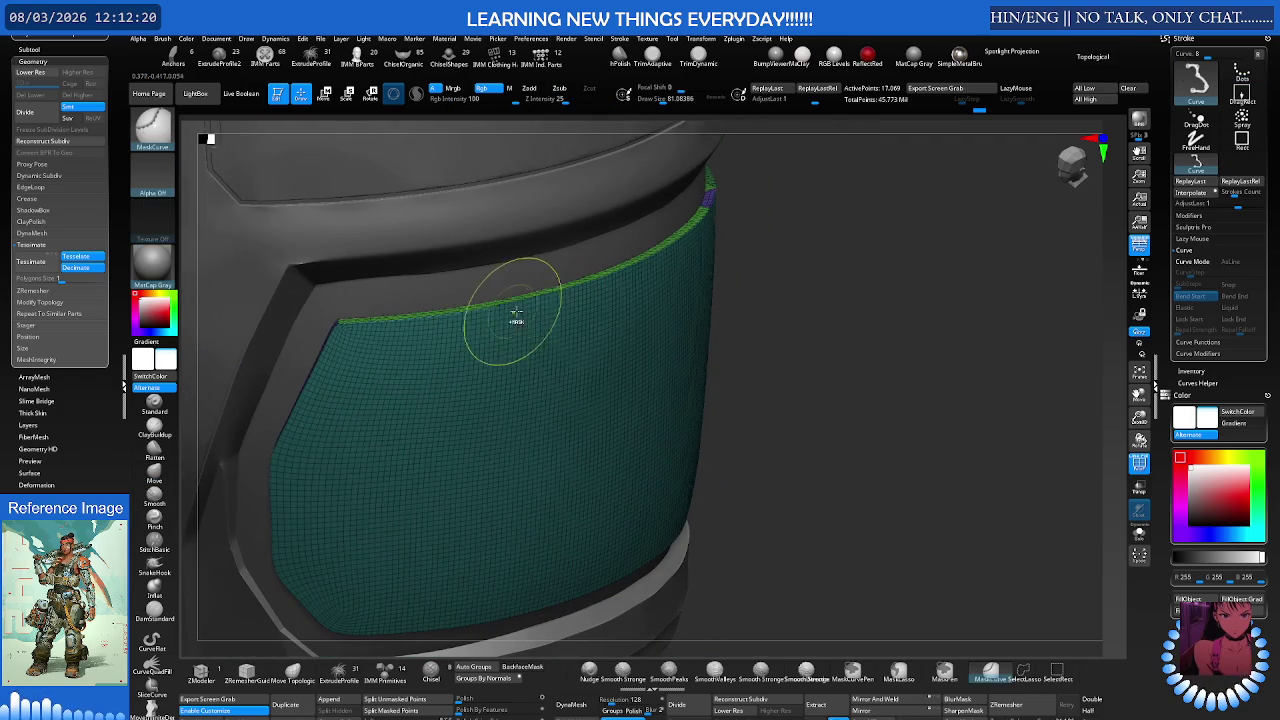
mouse_move(614, 314)
right_down()
mouse_move(582, 319)
mouse_move(746, 407)
right_up()
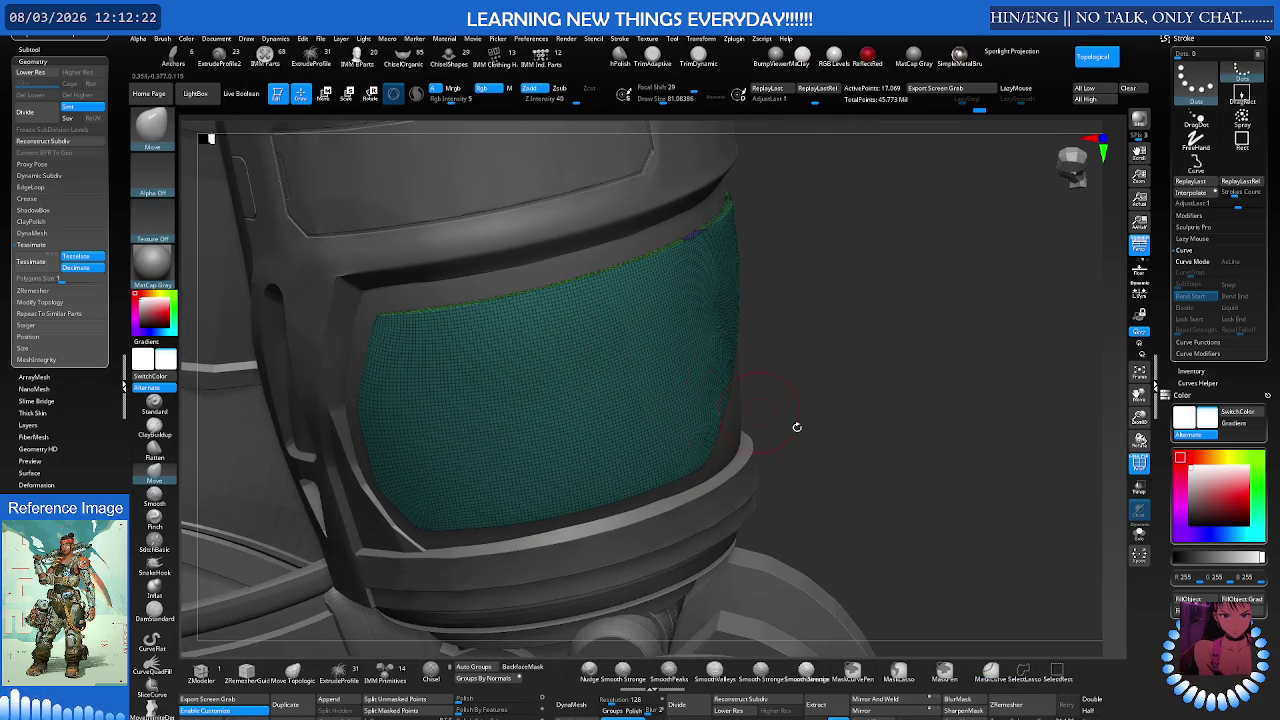
Step: ZRemesh the panel, then try hiding the green edge polygroup strip and undo
click(1030, 704)
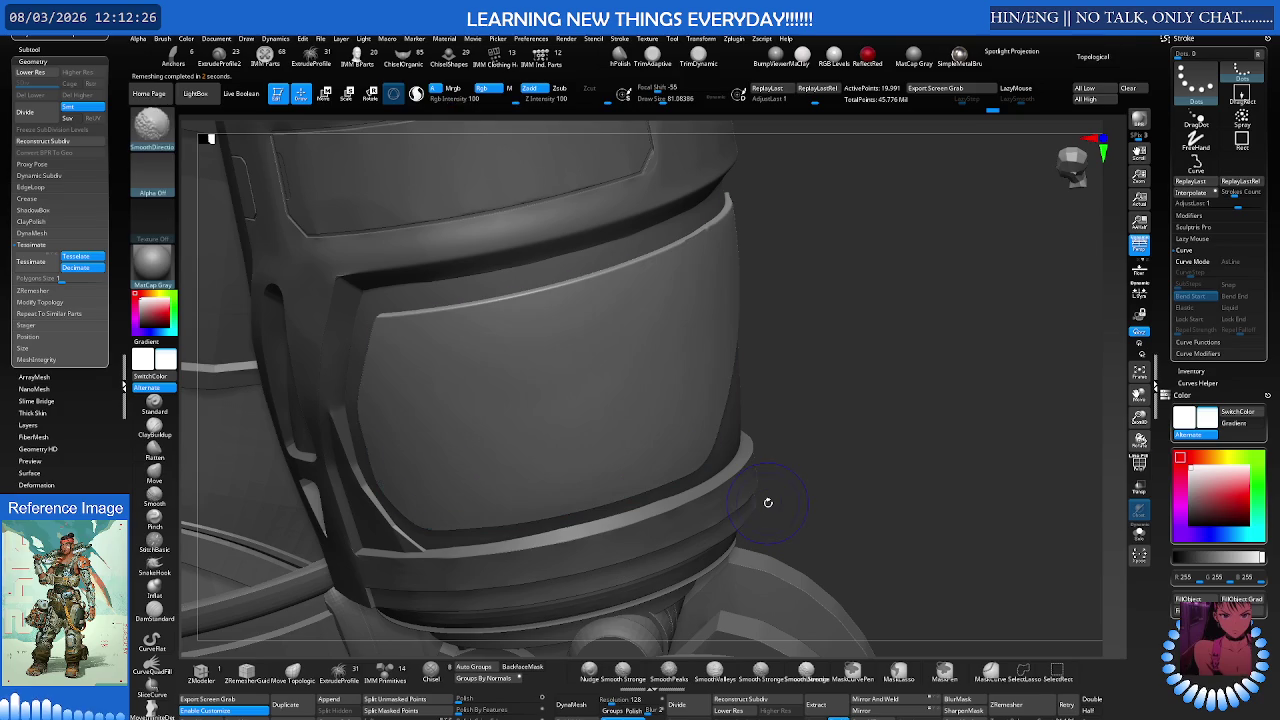
mouse_move(774, 476)
right_down()
mouse_move(721, 440)
mouse_move(746, 321)
mouse_move(745, 340)
right_up()
key(shift+f)
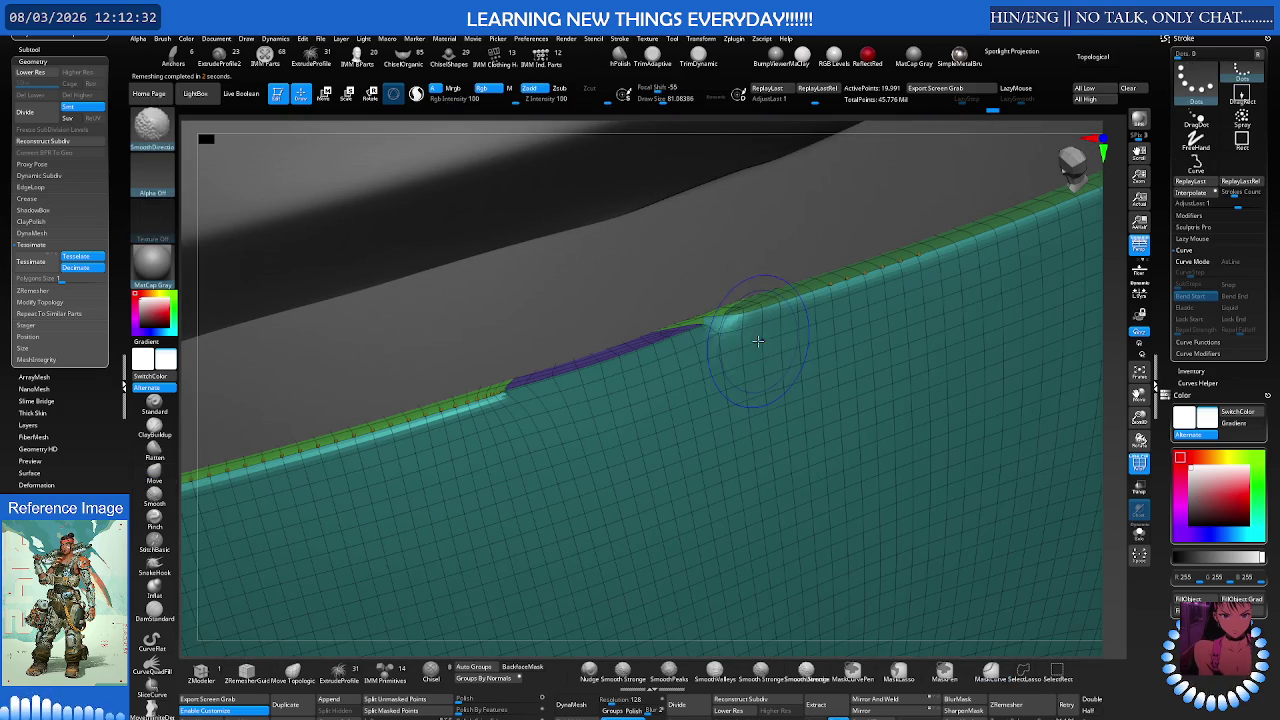
right_drag(557, 366, 492, 405)
ctrl+shift+click(492, 405)
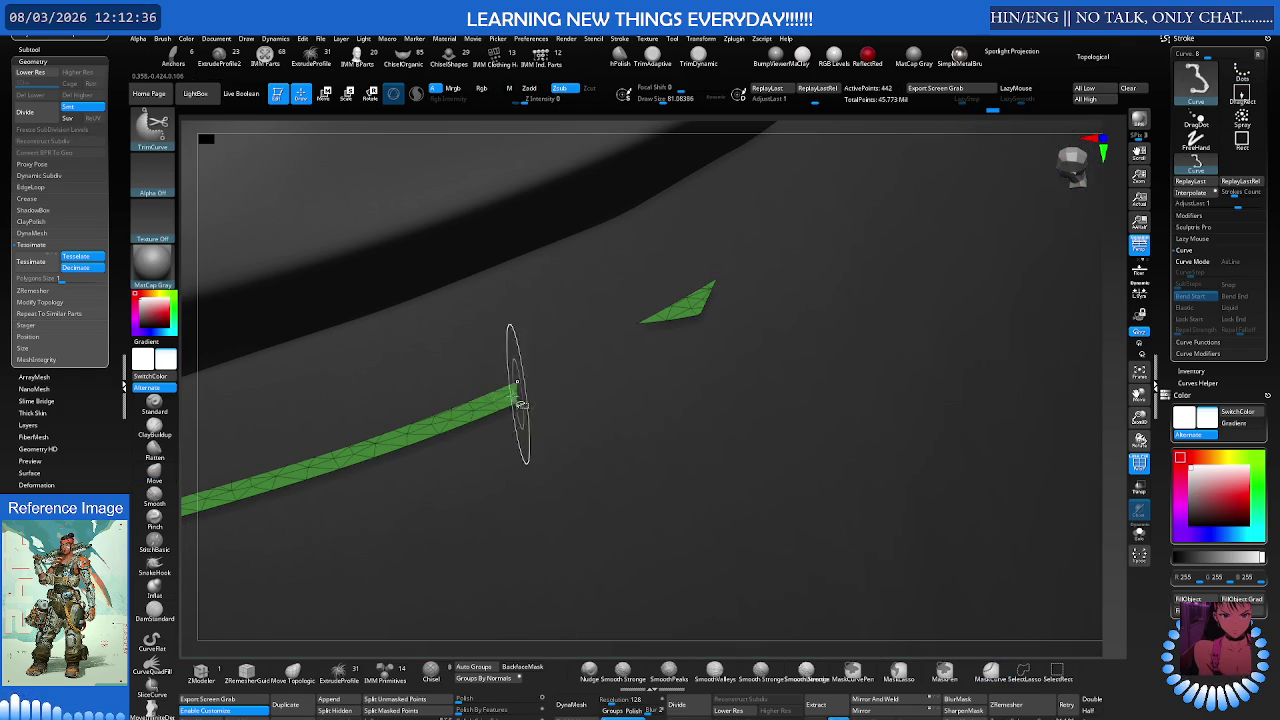
ctrl+shift+click(510, 405)
ctrl+alt+shift+click(731, 278)
key(shift+f)
key(ctrl+z)
mouse_move(740, 269)
right_down()
mouse_move(507, 349)
mouse_move(560, 340)
right_up()
key(ctrl+shift)
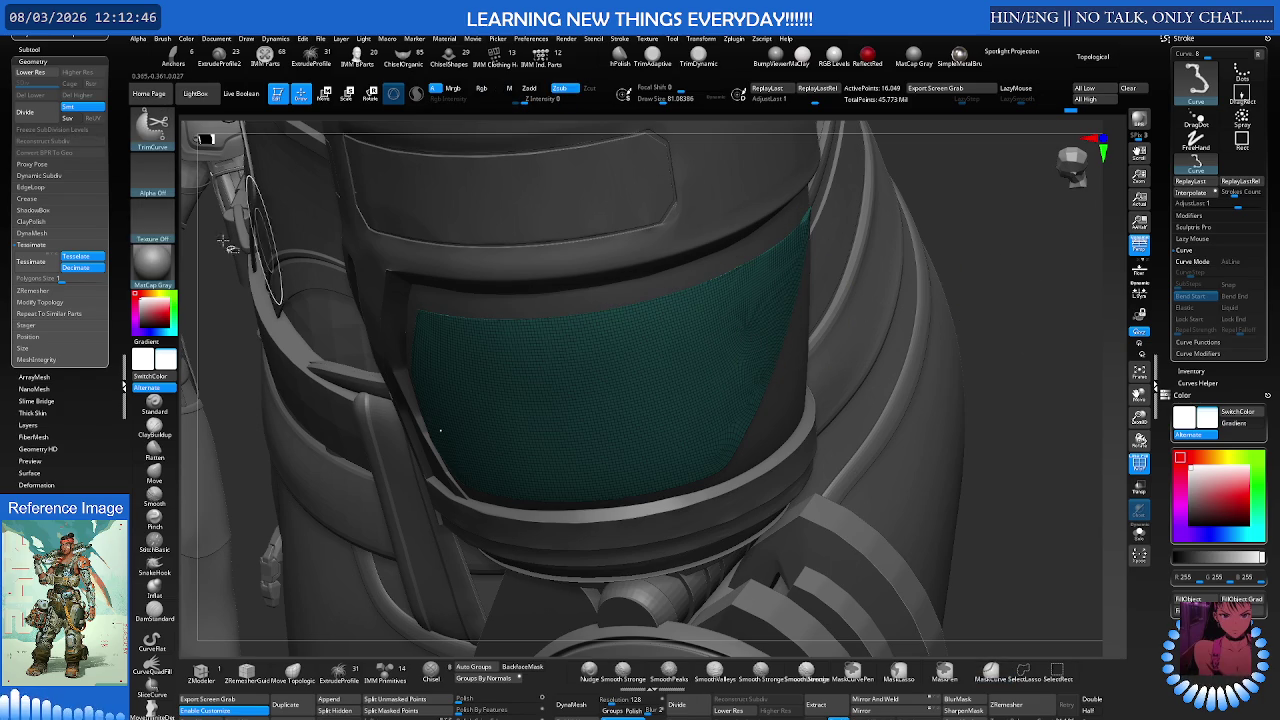
Step: Hide the green strip with SelectRect and ZRemesh the visor panel again to 16,592 points
click(156, 138)
click(671, 180)
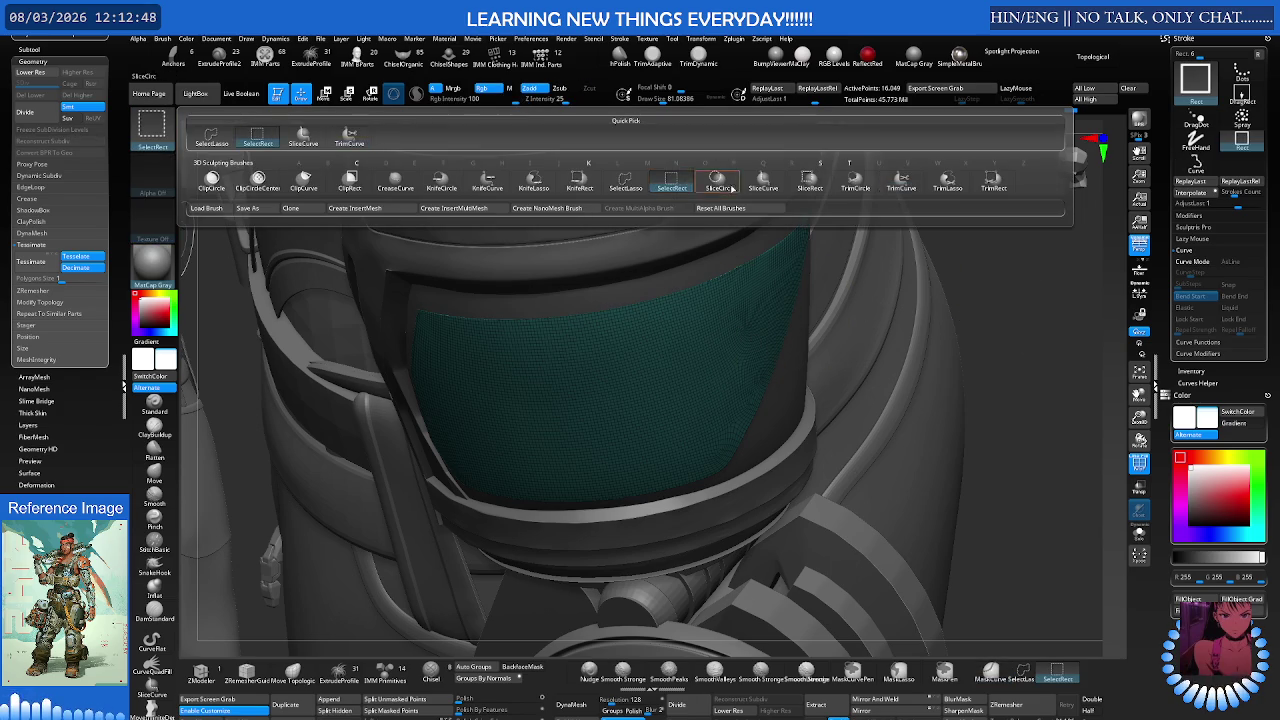
ctrl+shift+click(1030, 275)
ctrl+shift+click(993, 280)
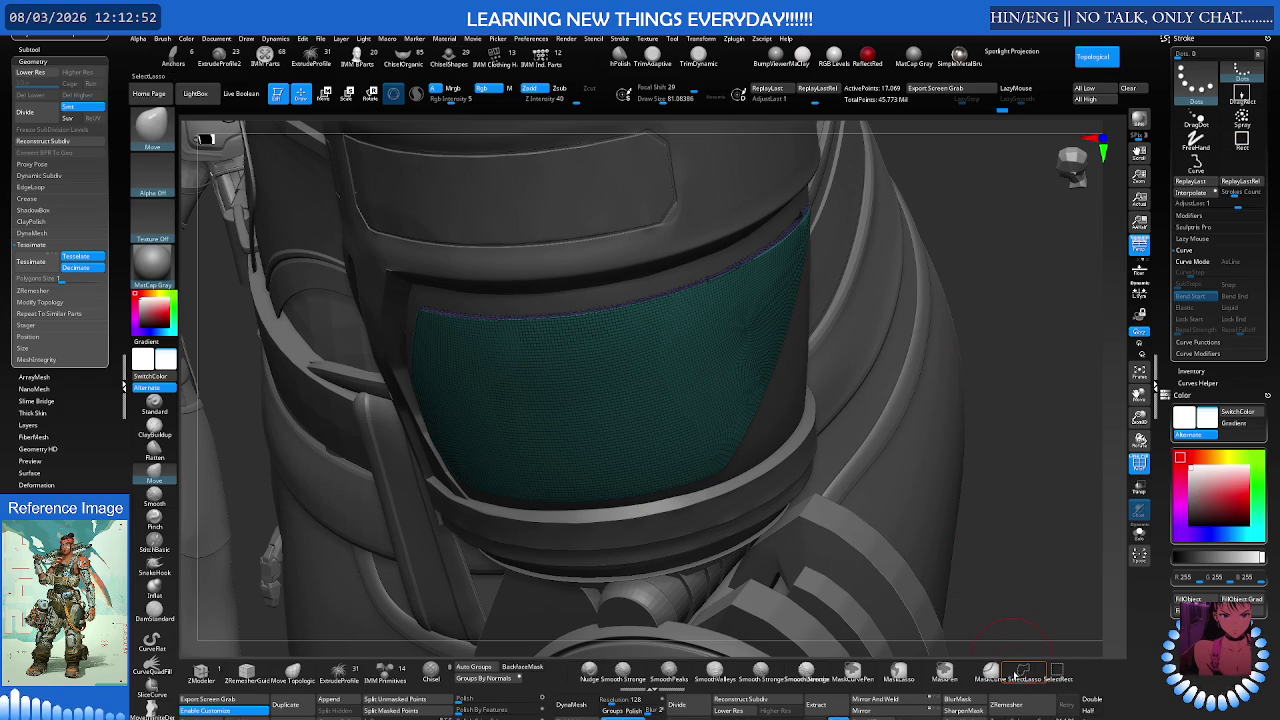
click(1006, 704)
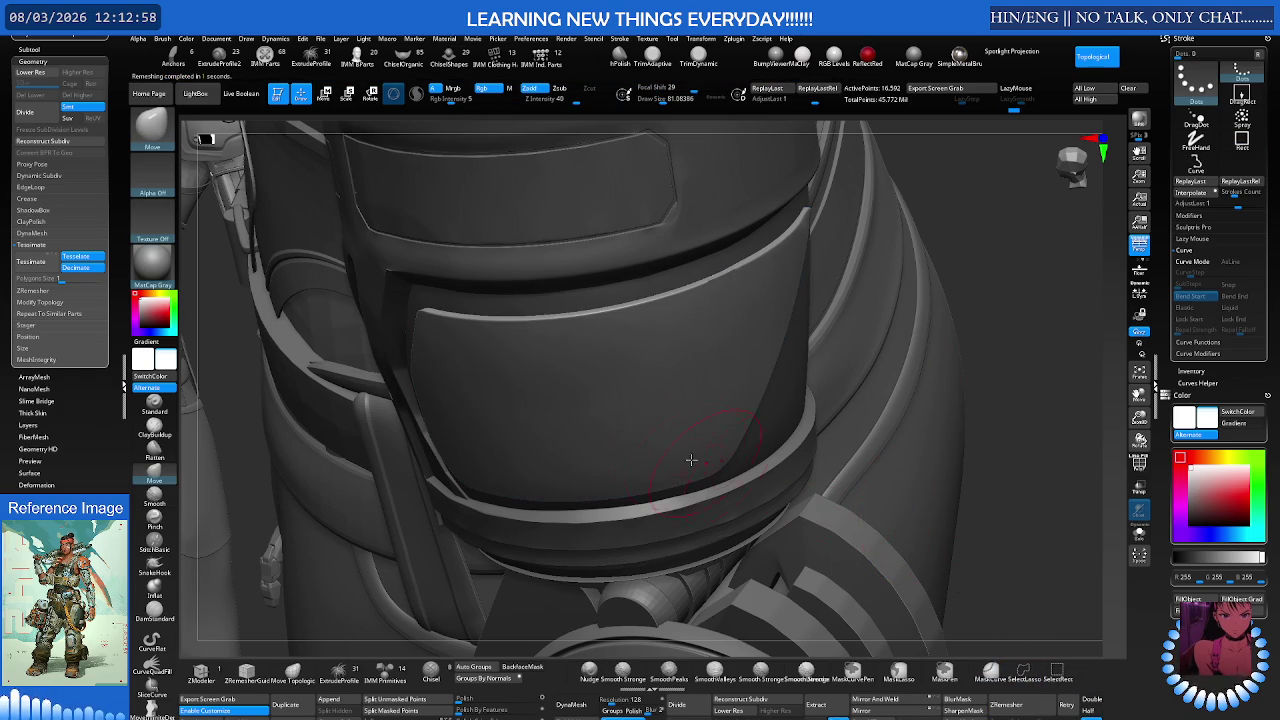
mouse_move(673, 340)
right_down()
mouse_move(651, 290)
mouse_move(651, 309)
mouse_move(461, 430)
mouse_move(460, 381)
mouse_move(466, 412)
mouse_move(583, 357)
mouse_move(529, 343)
mouse_move(509, 354)
right_up()
key(shift+f)
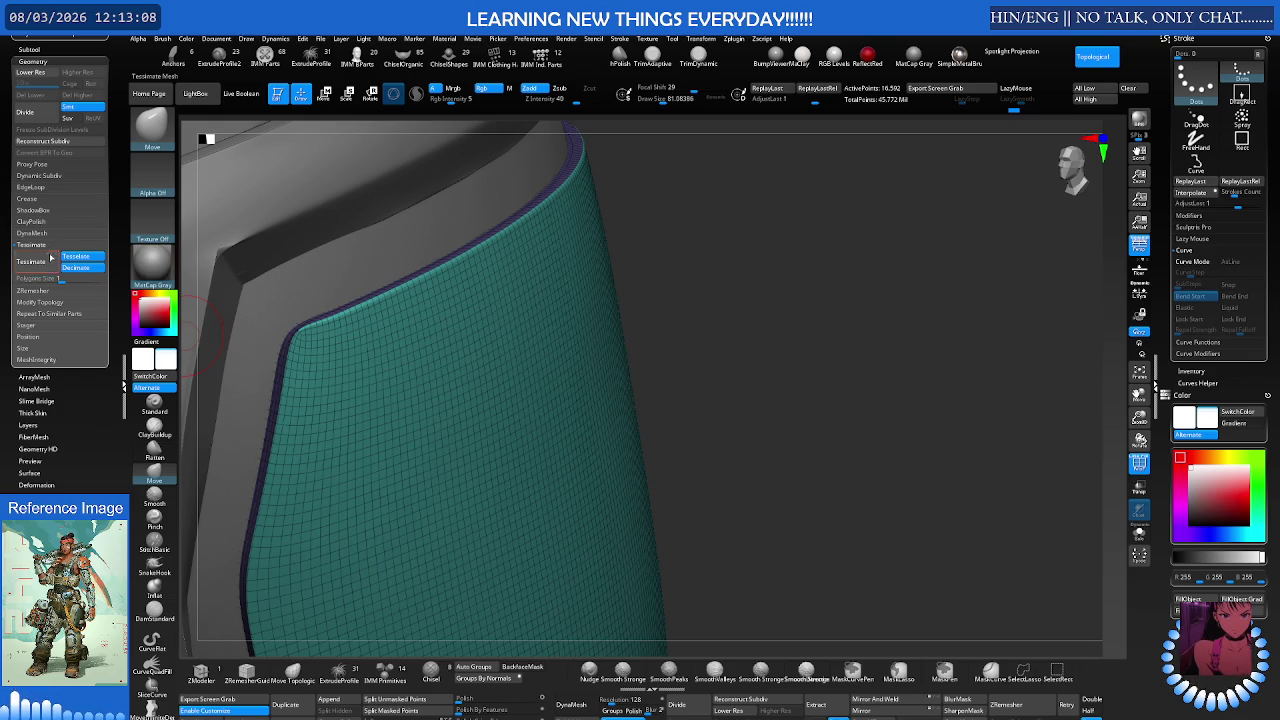
Step: Open the Crease options and toggle the wireframe overlay while inspecting another side of the armour
click(41, 200)
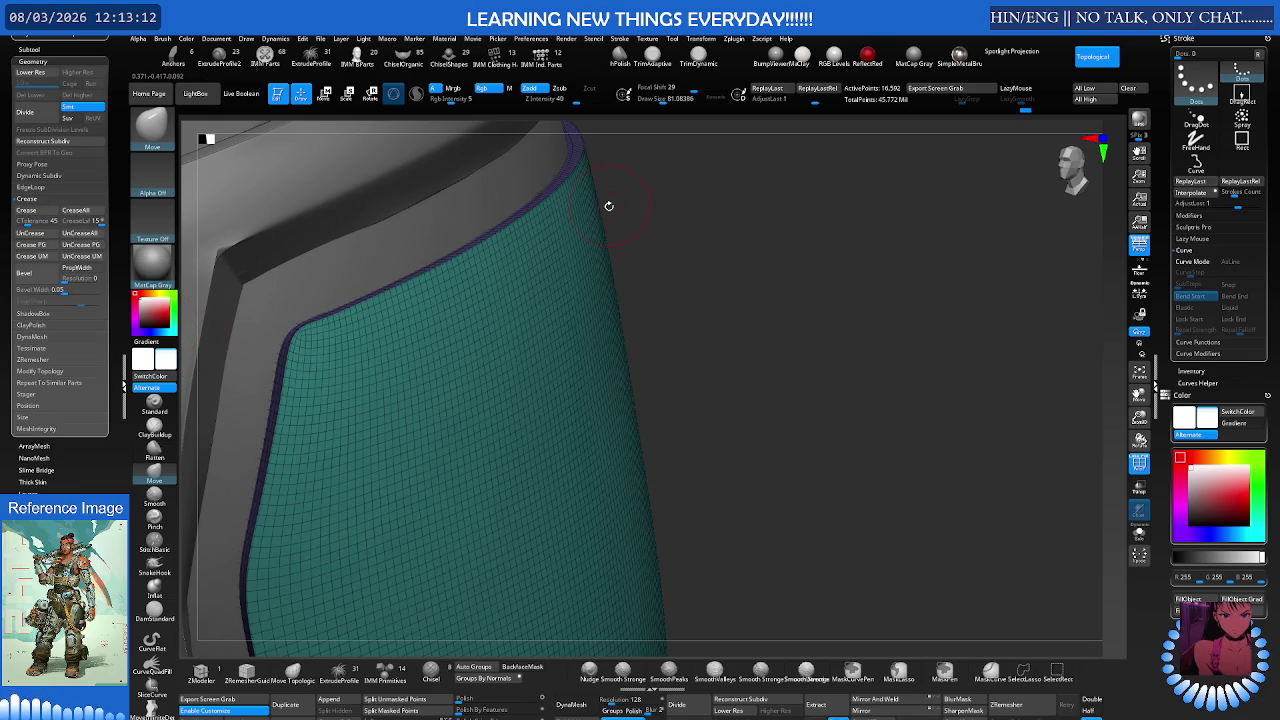
key(shift+f)
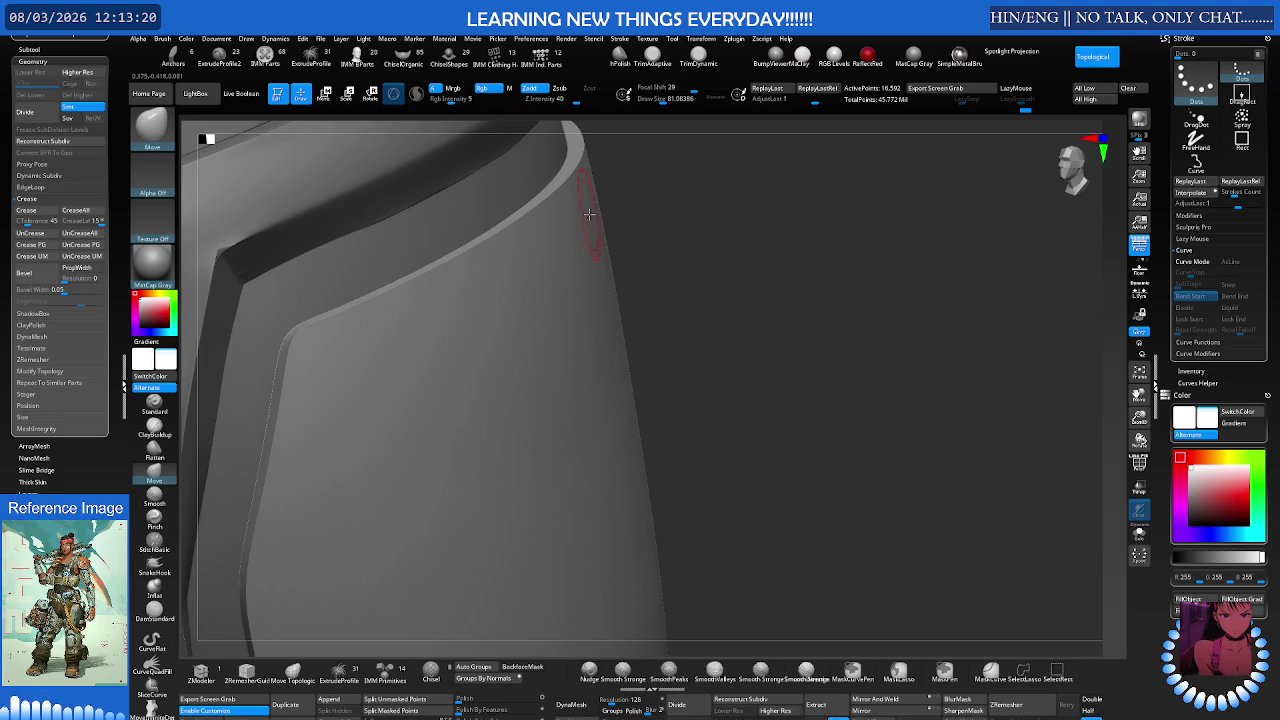
key(shift+f)
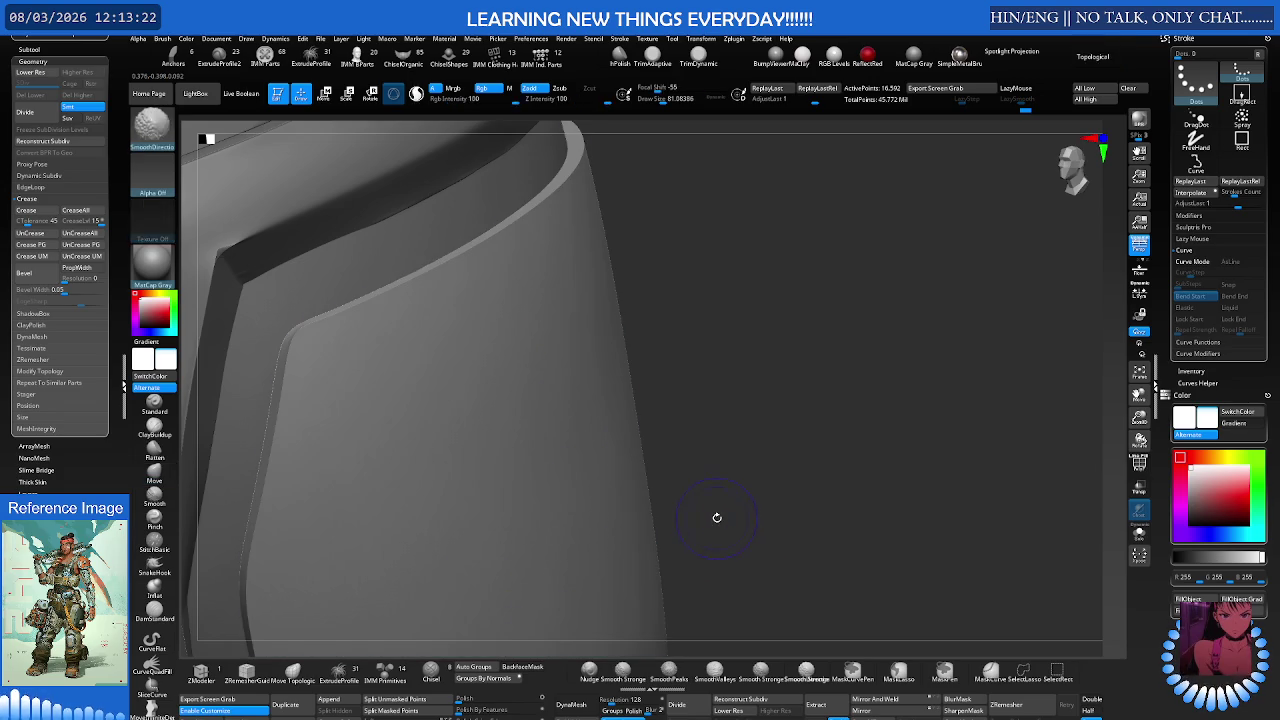
key(shift+f)
mouse_move(488, 392)
right_down()
mouse_move(403, 362)
mouse_move(451, 346)
right_up()
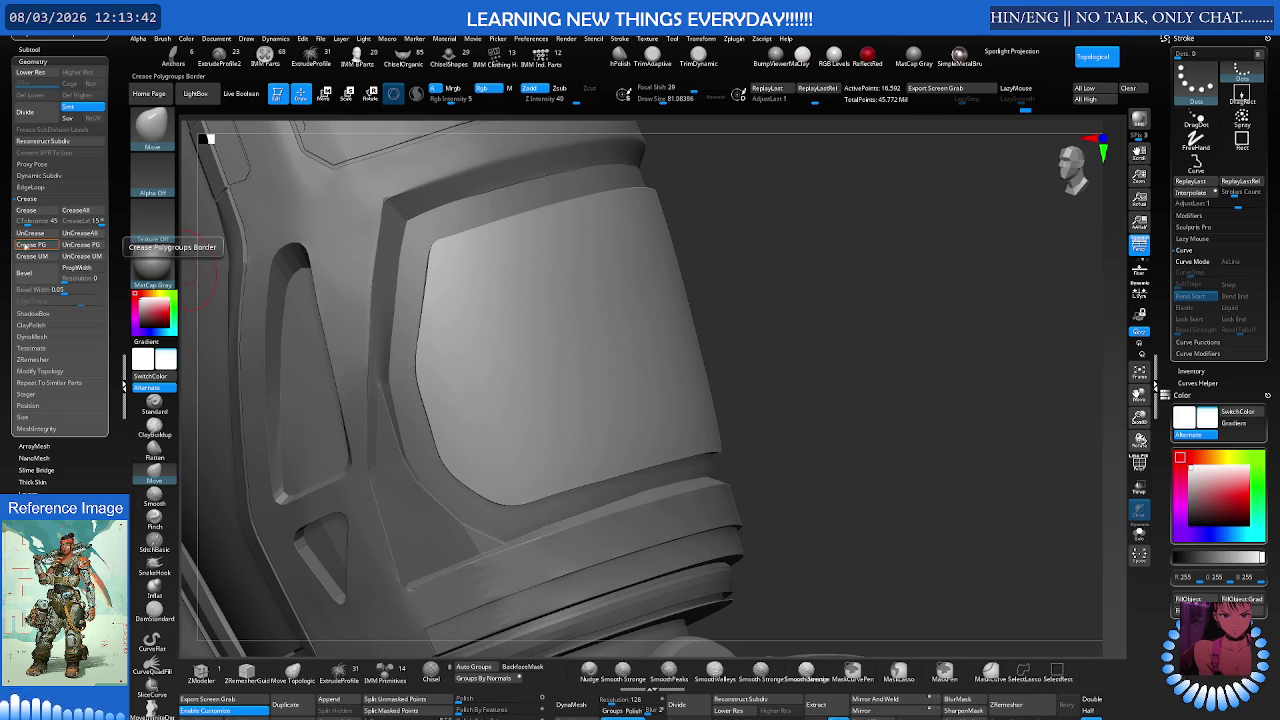
key(shift+f)
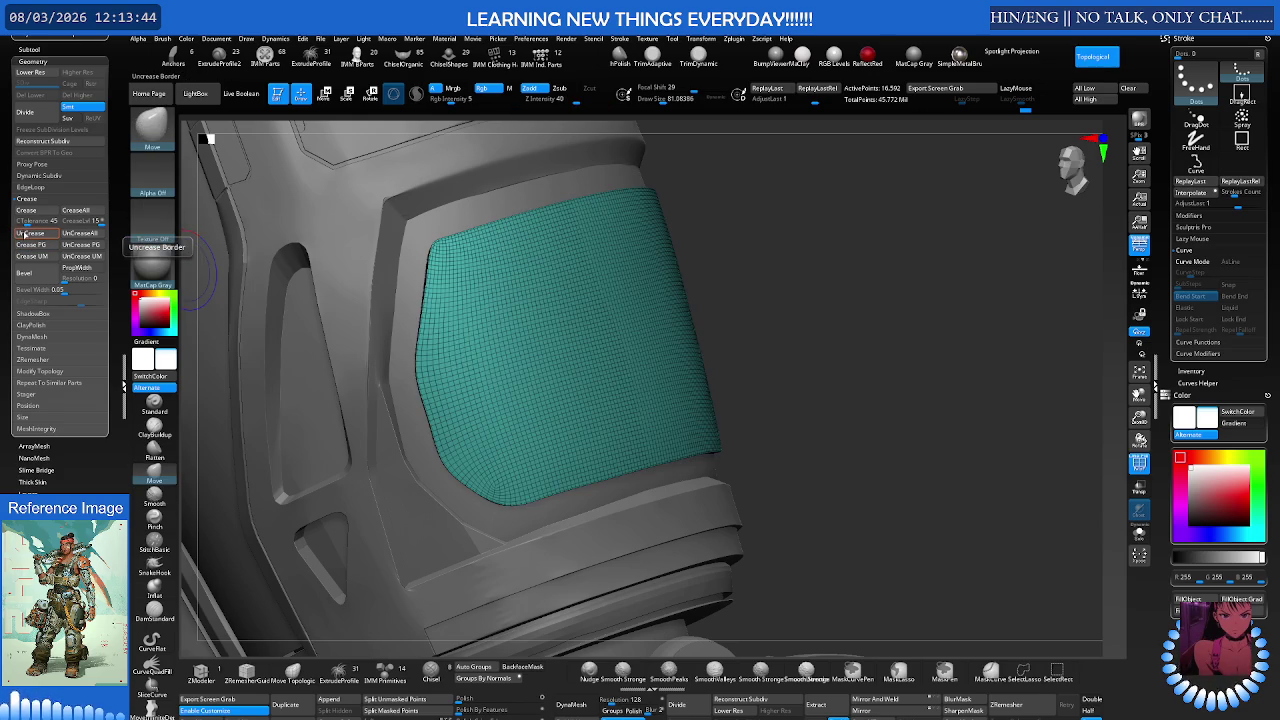
key(shift+f)
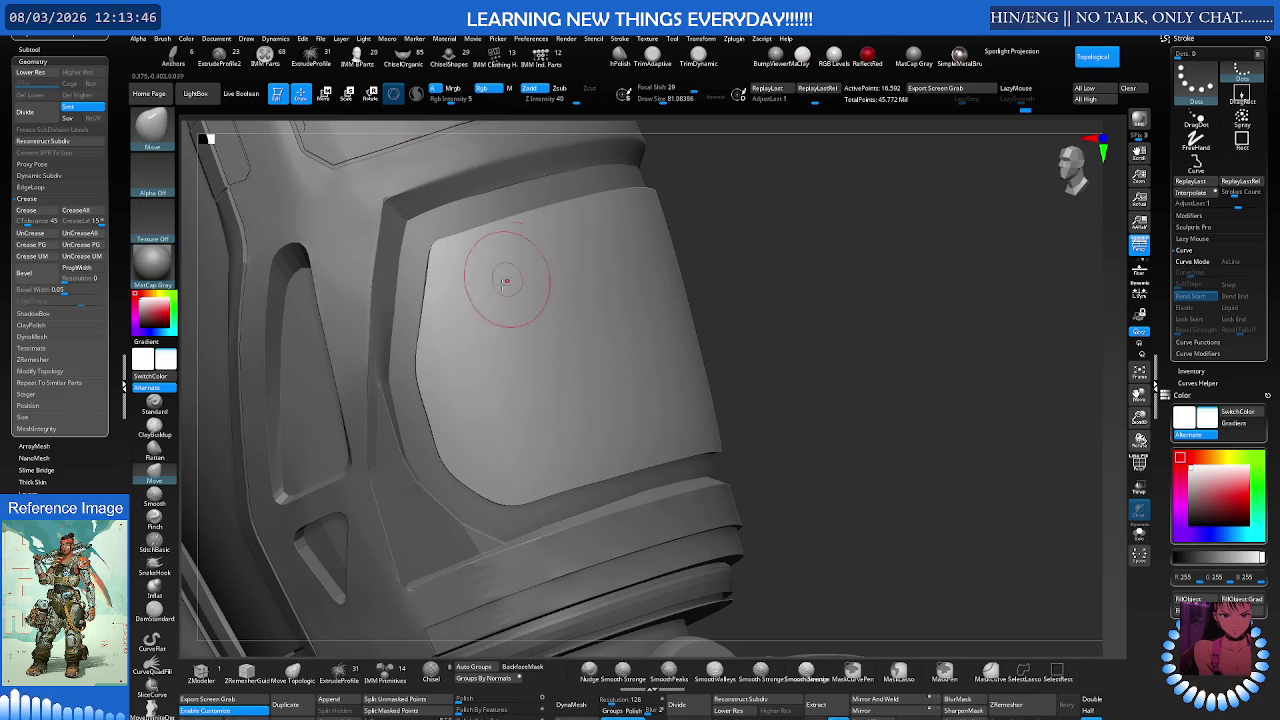
Step: Switch to the ZModeler brush and shrink its draw size to about 18.5
click(201, 671)
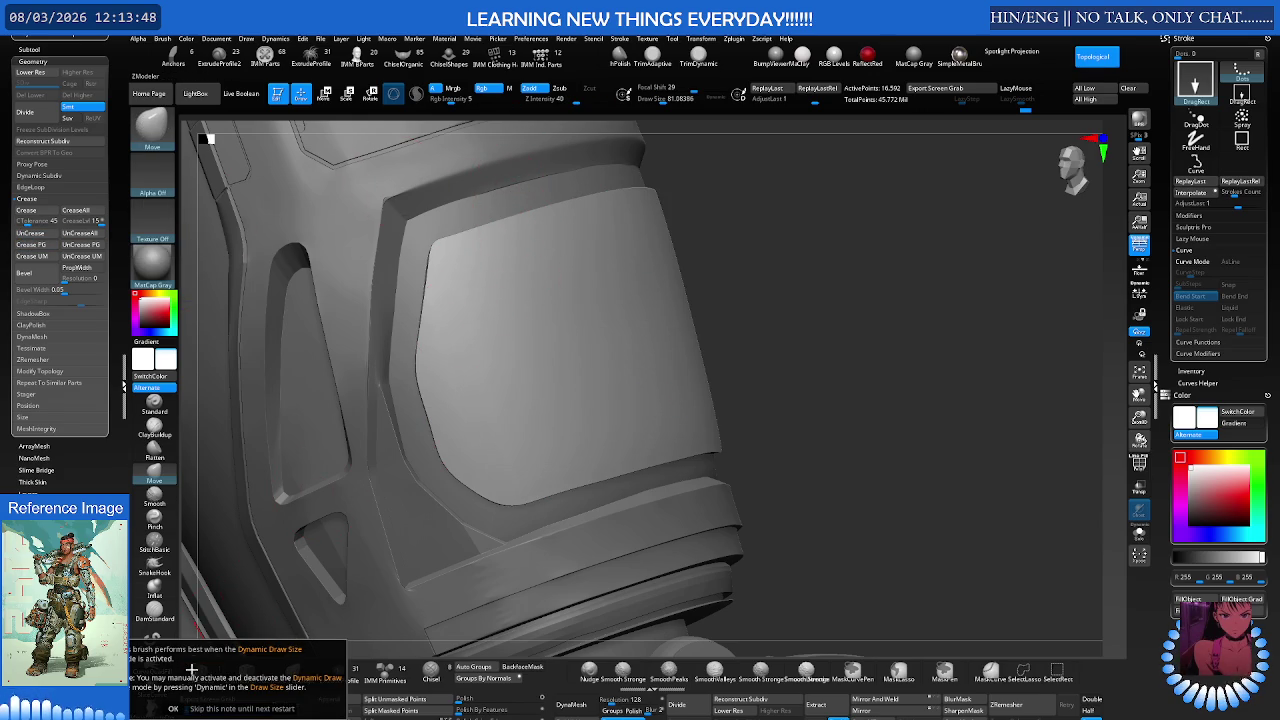
key(shift+f)
key(s)
drag(587, 299, 565, 300)
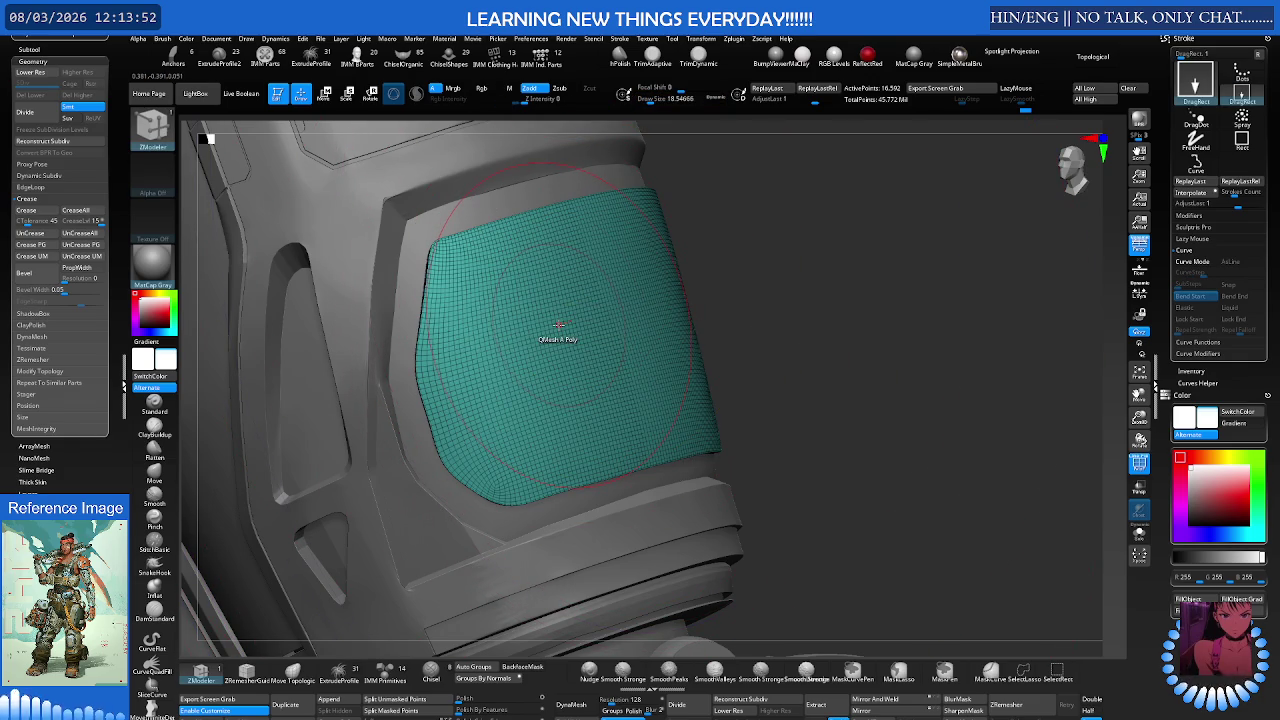
Step: Choose the ZModeler Inset action targeting polygroups and inset a border around the teal panel
key(space)
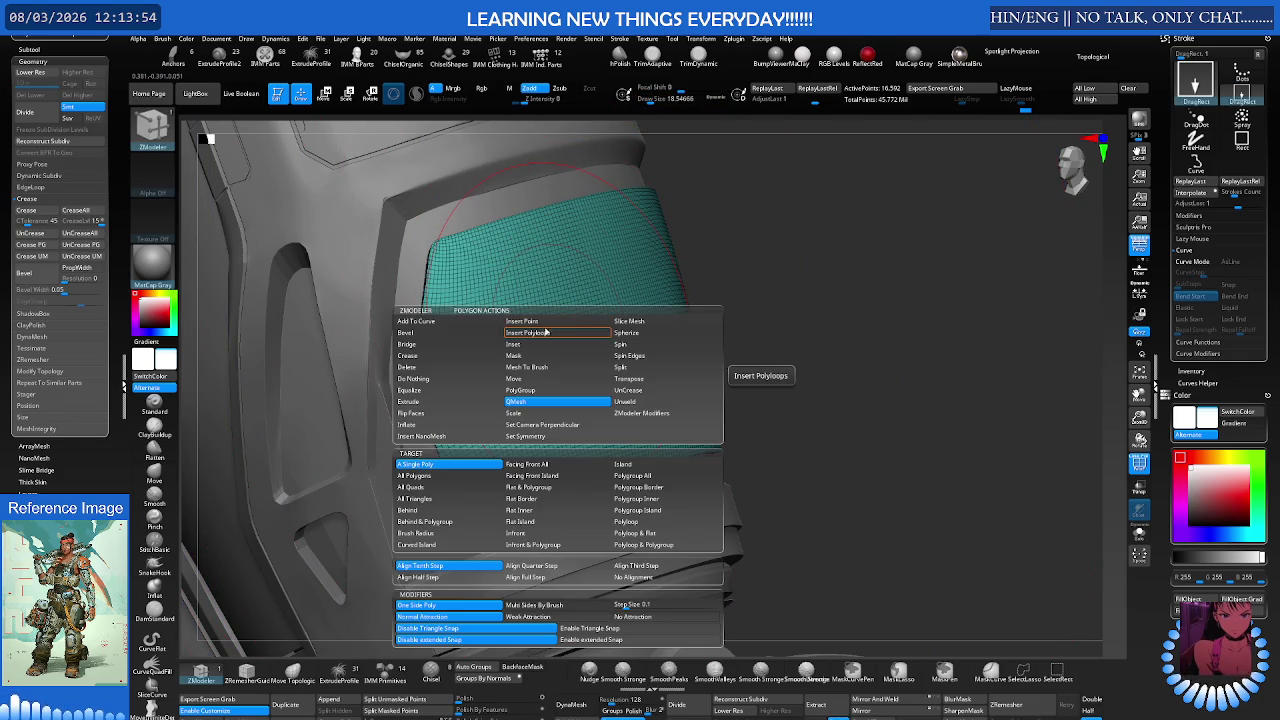
click(535, 344)
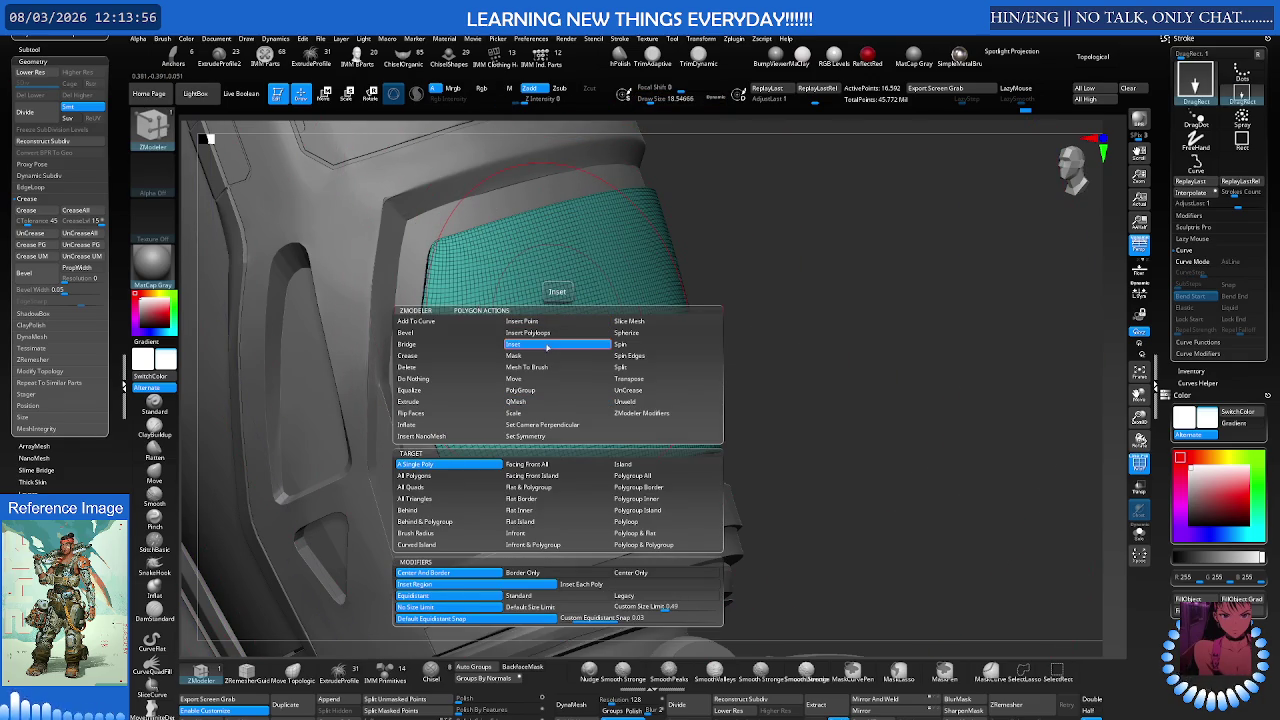
click(633, 475)
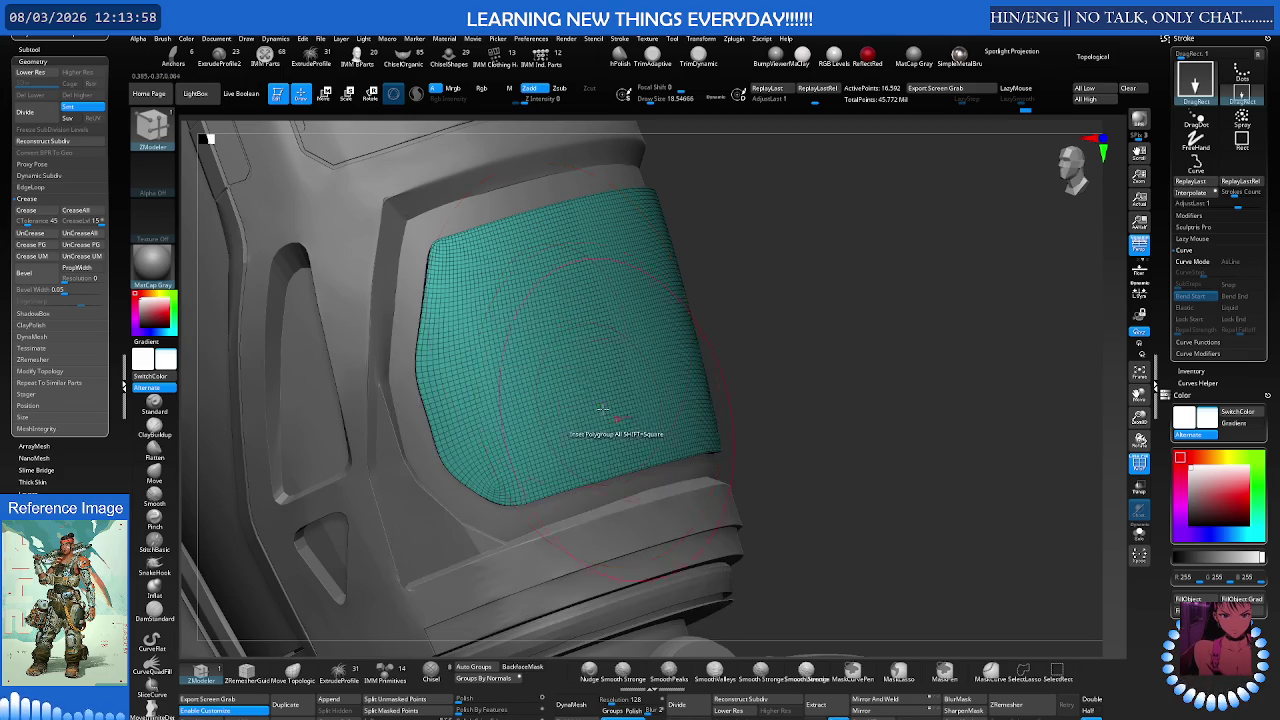
ctrl+right_drag(556, 480, 503, 310)
drag(505, 298, 538, 315)
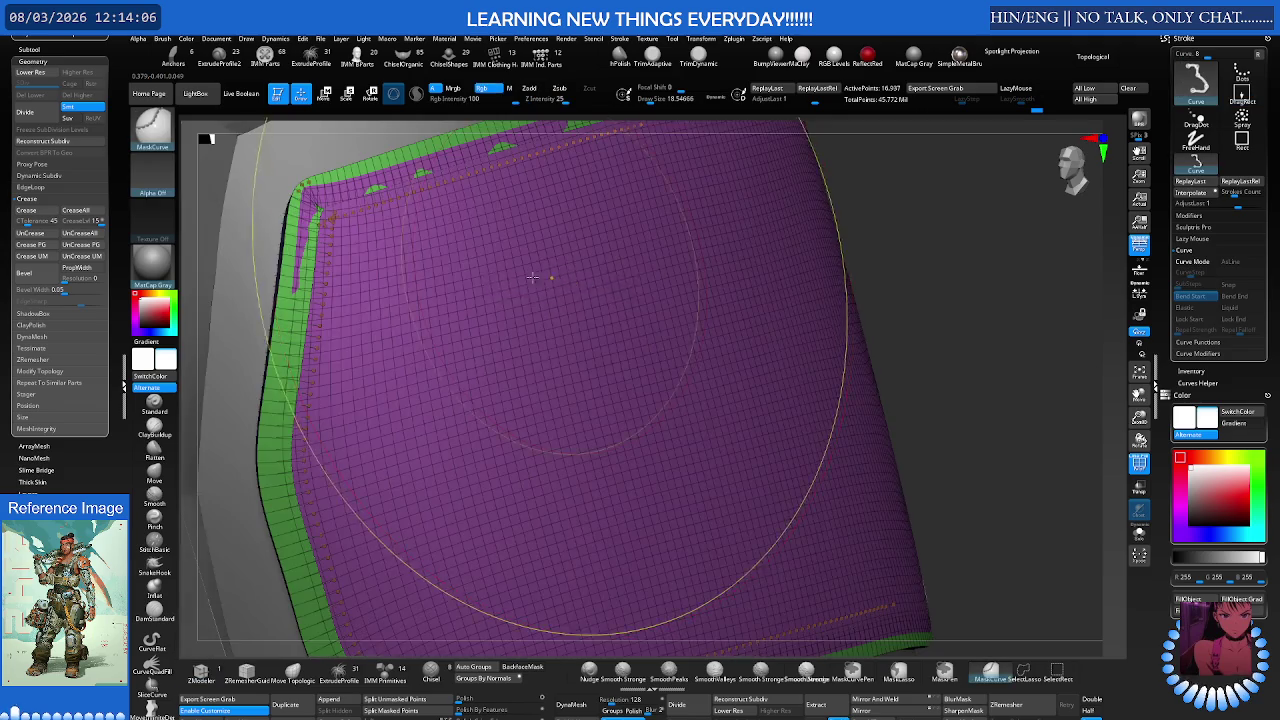
scroll(500, 300, down, 5)
mouse_move(486, 349)
ctrl+right_down()
mouse_move(512, 325)
mouse_move(486, 323)
mouse_move(514, 314)
ctrl+right_up()
Step: Undo the trial border inset and set the Inset target to Flat & Polygroup
key(s)
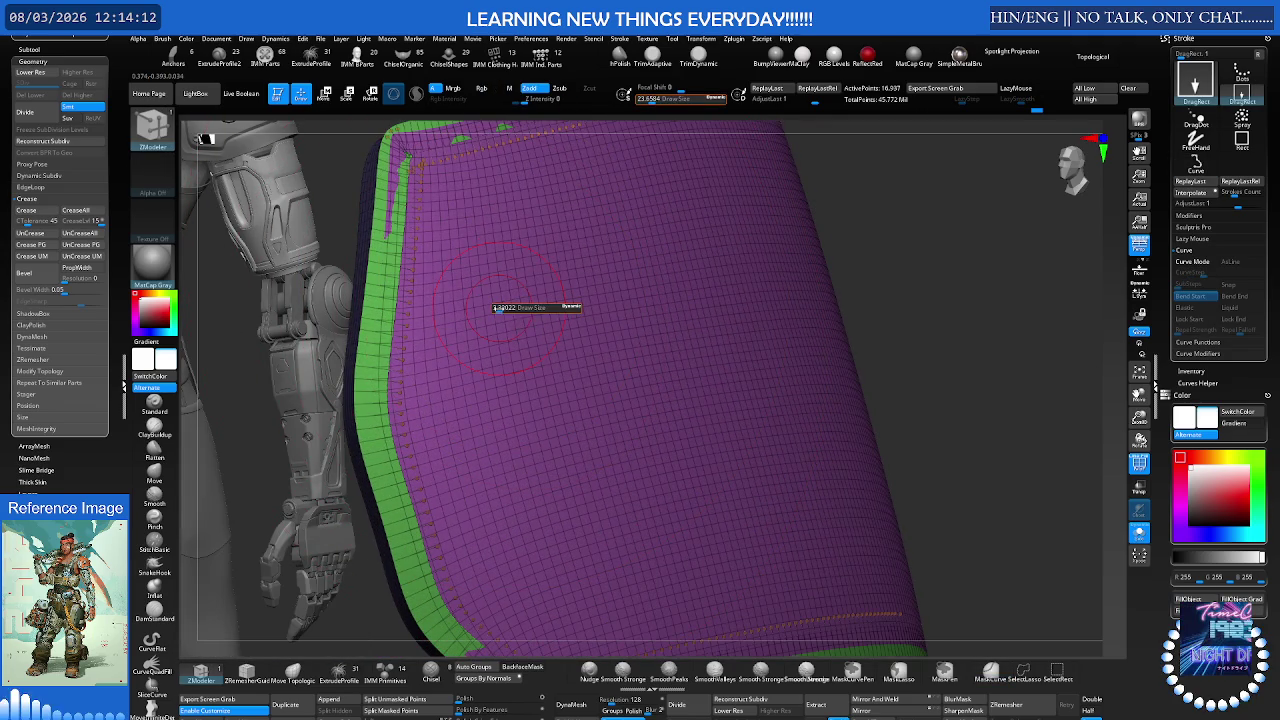
key(ctrl+w)
key(ctrl+z)
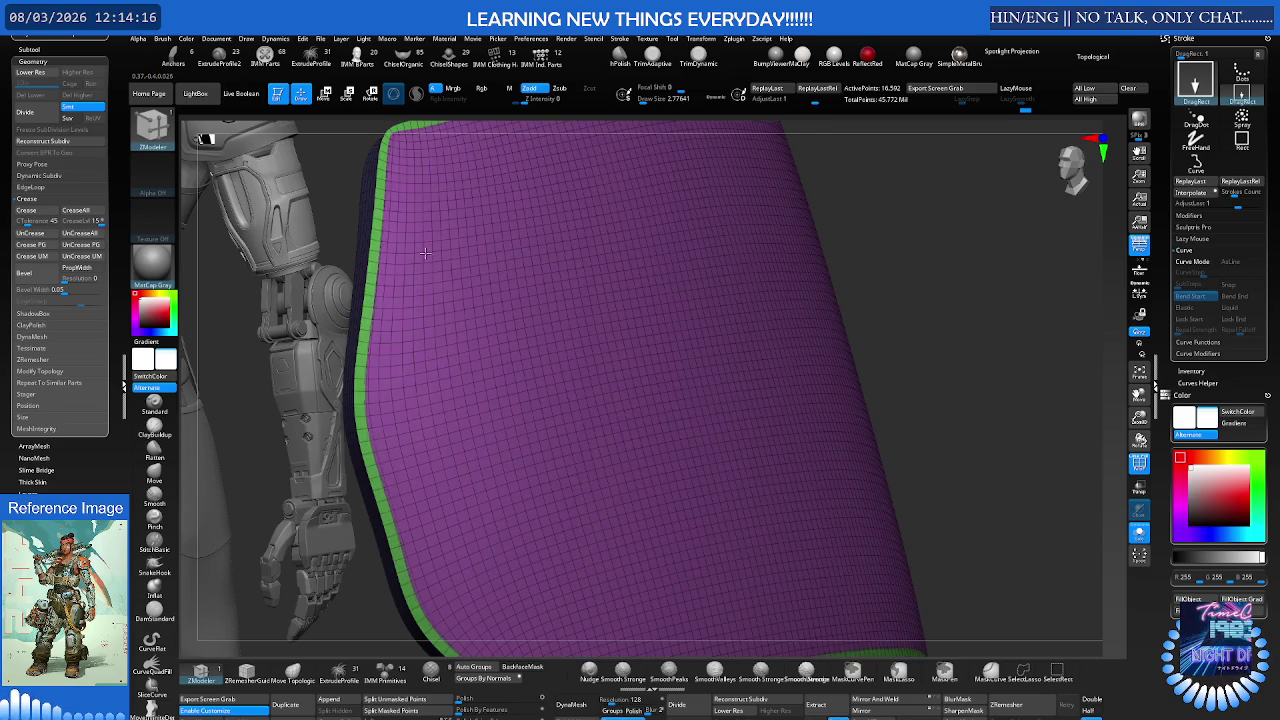
drag(428, 255, 472, 272)
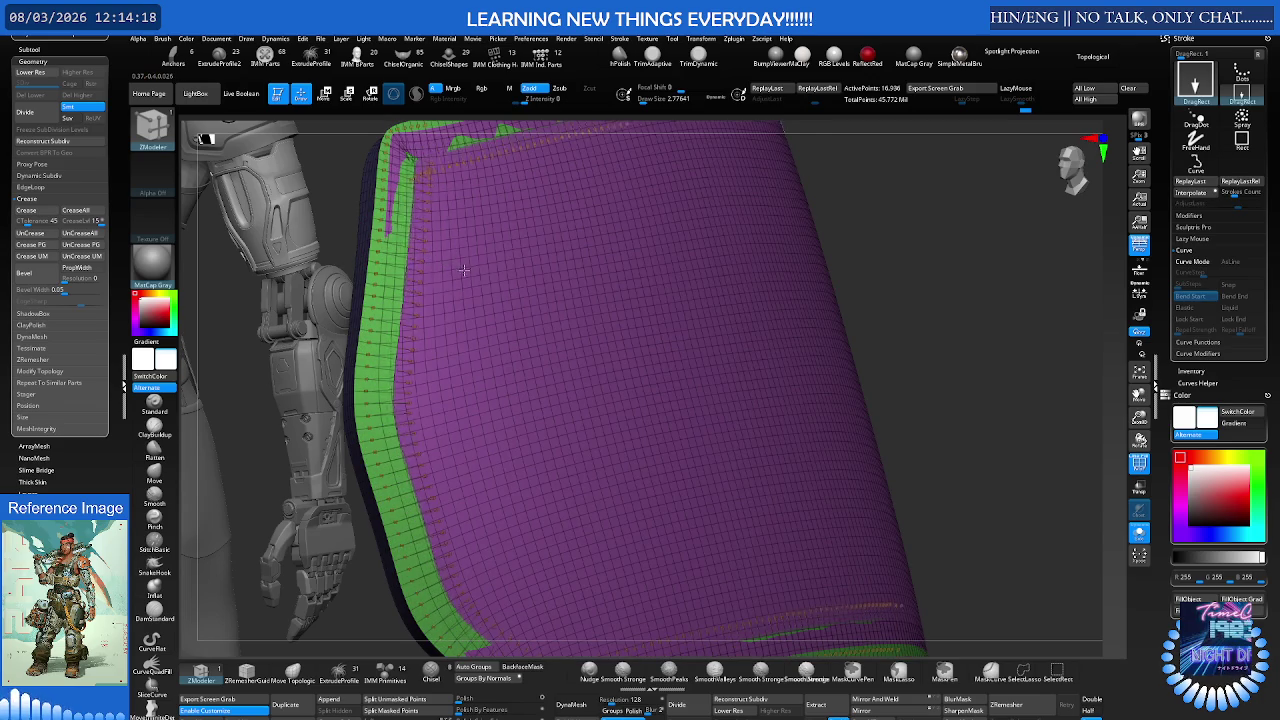
key(ctrl+w)
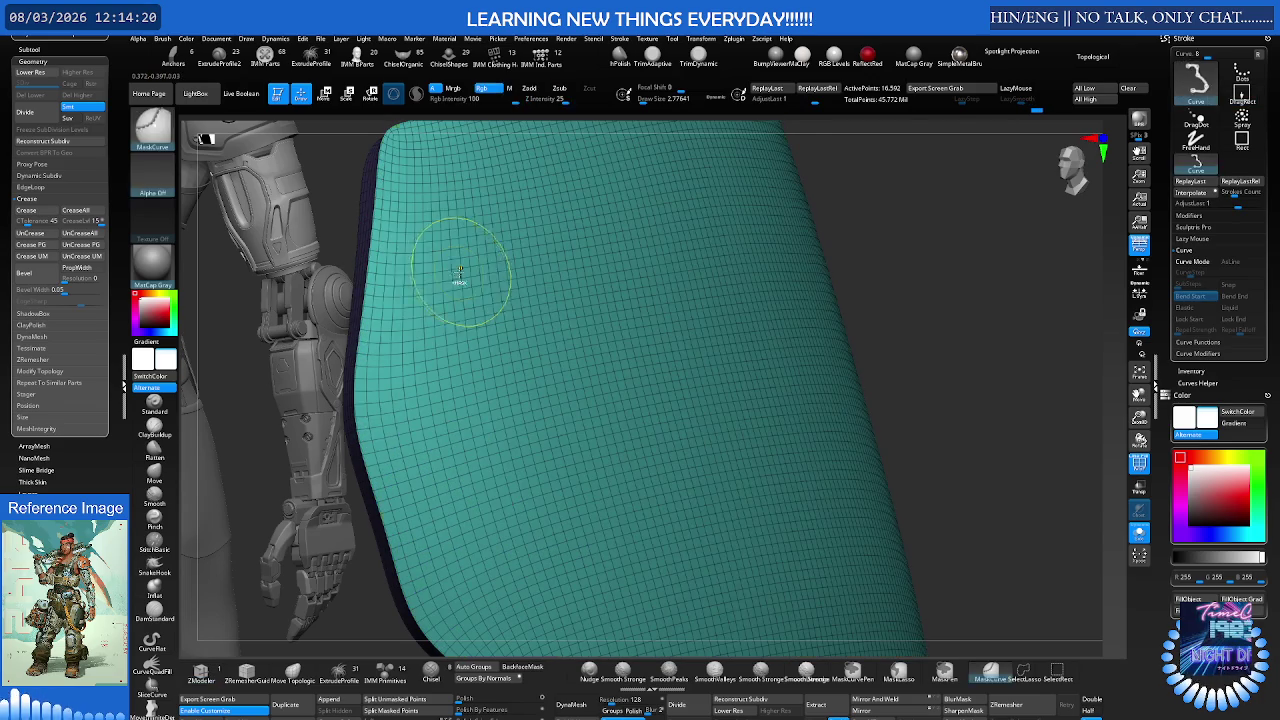
key(space)
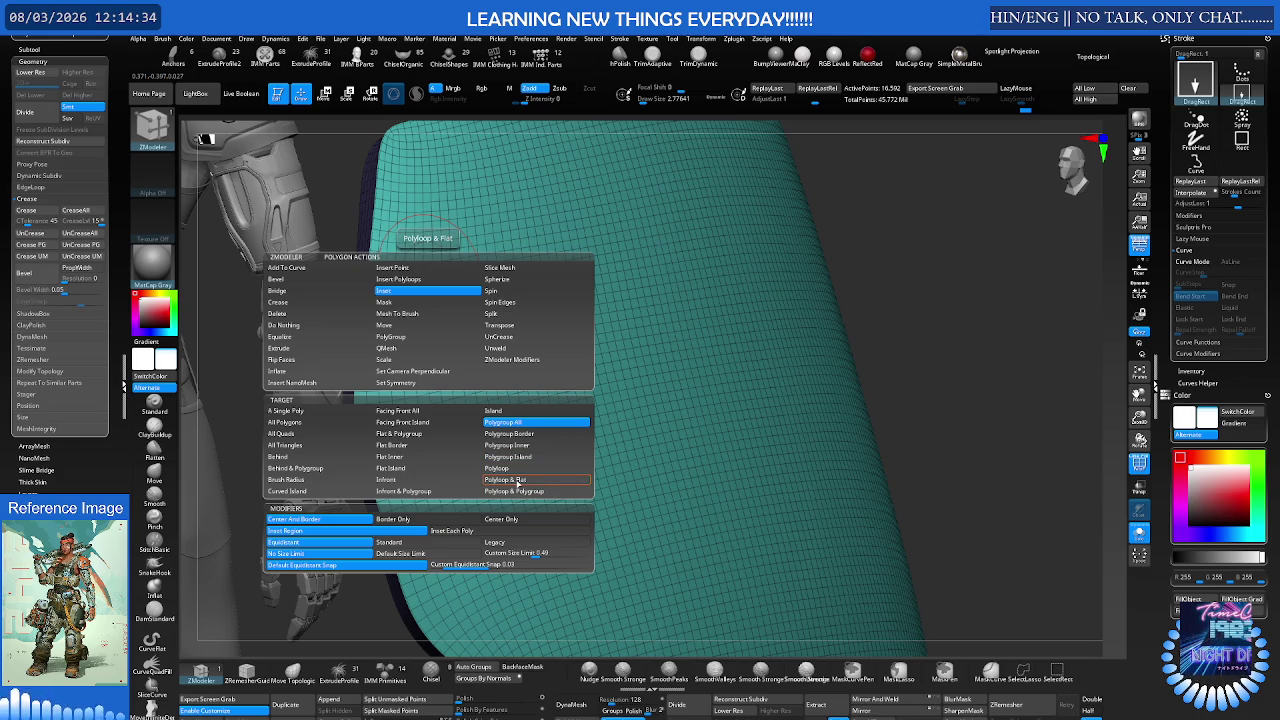
click(400, 433)
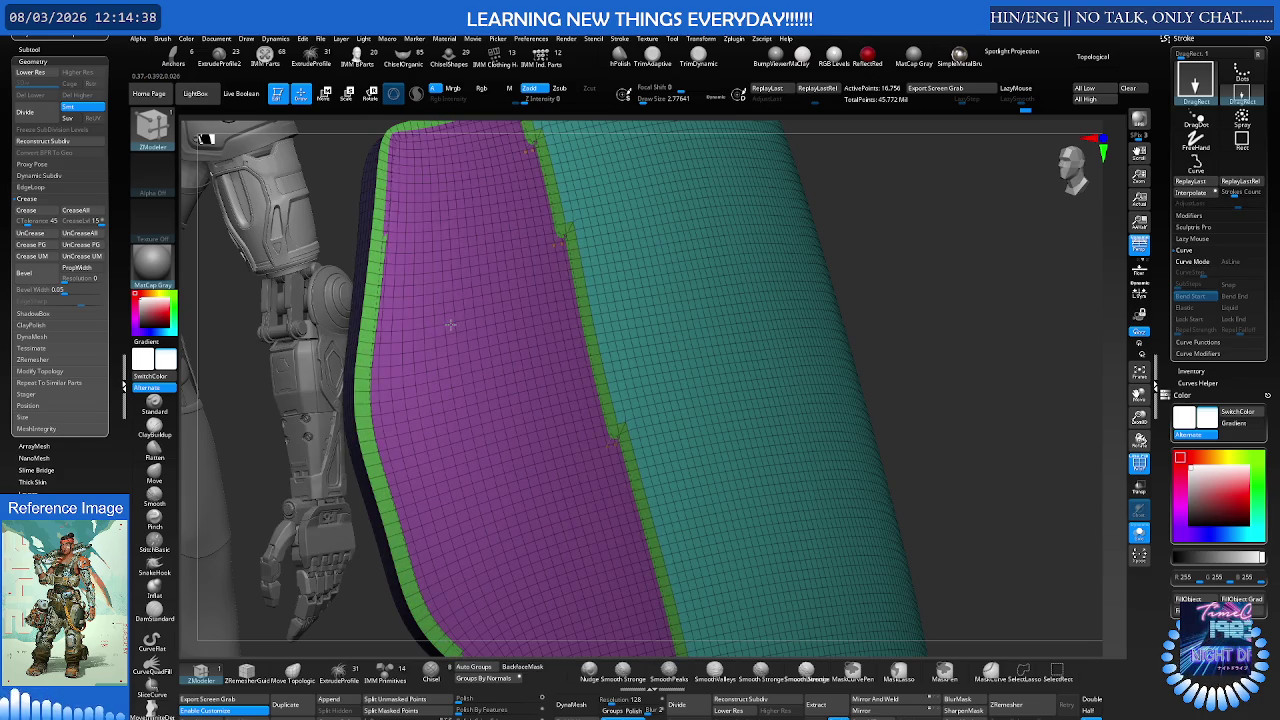
key(space)
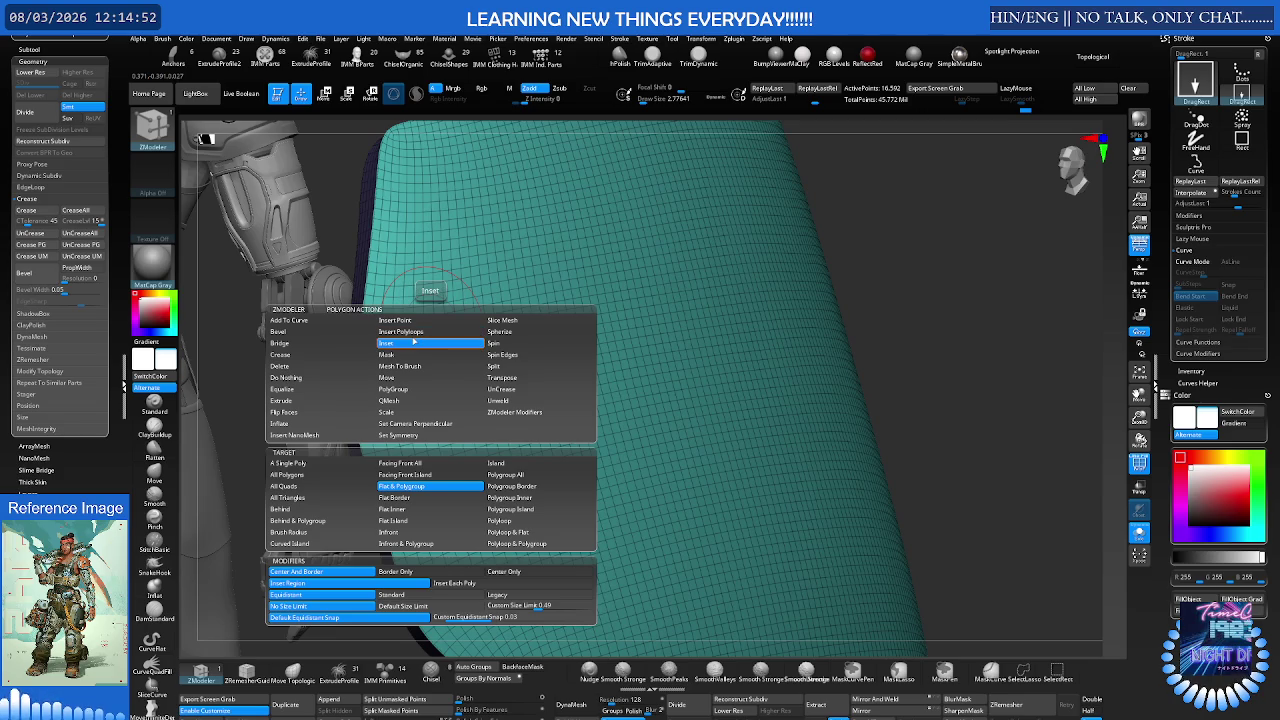
click(405, 543)
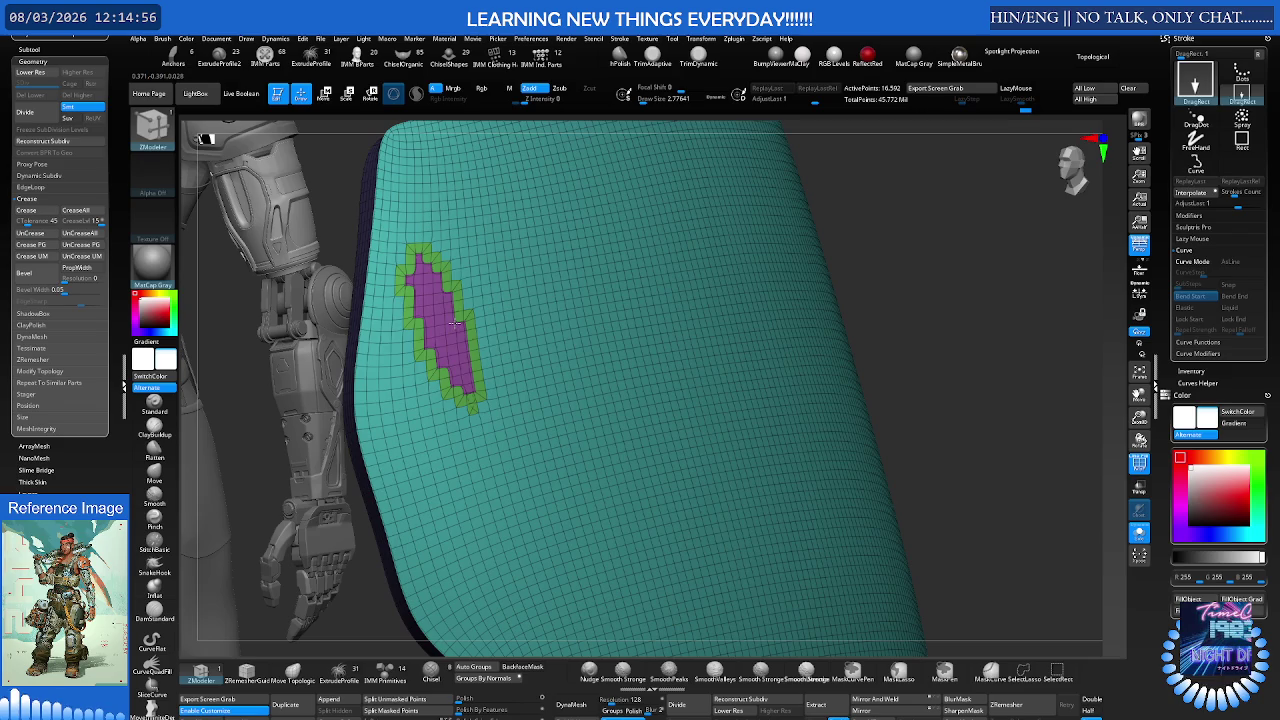
key(space)
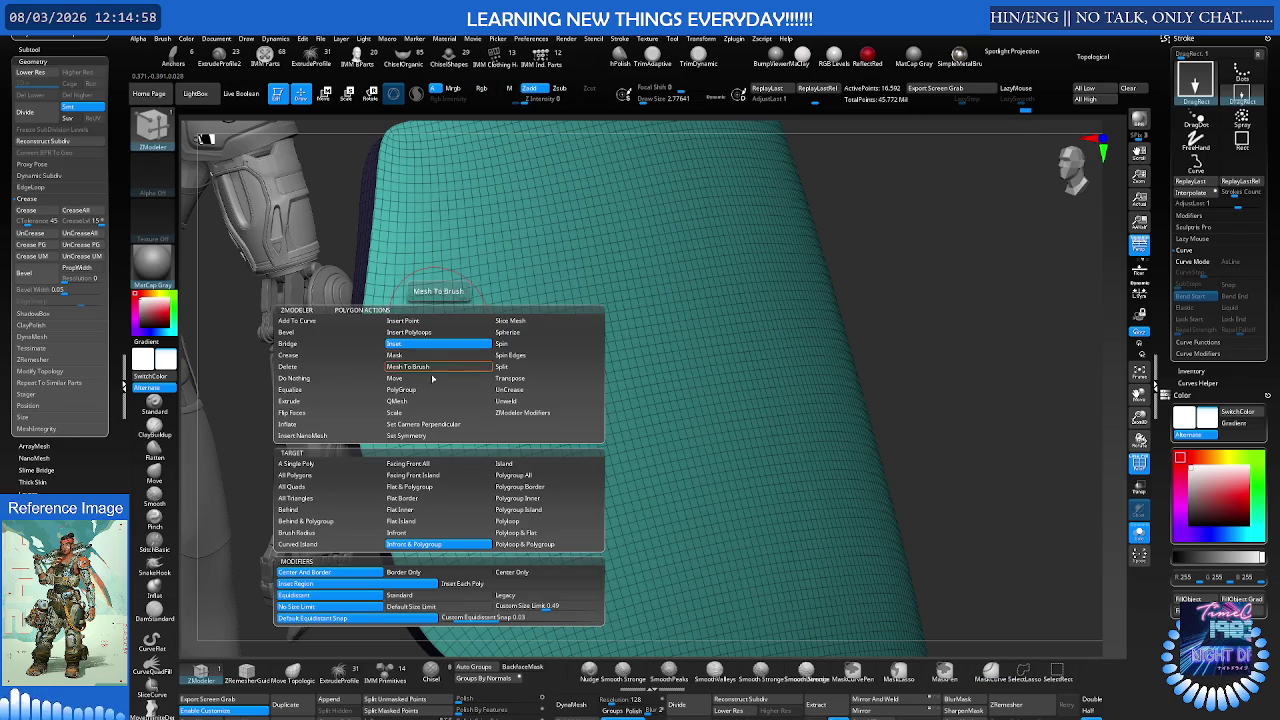
click(369, 522)
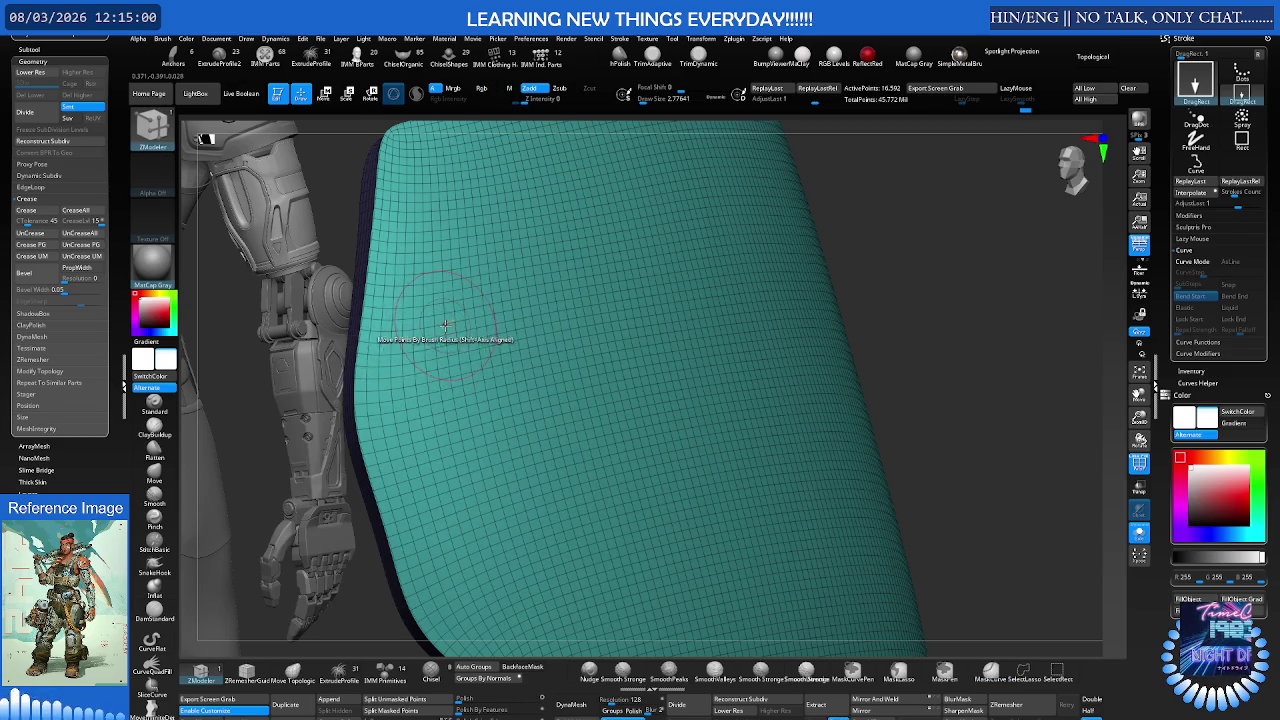
drag(470, 327, 500, 350)
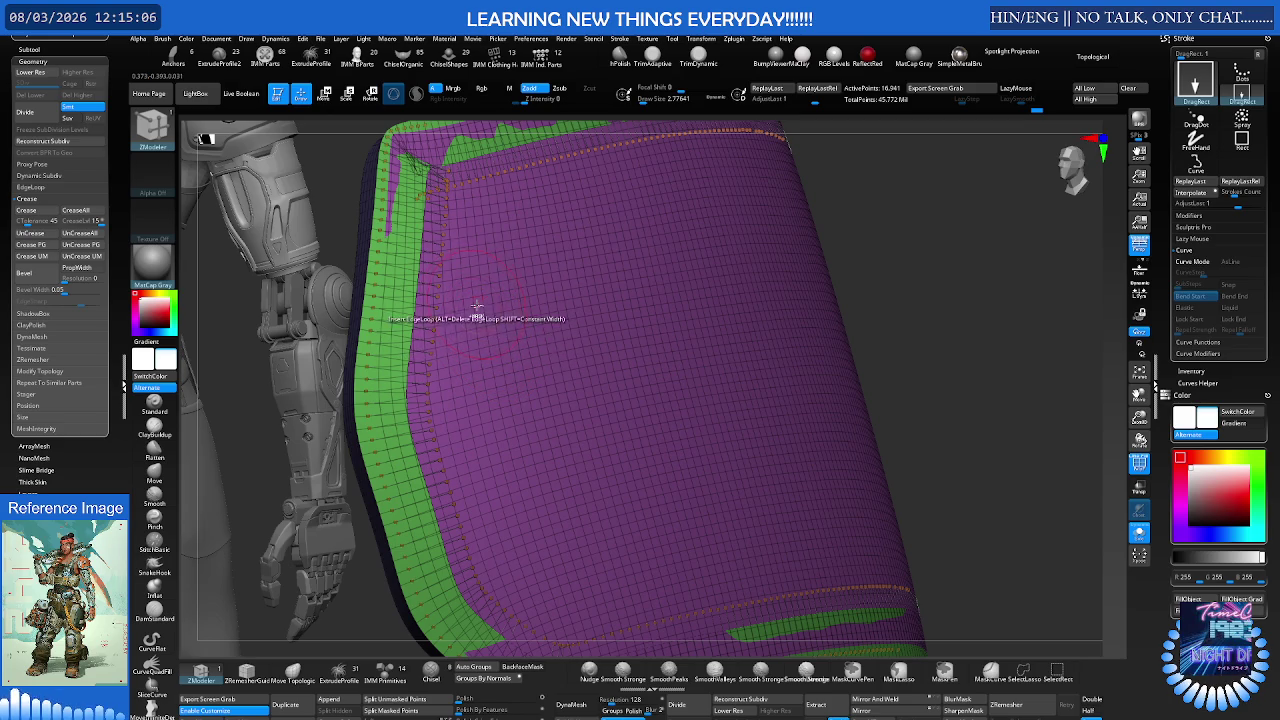
key(ctrl+z)
key(space)
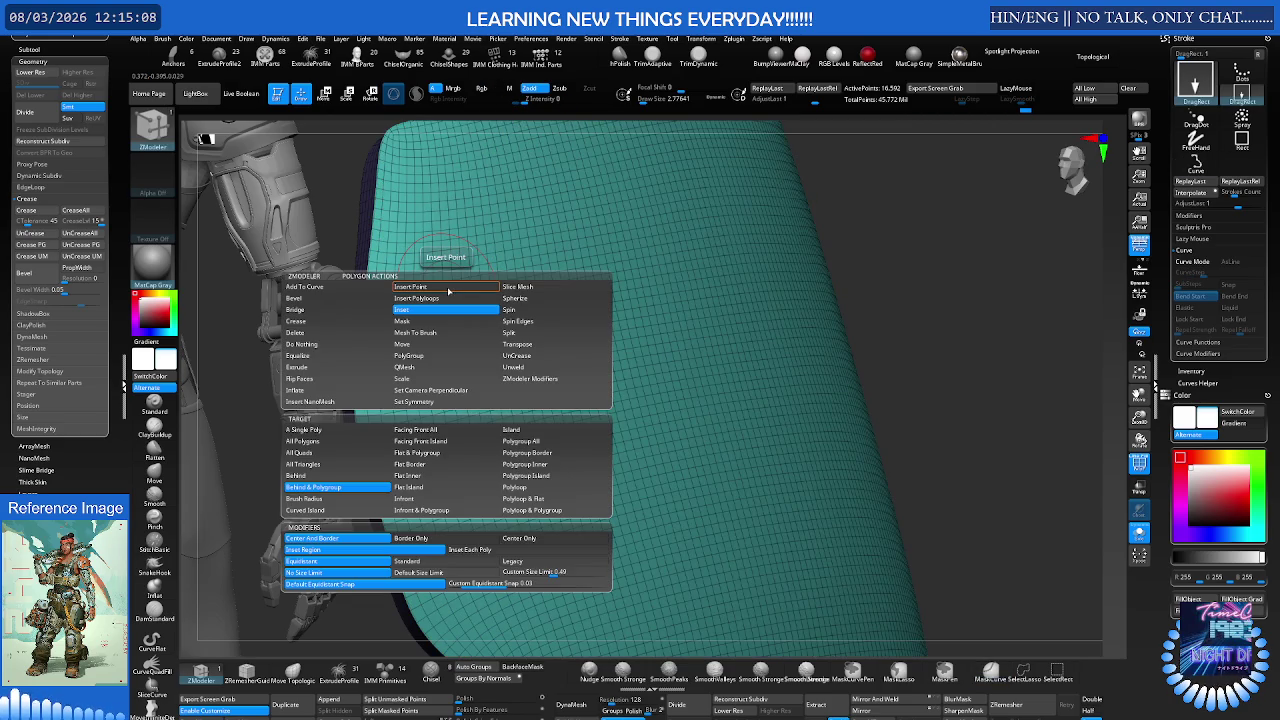
click(448, 291)
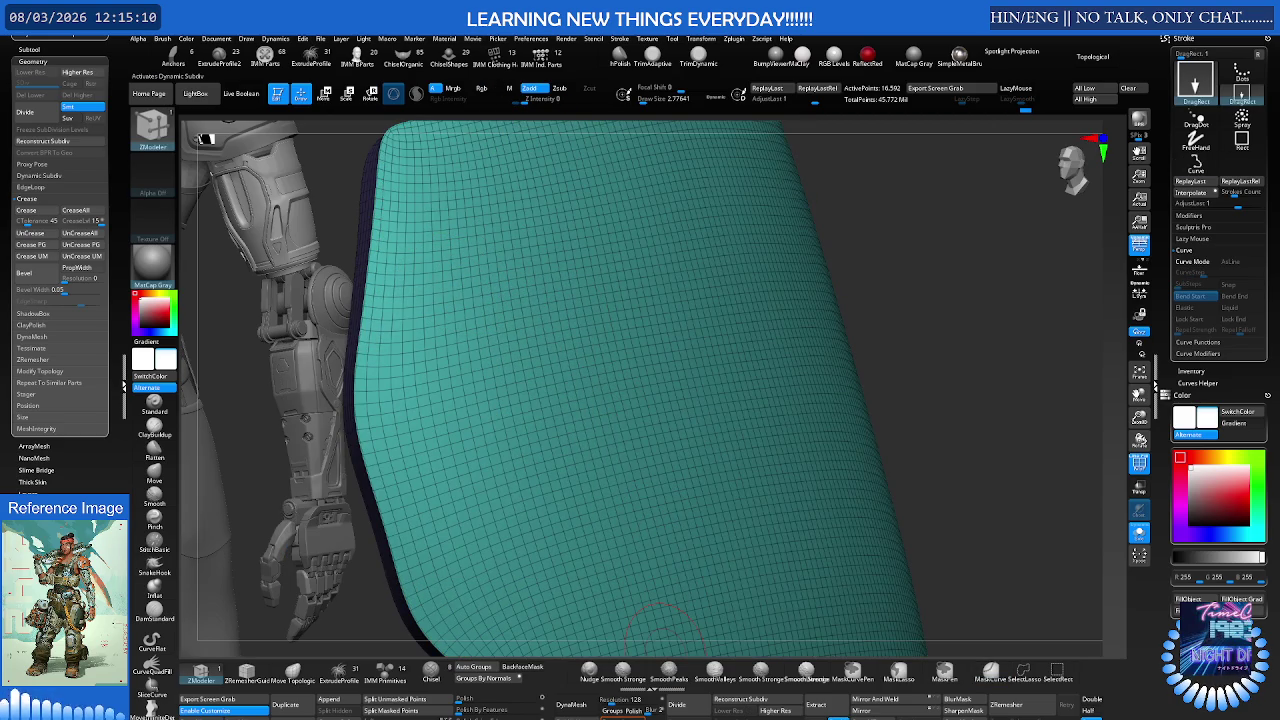
click(625, 670)
key(shift+f)
key(shift+f)
key(ctrl)
right_drag(665, 505, 541, 390)
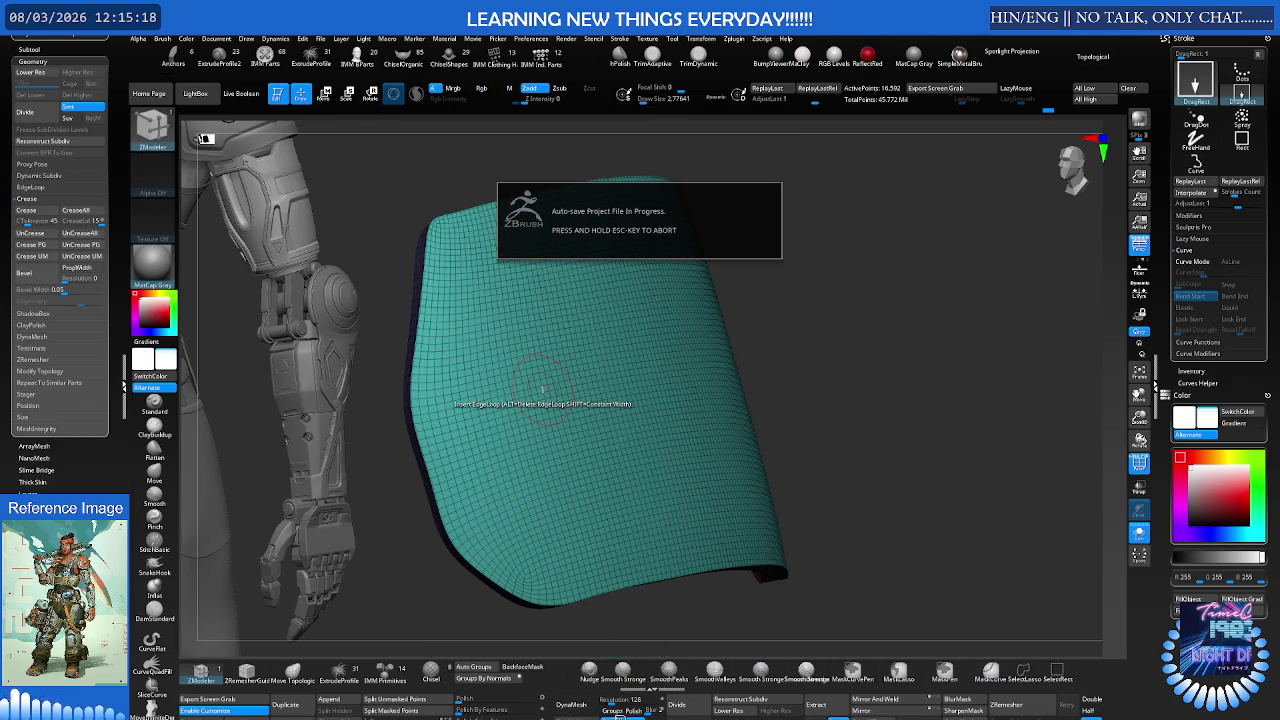
Step: Cancel the auto-save and insert an extra edge loop into the teal panel
key(Escape)
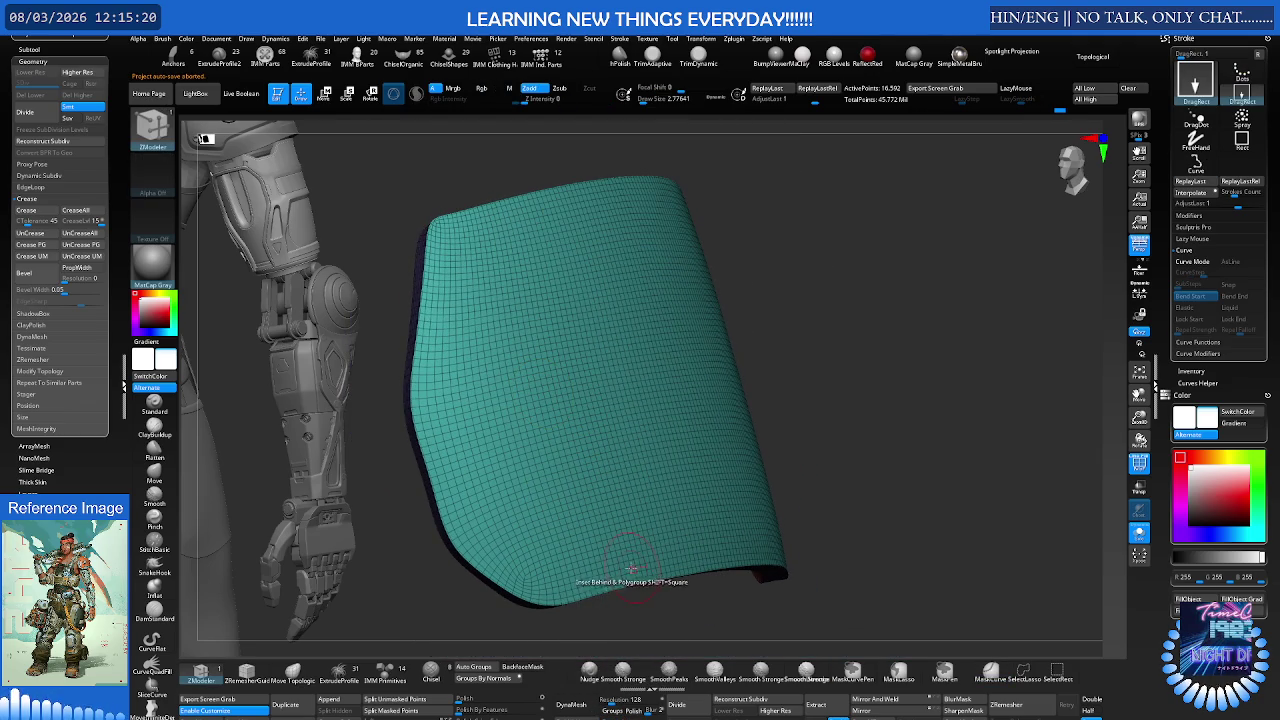
right_drag(571, 543, 586, 528)
key(ctrl)
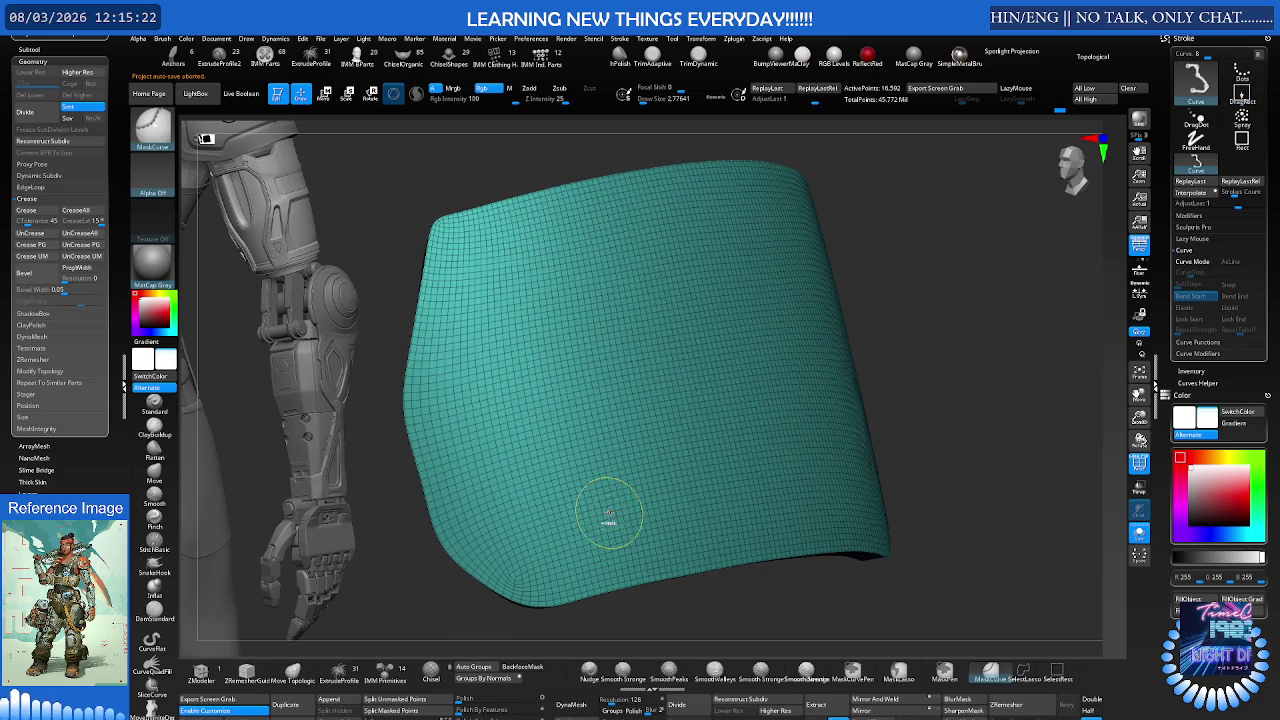
ctrl+shift+click(609, 517)
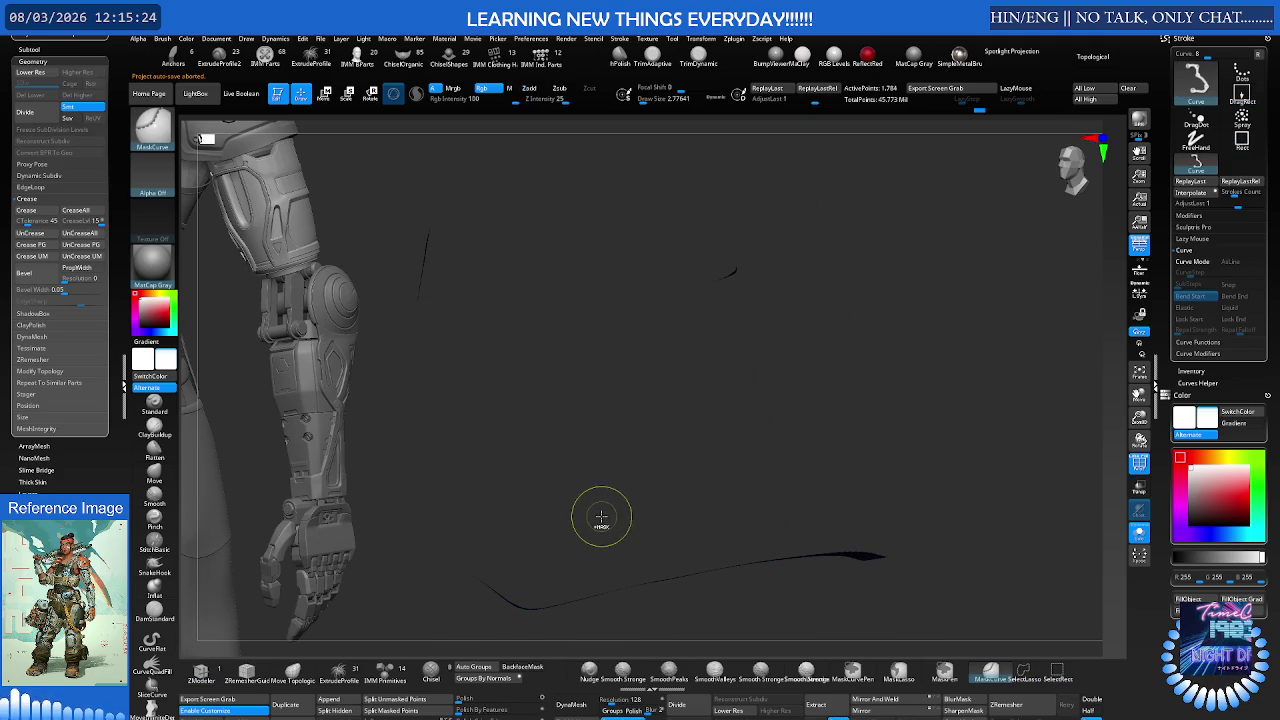
ctrl+shift+click(601, 516)
ctrl+shift+click(604, 526)
ctrl+shift+click(597, 527)
ctrl+shift+click(596, 522)
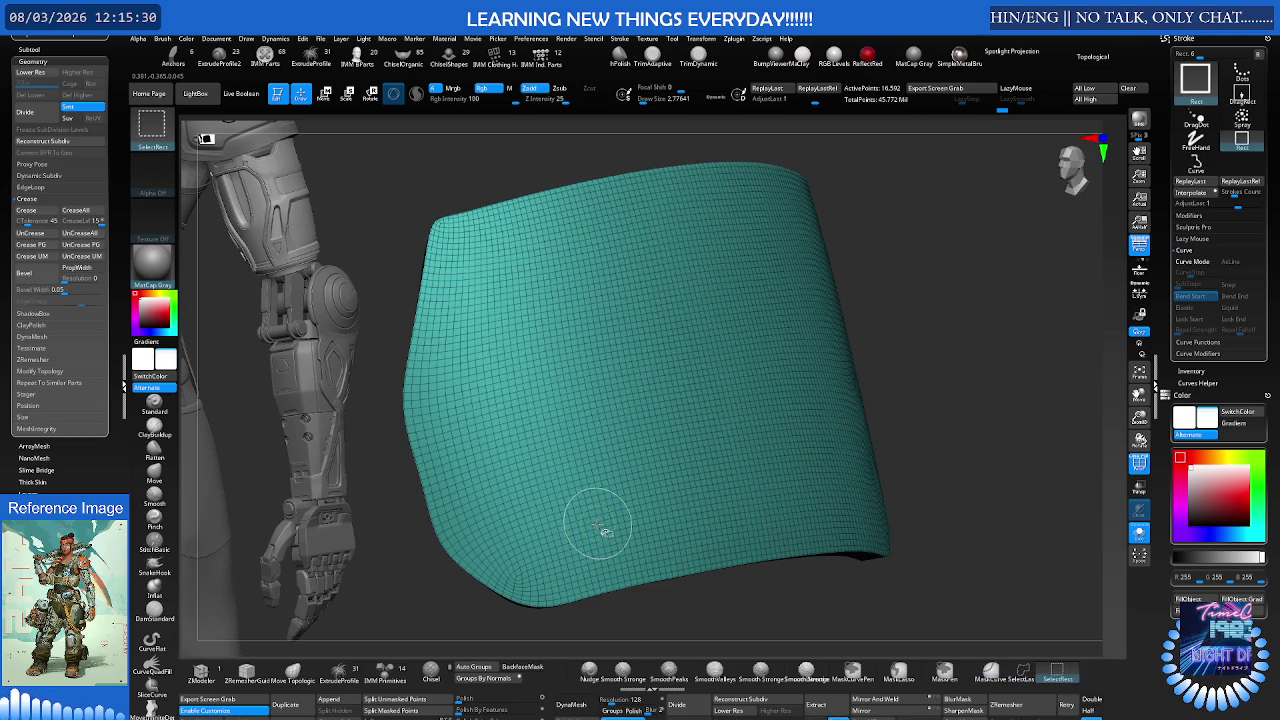
Step: Reduce the brush size, reshape the panel's right side, and subdivide it once
mouse_move(596, 527)
right_down()
mouse_move(661, 481)
mouse_move(645, 463)
mouse_move(651, 480)
right_up()
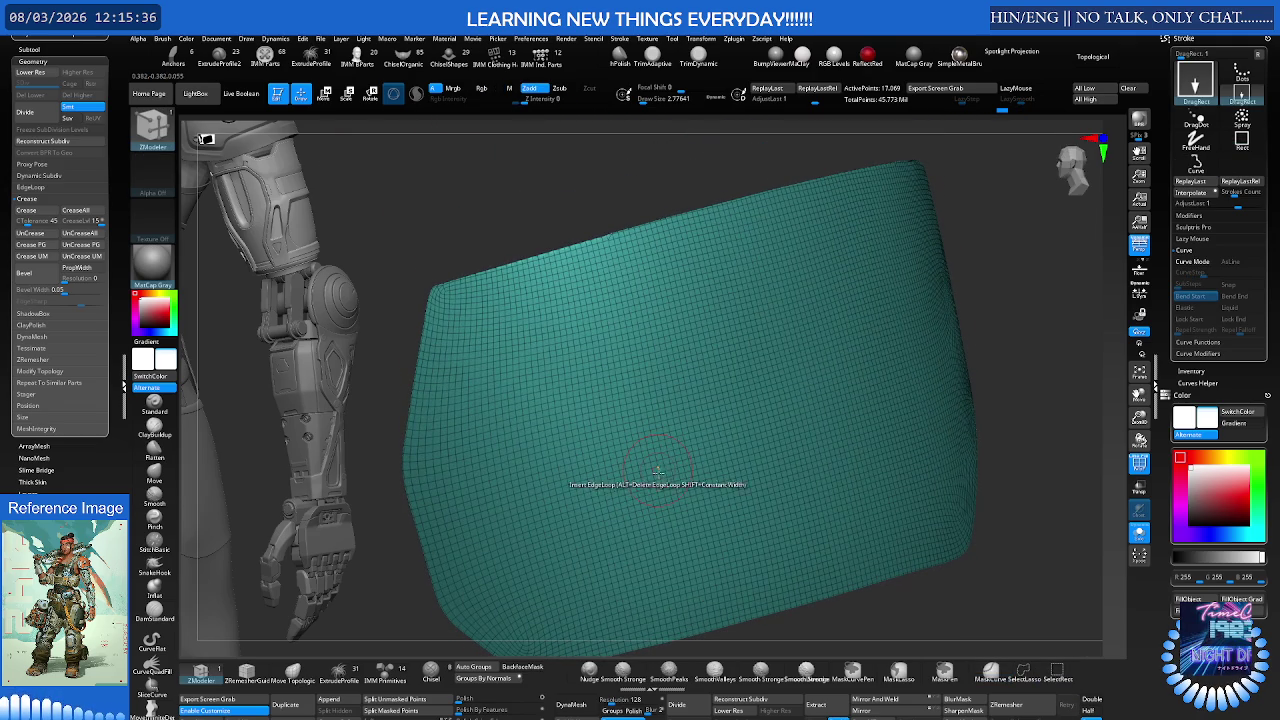
key(s)
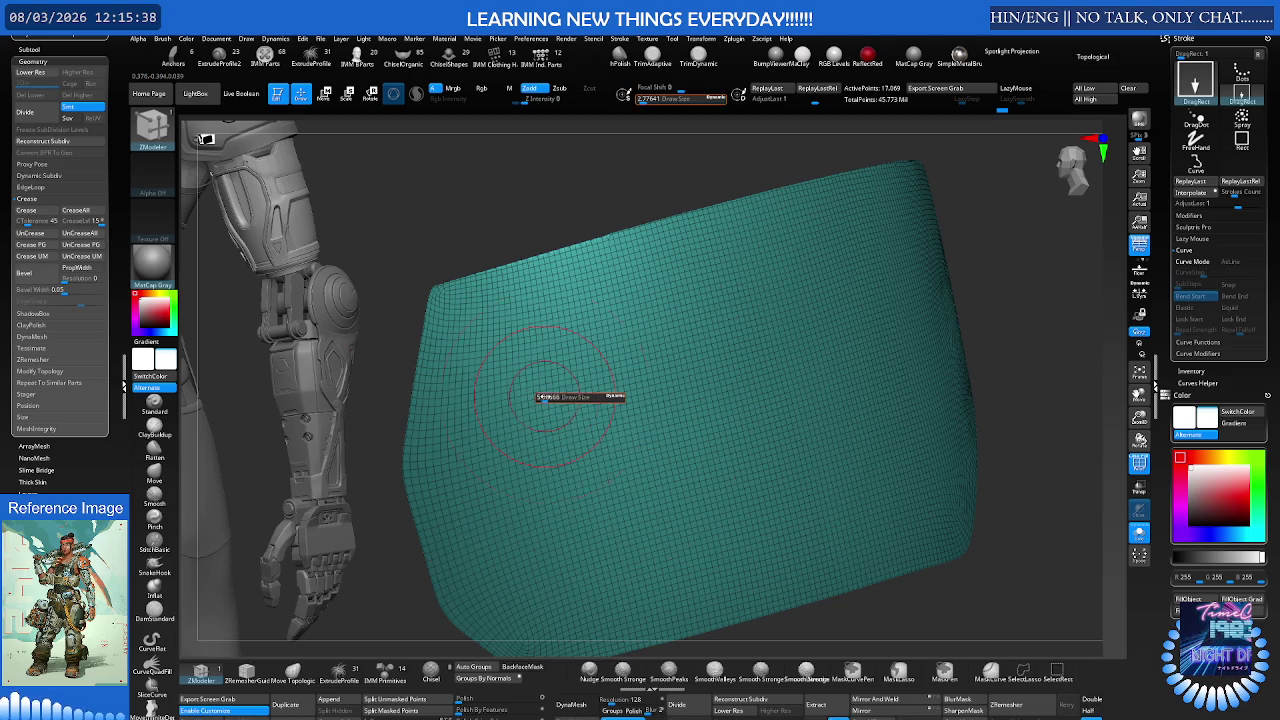
click(540, 397)
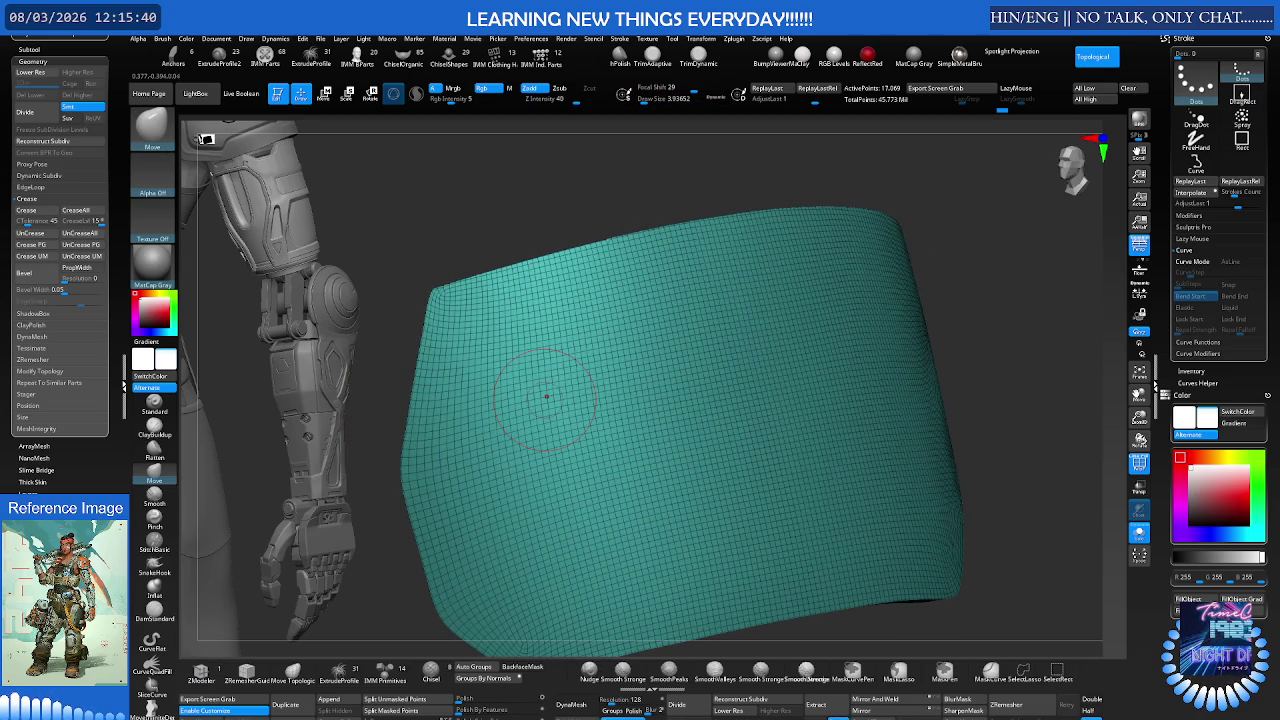
key(ctrl+z)
key(ctrl+z)
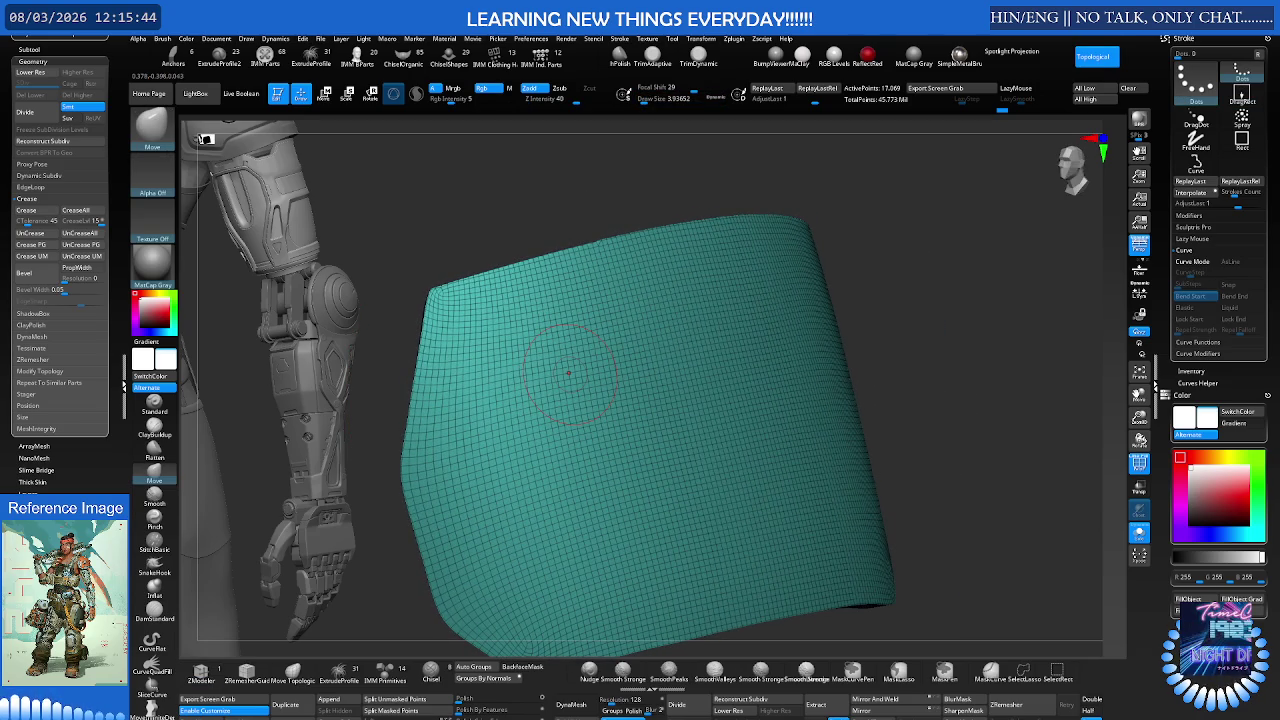
key(ctrl+d)
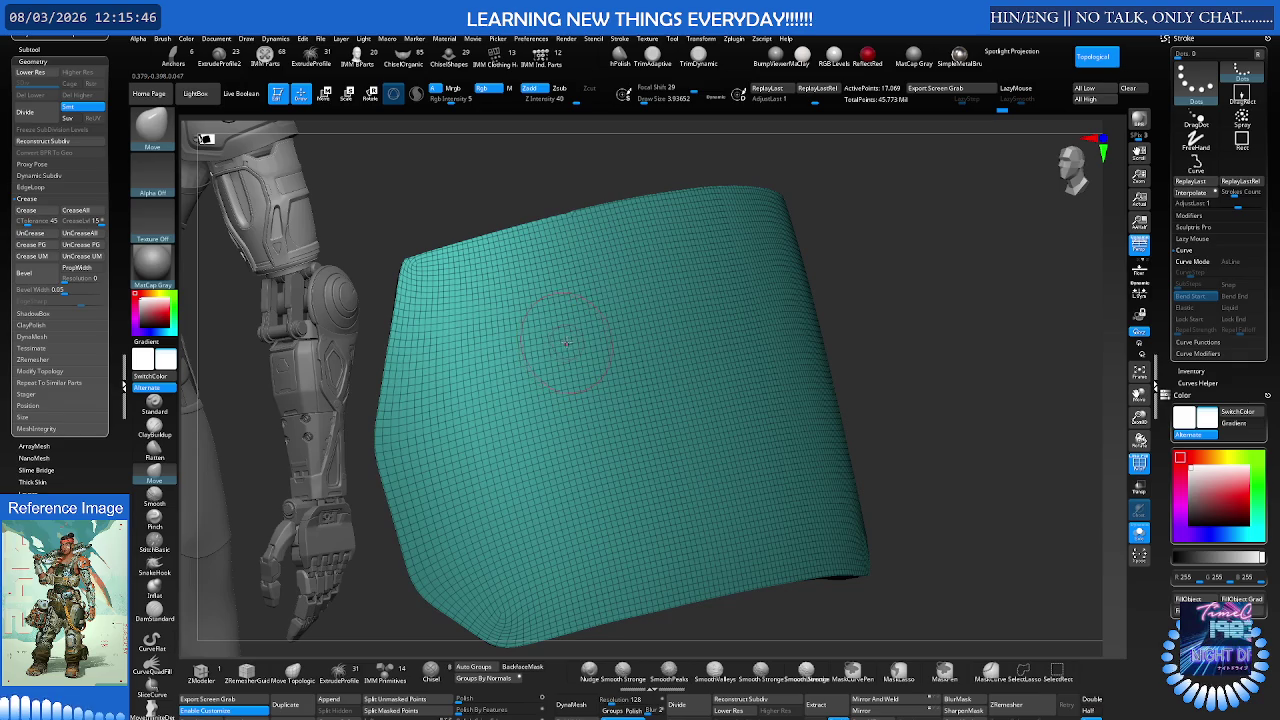
key(shift+d)
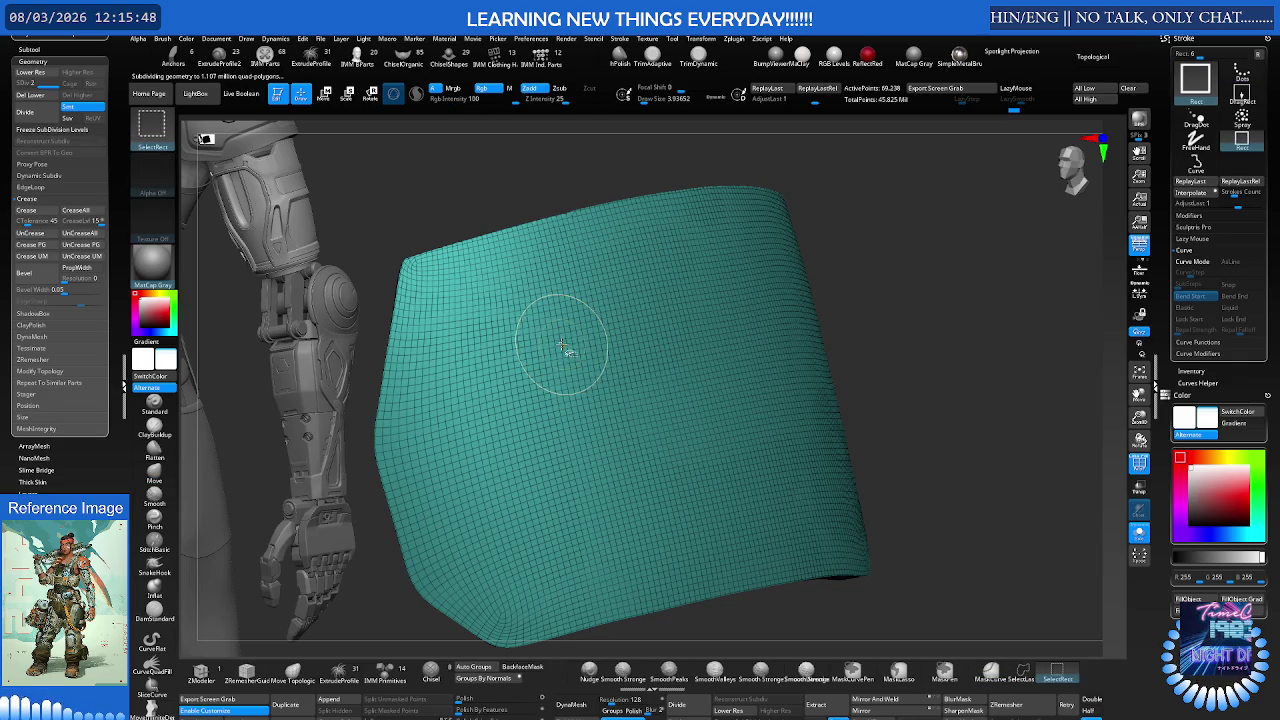
Step: Return to the higher subdivision level and test a Move-brush bulge on the panel, then undo it
key(d)
mouse_move(577, 346)
right_down()
mouse_move(642, 365)
mouse_move(600, 371)
mouse_move(674, 354)
right_up()
key(b)
key(m)
key(v)
key(ctrl)
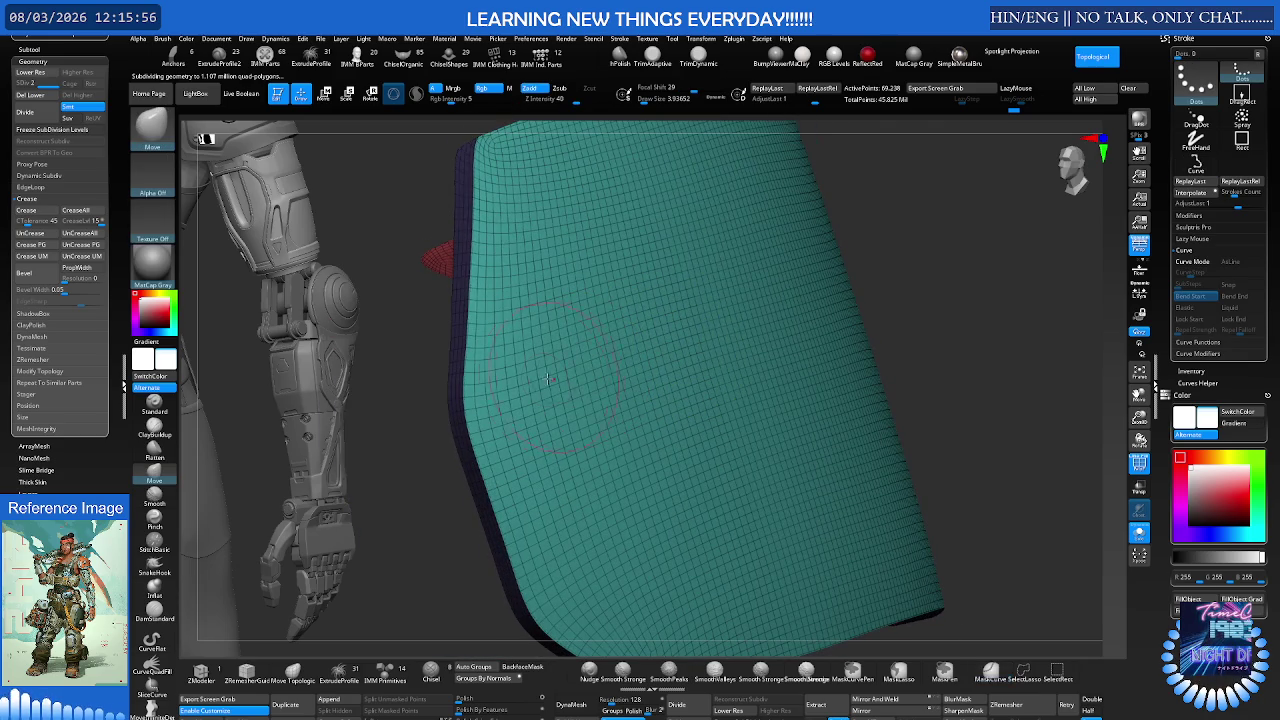
drag(519, 380, 545, 372)
mouse_move(545, 372)
right_down()
mouse_move(722, 328)
mouse_move(381, 381)
right_up()
key(ctrl+z)
key(ctrl+z)
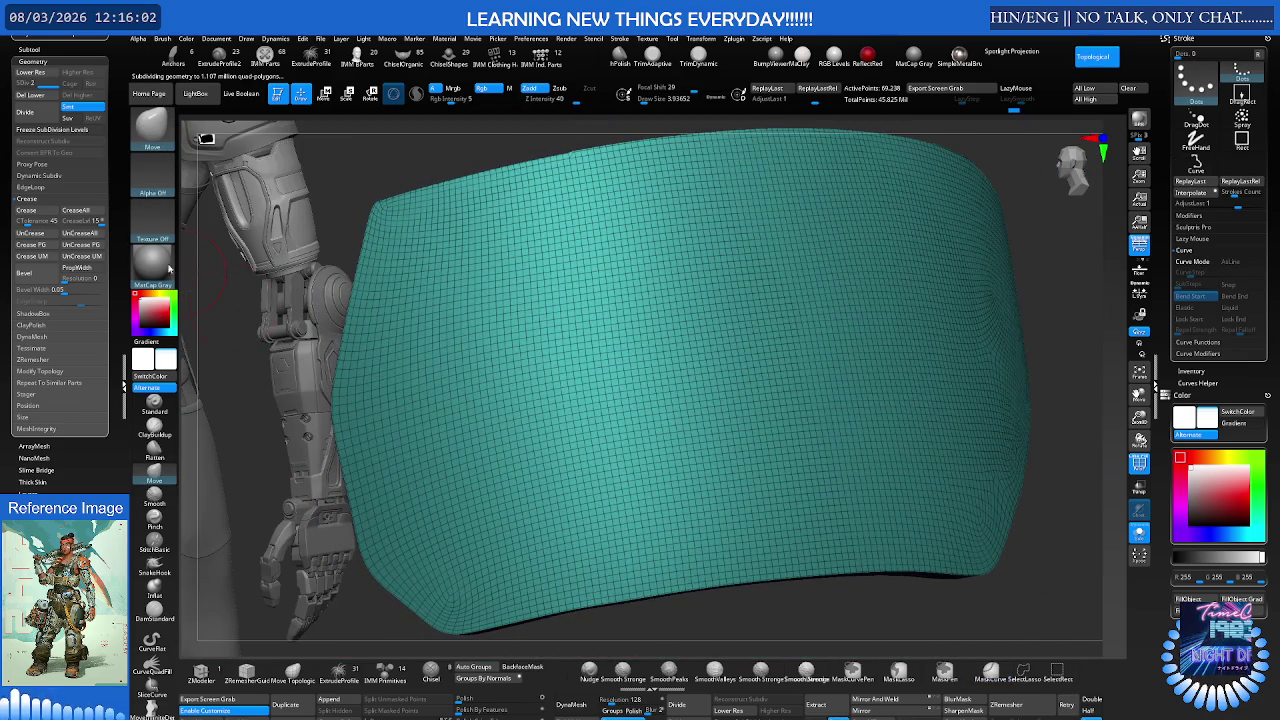
Step: Collapse Crease, open NanoMesh, and try subdividing to about 1.1 million polygons before undoing
click(38, 200)
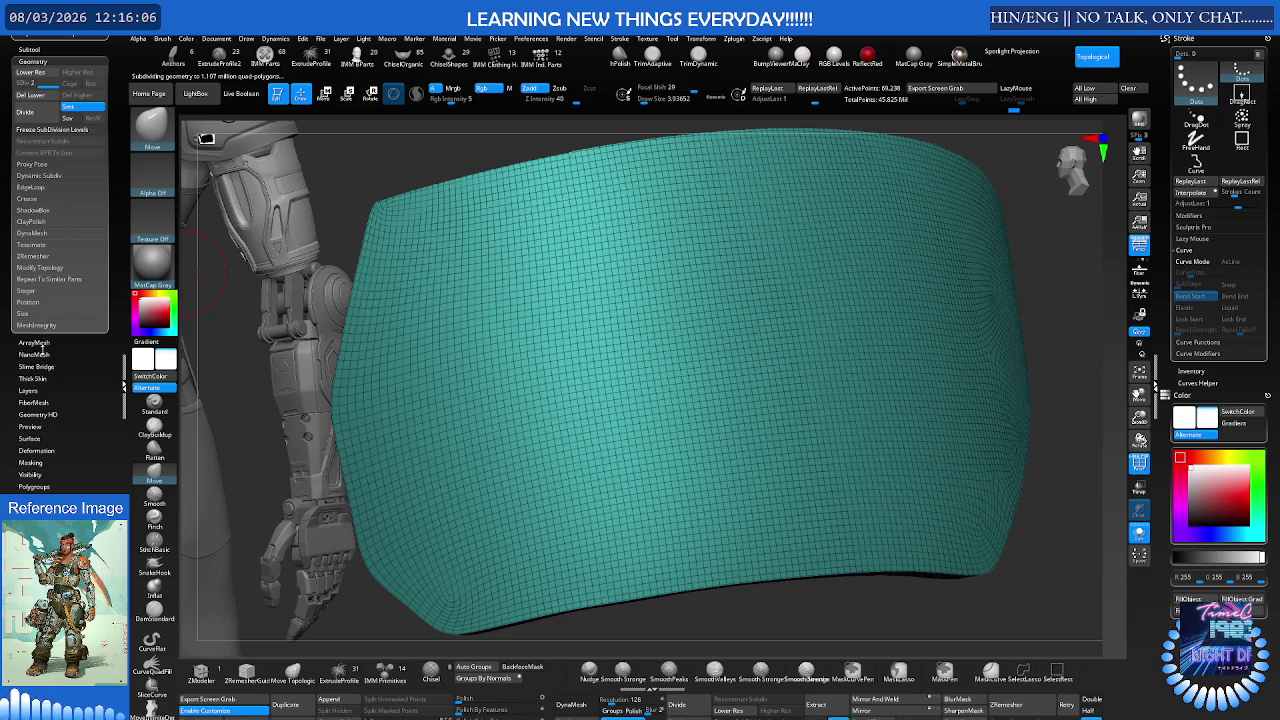
click(38, 354)
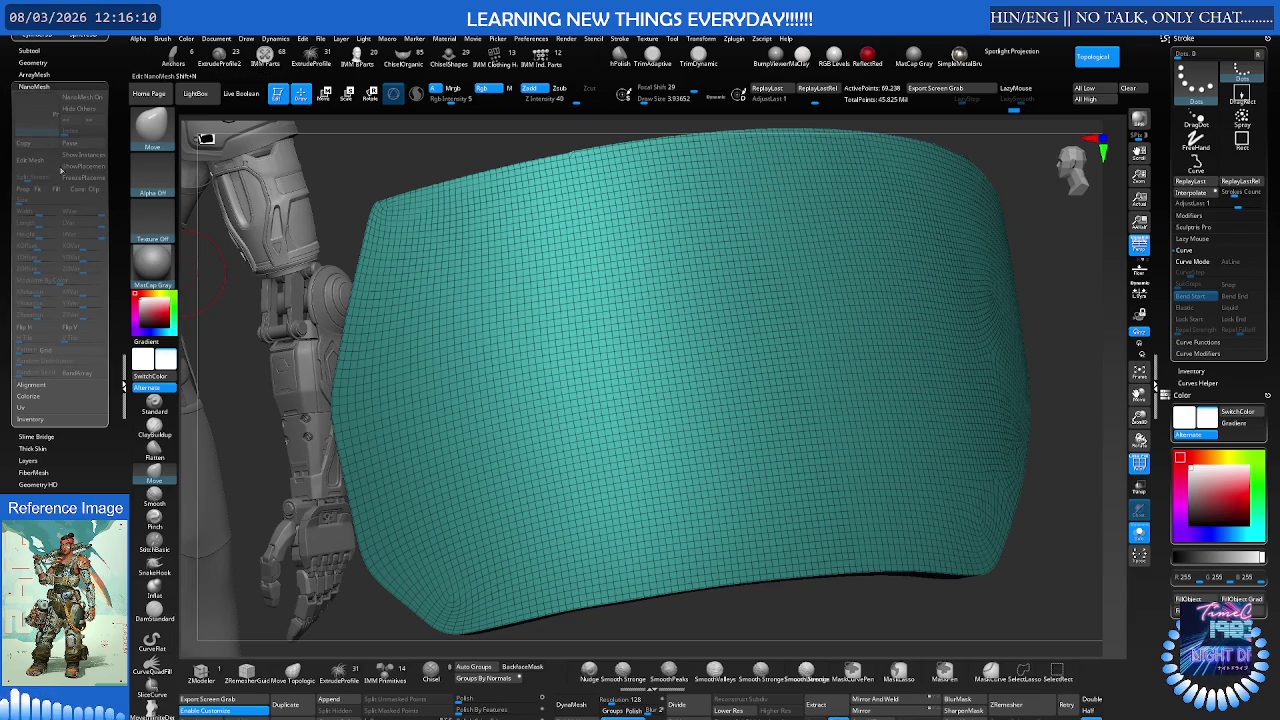
key(shift+f)
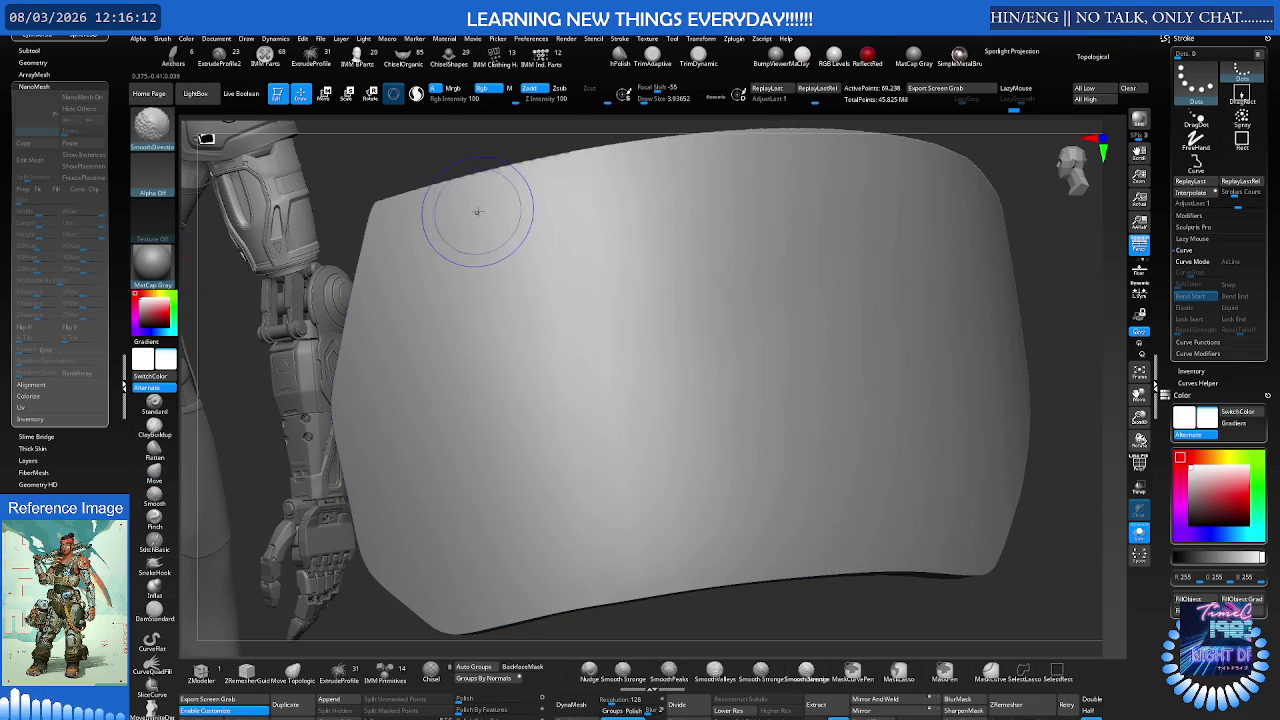
key(ctrl+d)
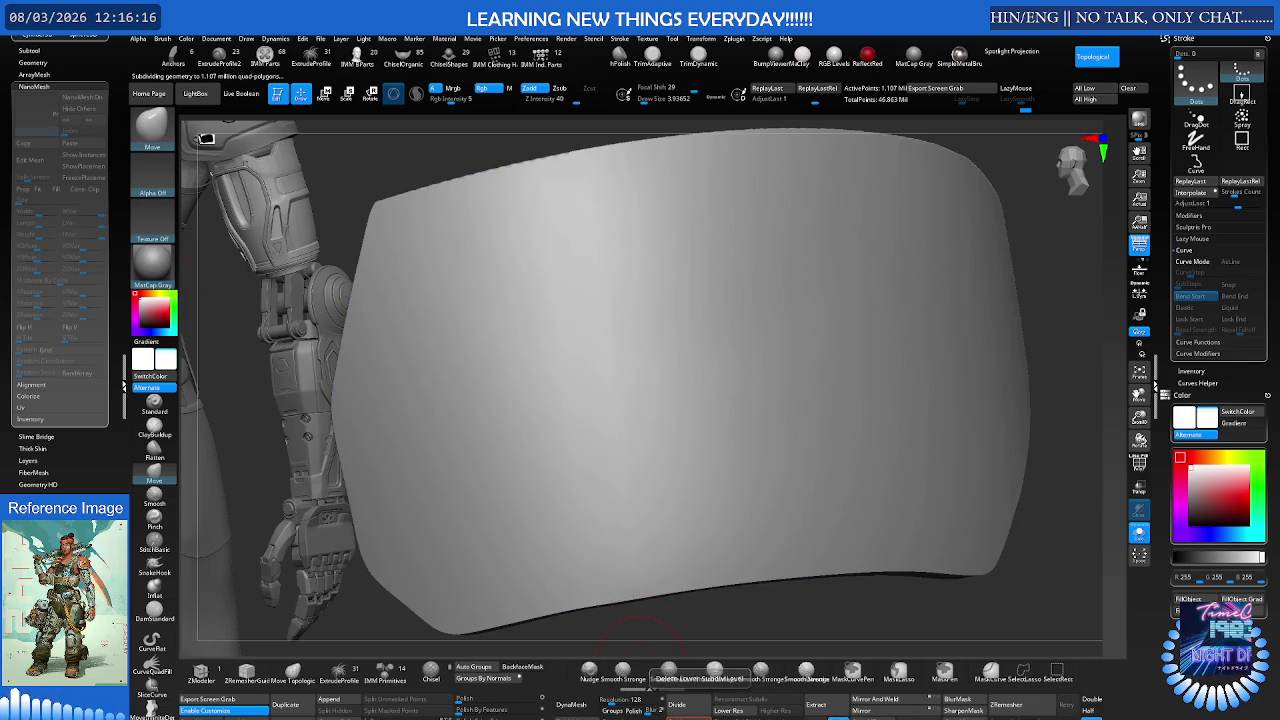
key(ctrl+z)
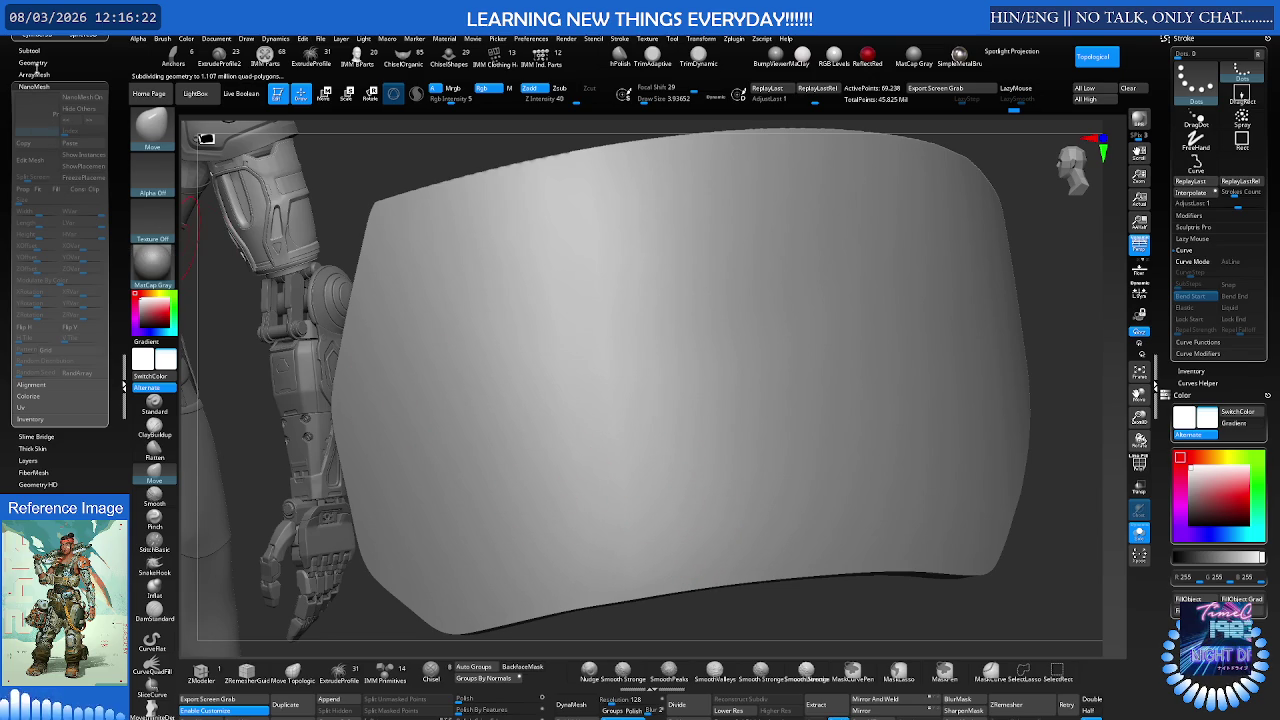
Step: Open the ArrayMesh and Geometry settings and expand the Surface subpalette
click(35, 73)
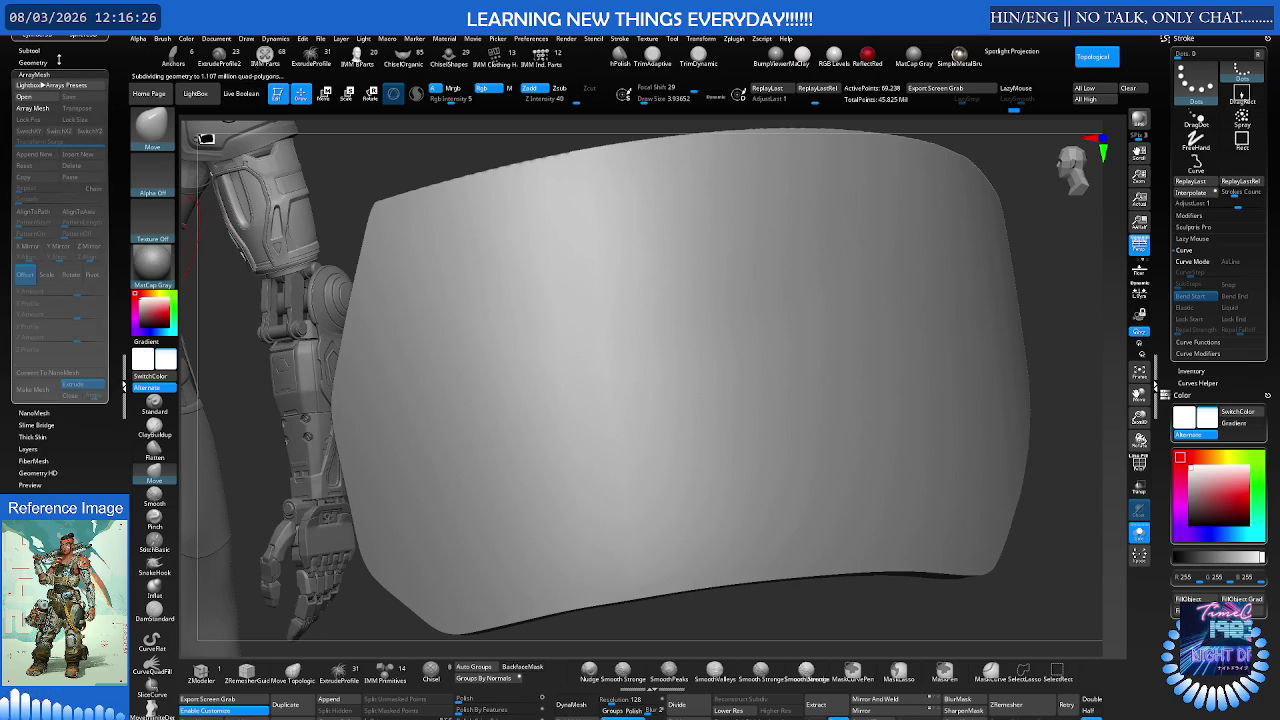
click(59, 61)
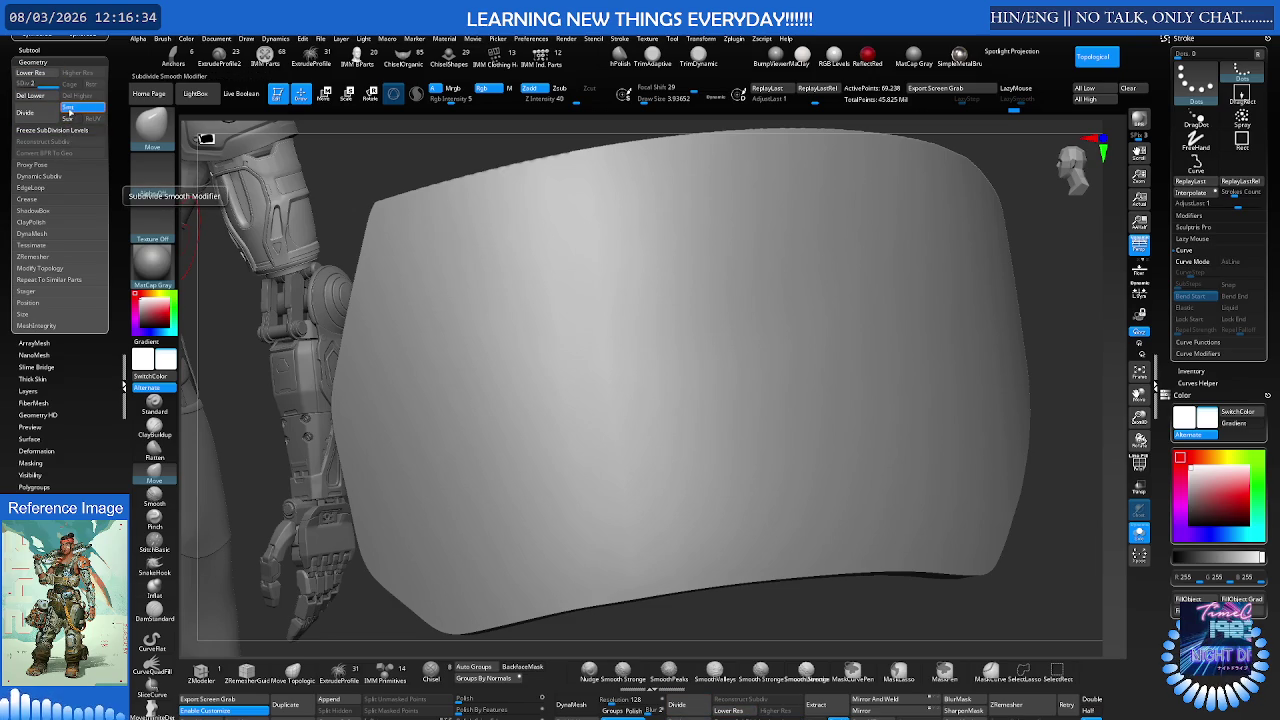
scroll(12, 240, down, 3)
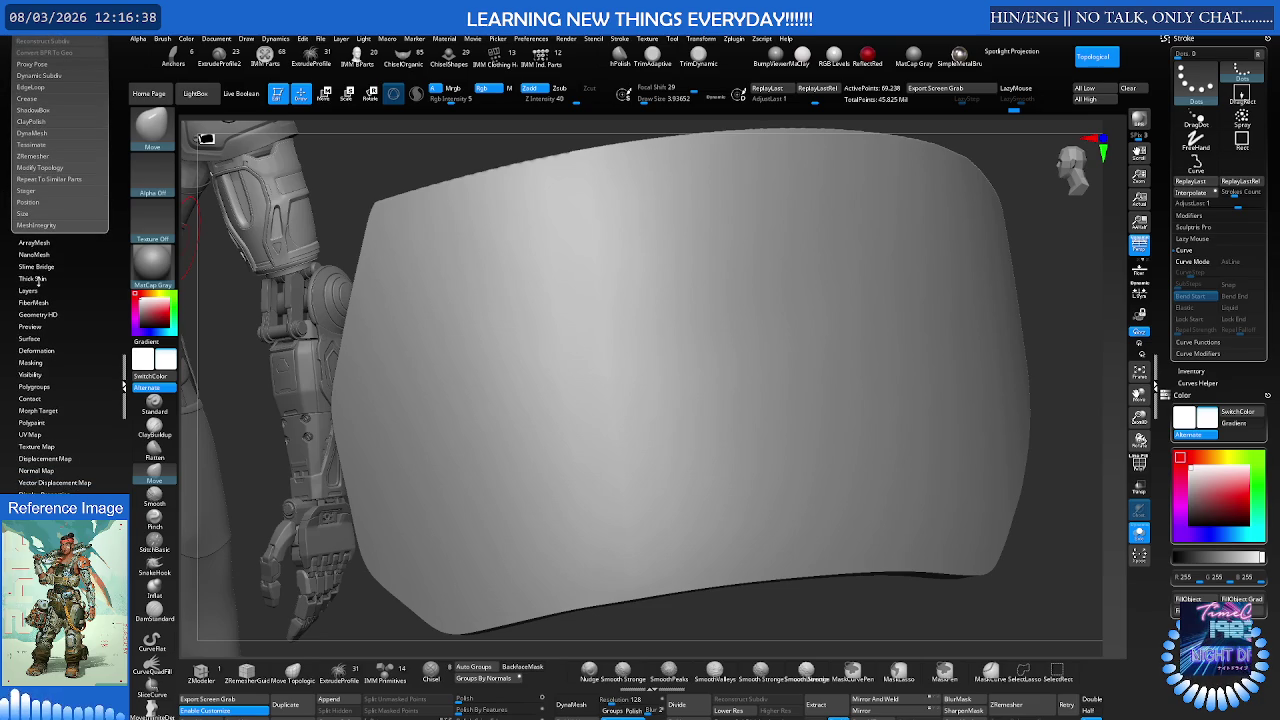
click(32, 339)
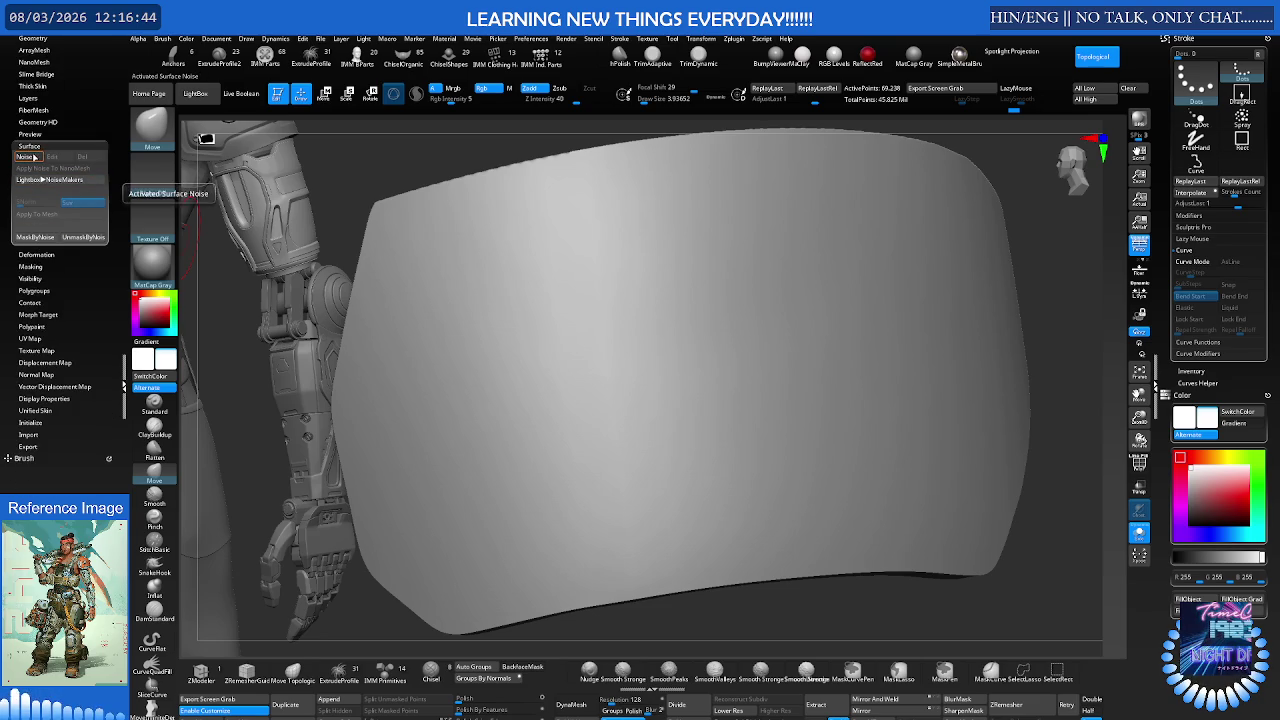
Step: Open the NoiseMaker editor and frame the panel facing front in the preview
click(33, 158)
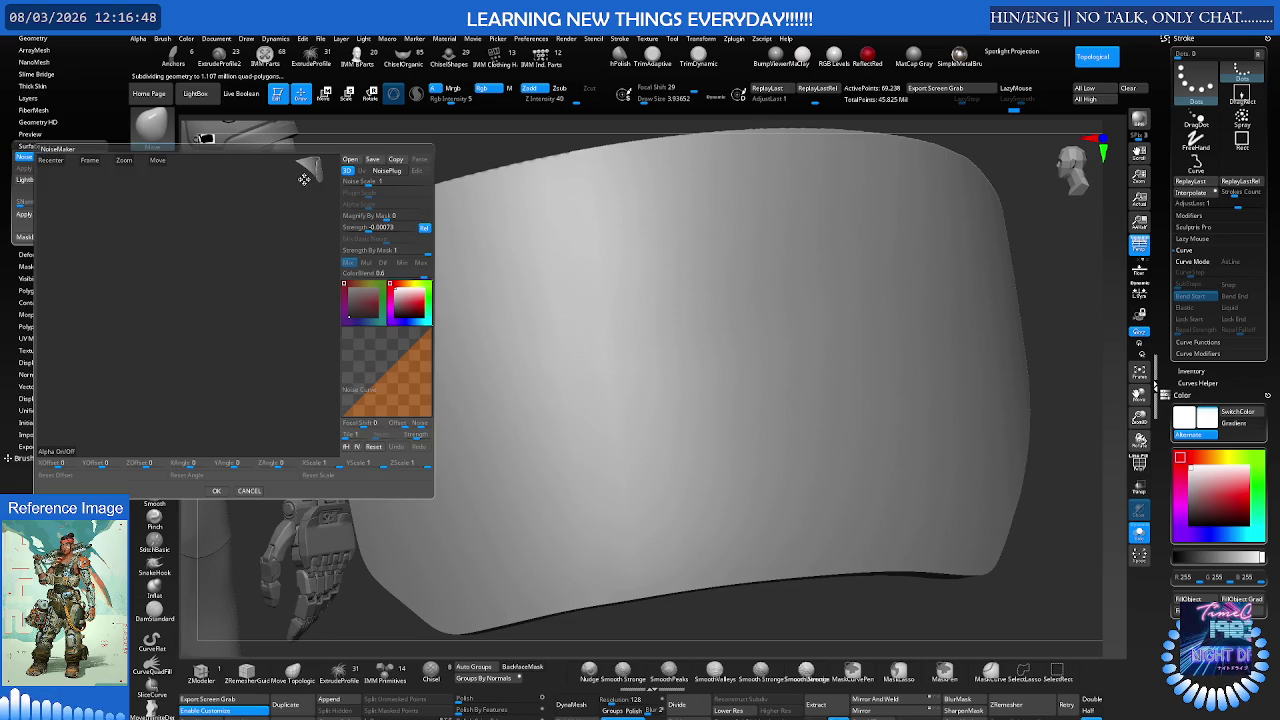
mouse_move(300, 180)
mouse_down()
mouse_move(258, 240)
mouse_move(221, 262)
mouse_move(268, 247)
mouse_up()
click(96, 160)
drag(167, 268, 221, 240)
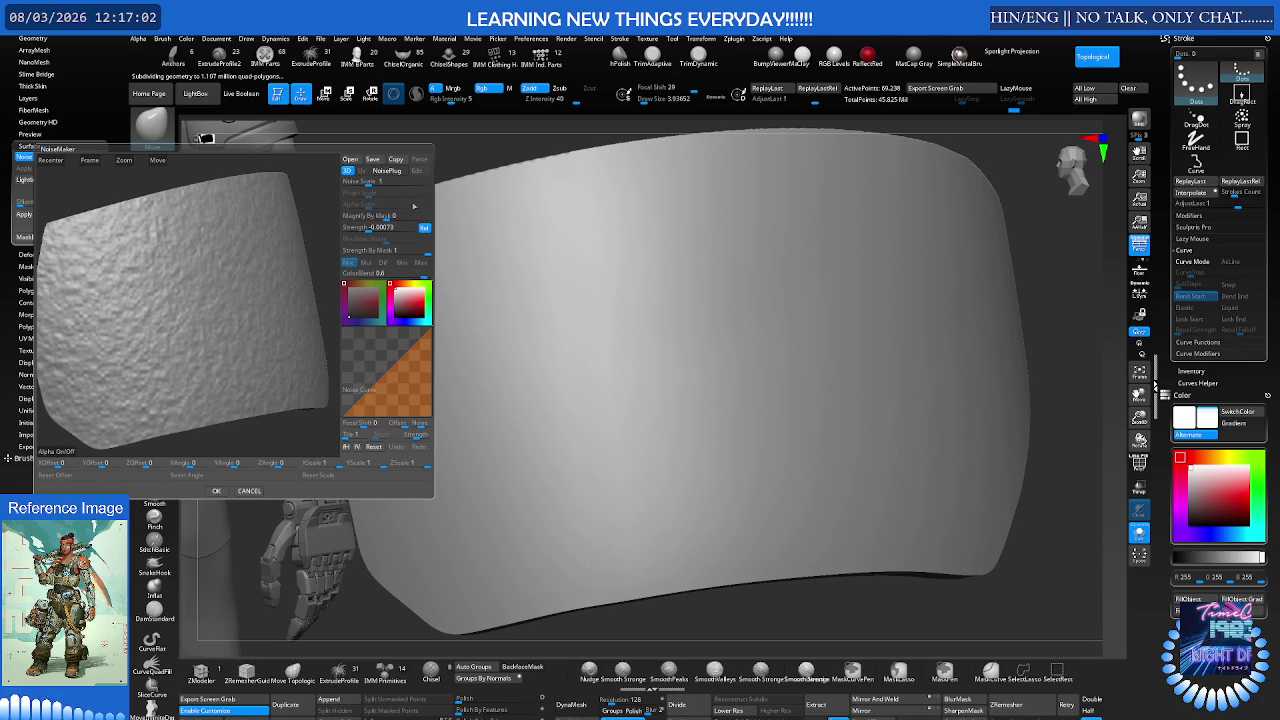
Step: Adjust the noise Strength, enable the plug-in noise pattern, and set Strength to -0.0015
click(425, 229)
click(425, 229)
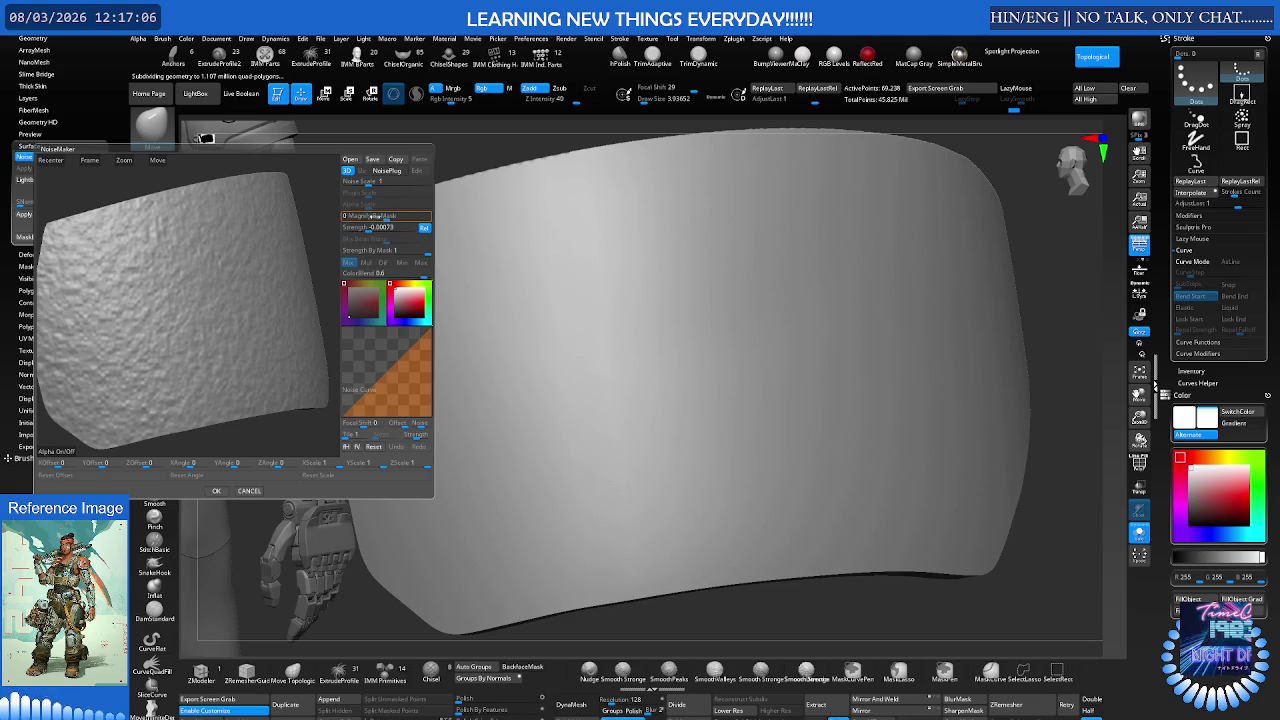
click(363, 229)
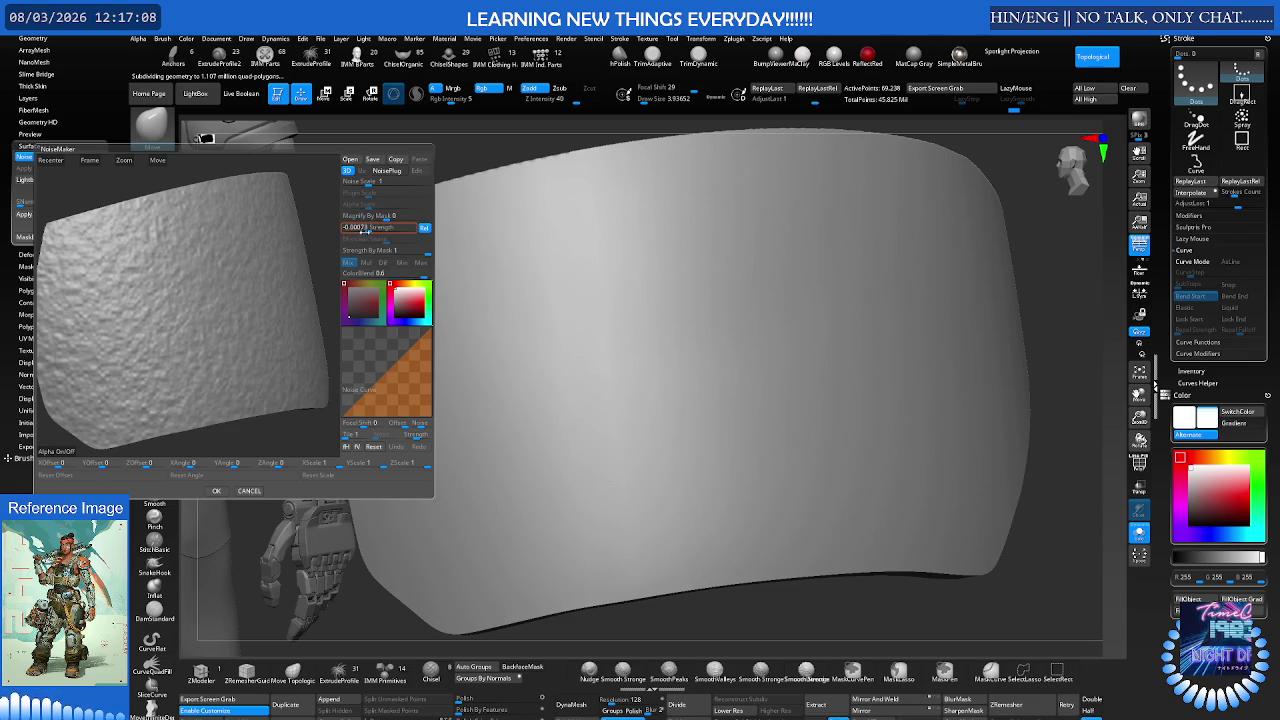
mouse_move(365, 229)
mouse_down()
mouse_move(347, 228)
mouse_move(375, 229)
mouse_up()
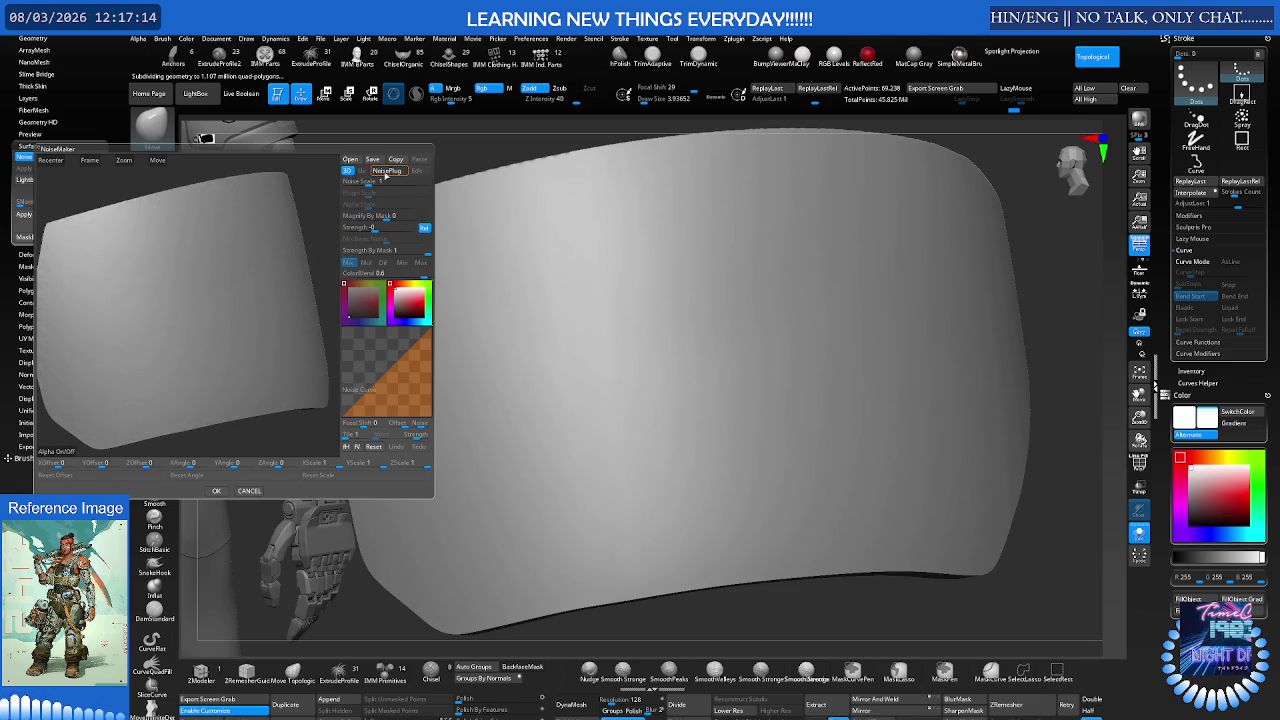
click(386, 172)
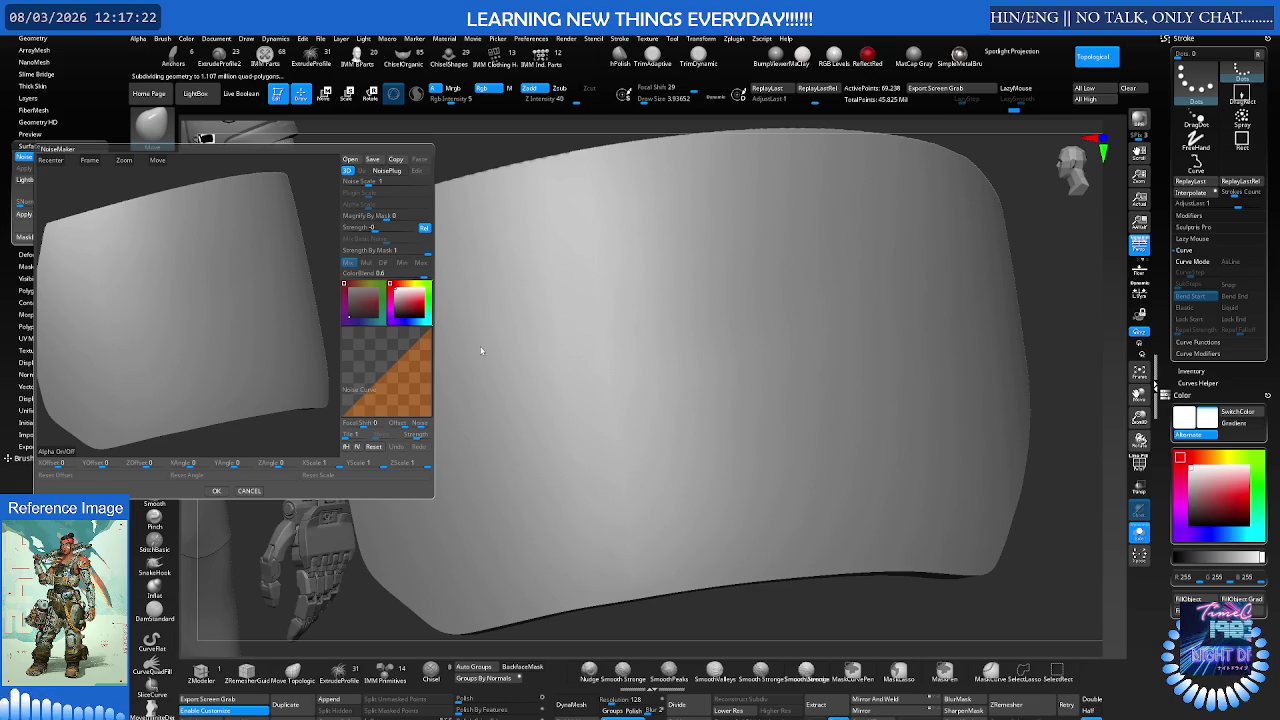
drag(368, 227, 367, 228)
text(-0.0015)
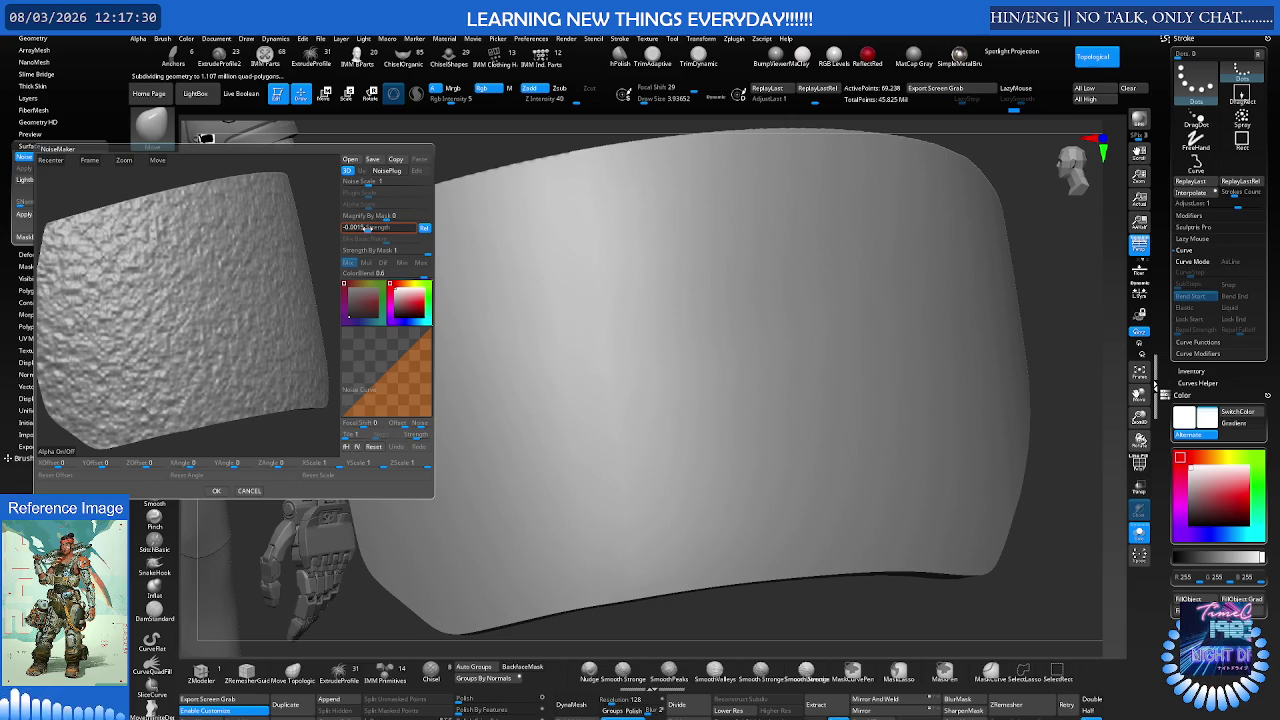
key(Return)
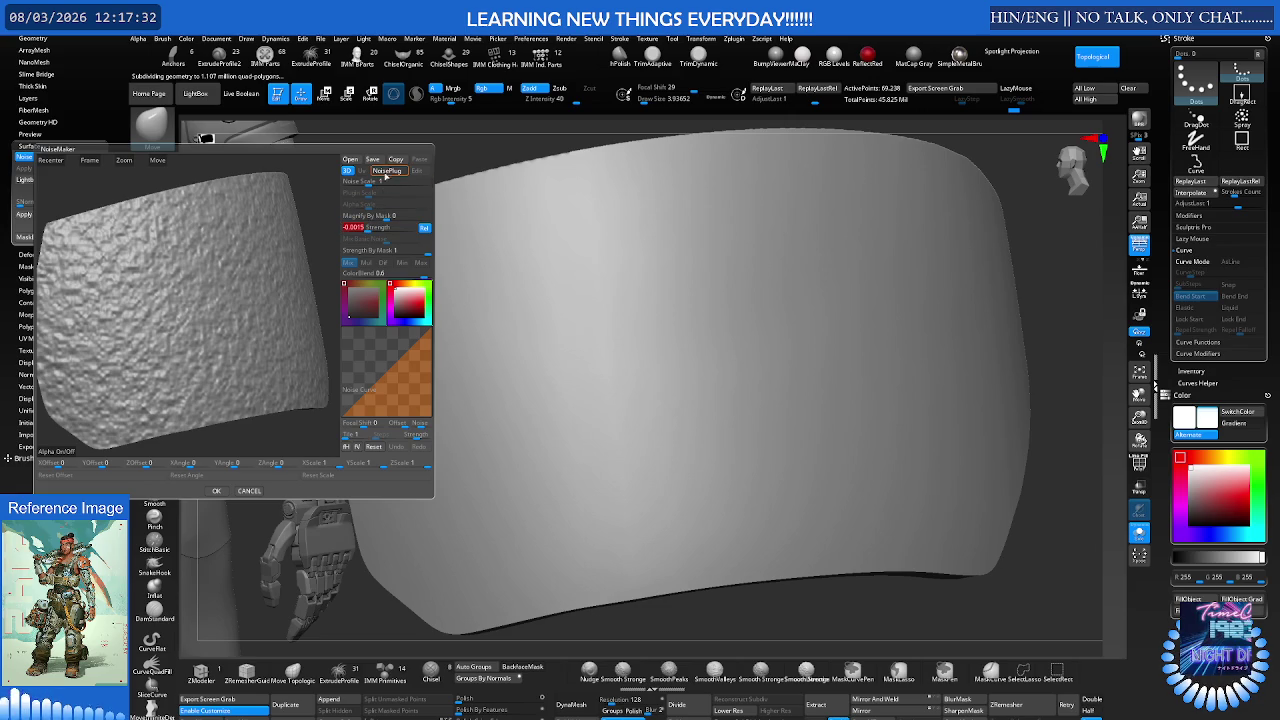
click(390, 171)
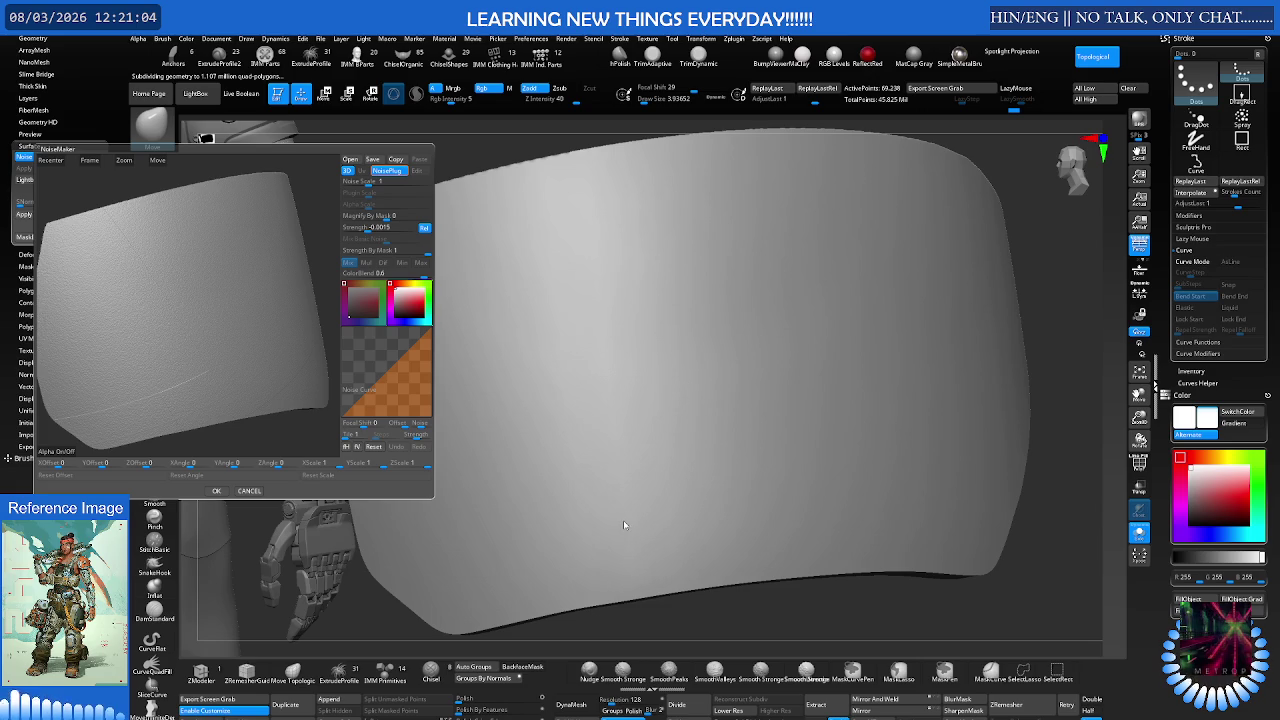
Step: Enlarge the plug-in pattern scale and set noise Strength to -0.00042
mouse_move(365, 195)
mouse_down()
mouse_move(348, 194)
mouse_move(364, 195)
mouse_up()
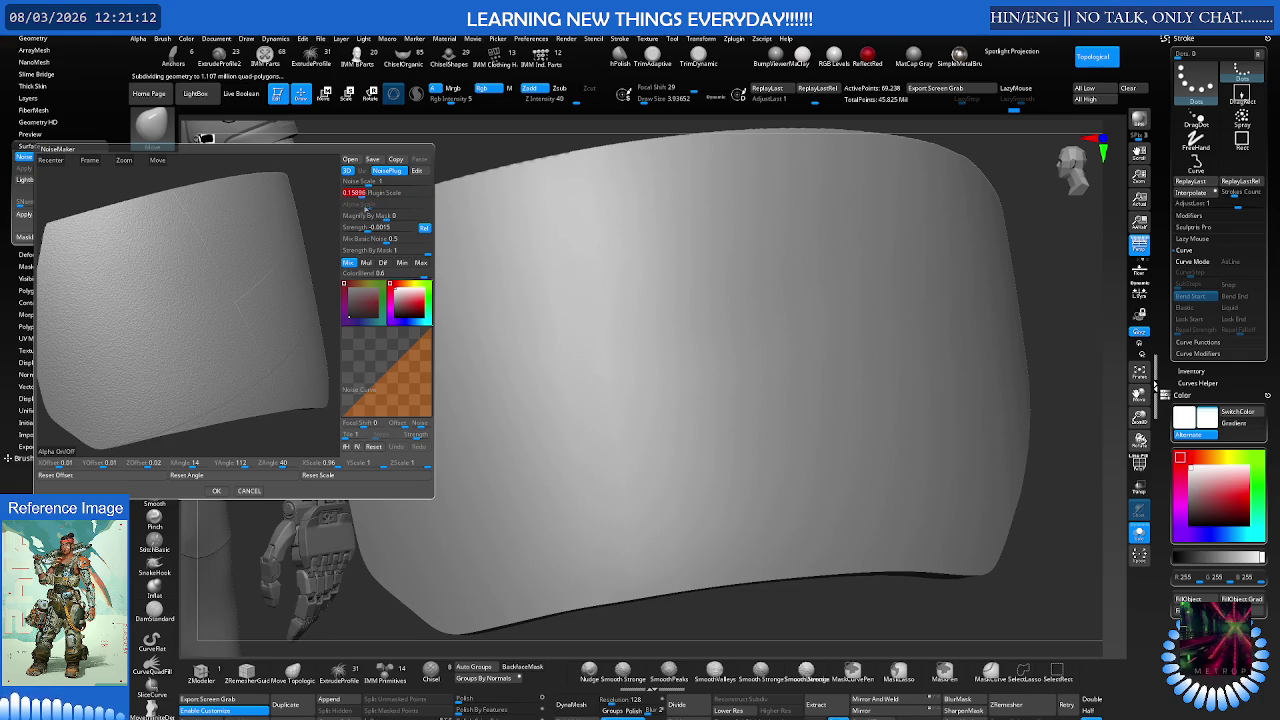
drag(380, 228, 420, 229)
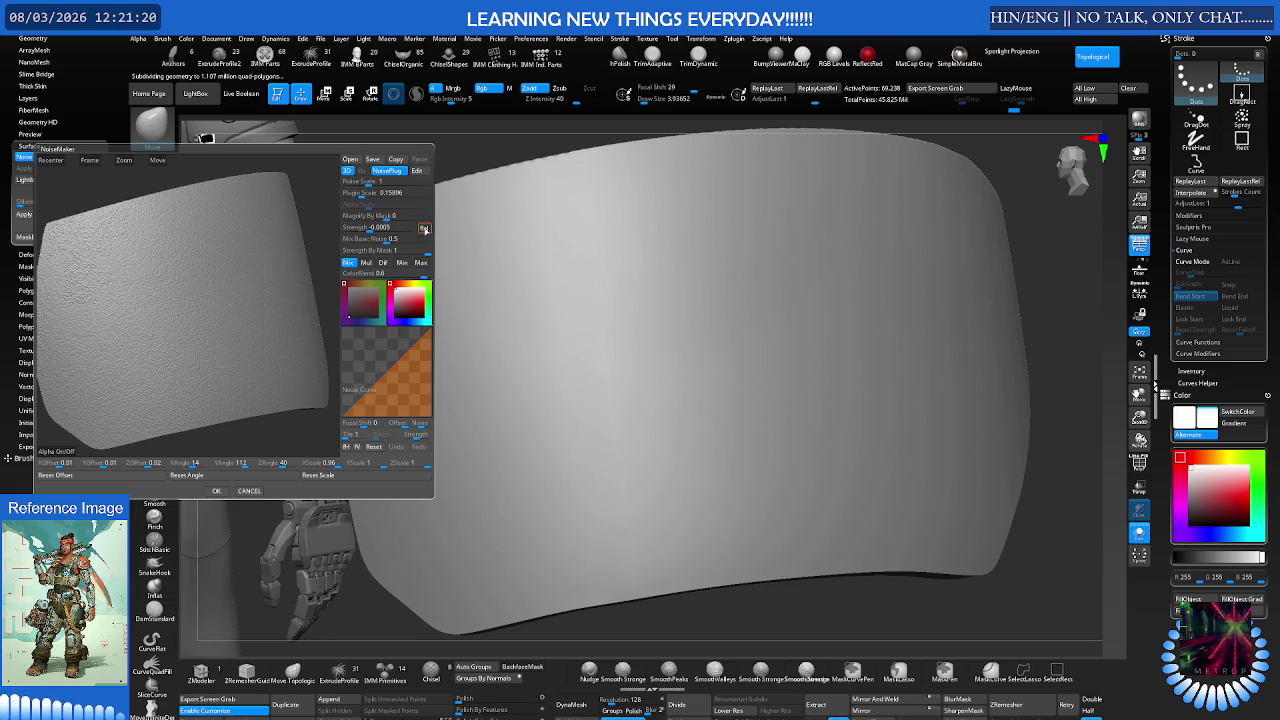
click(424, 229)
click(370, 228)
text(-0.00042)
key(Return)
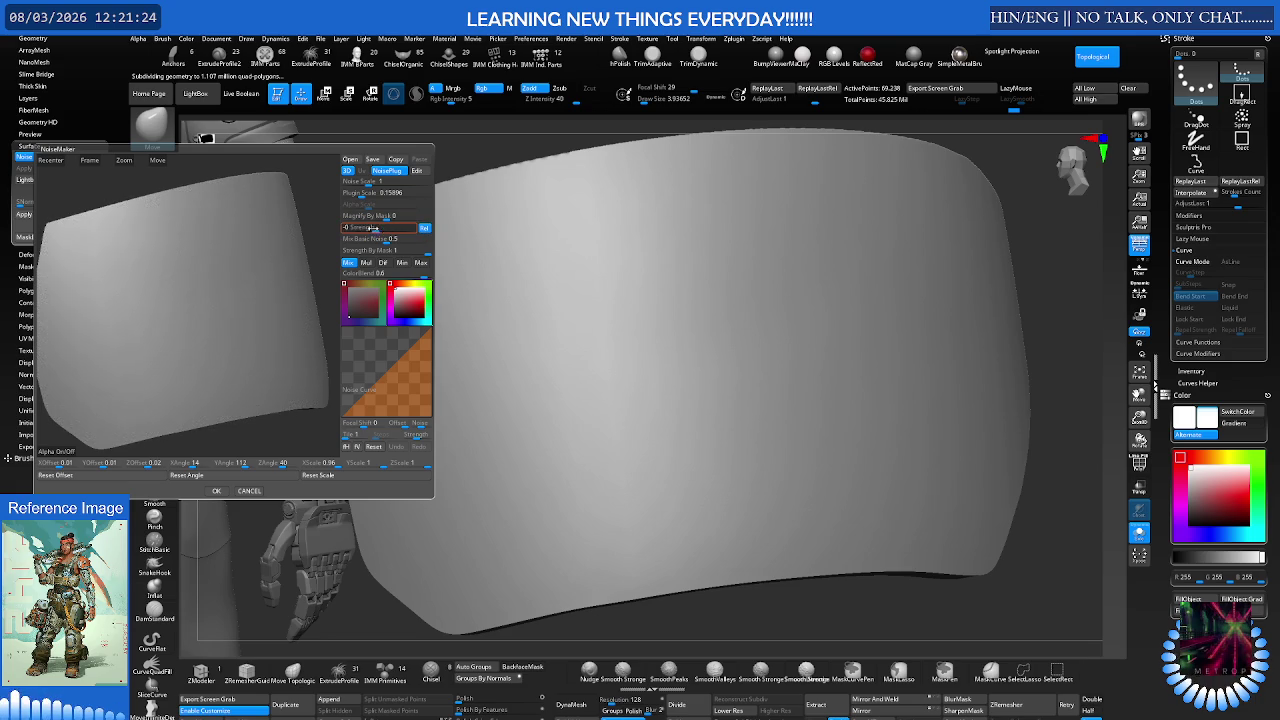
Step: Set the Plugin Scale to 0.0585 and raise the Noise Scale to 0.15896
click(360, 192)
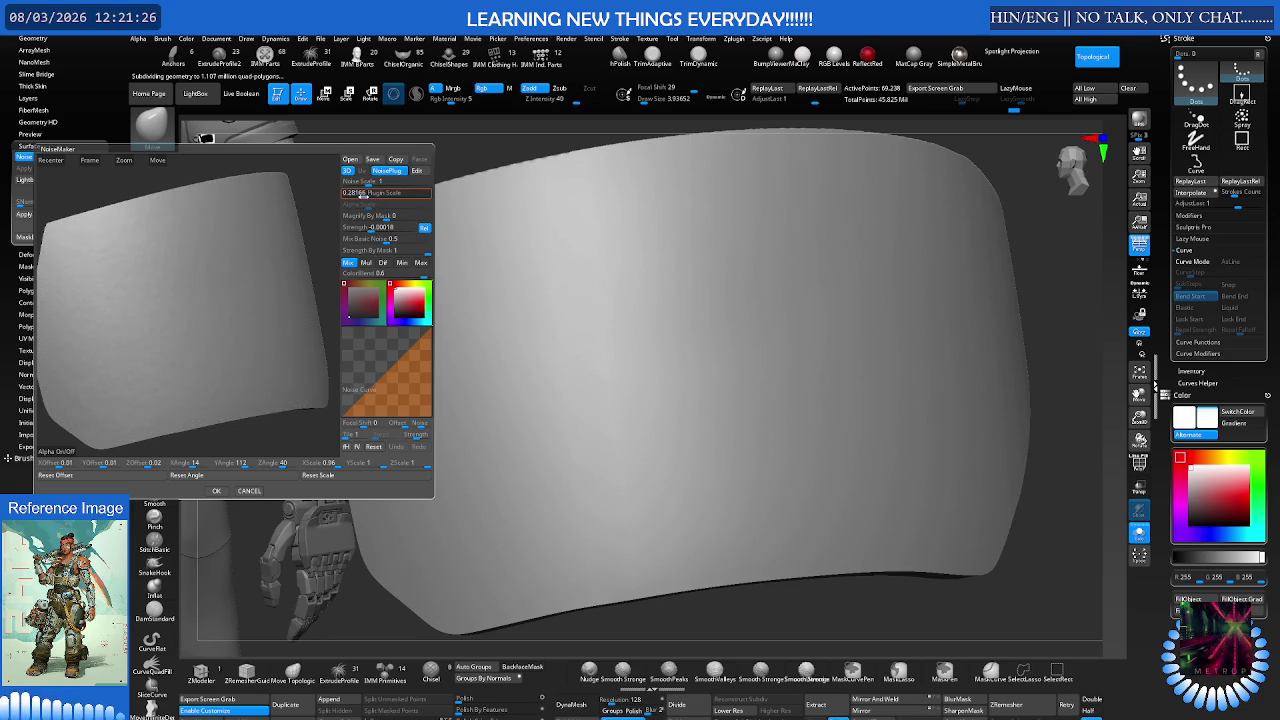
drag(355, 194, 390, 197)
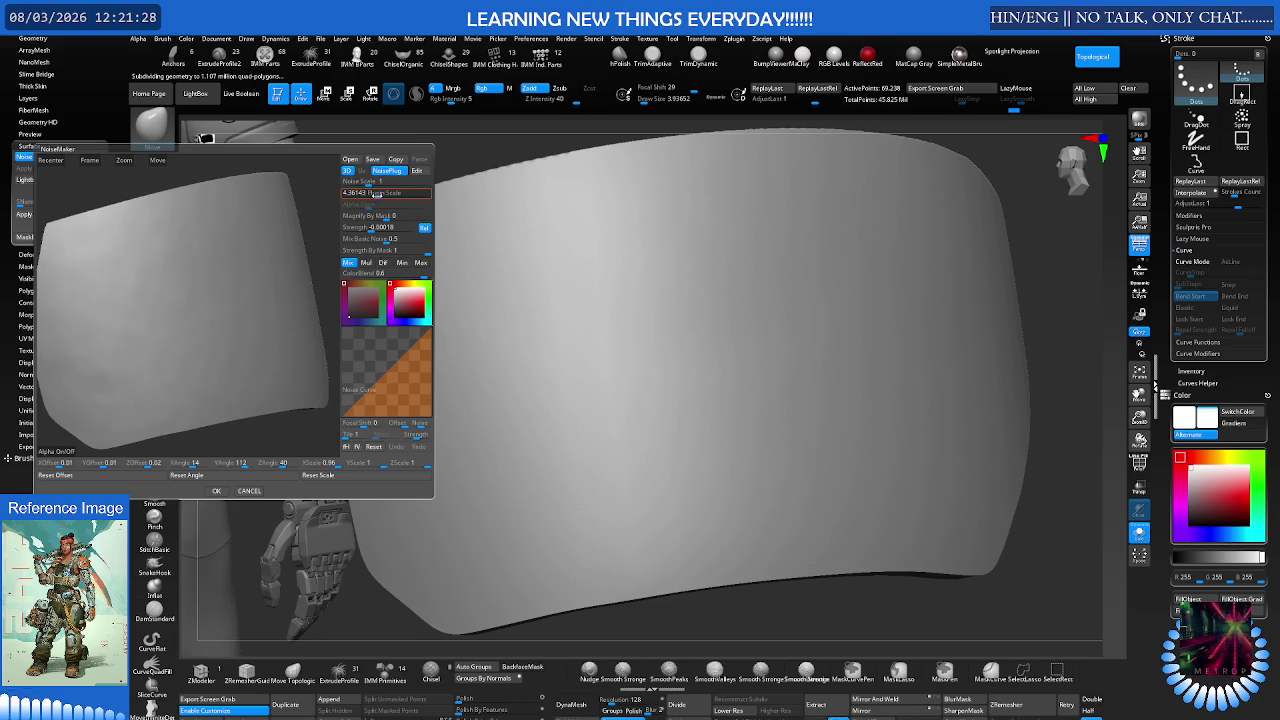
key(BackSpace)
text(0.0585)
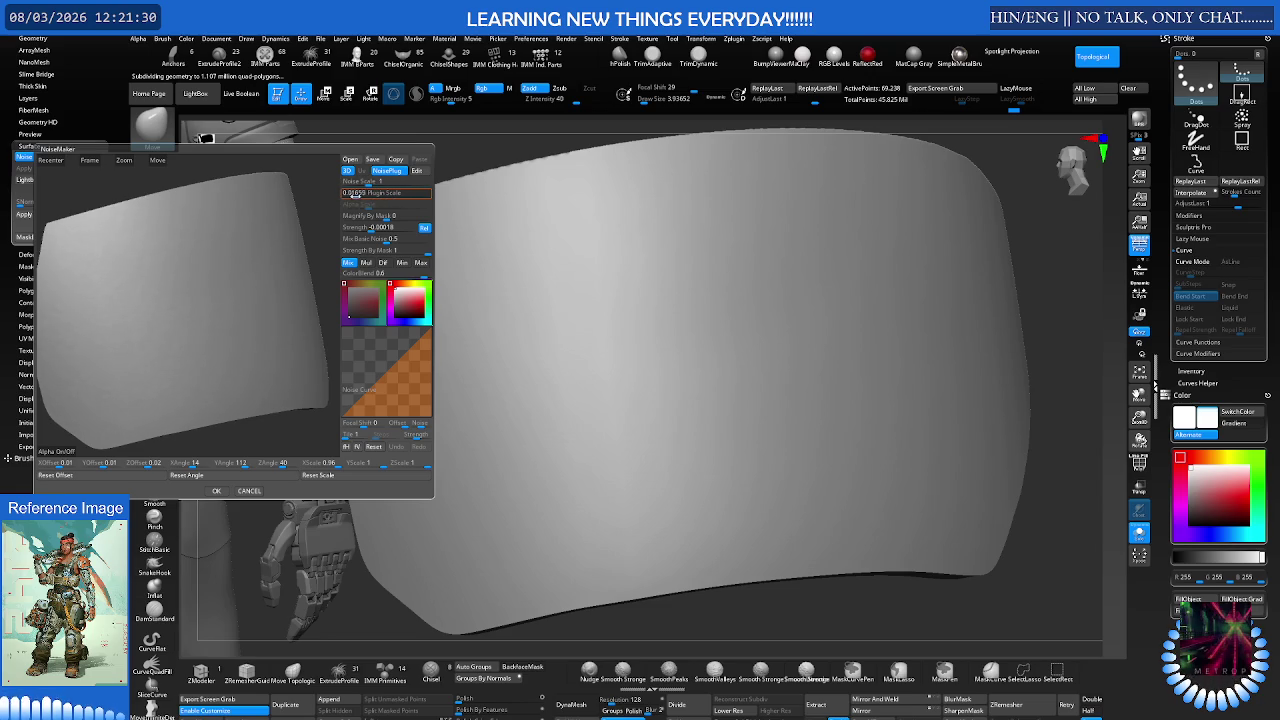
key(Return)
mouse_move(358, 182)
mouse_down()
mouse_move(383, 186)
mouse_move(364, 183)
mouse_up()
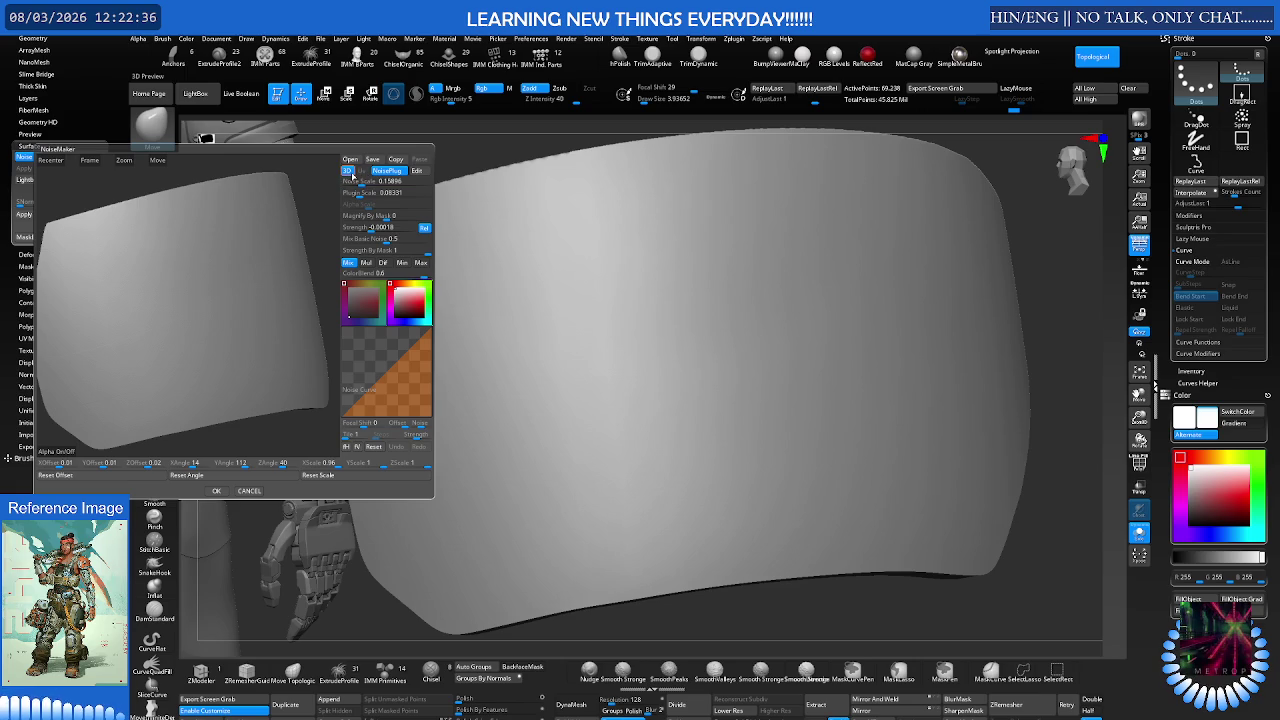
drag(346, 181, 372, 180)
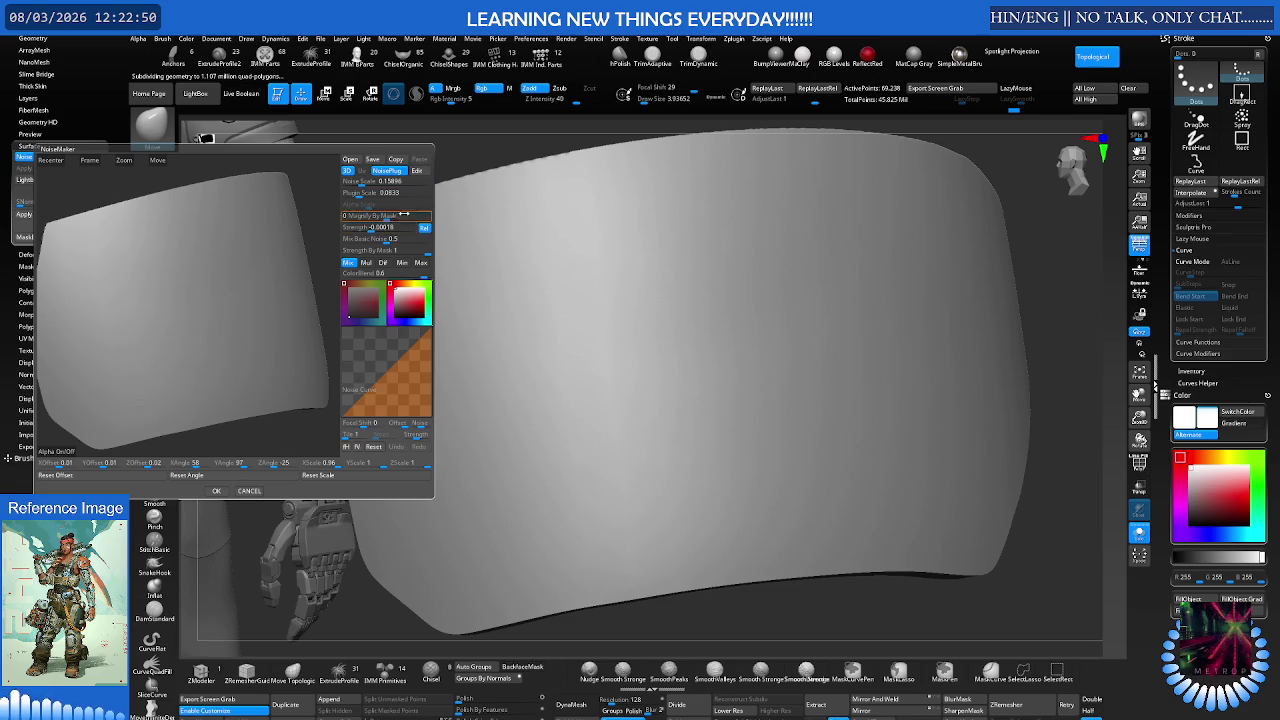
Step: Reset Strength near zero, then raise it until the tiled pattern appears at about 0.02338
click(373, 228)
text(-0.00001)
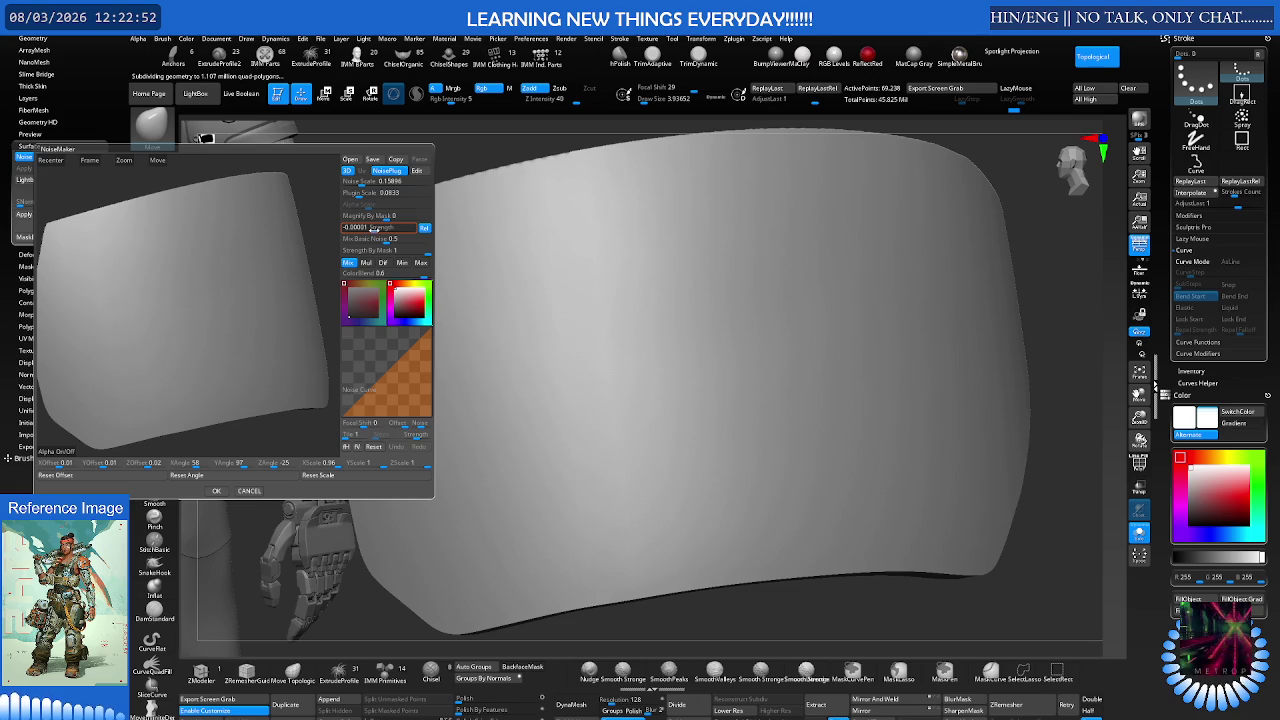
key(BackSpace)
key(BackSpace)
key(BackSpace)
mouse_move(378, 230)
mouse_down()
mouse_move(395, 229)
mouse_move(388, 241)
mouse_move(336, 237)
mouse_up()
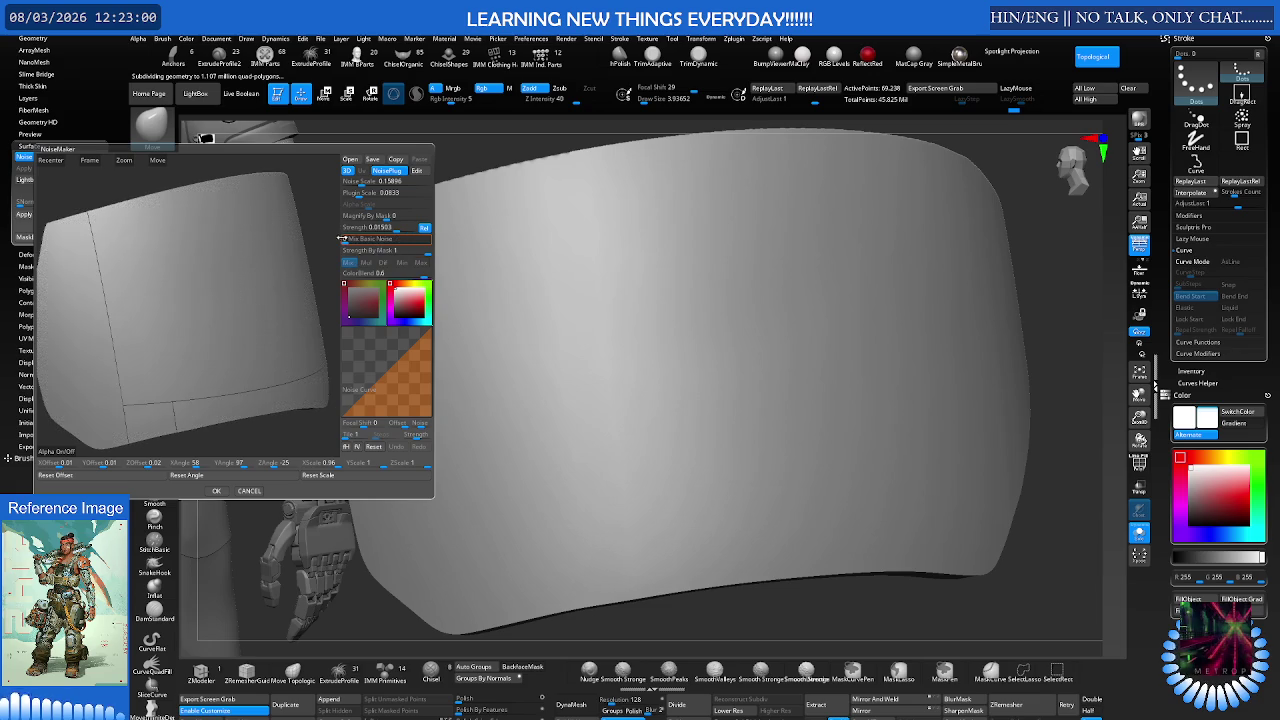
text(0)
click(382, 227)
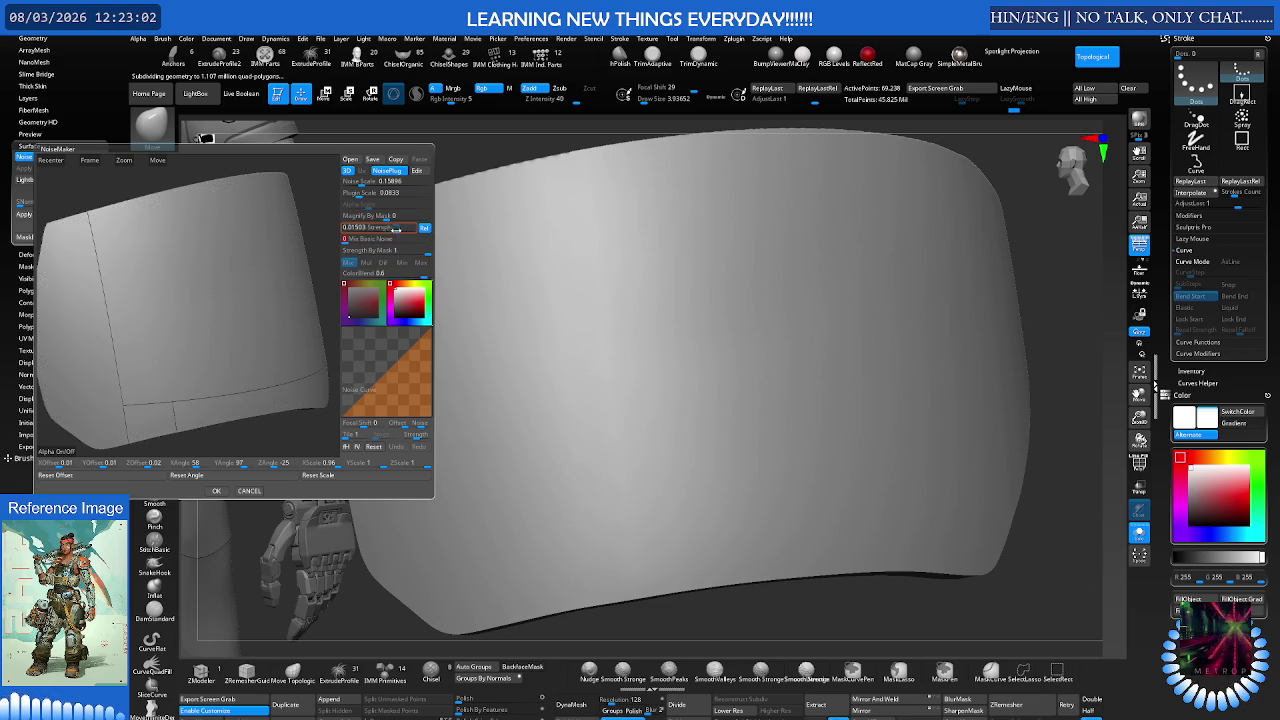
click(408, 251)
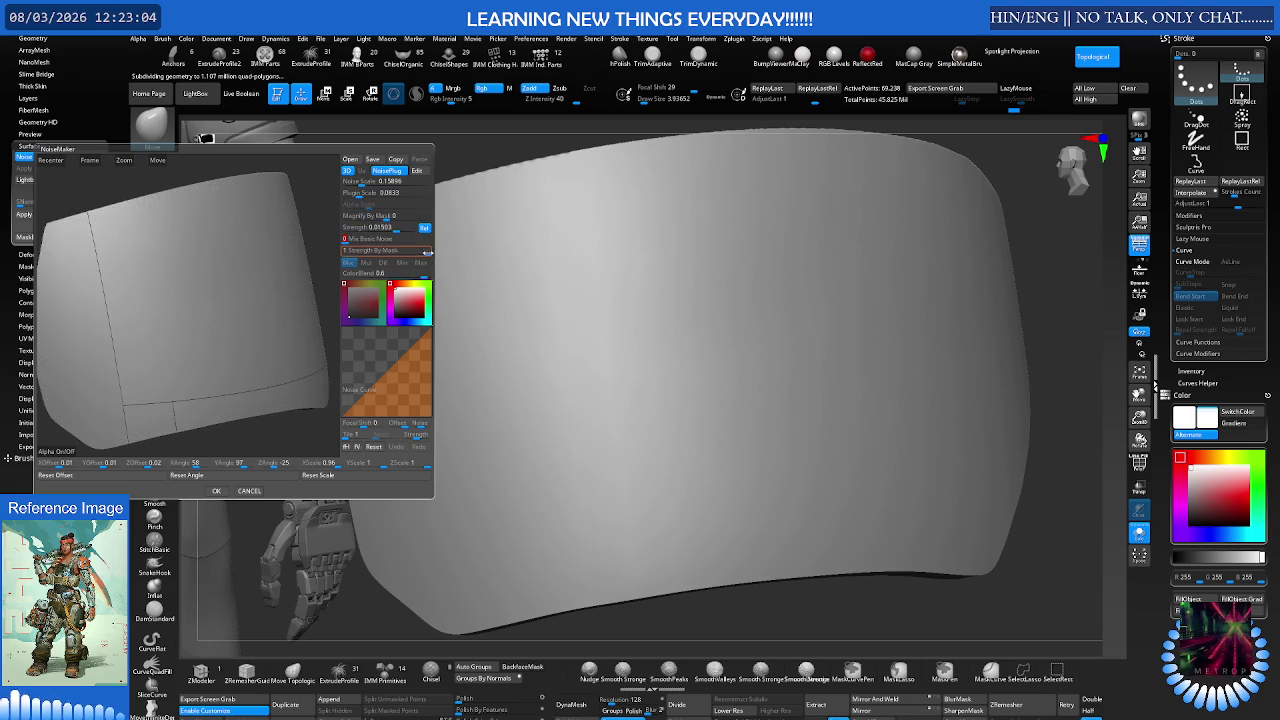
click(396, 228)
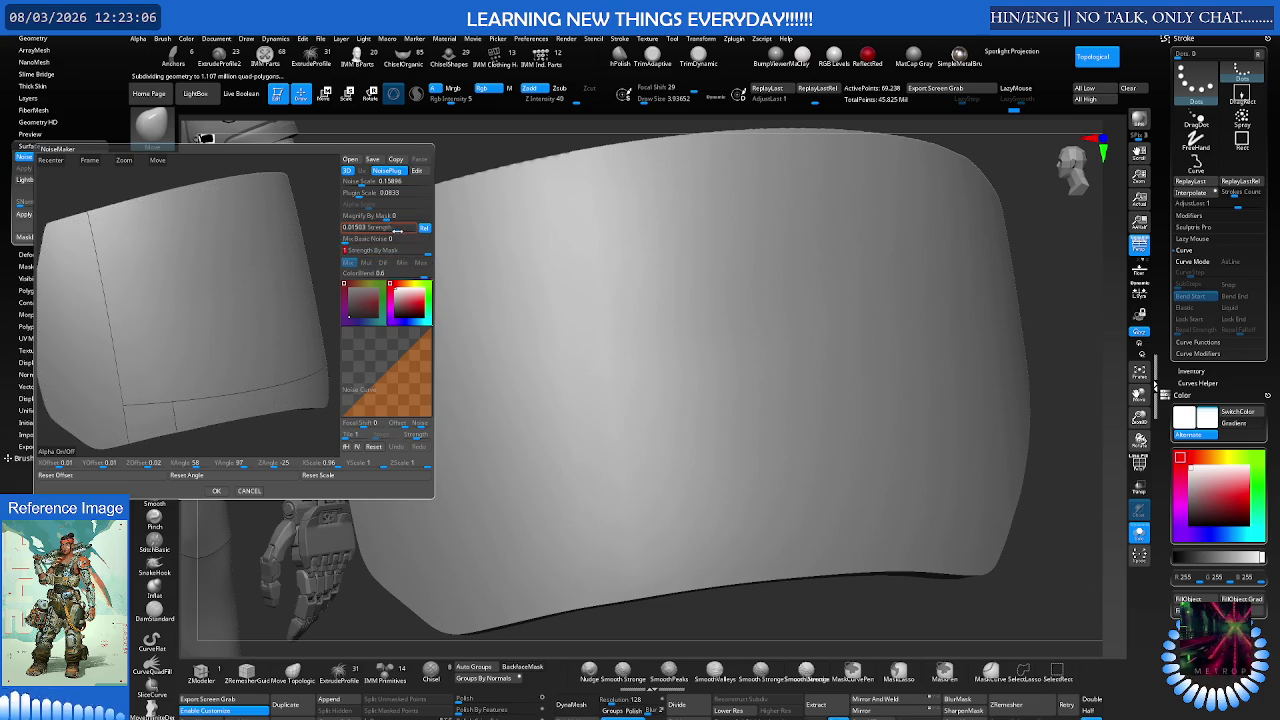
mouse_move(396, 230)
mouse_down()
mouse_move(400, 193)
mouse_move(351, 194)
mouse_move(357, 208)
mouse_up()
click(398, 193)
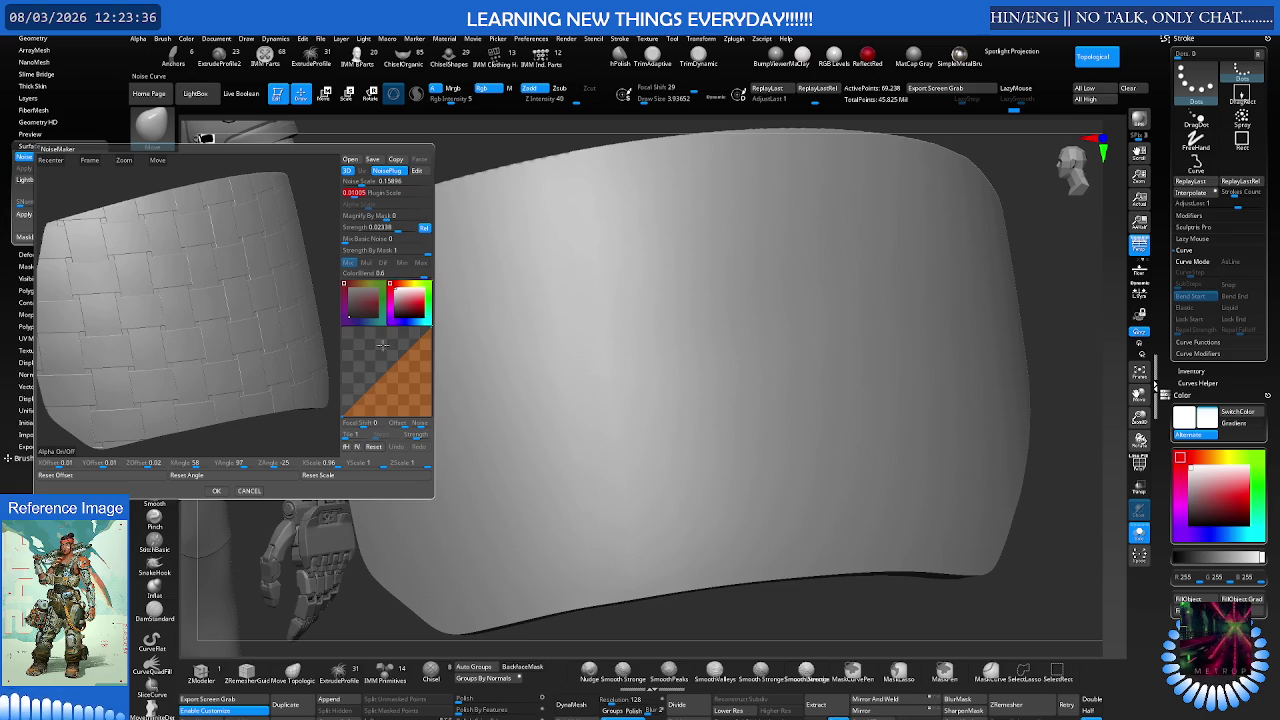
Step: Accept the noise, orbit to view the patterned panel, and reopen the NoiseMaker editor
click(222, 492)
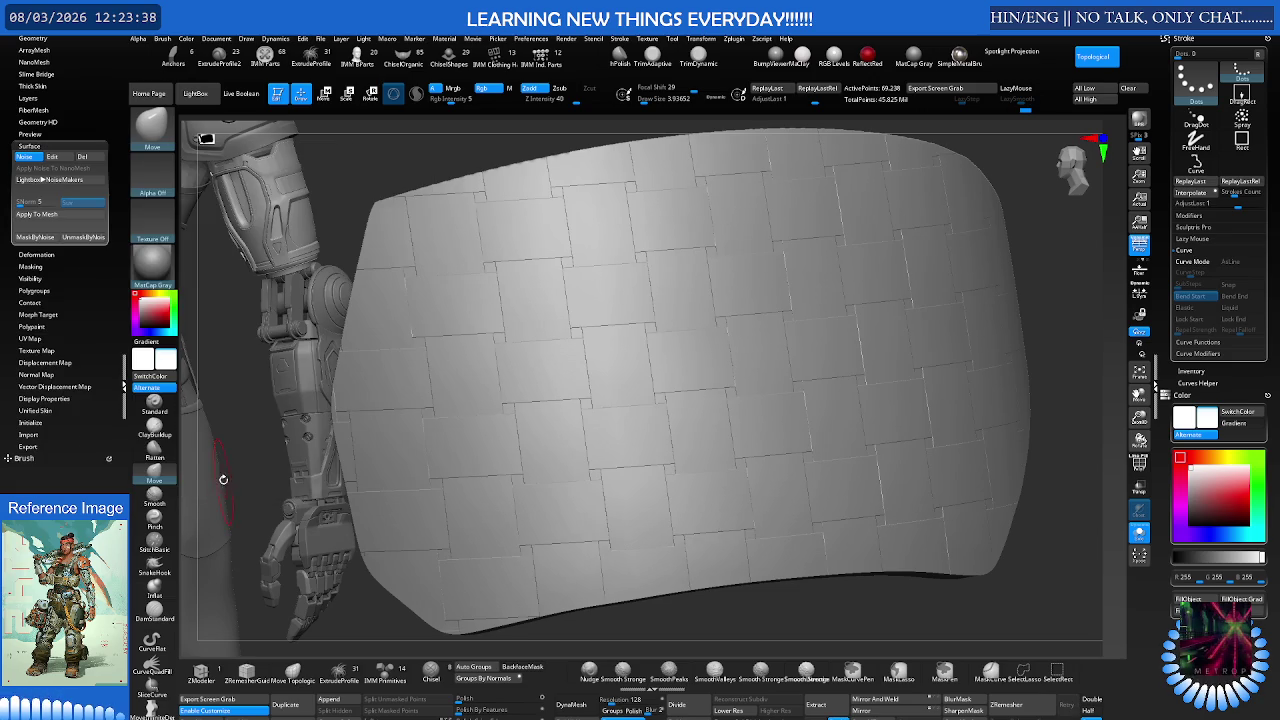
mouse_move(415, 360)
mouse_down()
mouse_move(474, 360)
mouse_move(380, 369)
mouse_move(517, 372)
mouse_up()
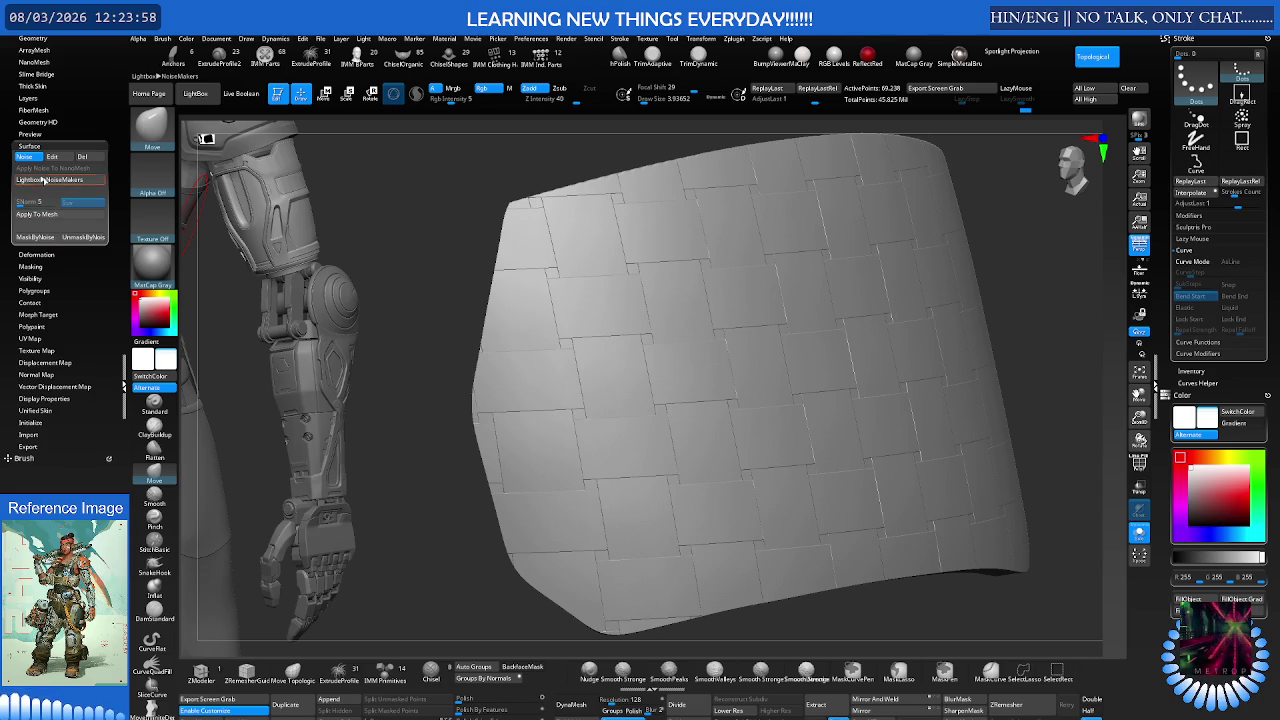
click(64, 158)
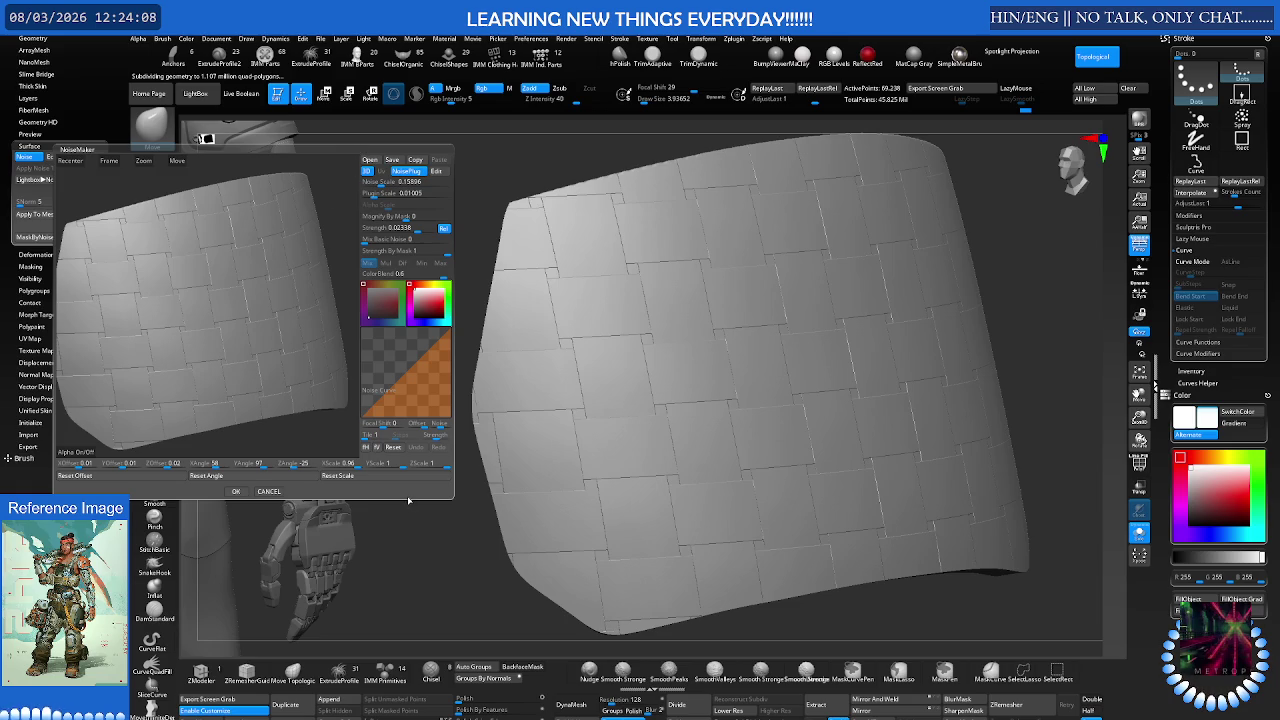
Step: Orient the preview, apply a hexagon noise pattern, and open the LightBox browser
mouse_move(250, 236)
mouse_down()
mouse_move(229, 242)
mouse_move(250, 240)
mouse_up()
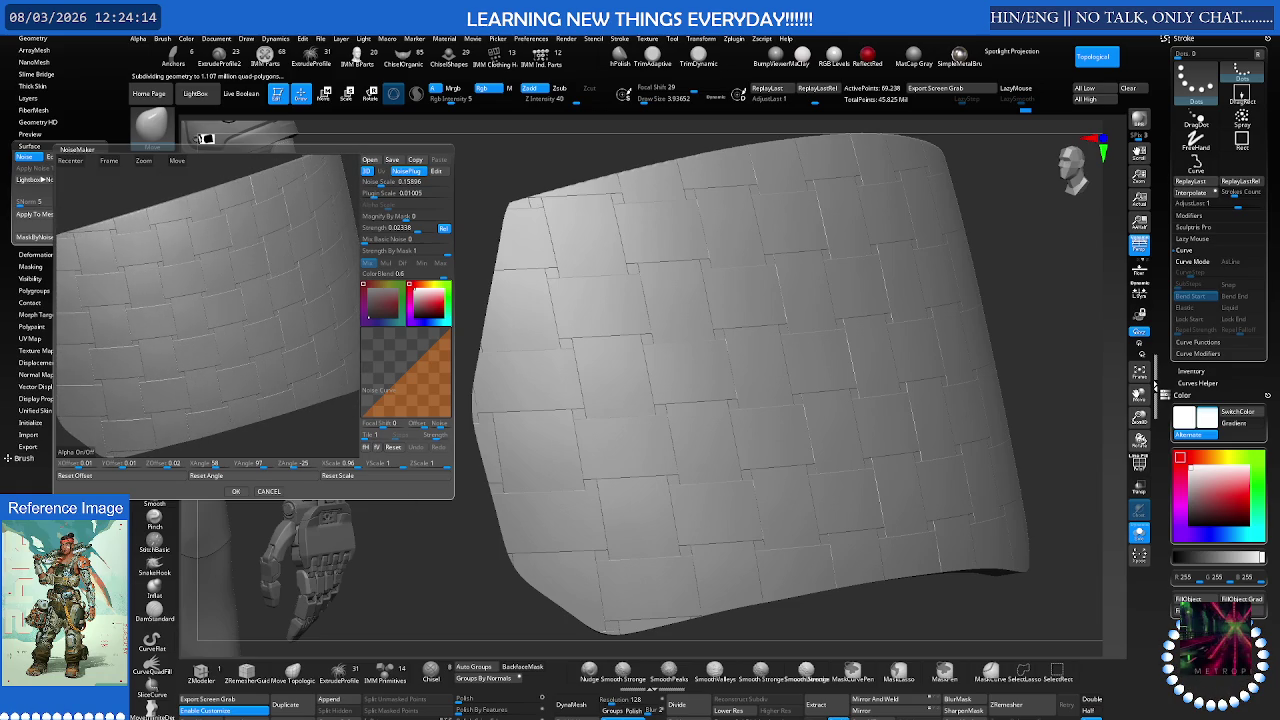
drag(250, 240, 241, 235)
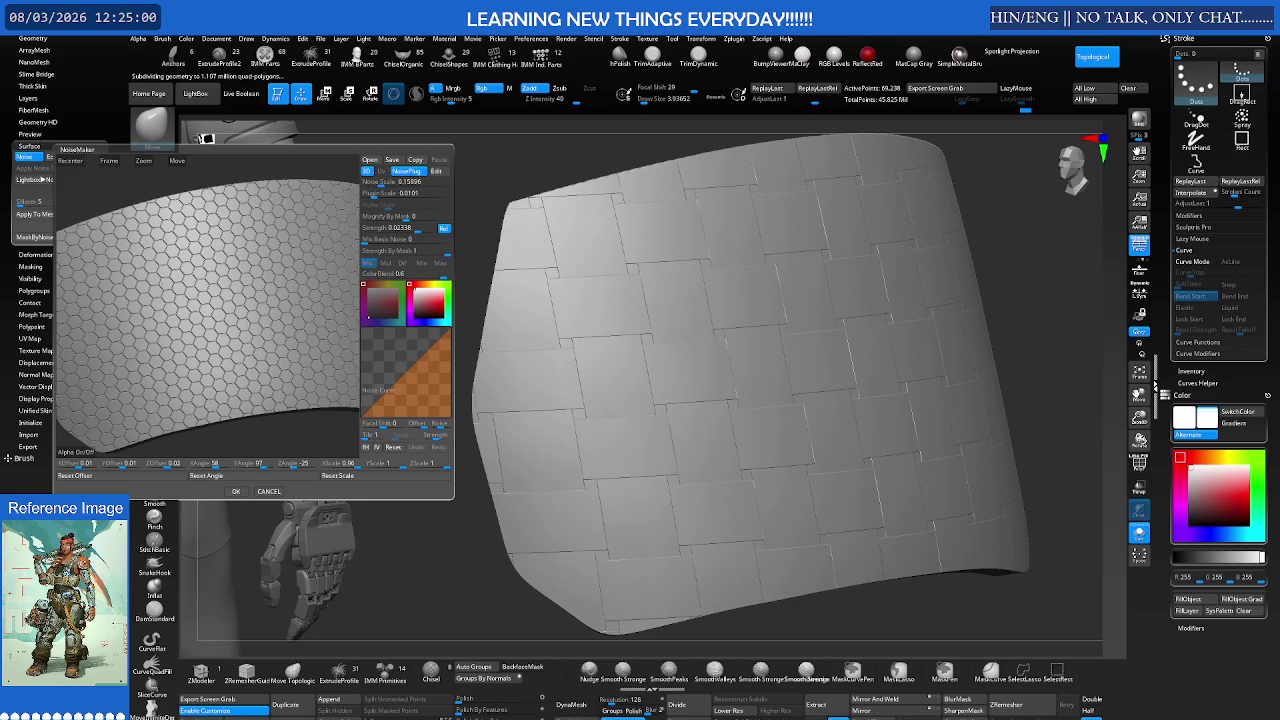
click(1220, 648)
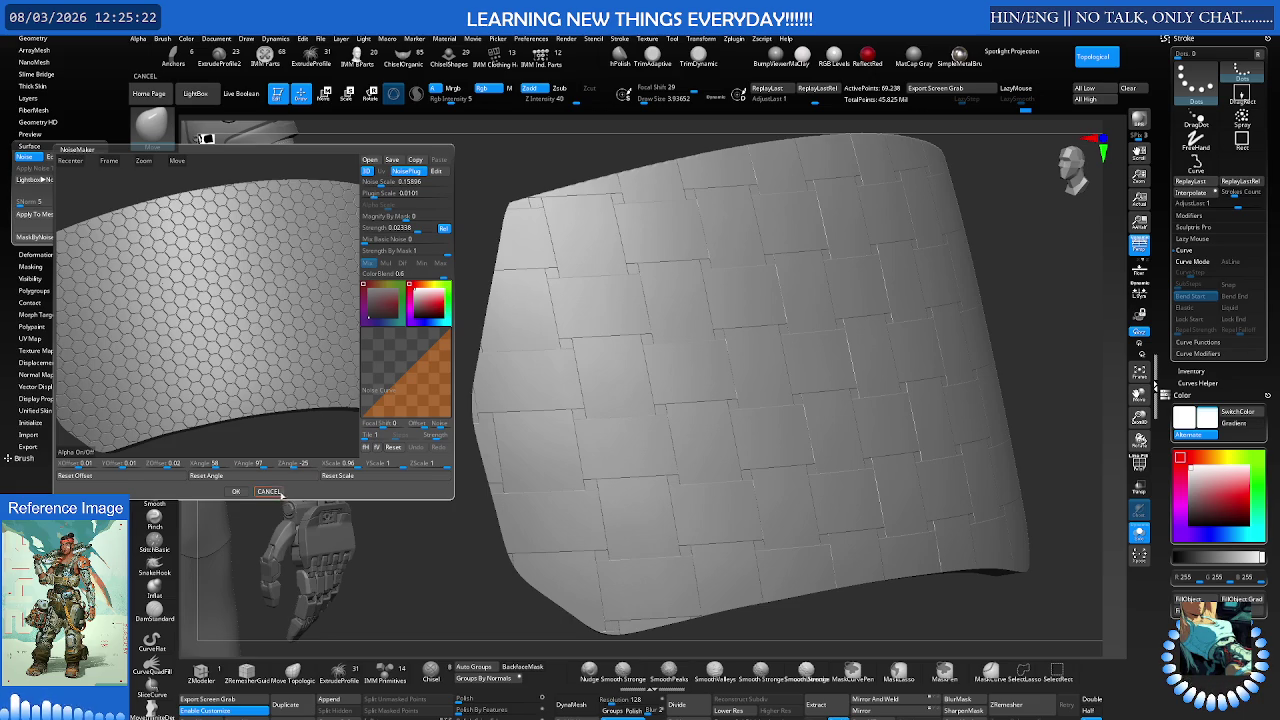
click(236, 491)
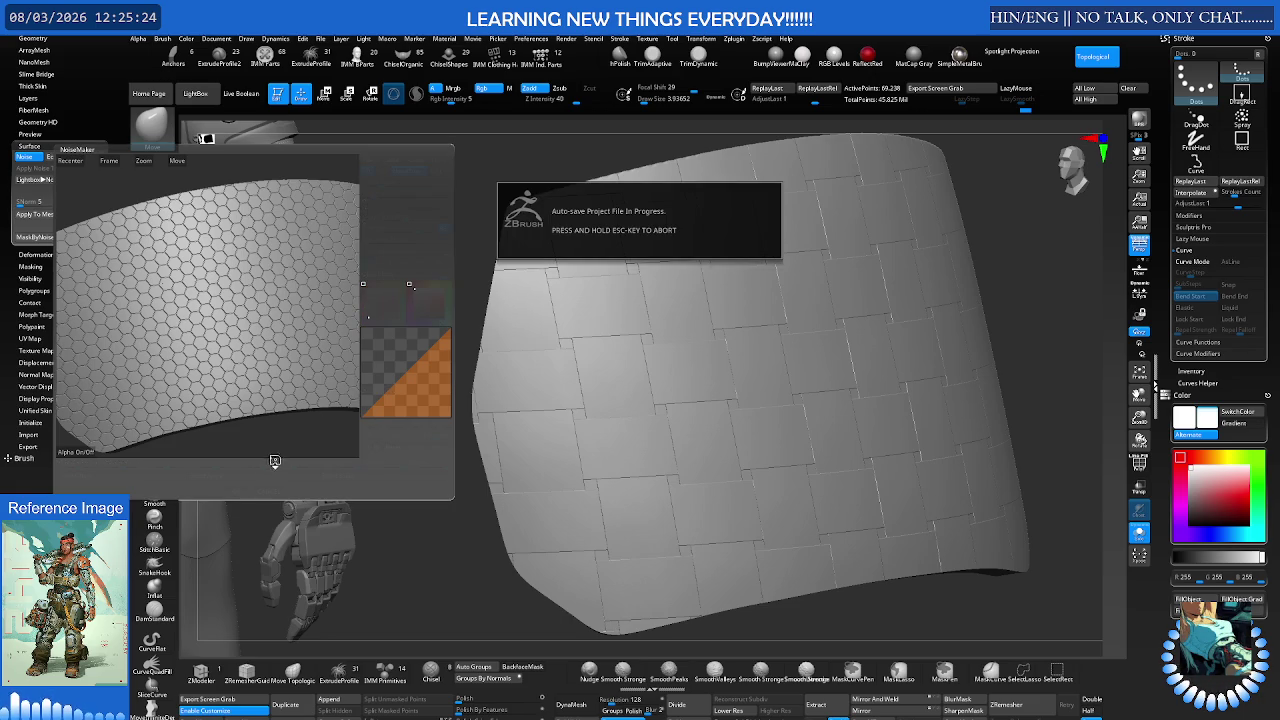
key(space)
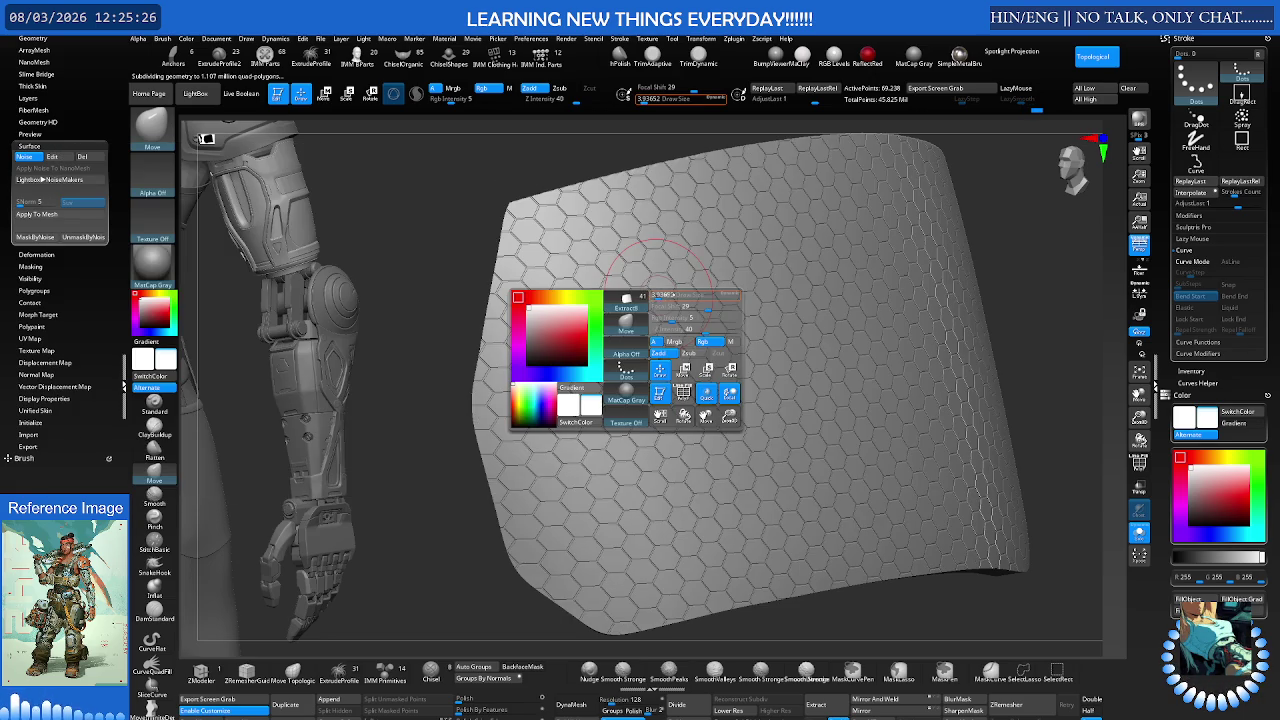
click(198, 94)
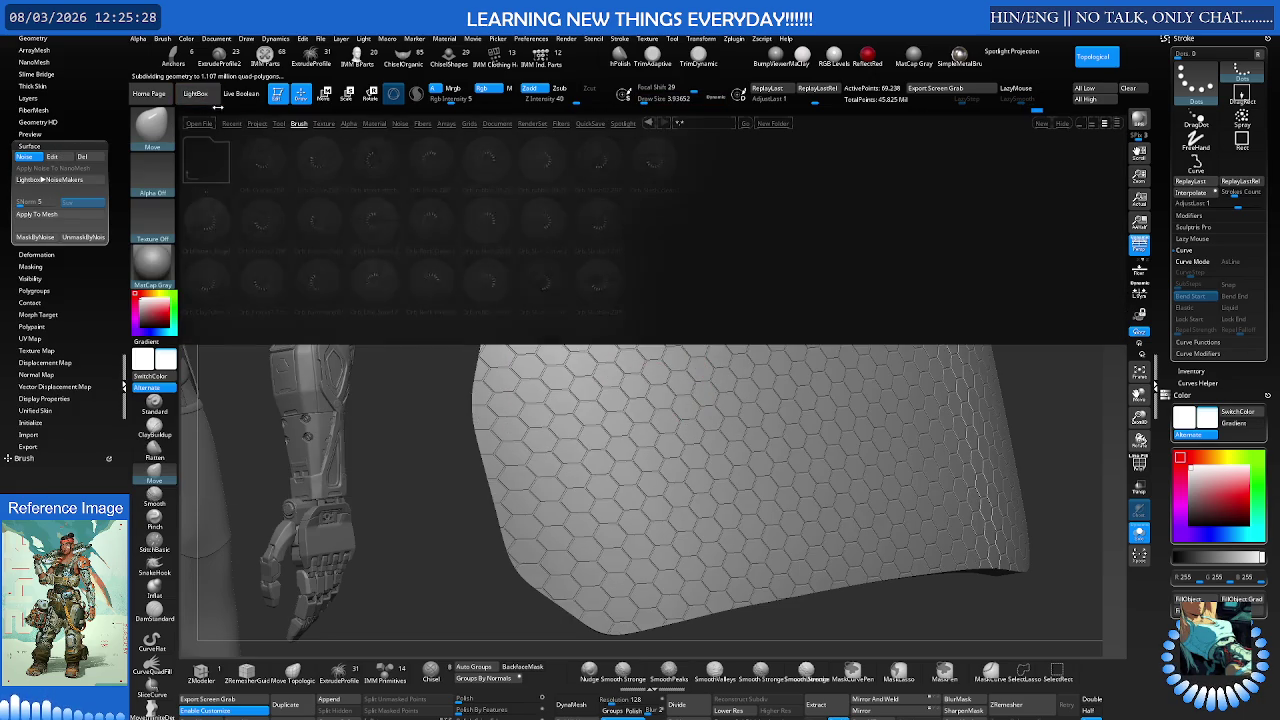
Step: Browse the LightBox Noise tab, select Noise11, and close the browser
click(400, 122)
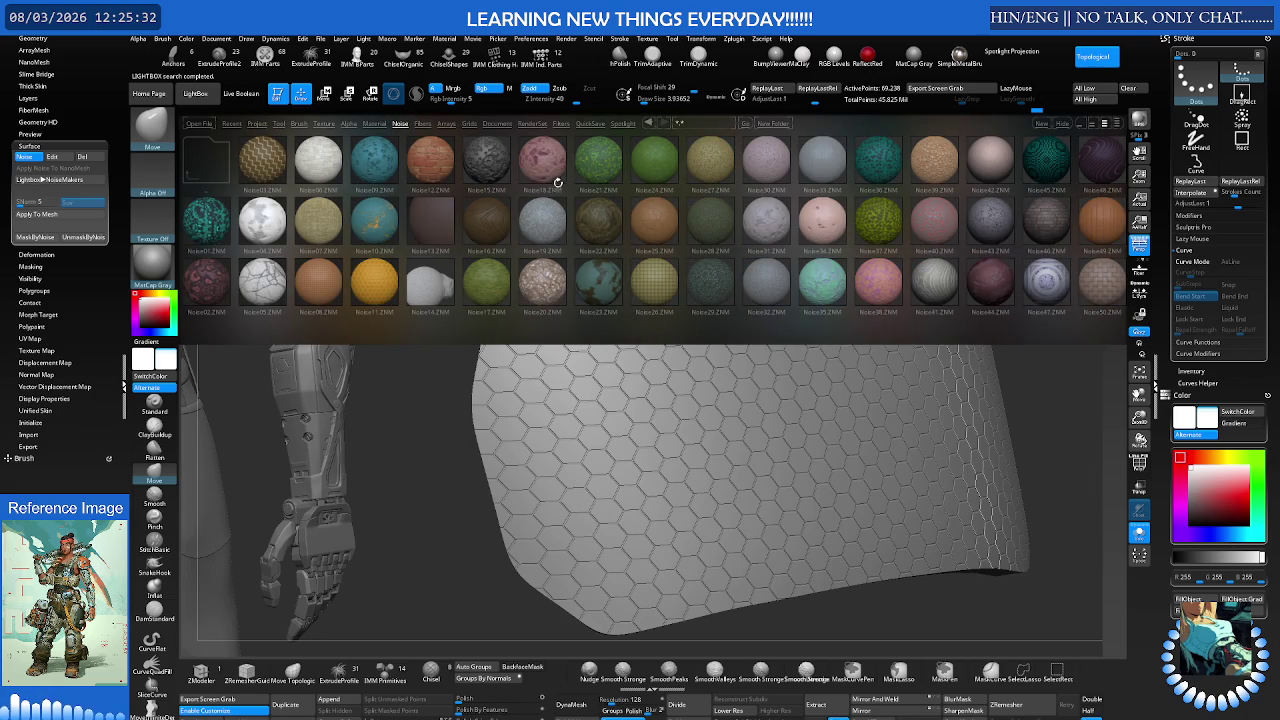
drag(566, 204, 460, 213)
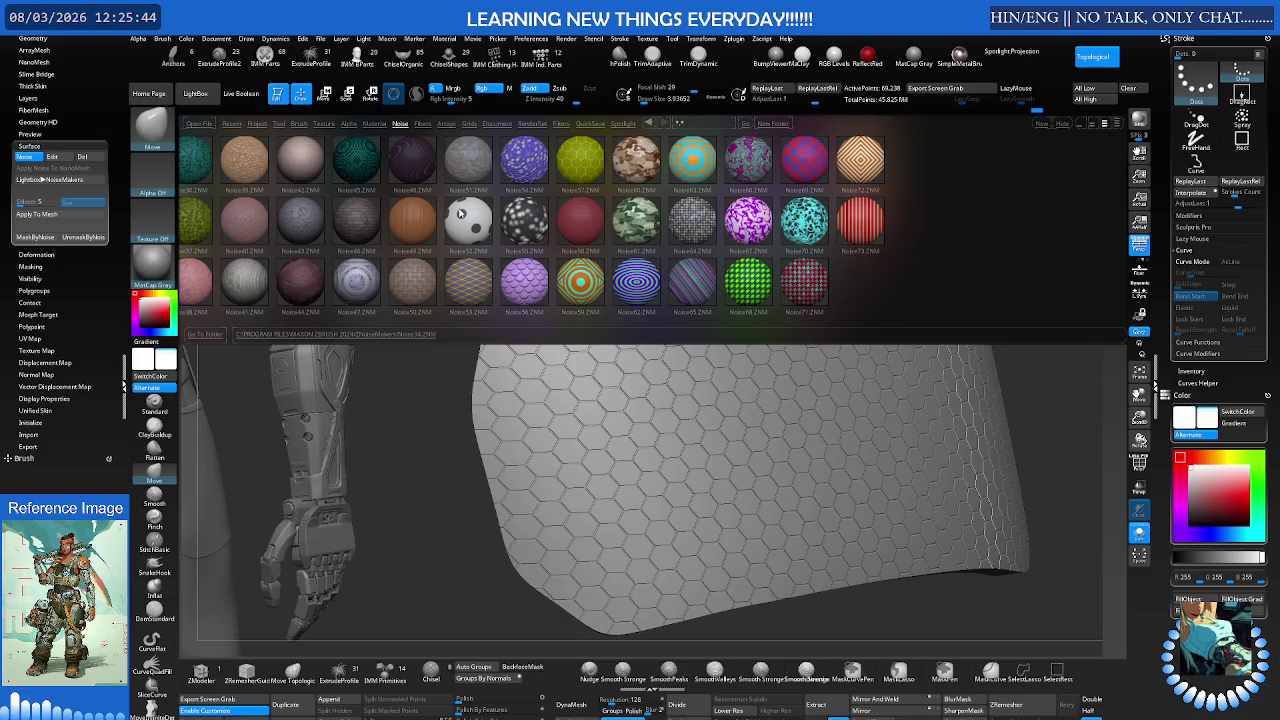
drag(474, 205, 585, 212)
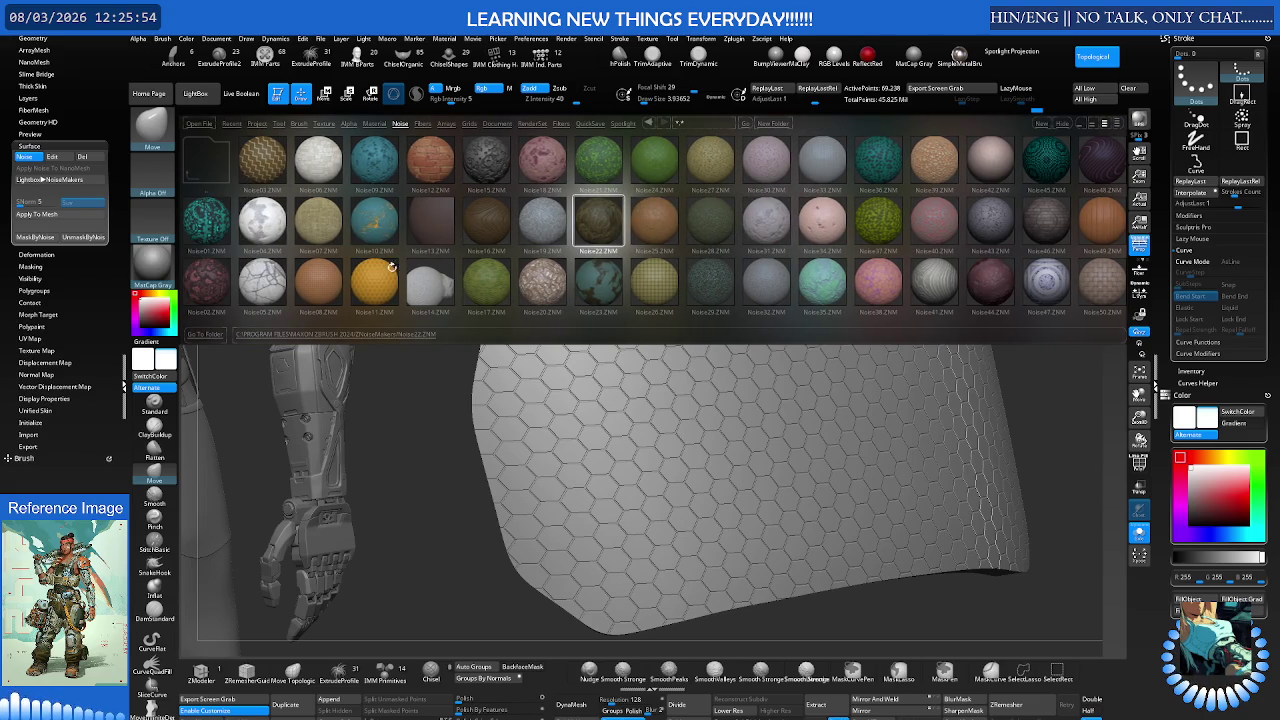
click(377, 275)
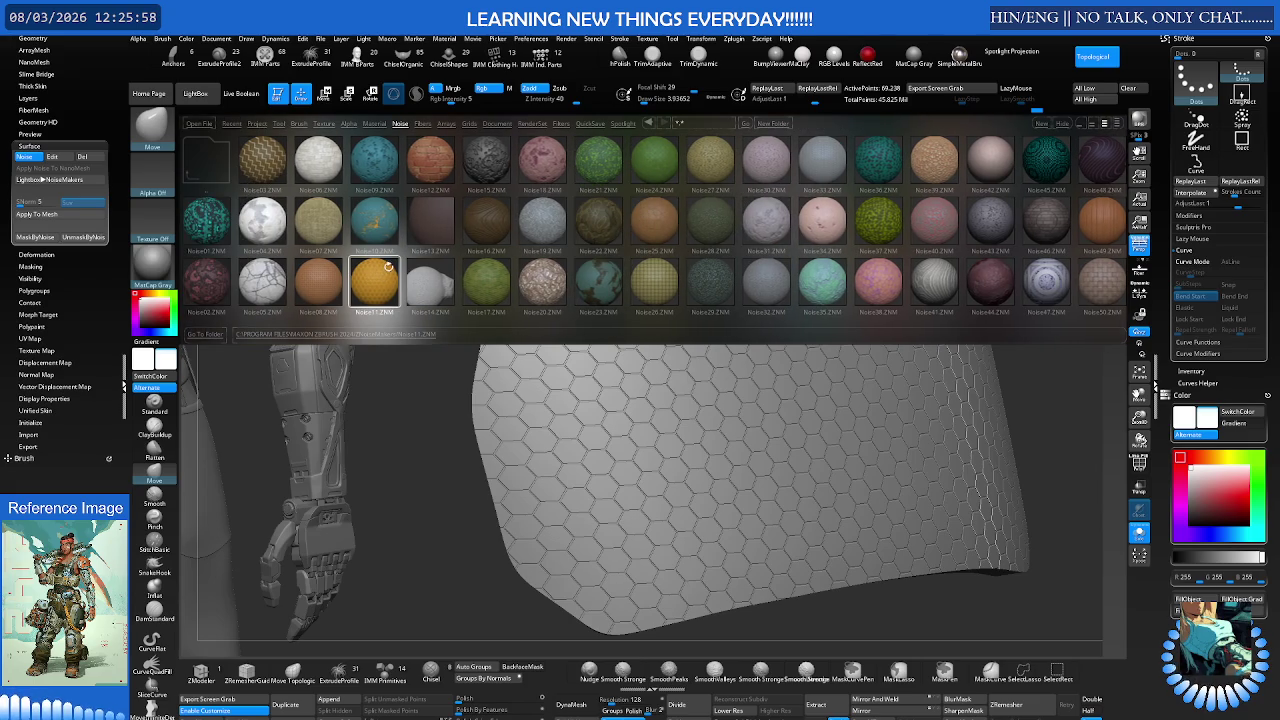
click(196, 94)
Step: Rotate to the hex panel, return to the Move brush, and expand the UV Map settings
mouse_move(540, 195)
mouse_down()
mouse_move(683, 197)
mouse_move(498, 264)
mouse_move(551, 237)
mouse_move(658, 220)
mouse_up()
key(b)
key(m)
key(v)
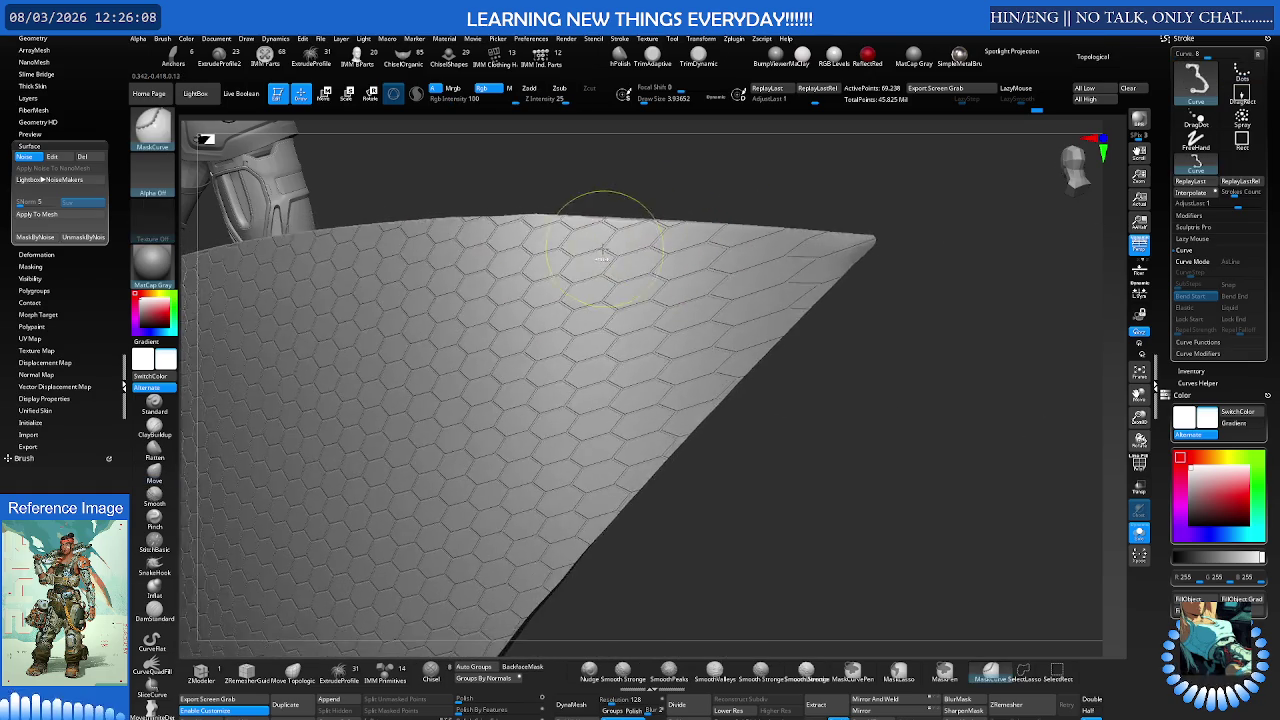
click(40, 337)
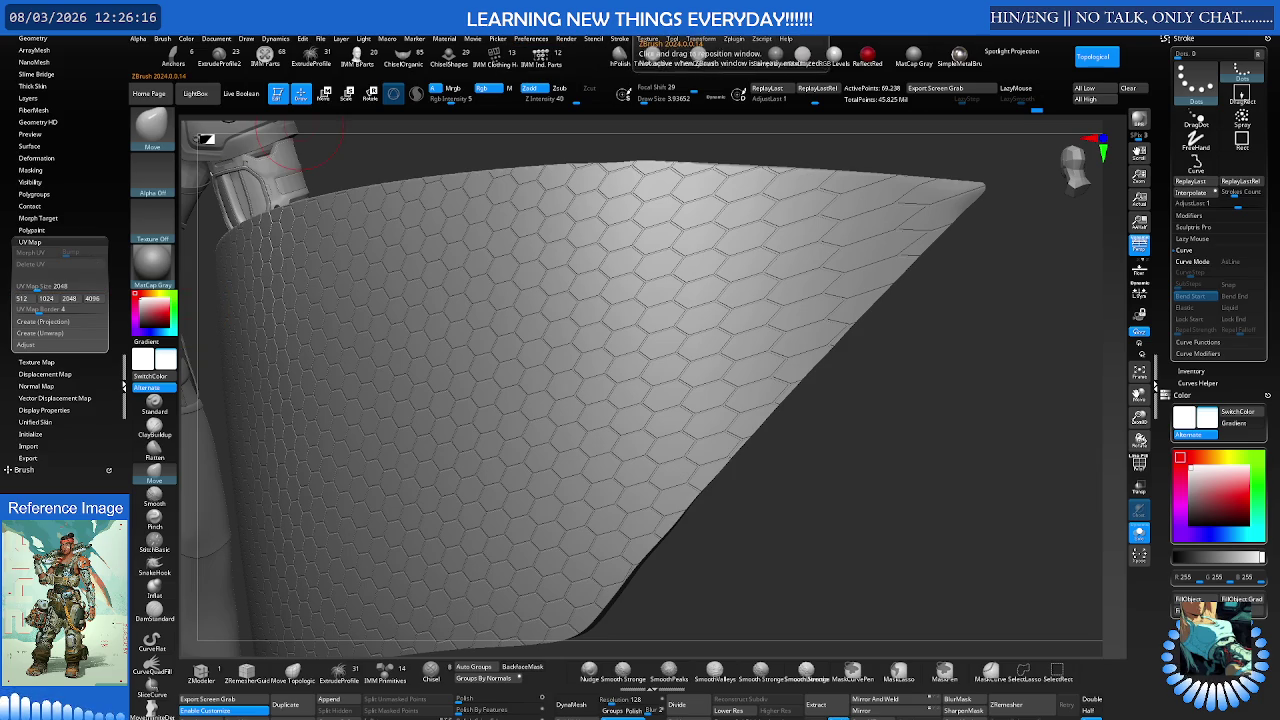
Step: Open the Zplugin menu to show the plug-in list, including UV Master
click(737, 41)
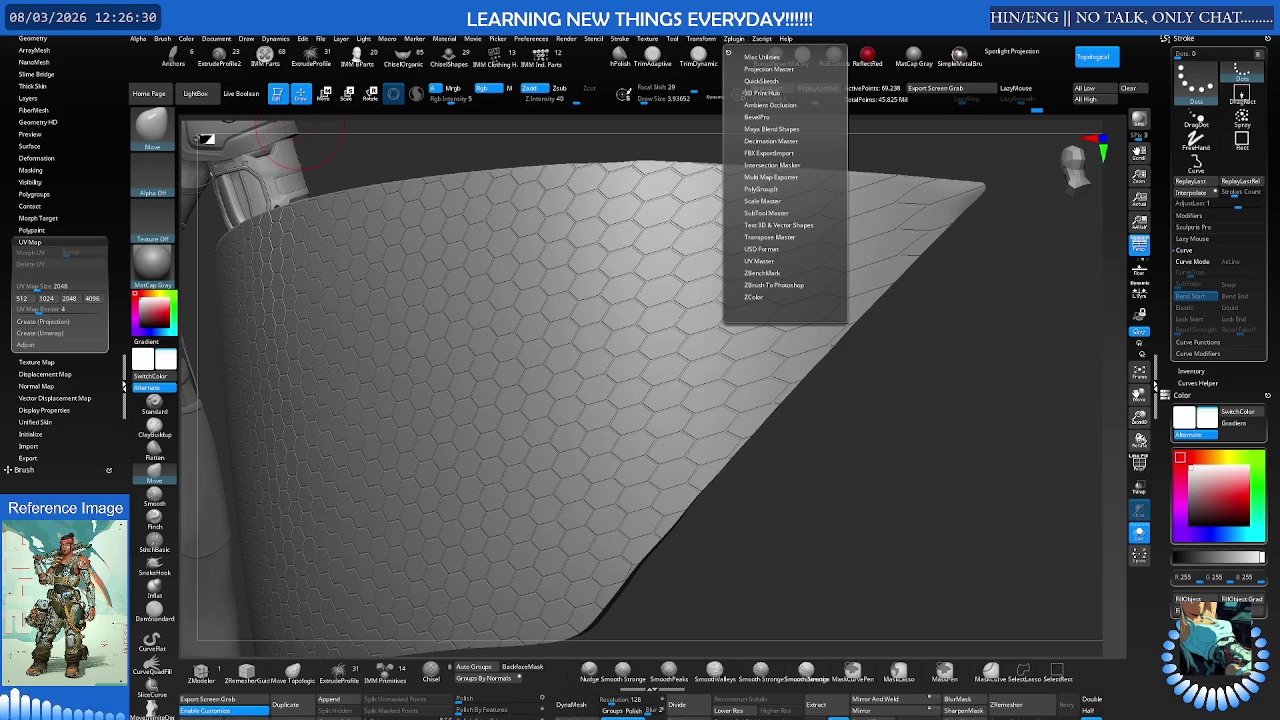
Step: Turn on Polygroups and turn off Symmetry in UV Master, then try an unwrap
drag(620, 290, 666, 277)
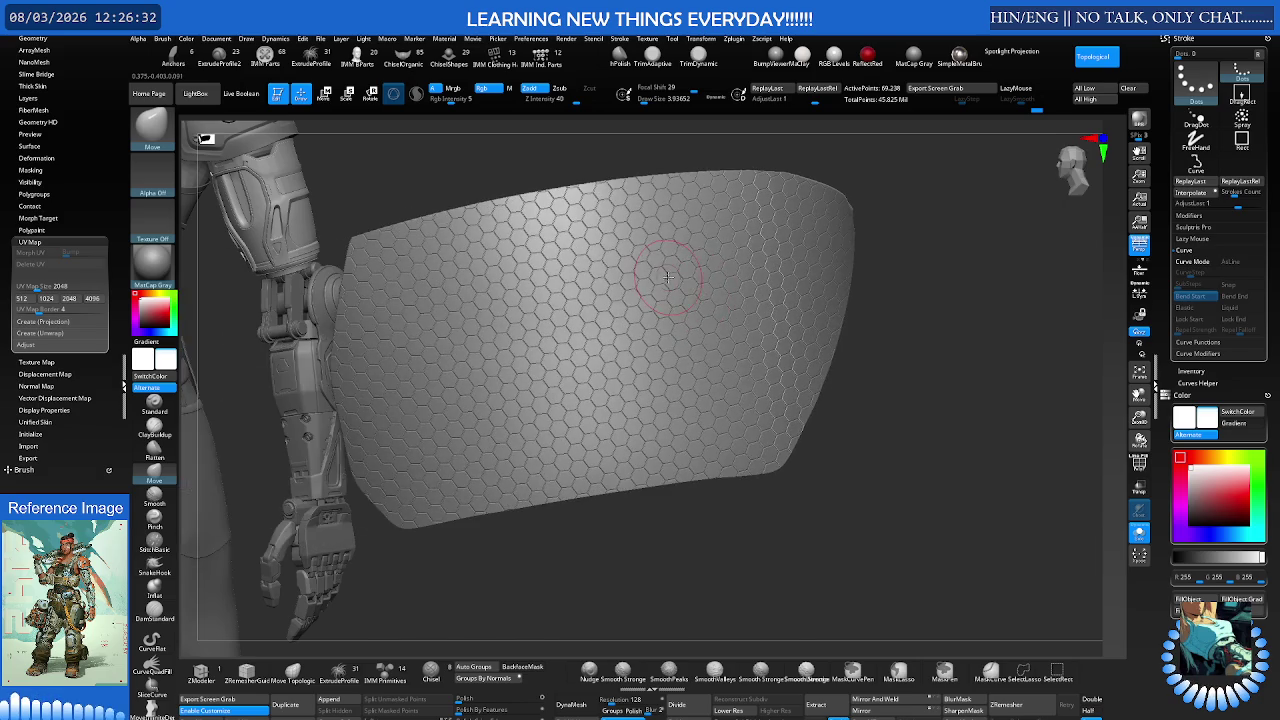
click(734, 38)
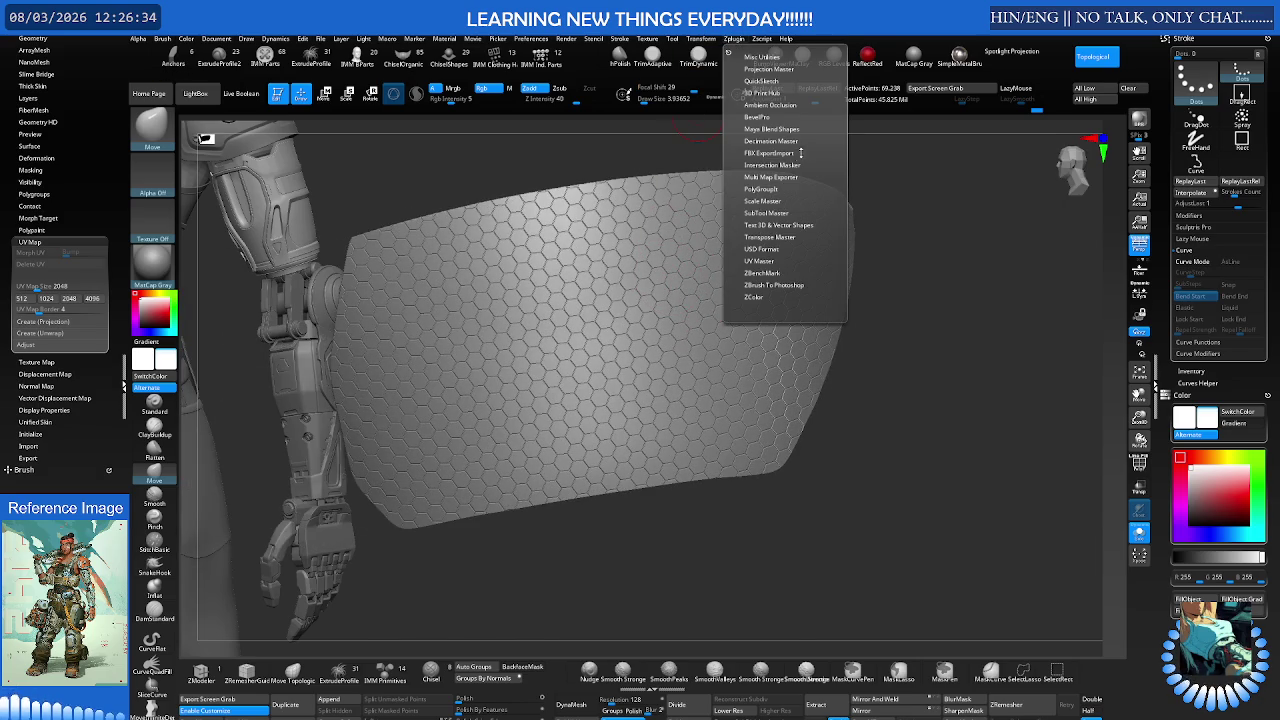
click(773, 261)
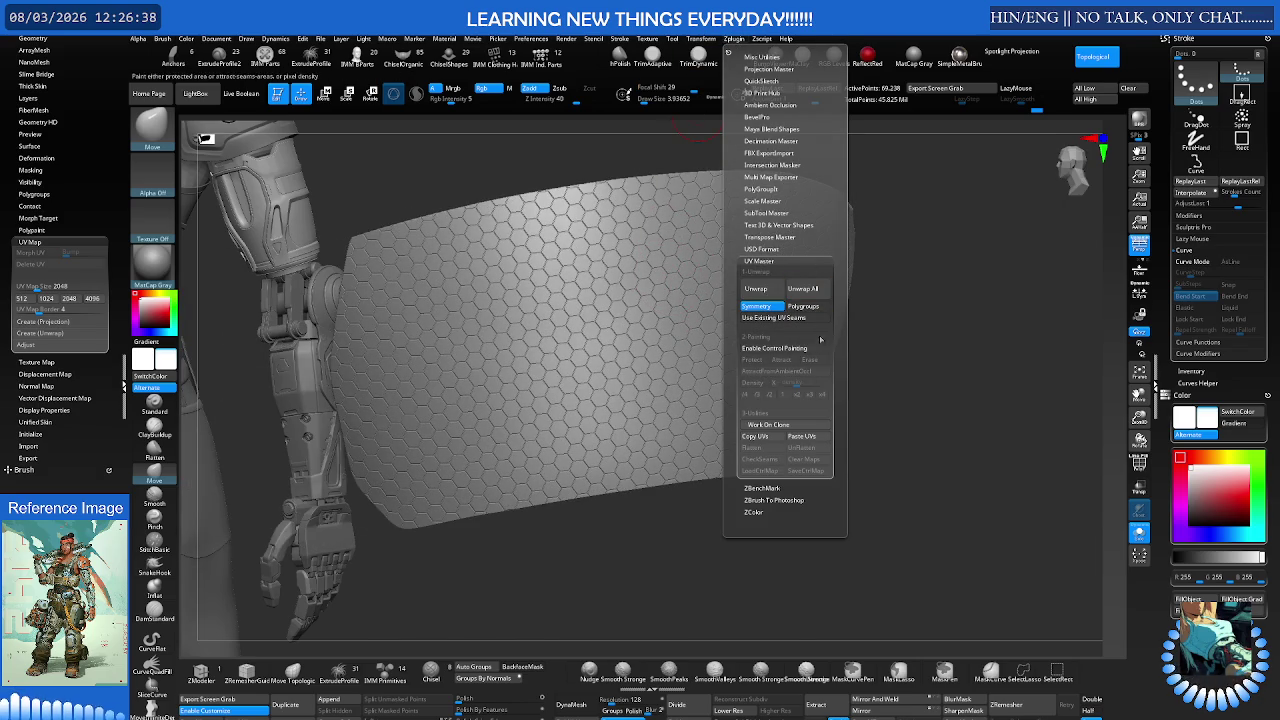
click(810, 308)
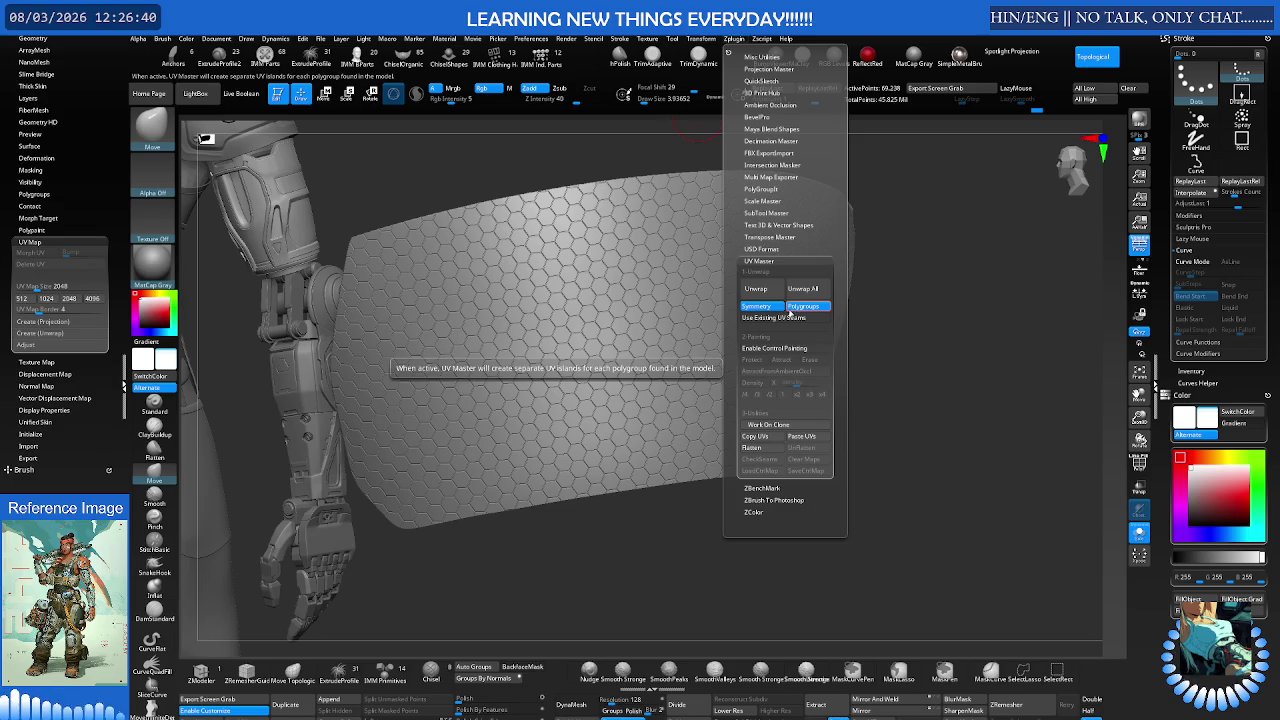
click(757, 307)
click(766, 292)
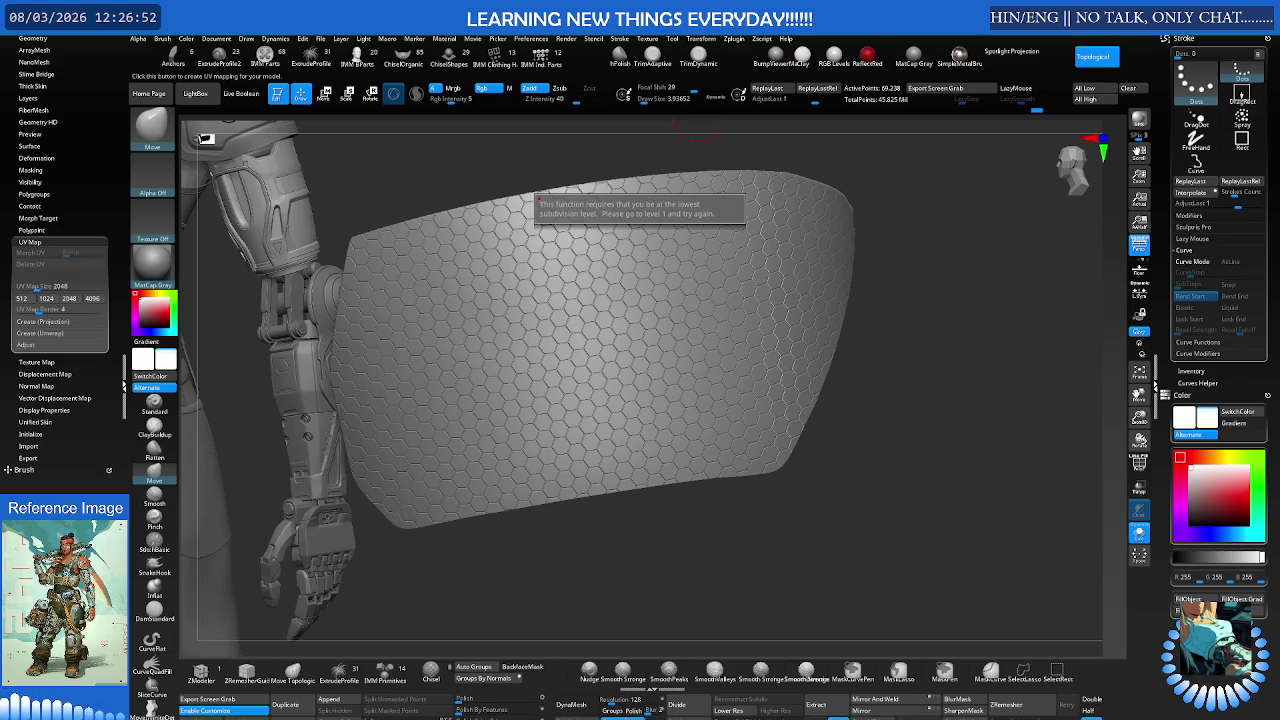
Step: Drop the panel to its lowest subdivision and unwrap it into 3 UV islands
click(622, 670)
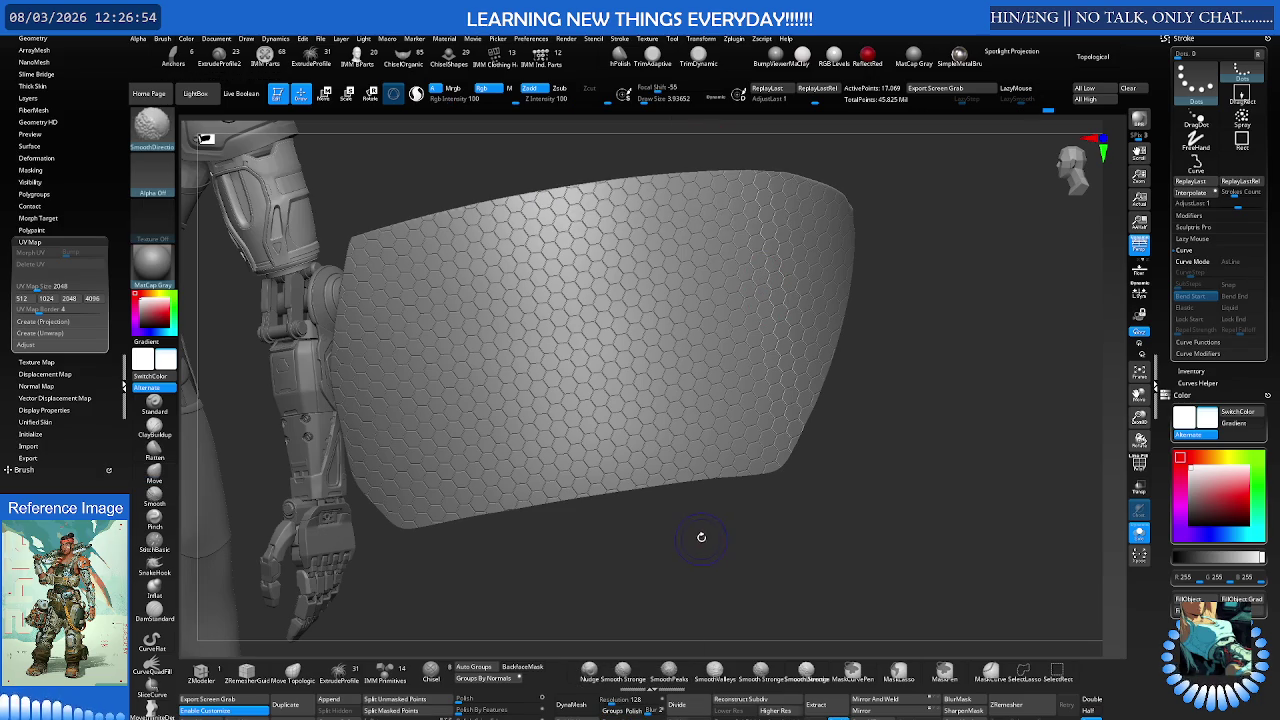
click(734, 38)
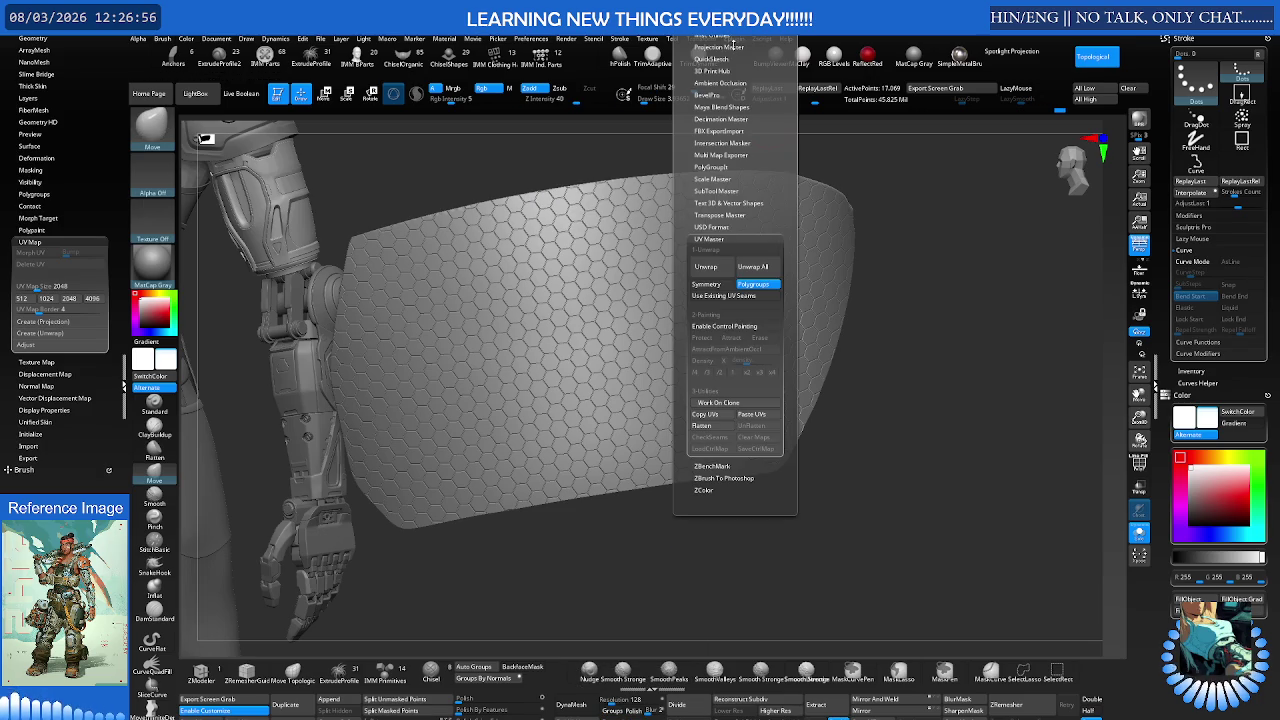
click(710, 267)
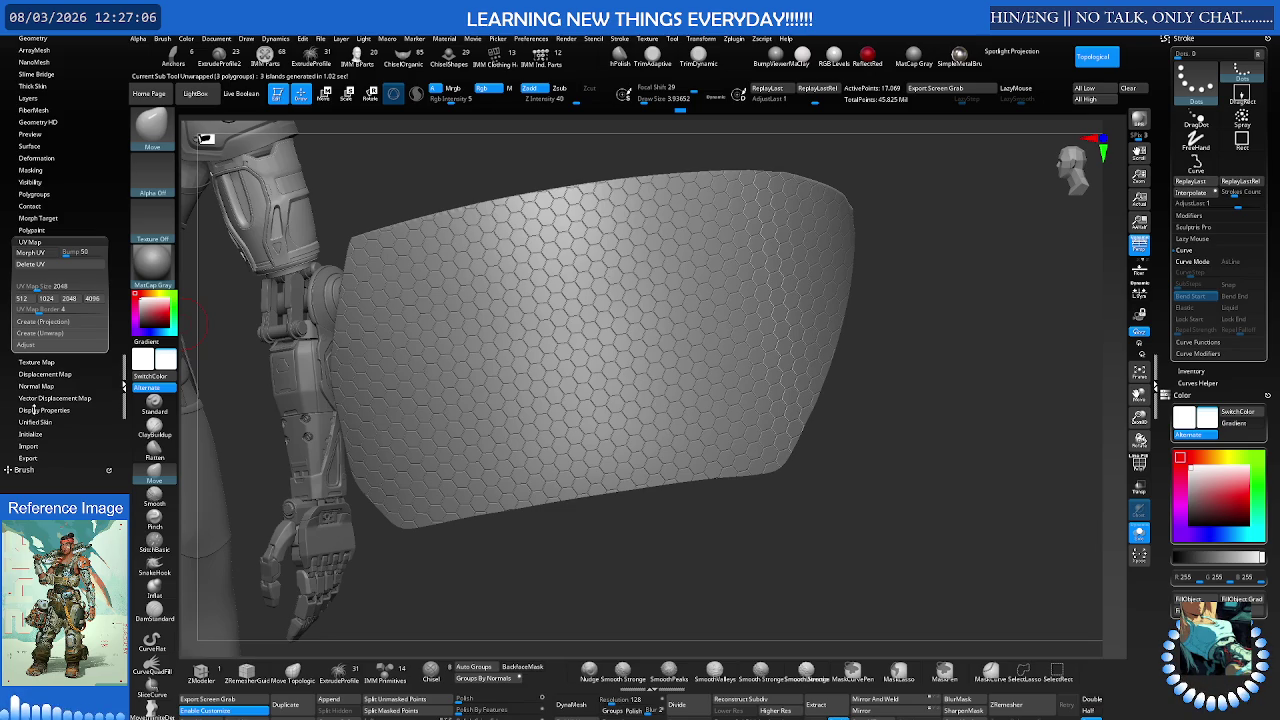
drag(16, 409, 10, 398)
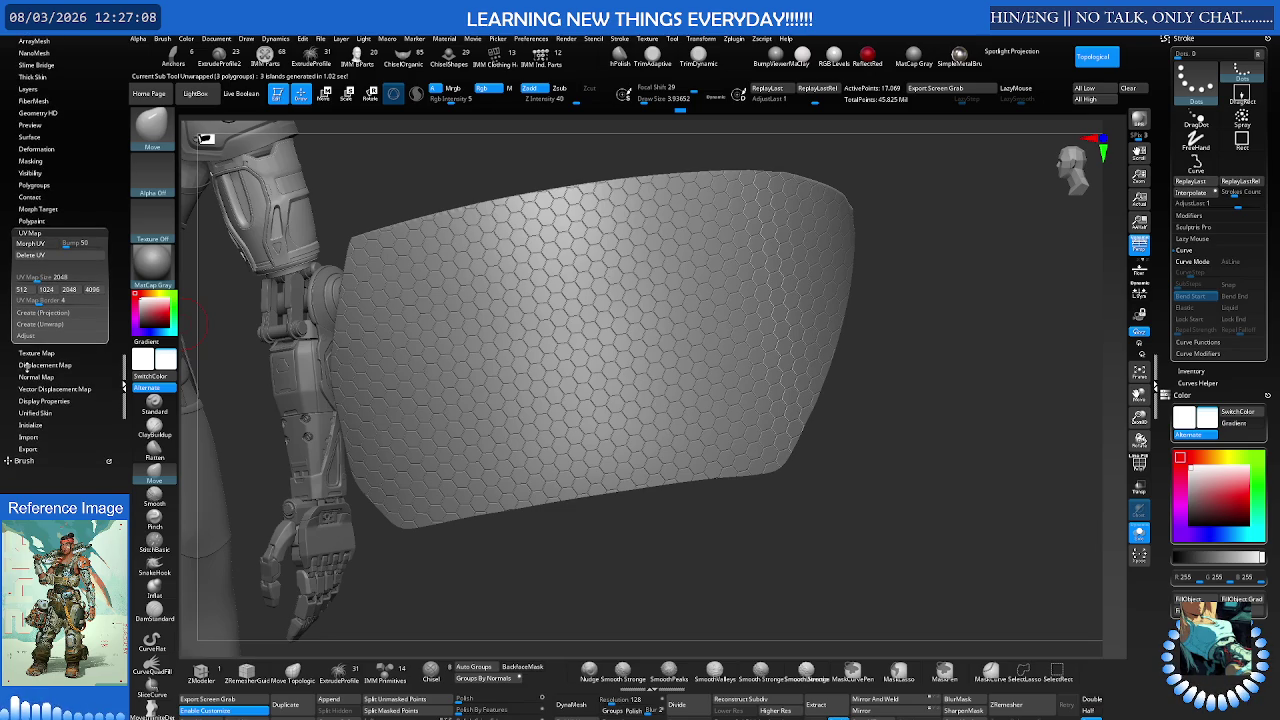
click(30, 243)
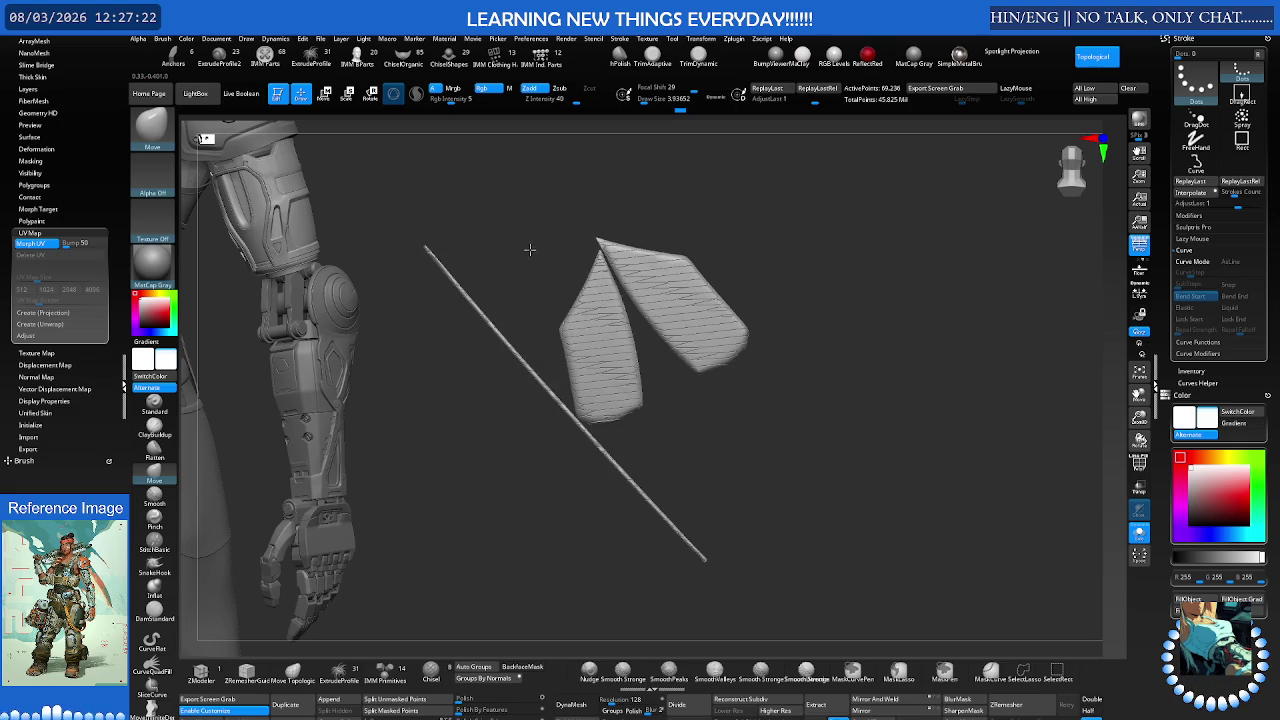
click(48, 245)
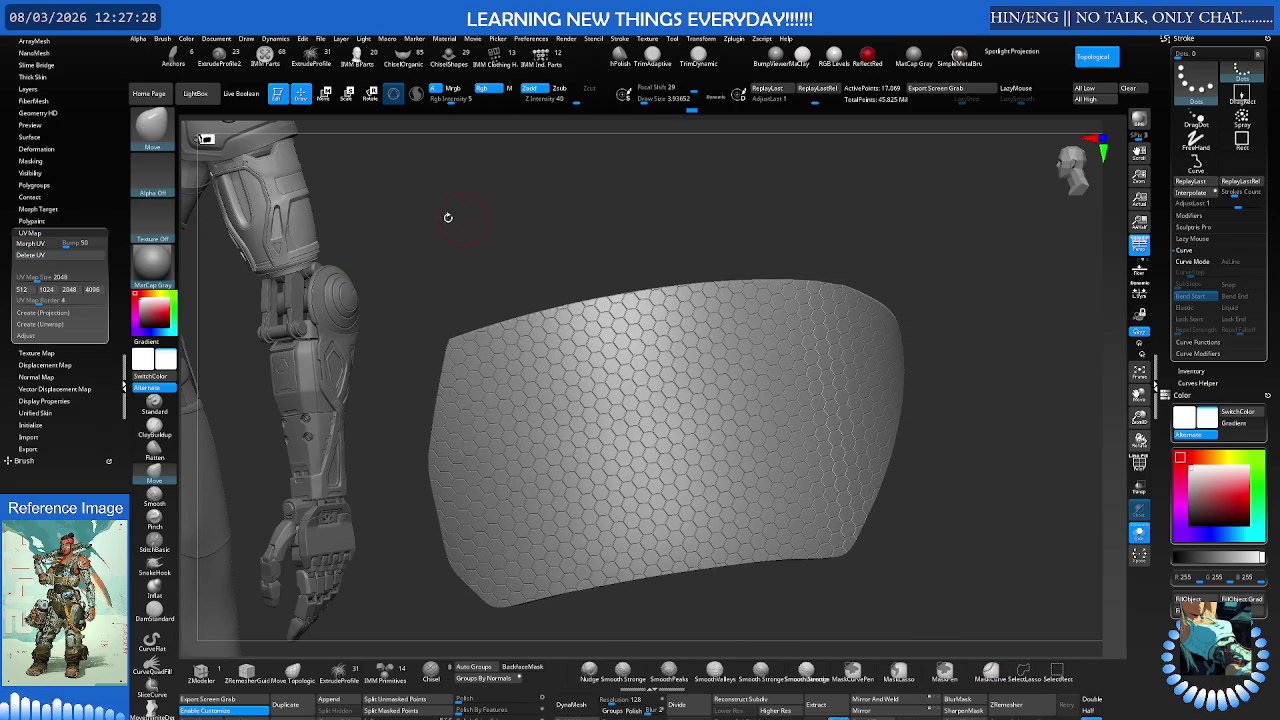
scroll(7, 228, up, 1)
scroll(7, 227, up, 3)
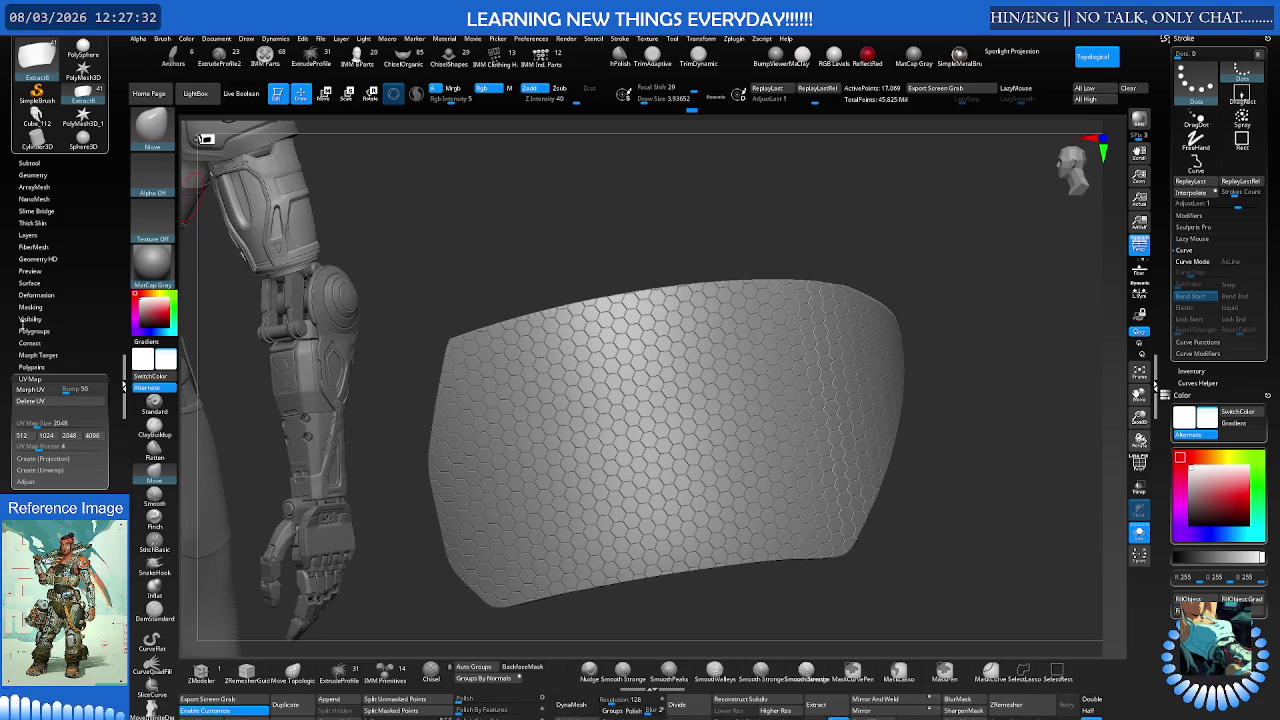
scroll(3, 329, up, 1)
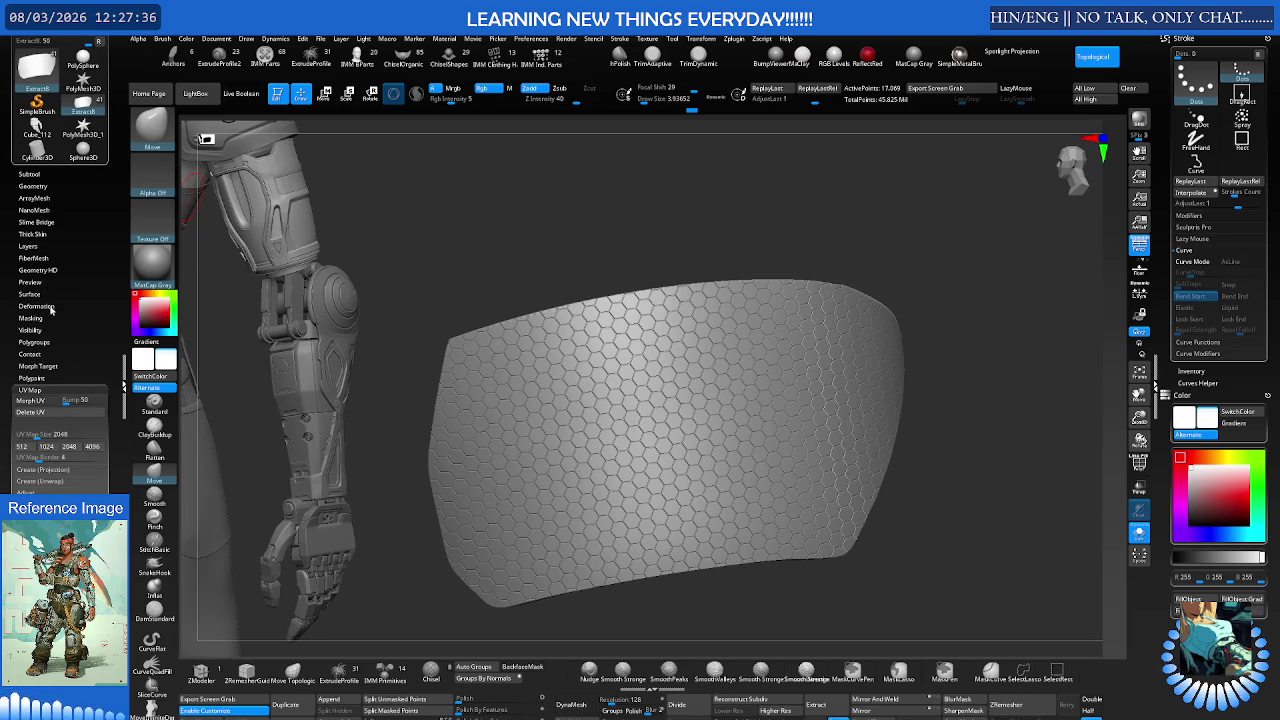
click(30, 294)
click(28, 304)
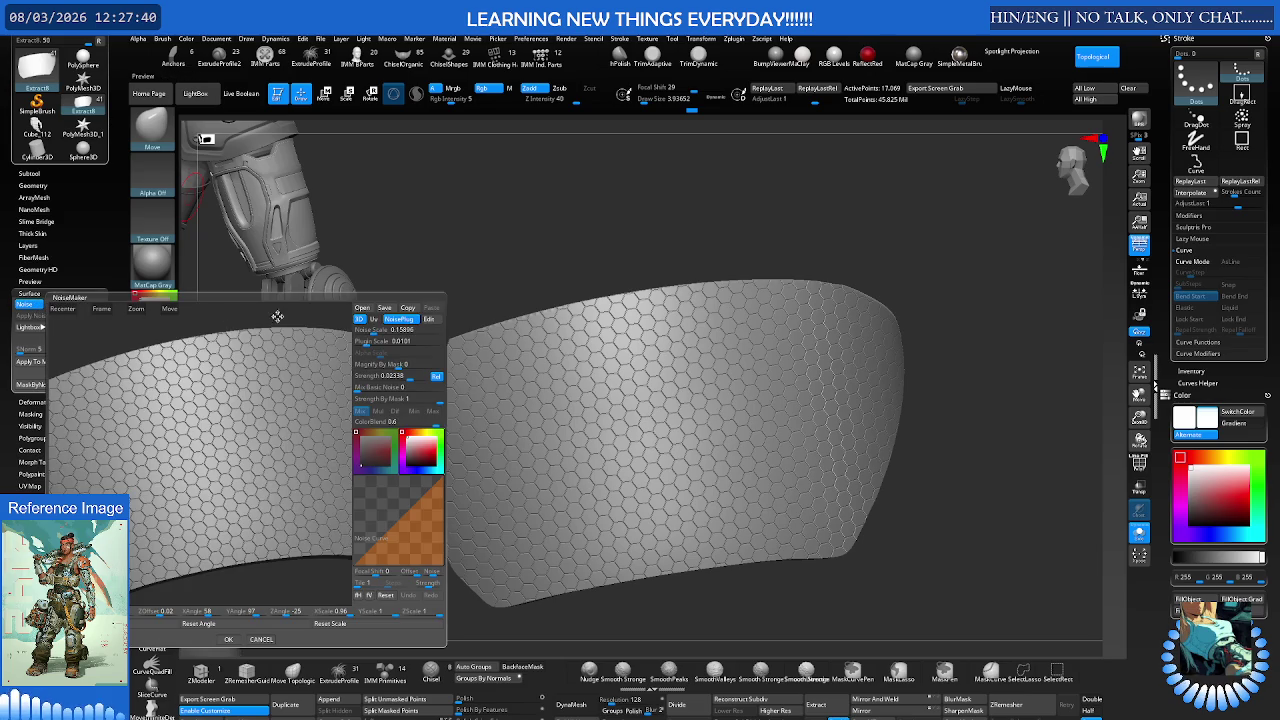
click(374, 319)
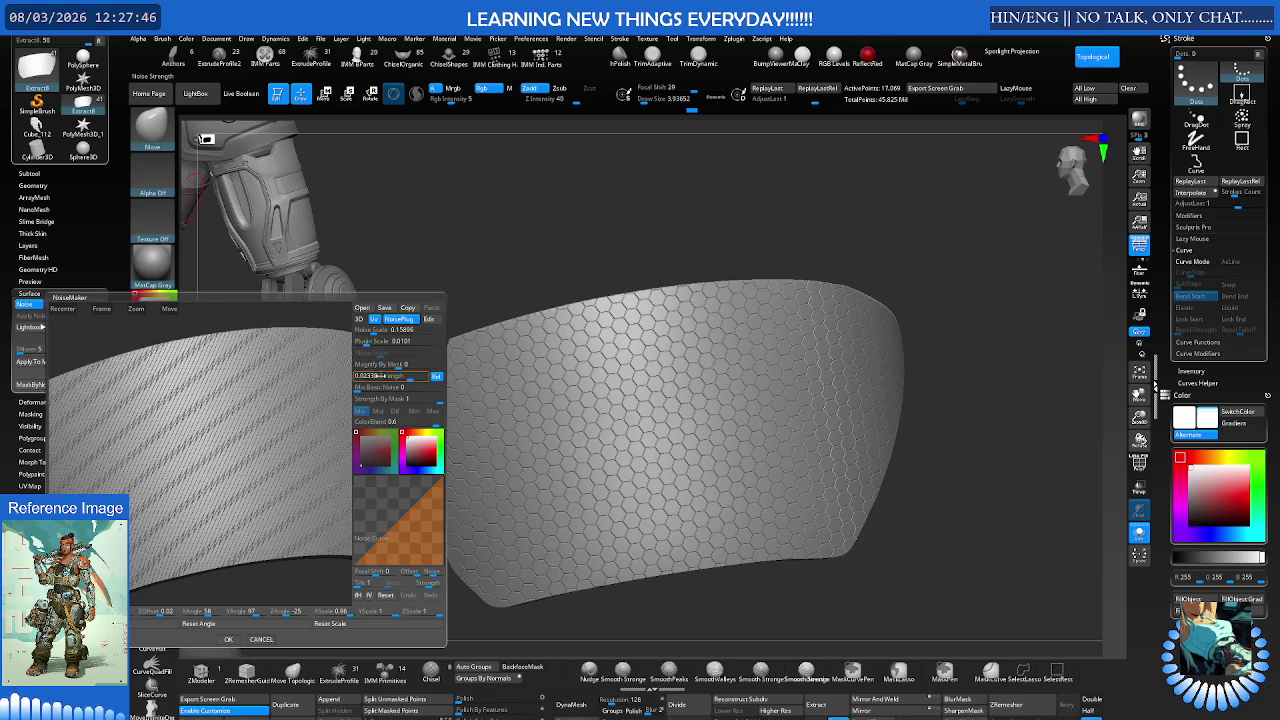
key(Return)
Step: Rotate the NoiseMaker preview to inspect the 0.02338-strength hexagon noise
drag(291, 420, 305, 420)
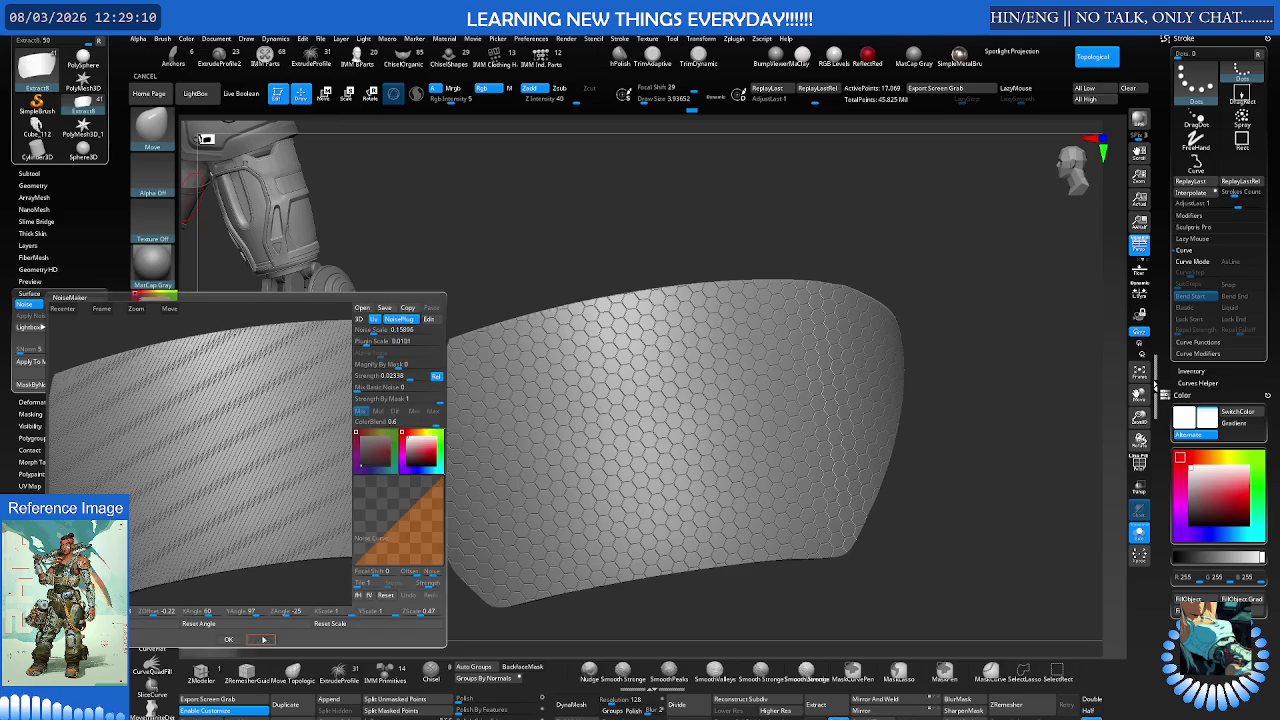
Step: Delete the old surface noise and set up UV-mapped NoisePlug noise with near-zero strength
click(145, 76)
click(86, 305)
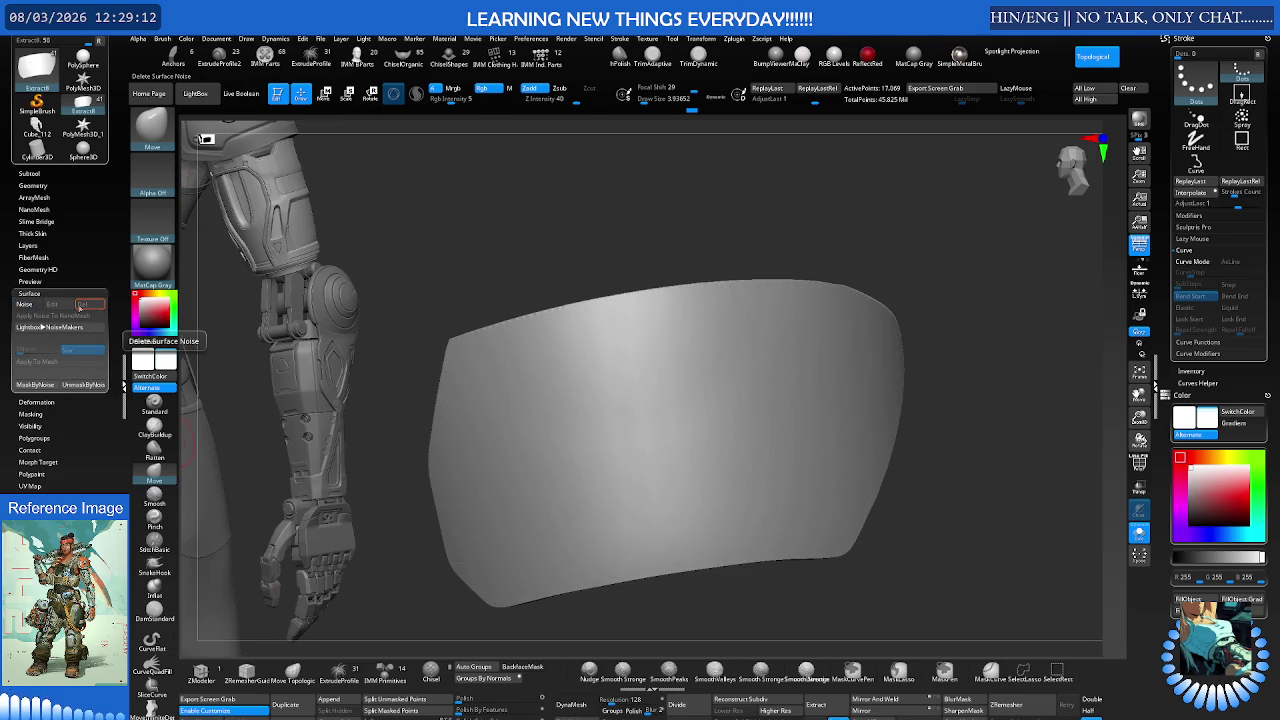
click(24, 304)
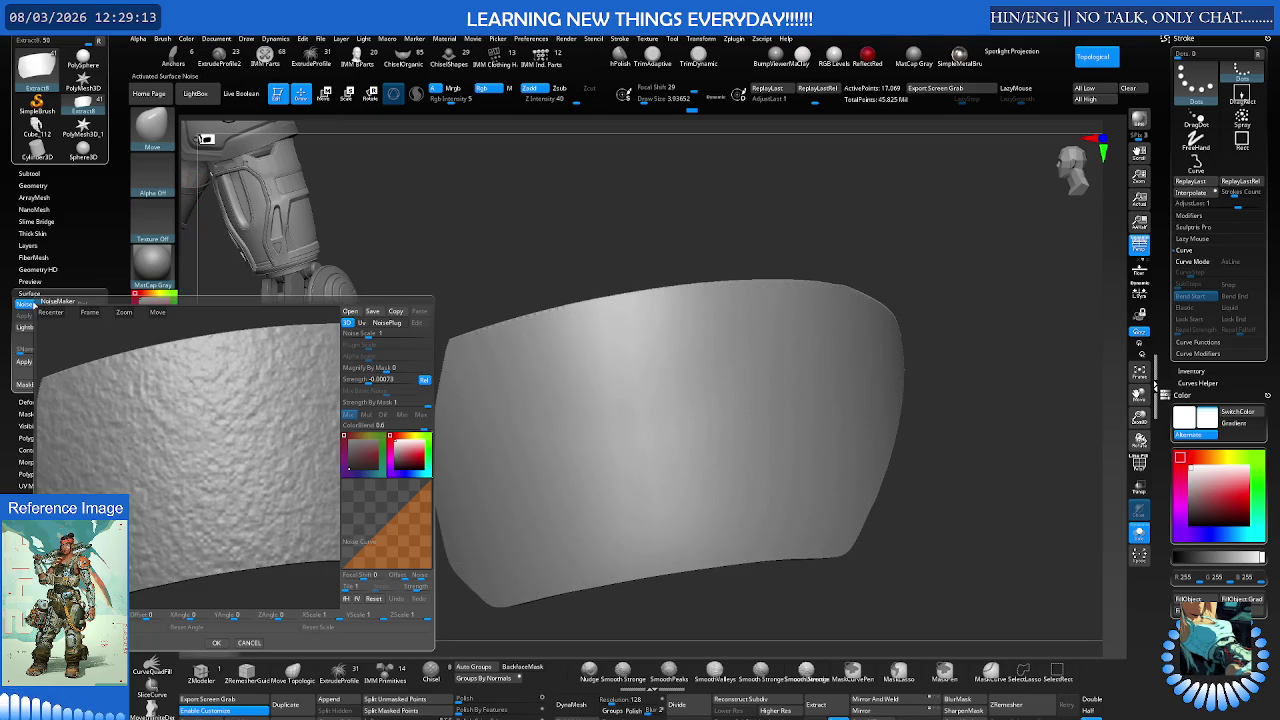
click(387, 324)
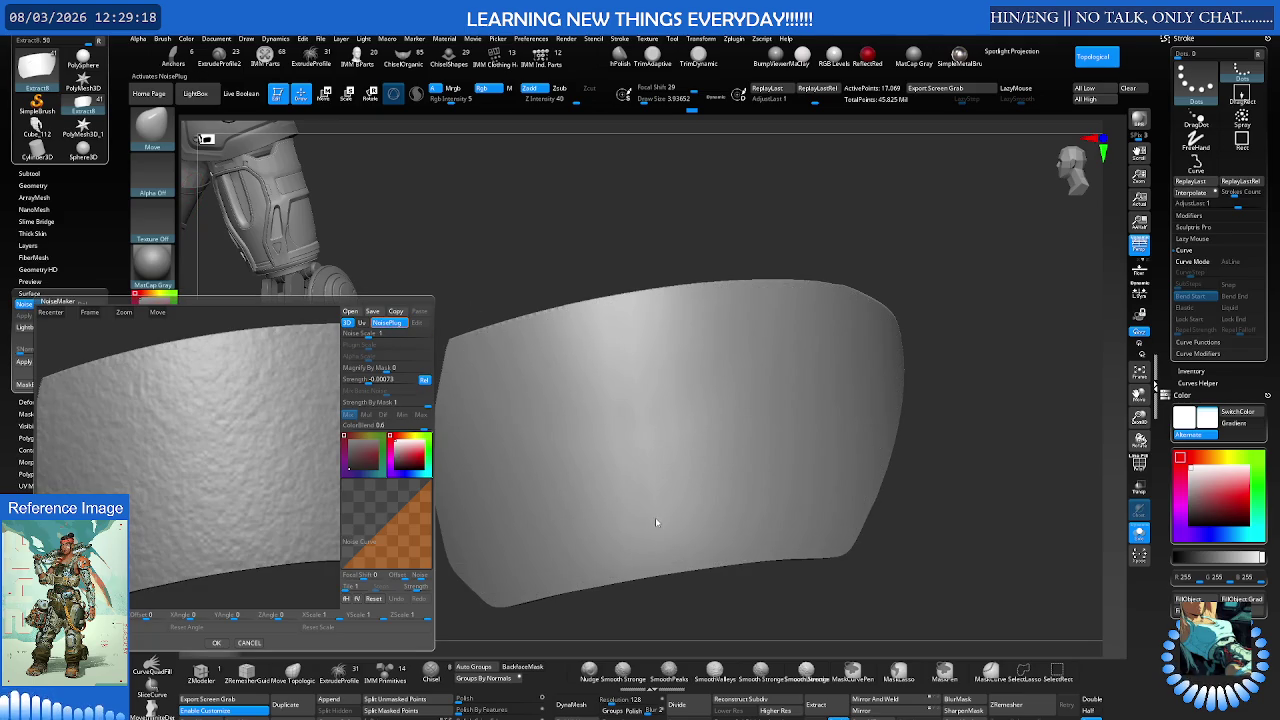
click(362, 323)
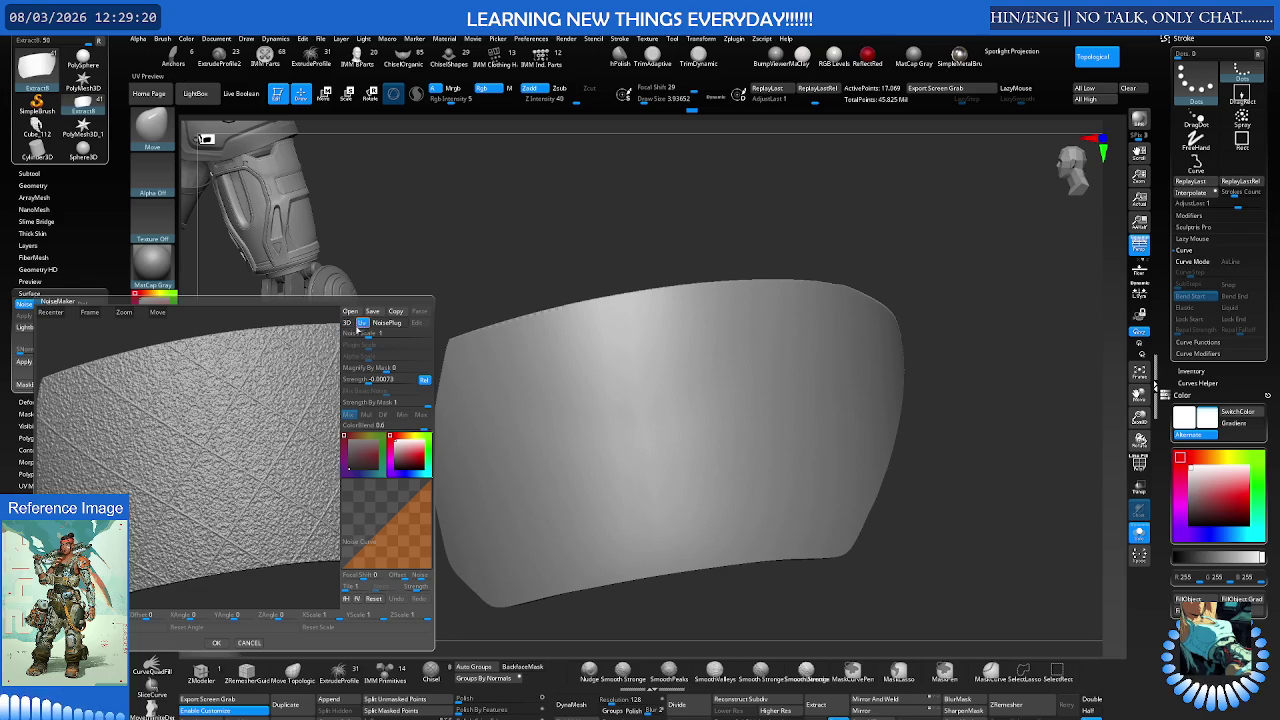
drag(378, 380, 369, 381)
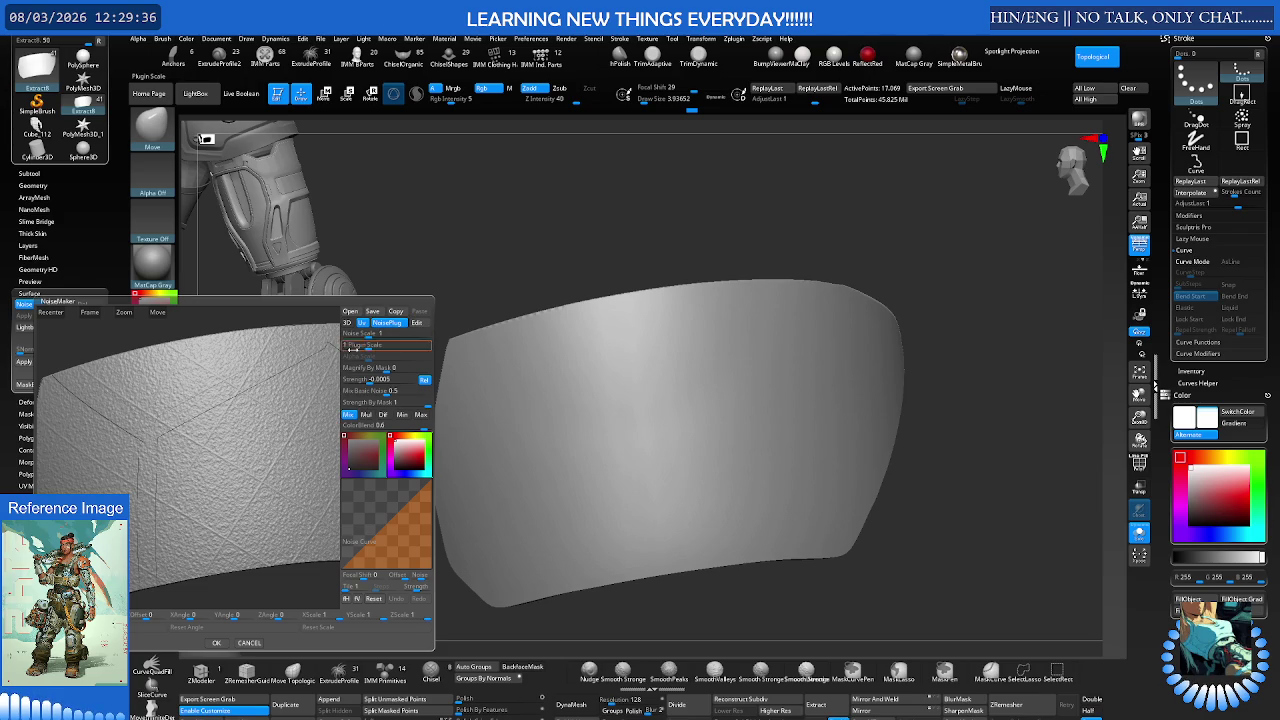
Step: Shrink the Plugin Scale, lower Mix Basic Noise and raise Magnify By Mask slightly
click(369, 343)
drag(369, 345, 355, 345)
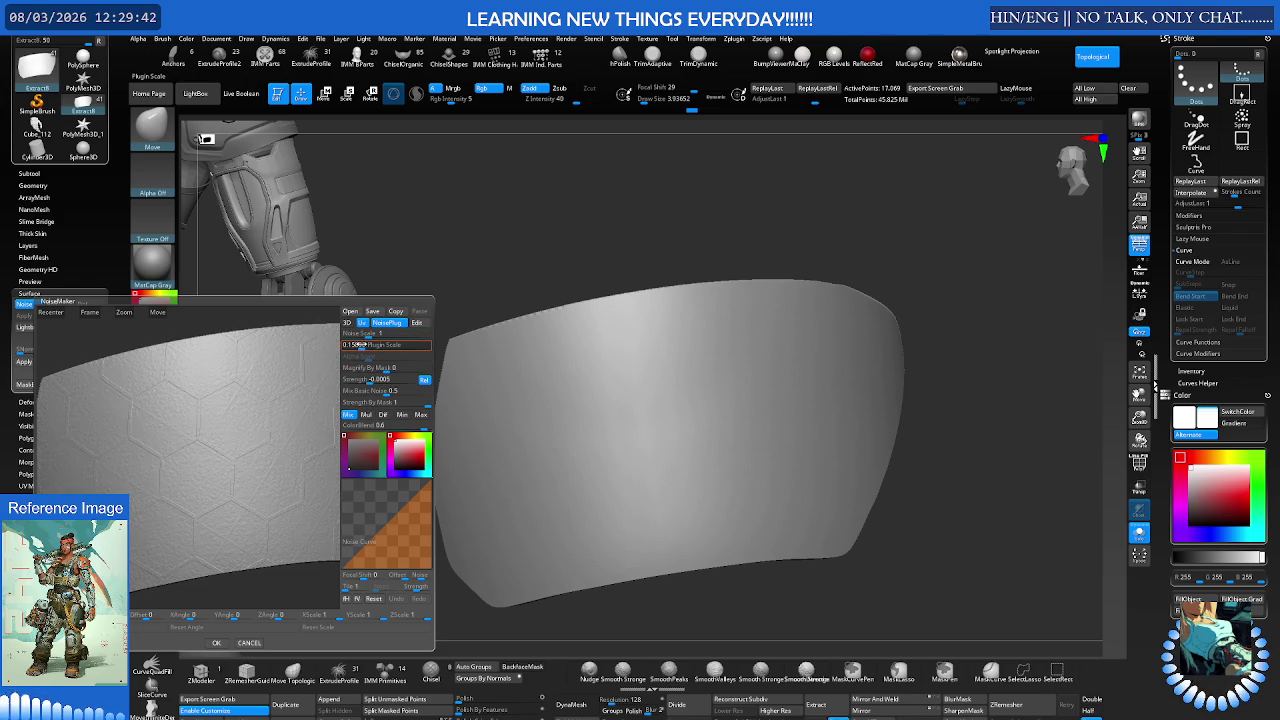
drag(385, 391, 367, 383)
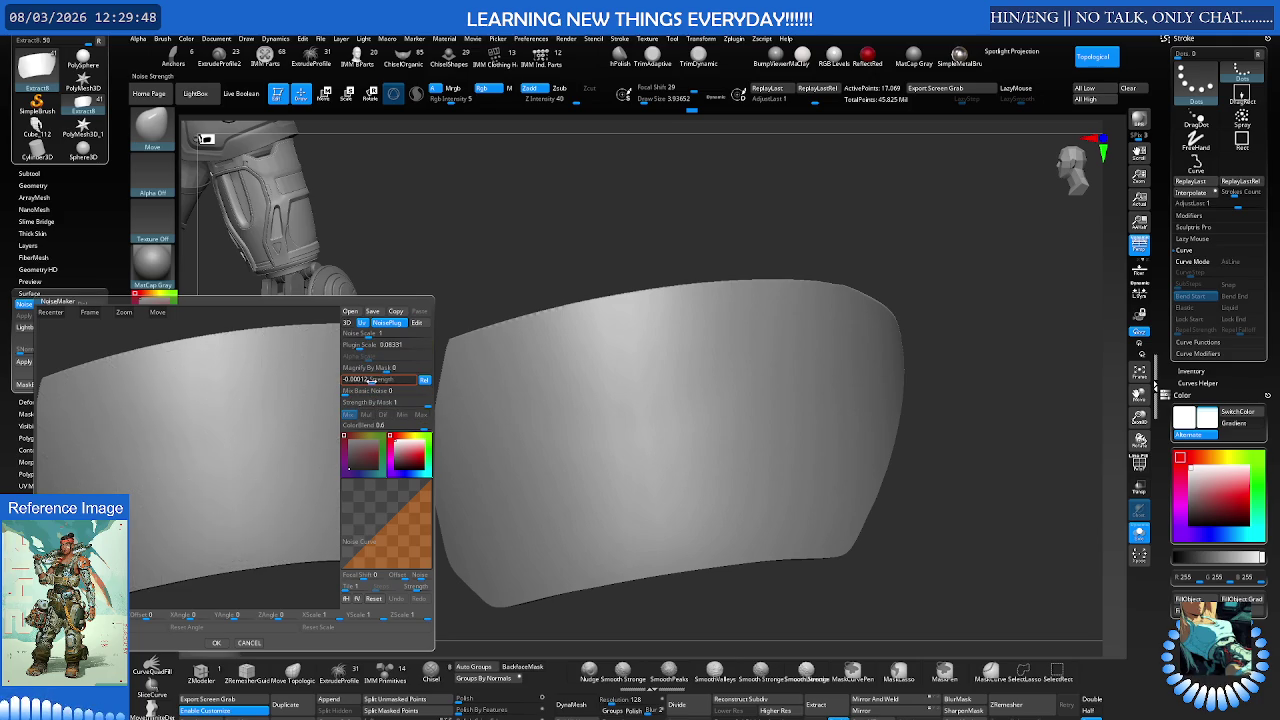
mouse_move(367, 369)
mouse_down()
mouse_move(395, 369)
mouse_move(367, 369)
mouse_up()
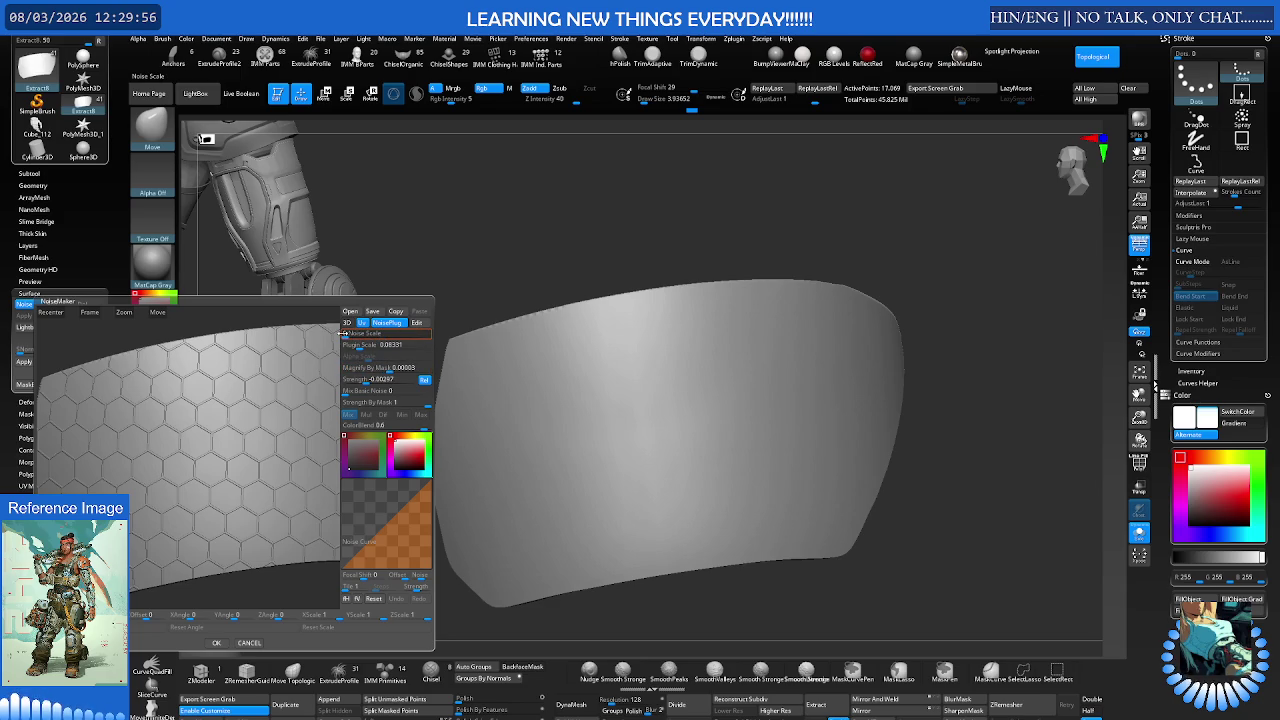
Step: Set Noise Scale 0 and Plugin Scale 0.03966, then tilt XAngle past 19
click(342, 333)
drag(362, 345, 354, 345)
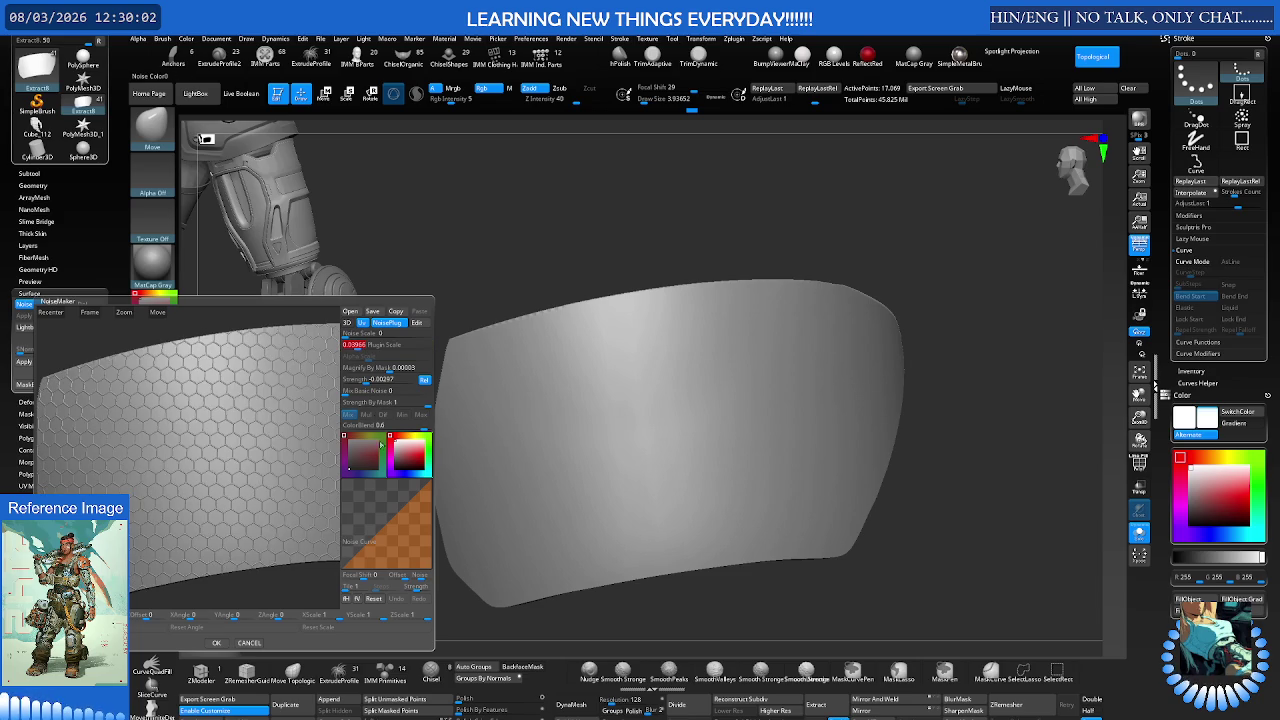
click(192, 615)
text(19)
key(Return)
drag(178, 616, 197, 616)
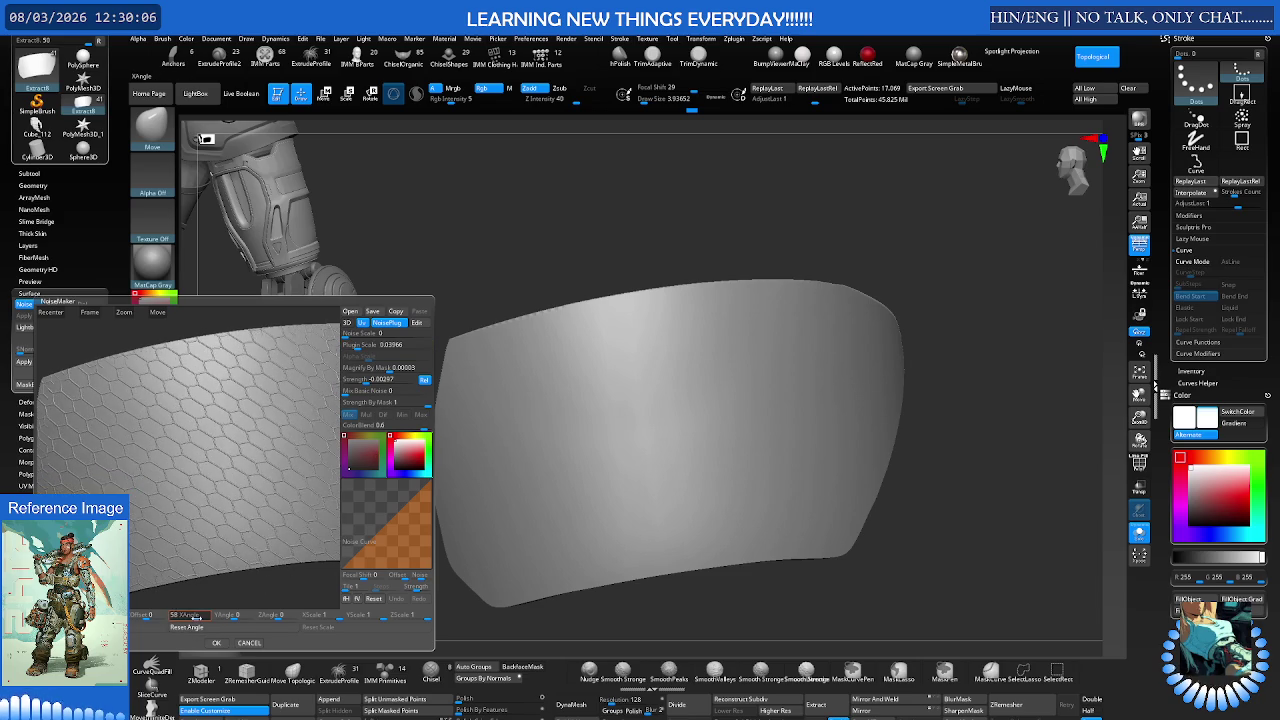
Step: Reset the pattern angles and set the hexagon Z rotation to 10
click(186, 627)
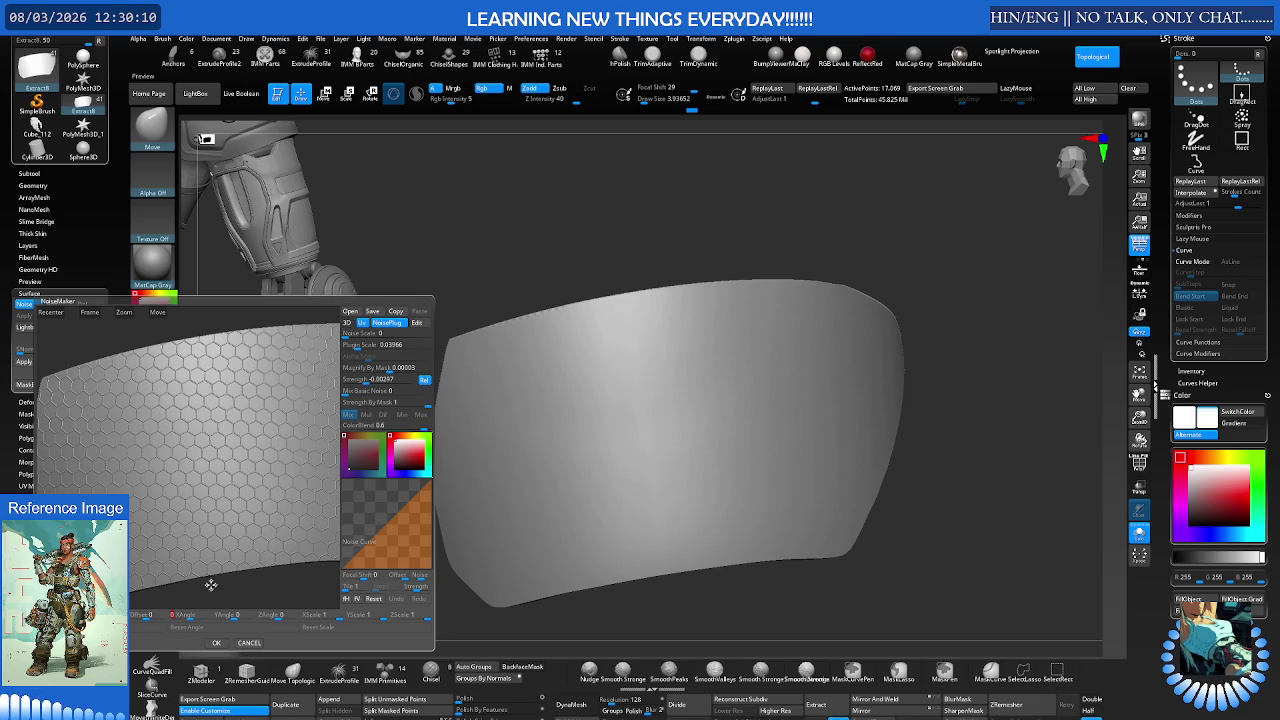
drag(262, 615, 277, 619)
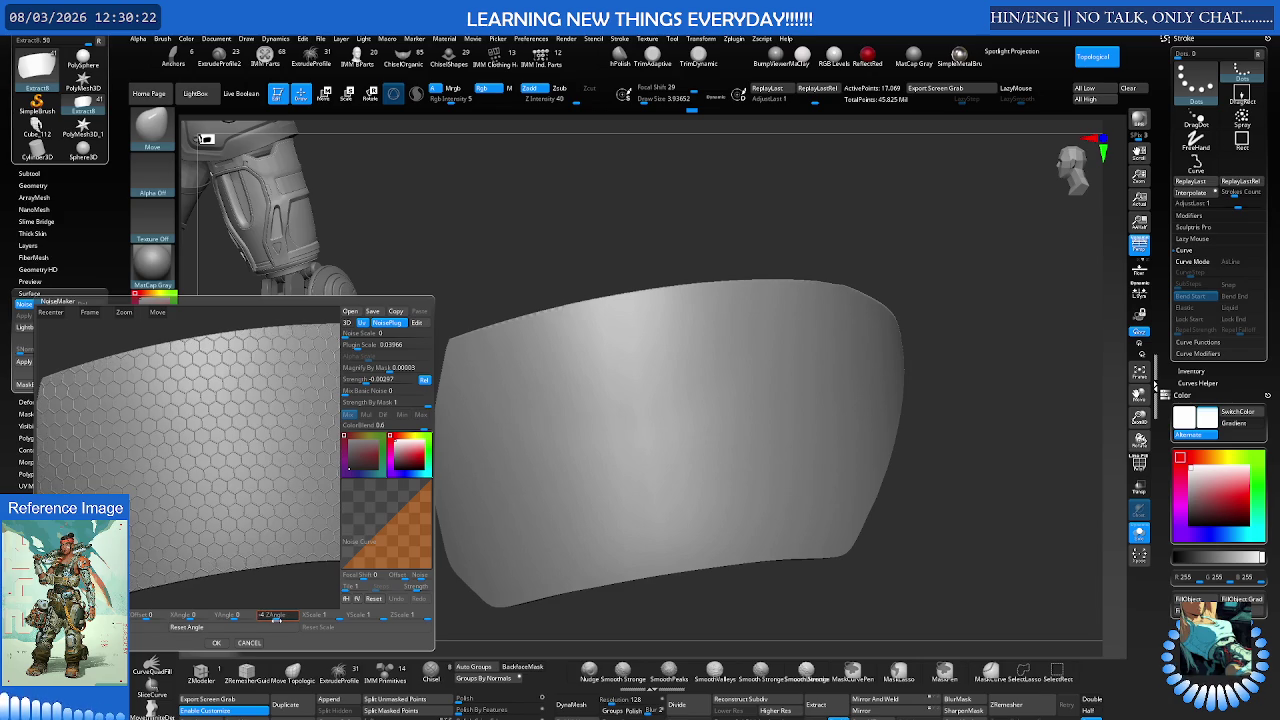
drag(276, 620, 276, 620)
text(-12)
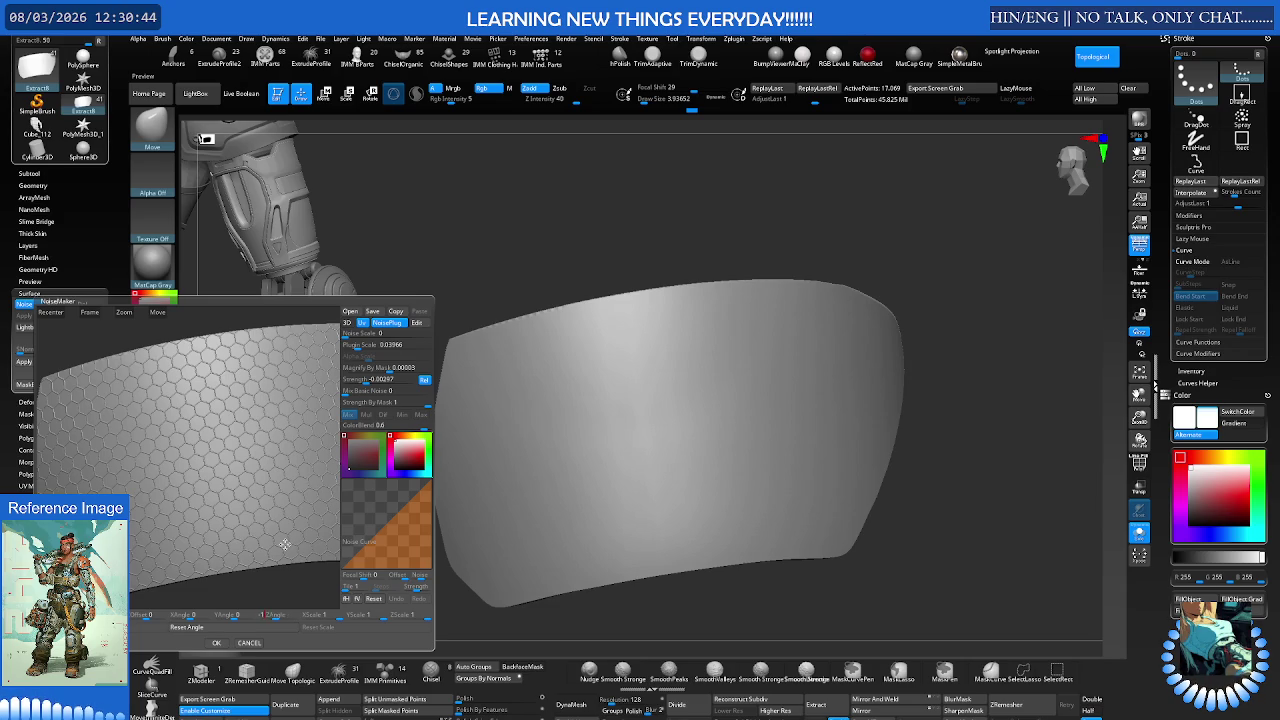
text(1)
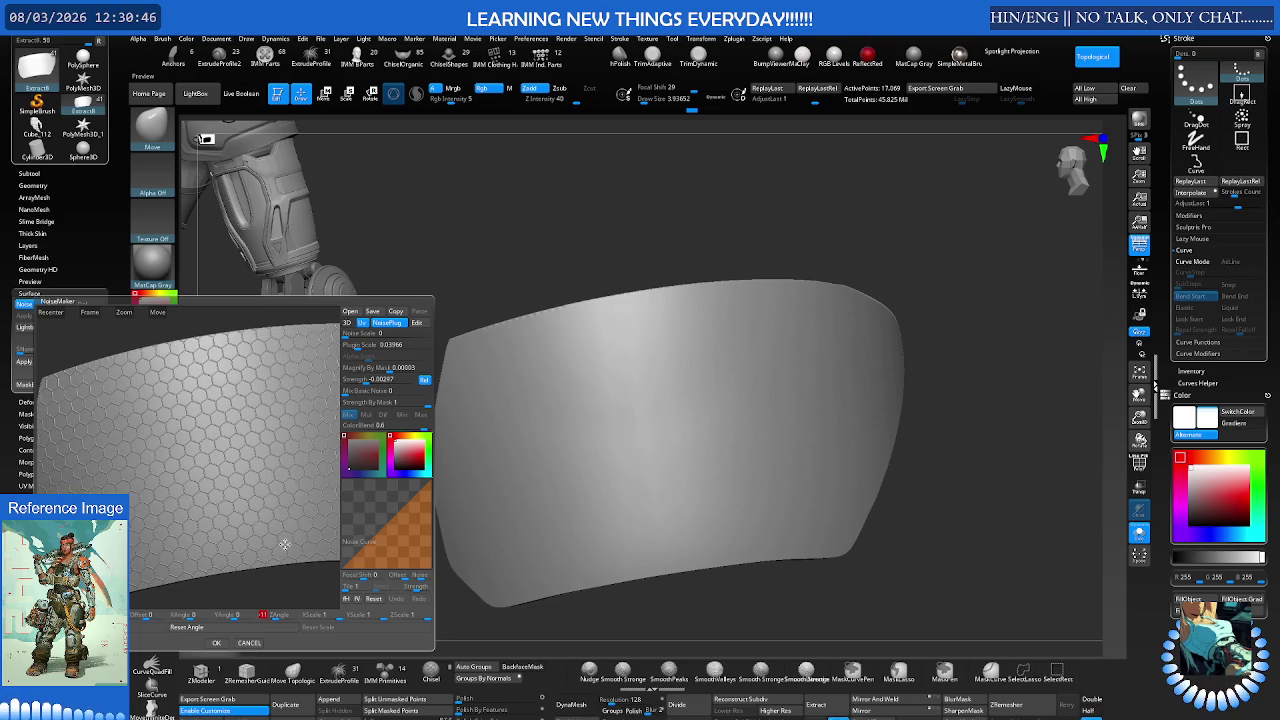
text(0)
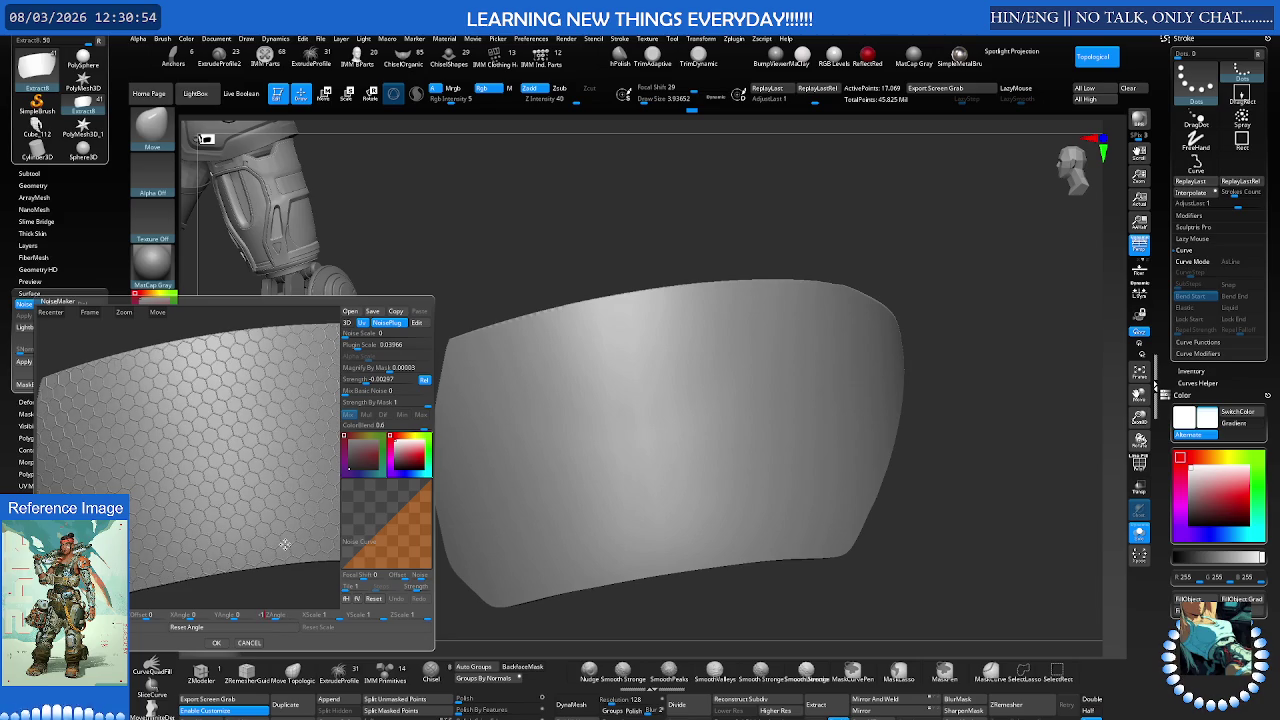
key(Return)
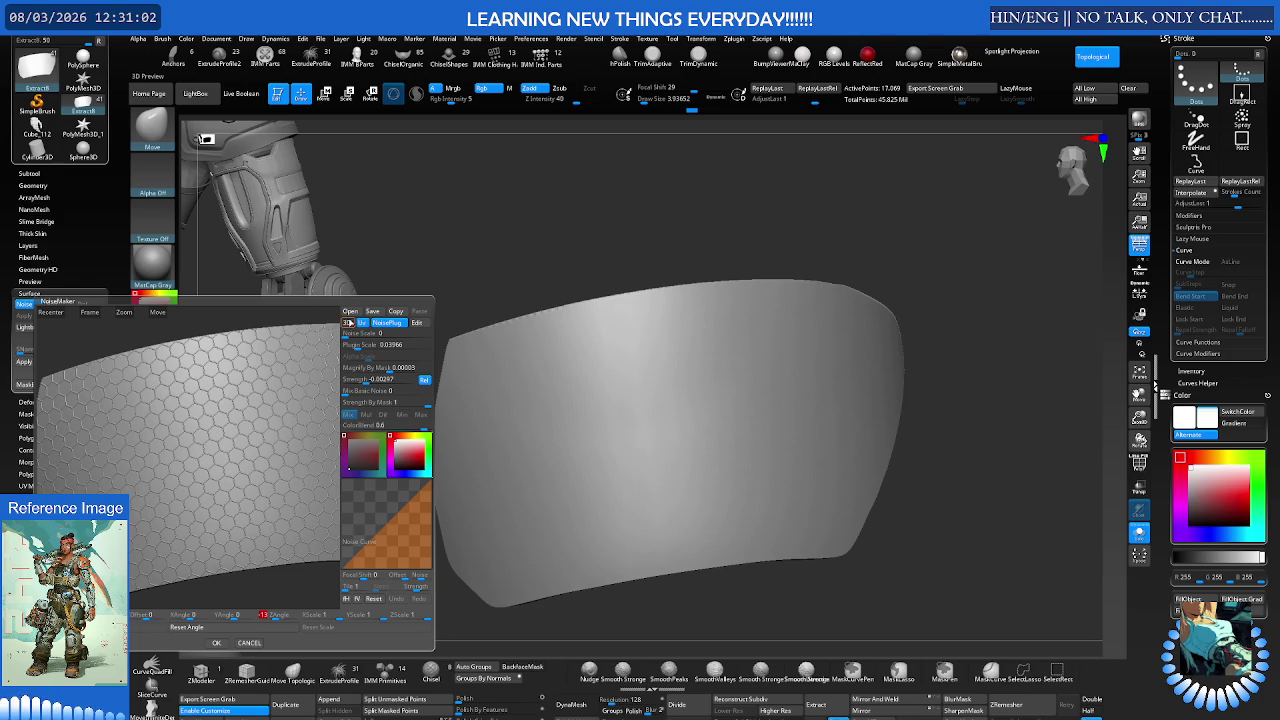
Step: Set the colour blend to 0.6 and apply the hexagon noise to the panel
click(390, 369)
key(Return)
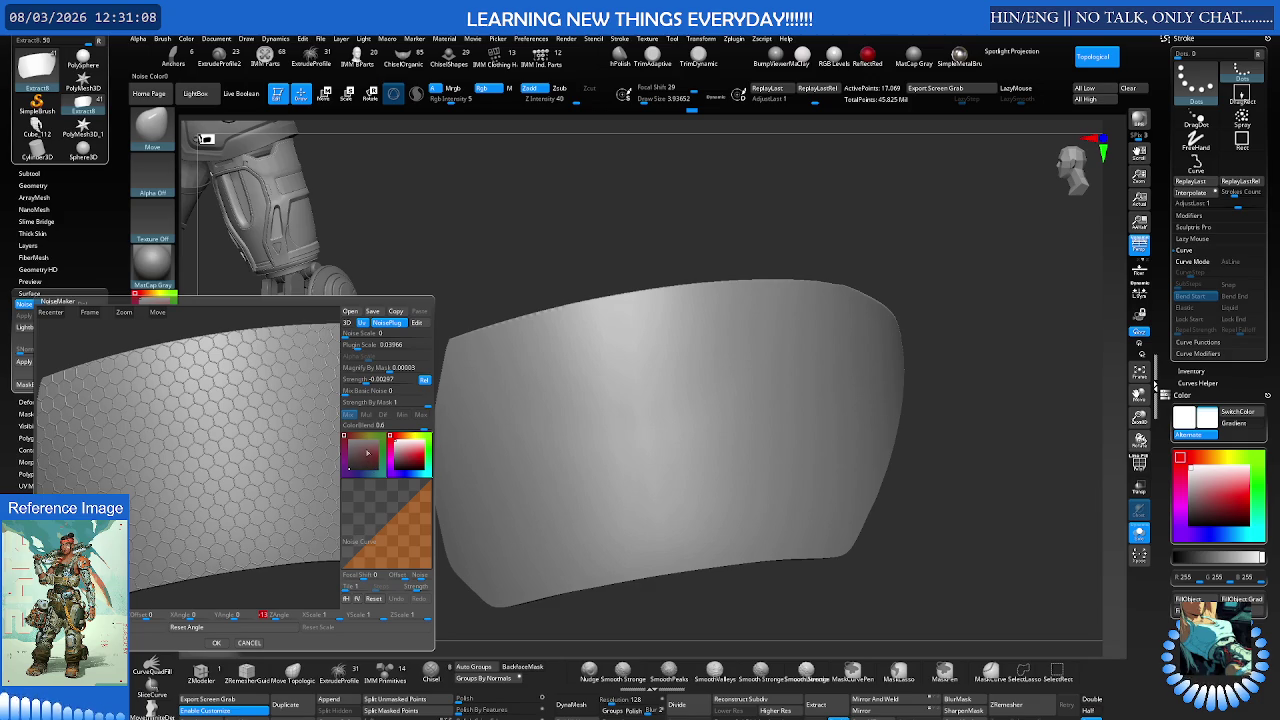
drag(346, 425, 340, 426)
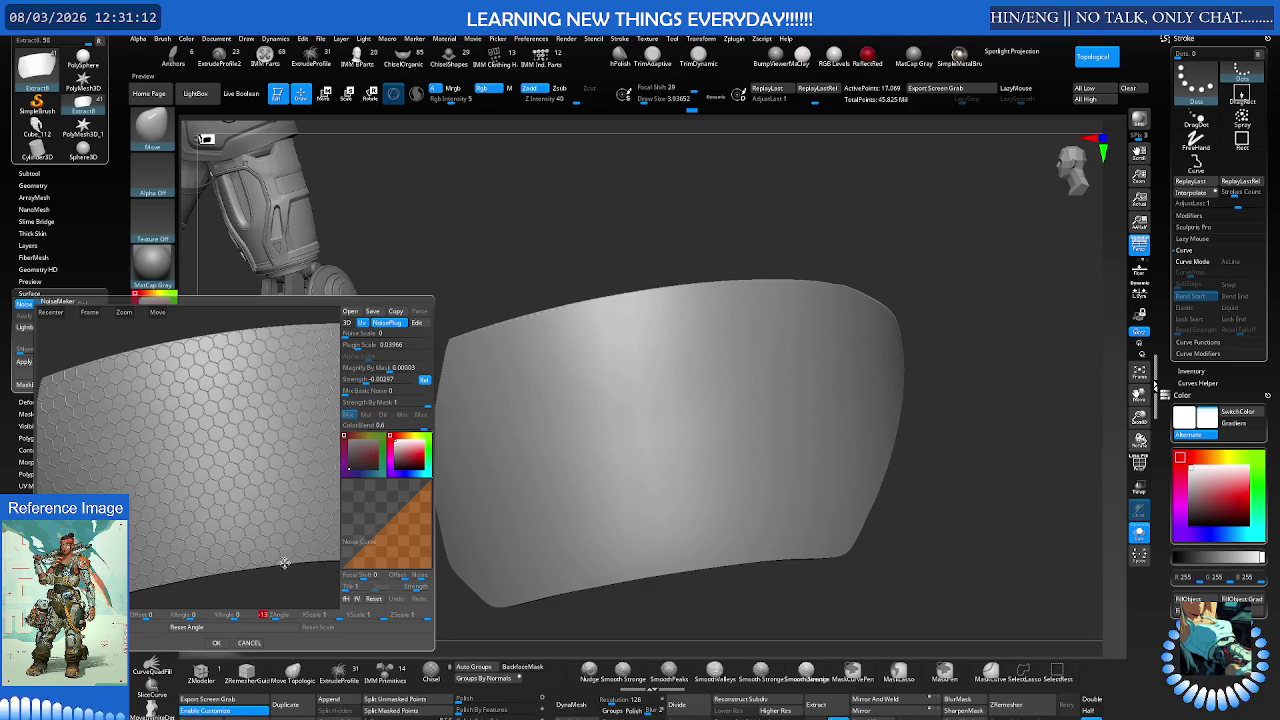
click(217, 643)
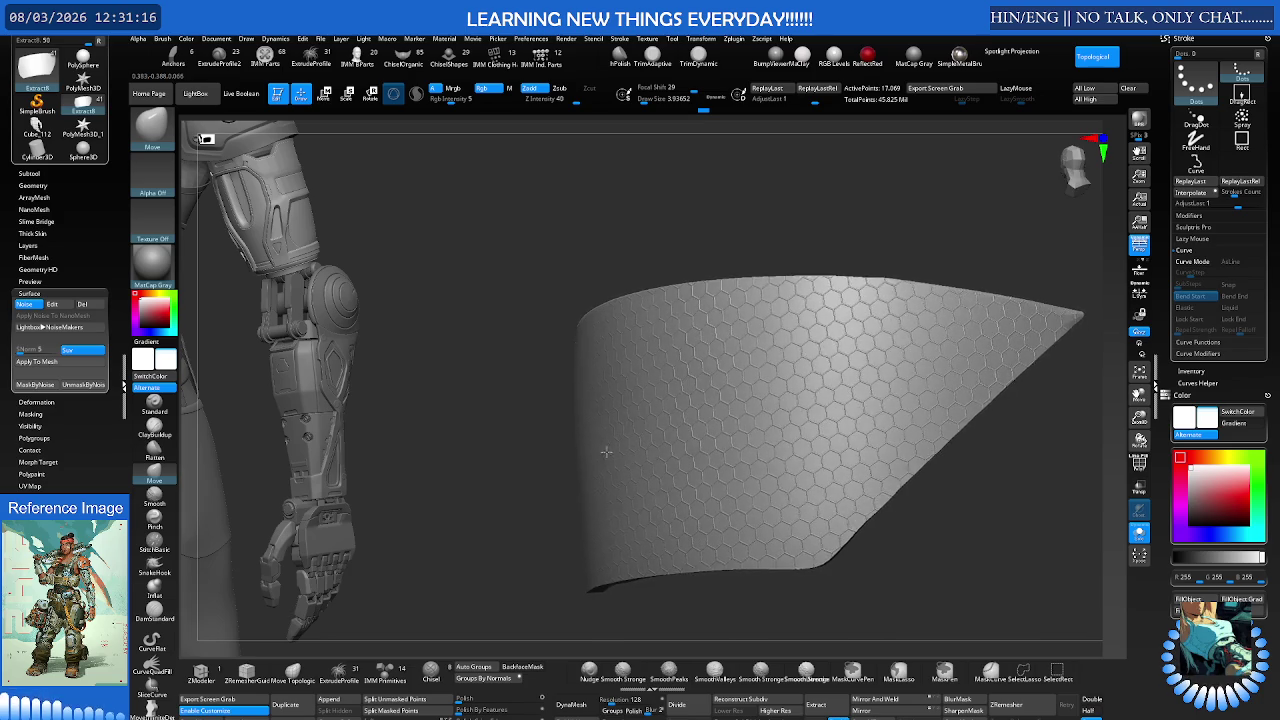
Step: Test a mask band on the panel, clear it, and isolate the hex panel
key(ctrl+z)
key(ctrl+z)
key(ctrl+z)
key(ctrl+z)
key(ctrl+z)
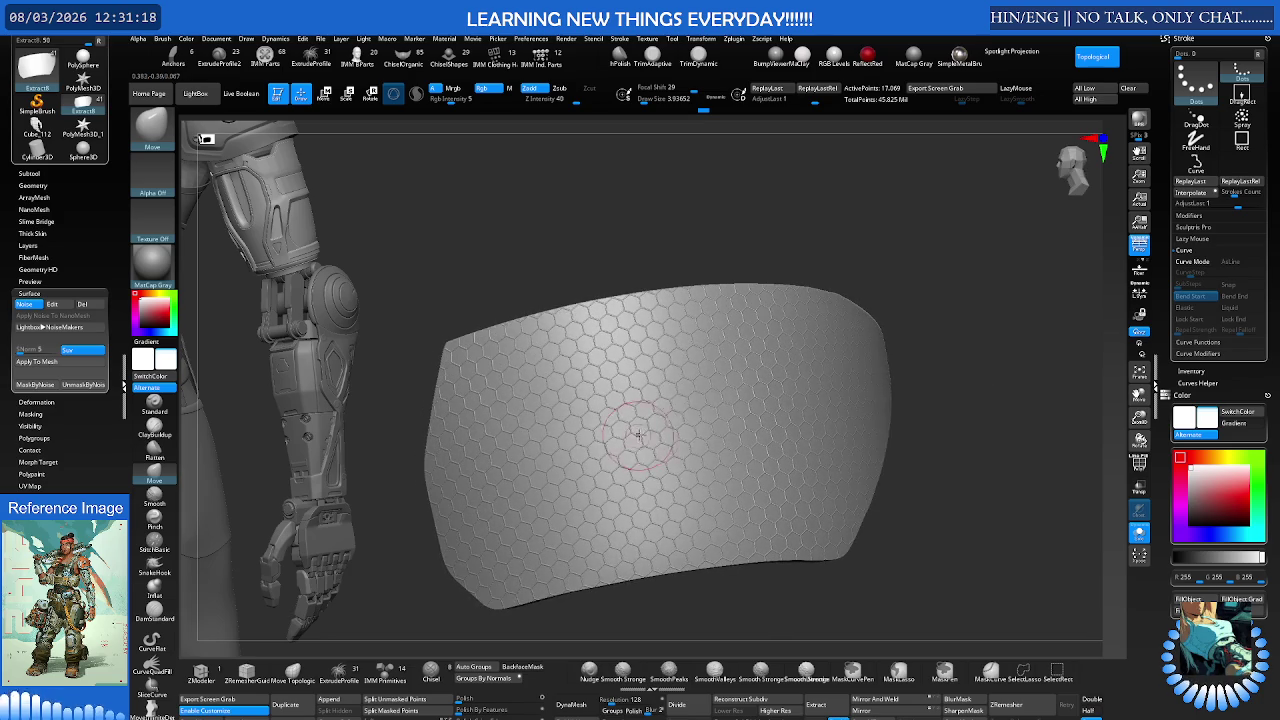
key(ctrl+z)
key(ctrl+z)
key(ctrl+z)
key(ctrl+z)
key(ctrl+z)
ctrl+drag(586, 408, 562, 436)
key(ctrl+z)
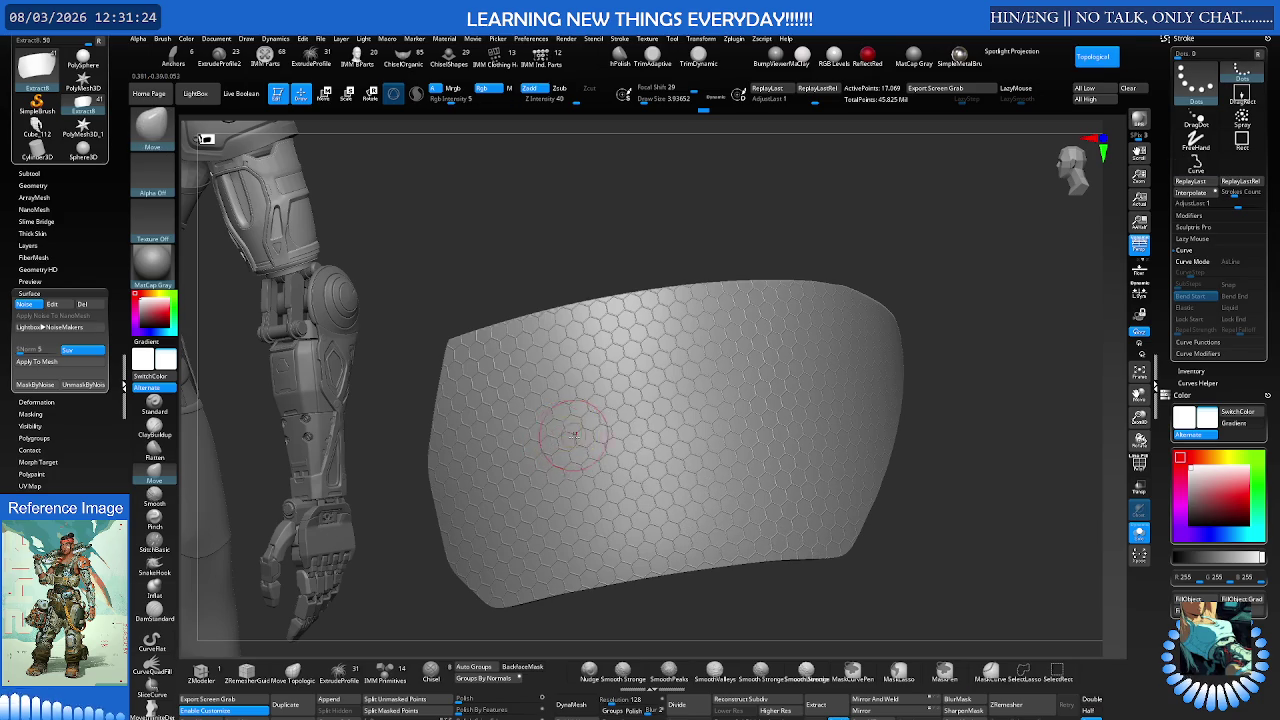
key(ctrl+z)
key(ctrl+z)
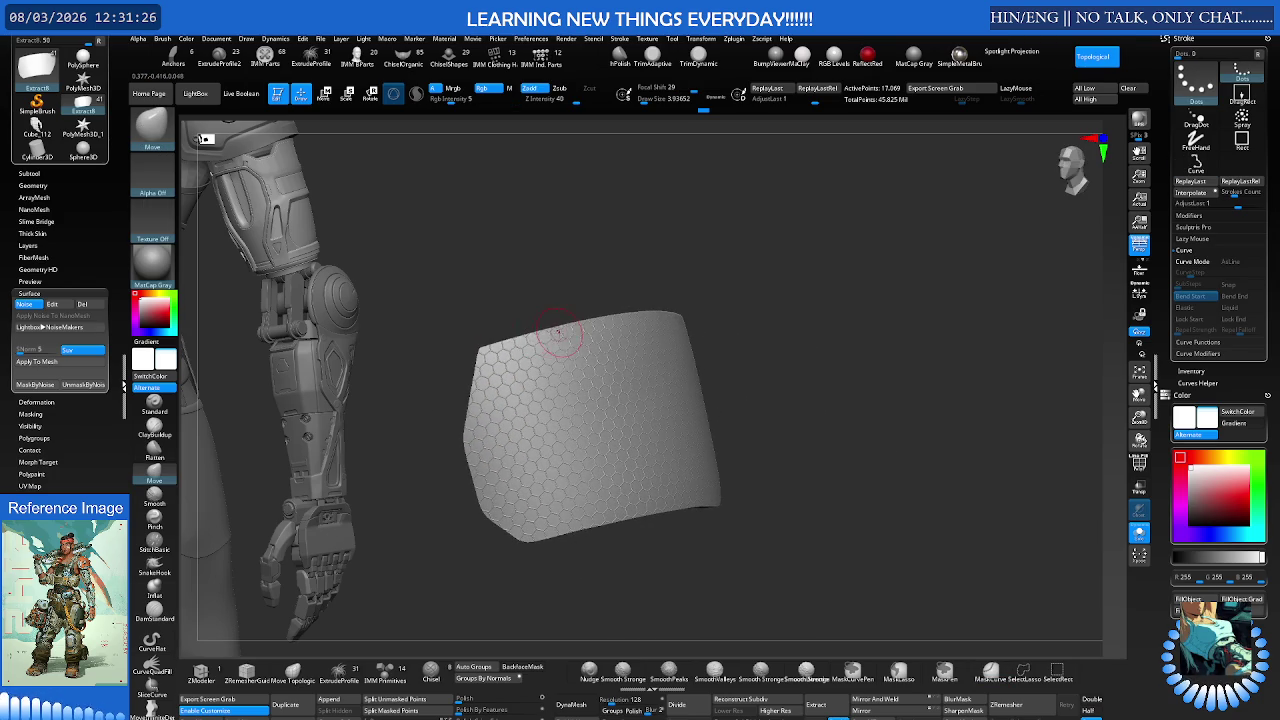
key(ctrl+shift+s)
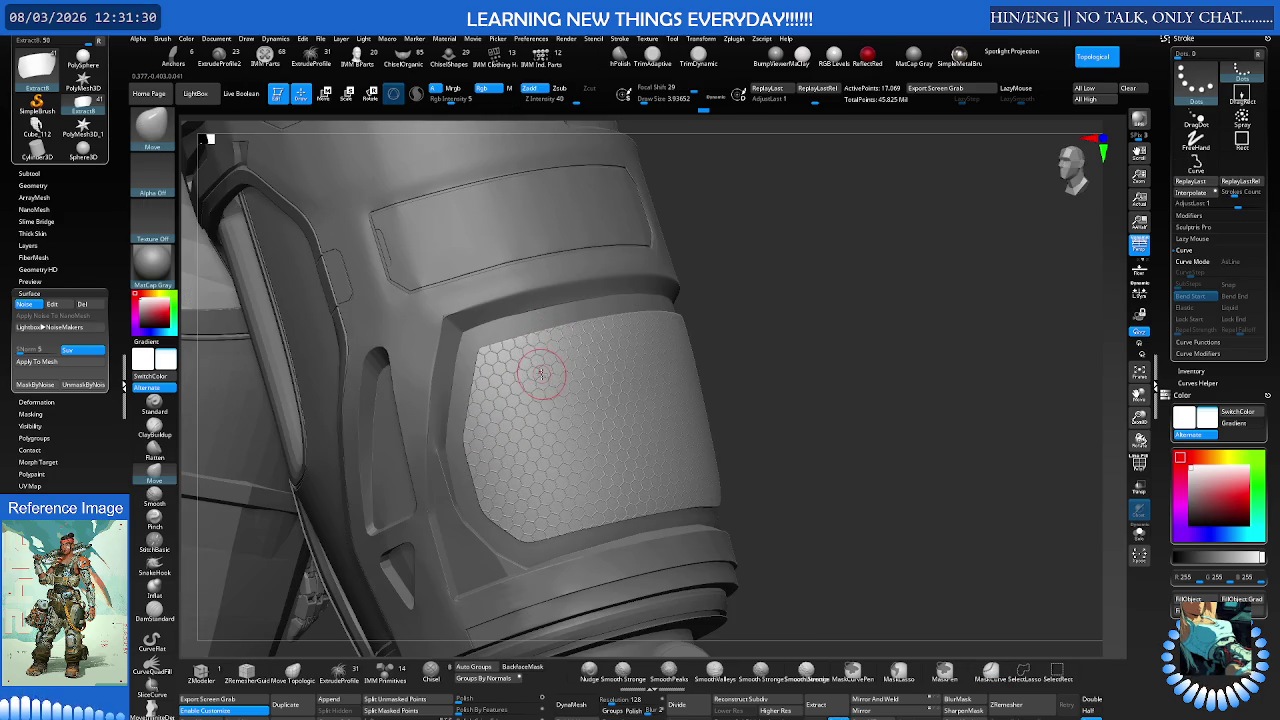
key(ctrl+shift+s)
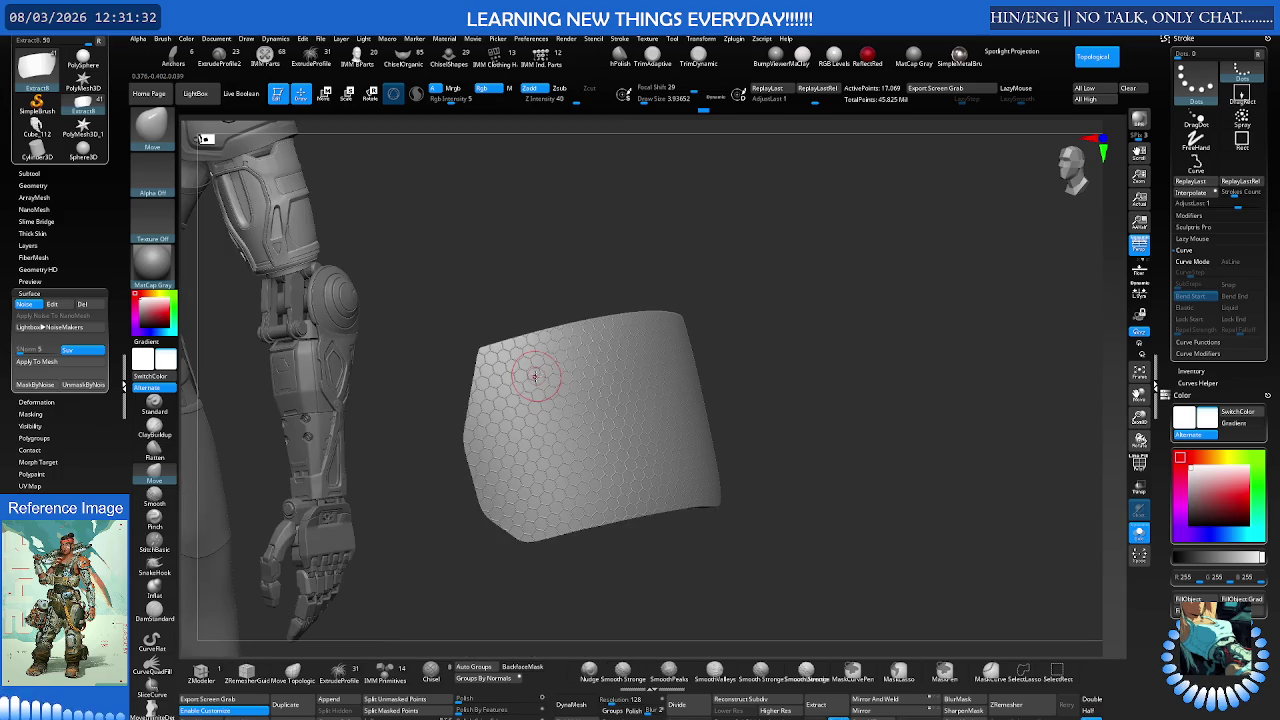
ctrl+right_drag(537, 375, 654, 340)
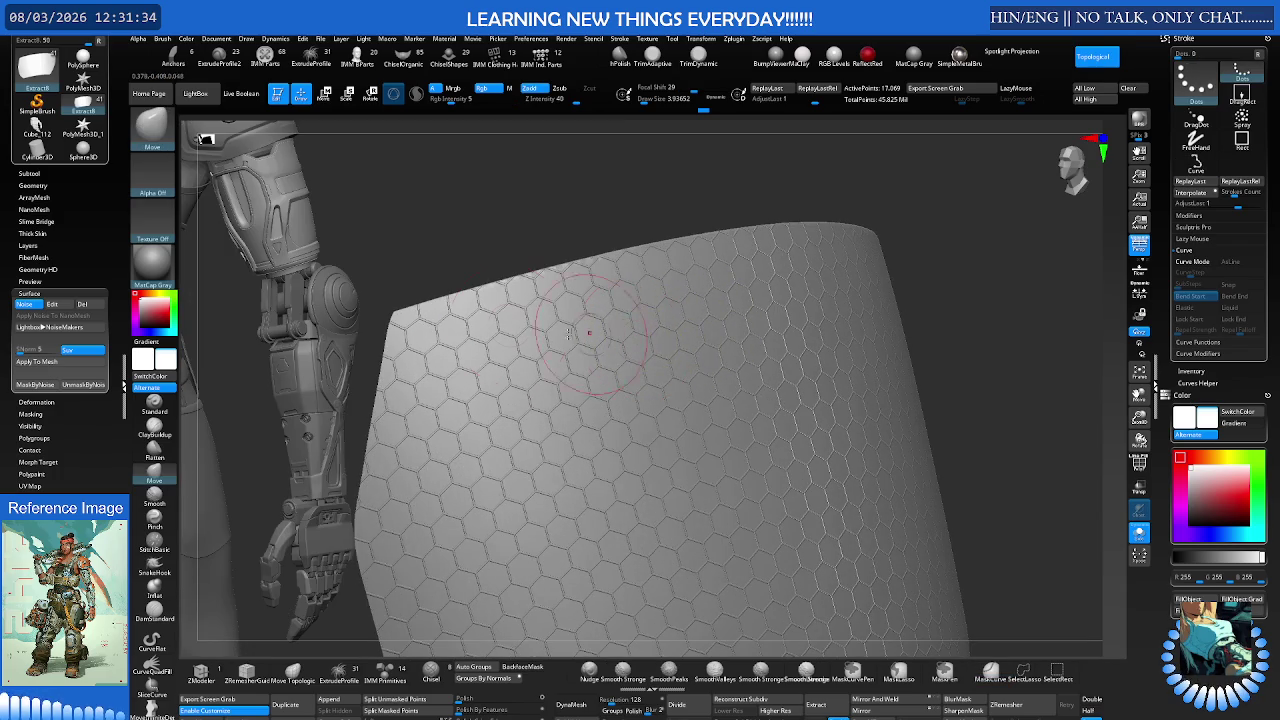
Step: Set Magnify By Mask to 10 and accept the hexagon noise settings
click(52, 304)
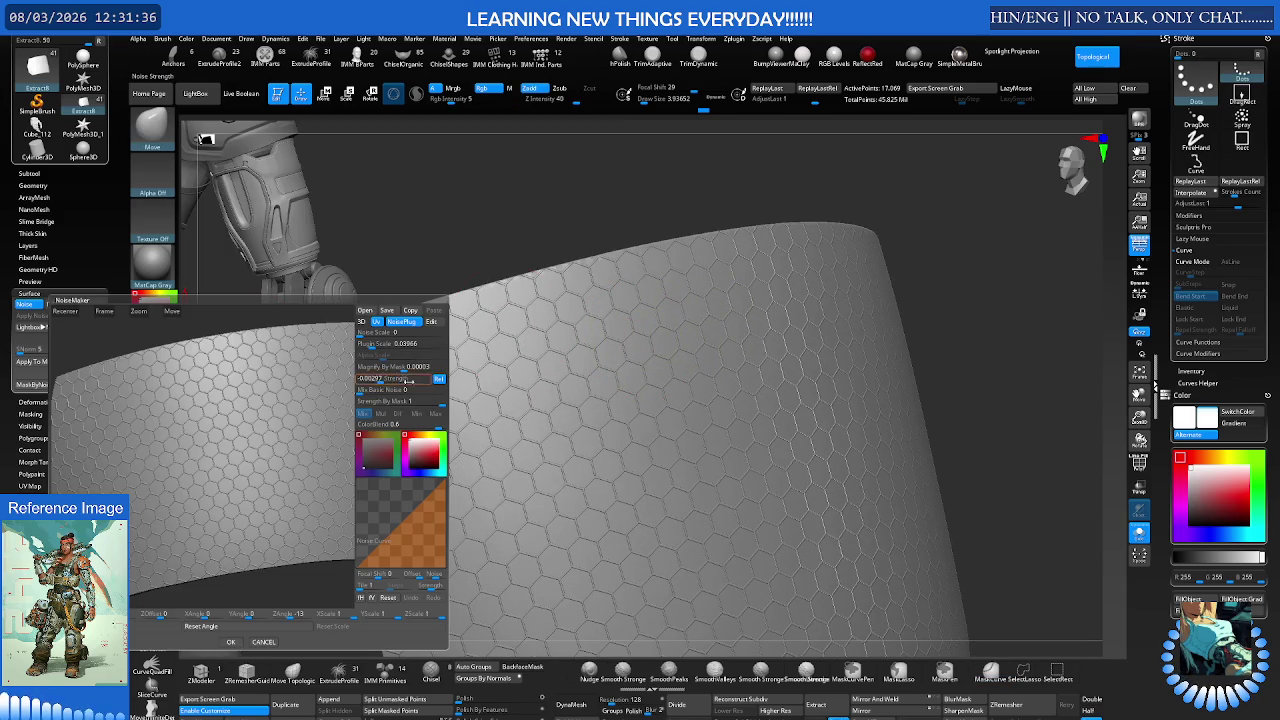
click(405, 367)
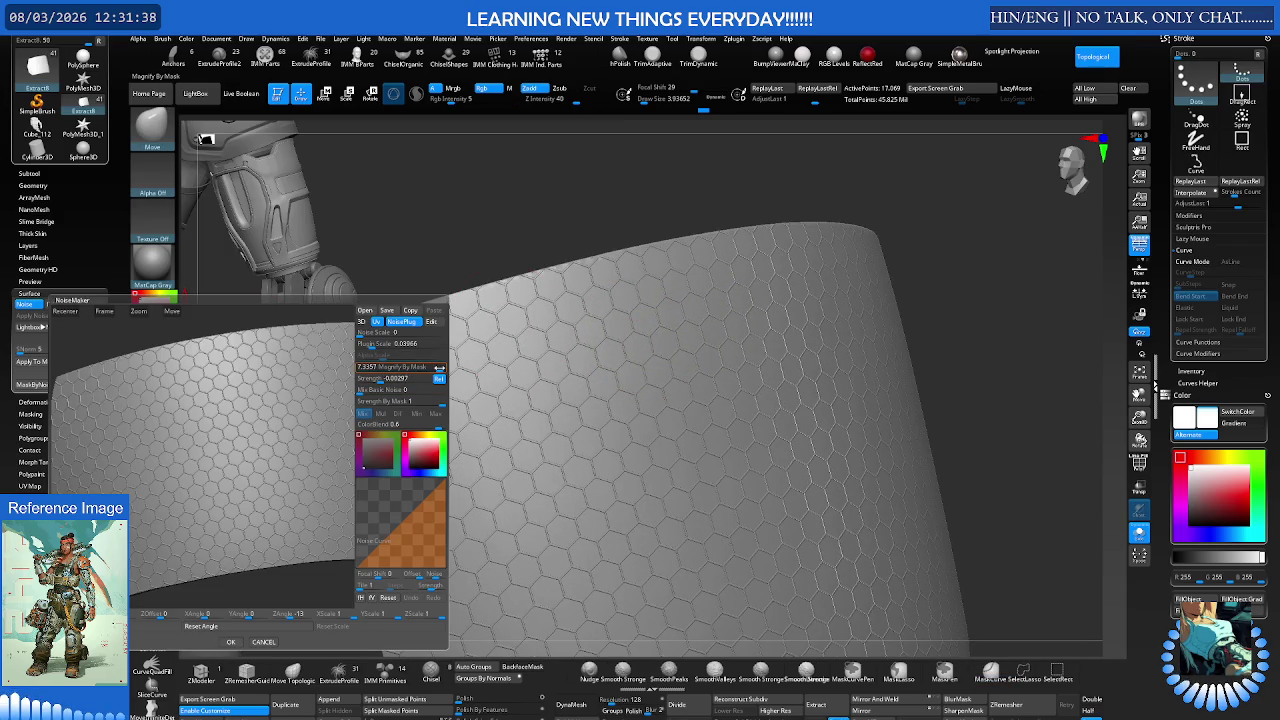
text(10)
key(Return)
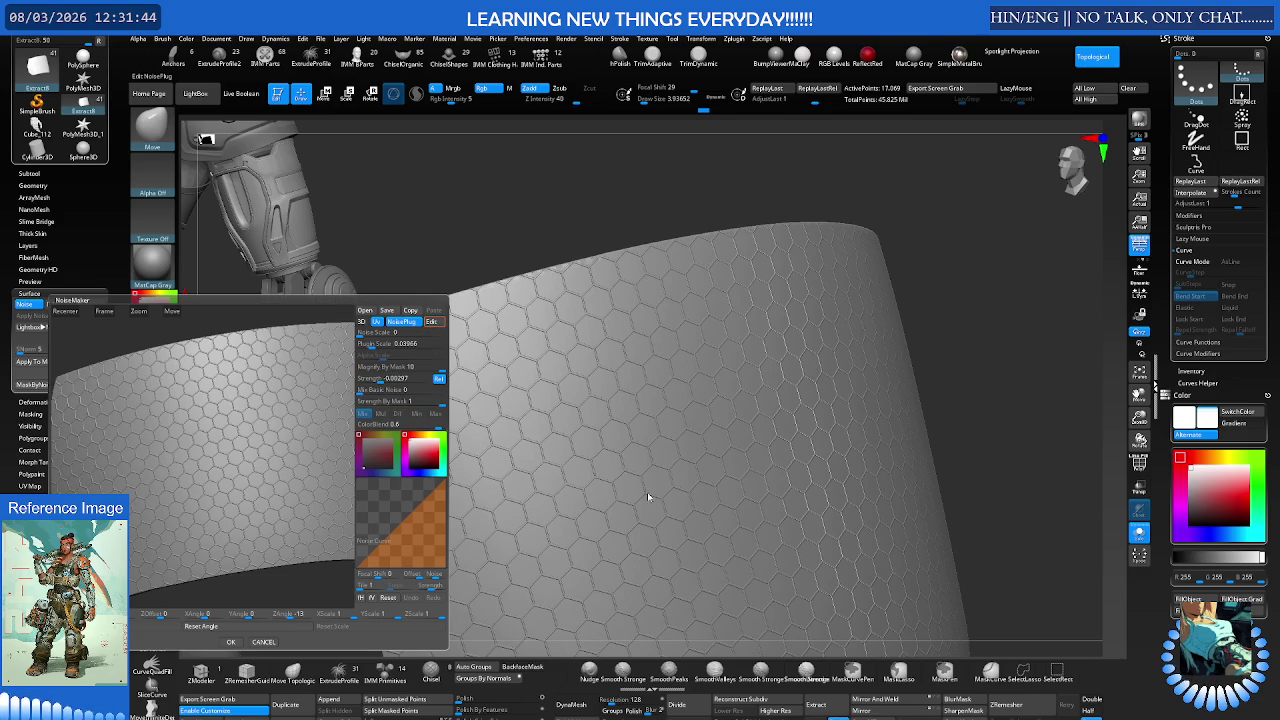
click(231, 642)
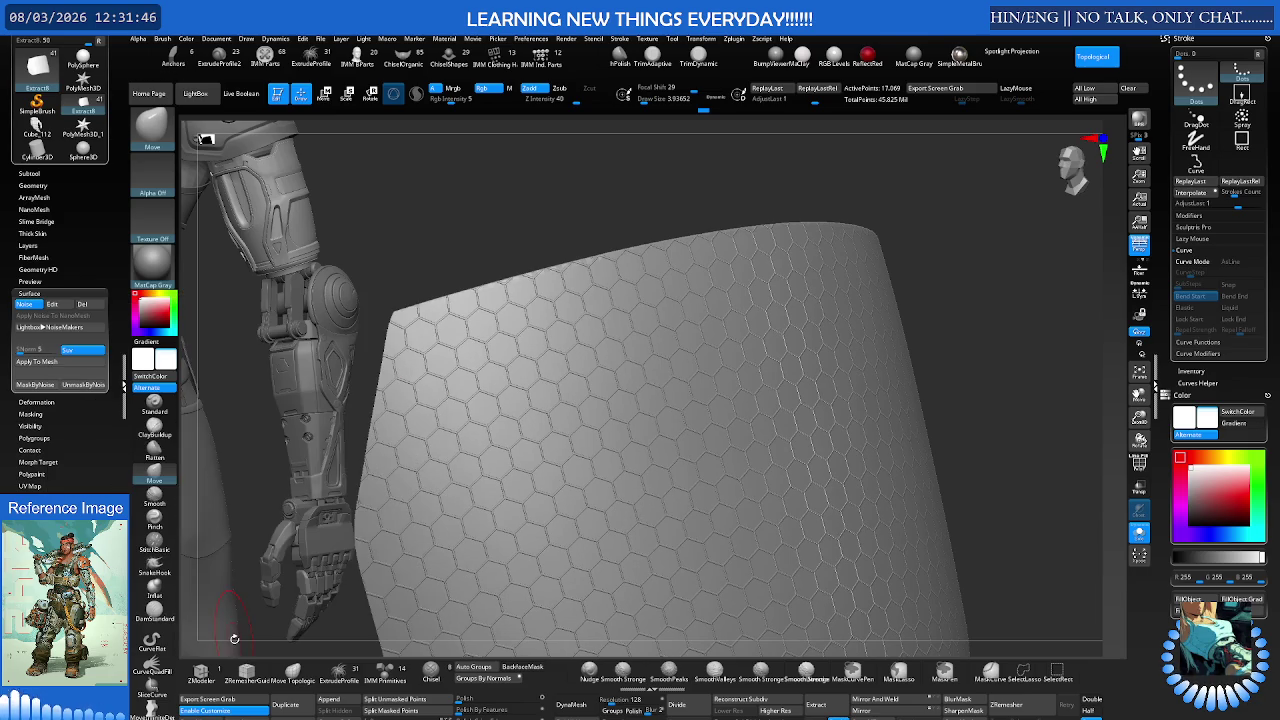
Step: Step through subdivision levels, convert the hex noise to a mask, then clear it
drag(257, 562, 719, 388)
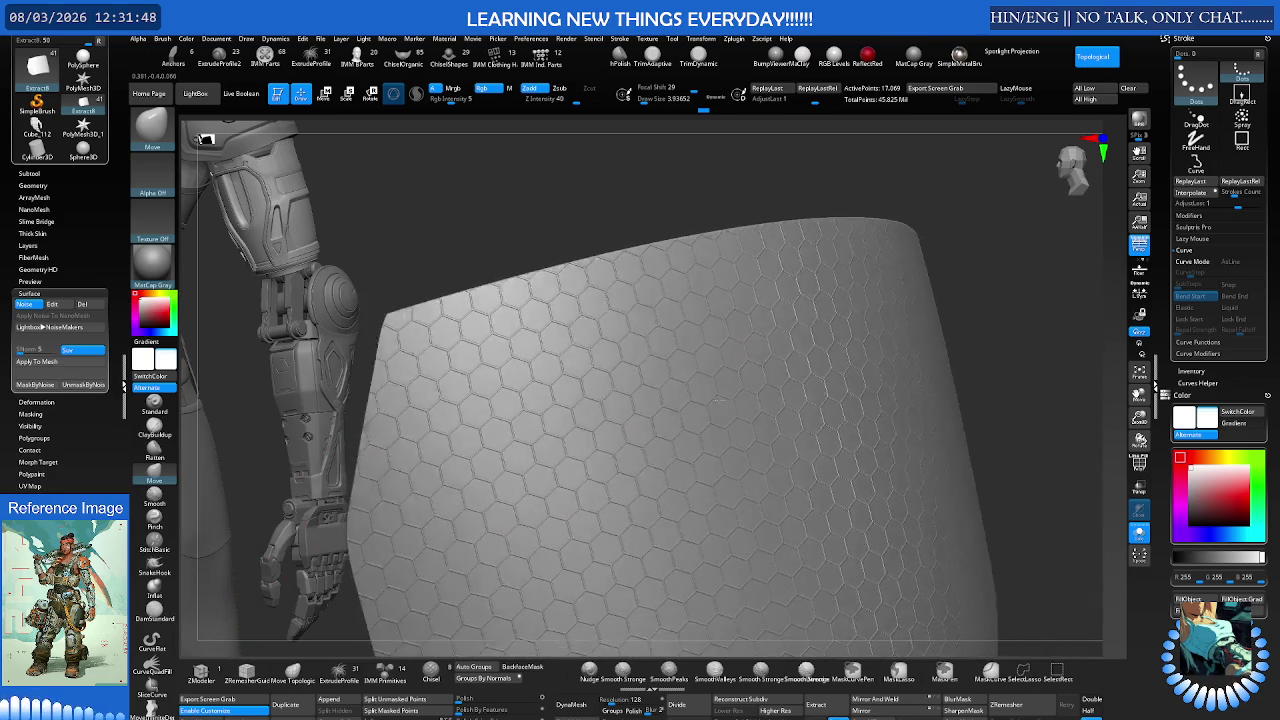
key(ctrl+z)
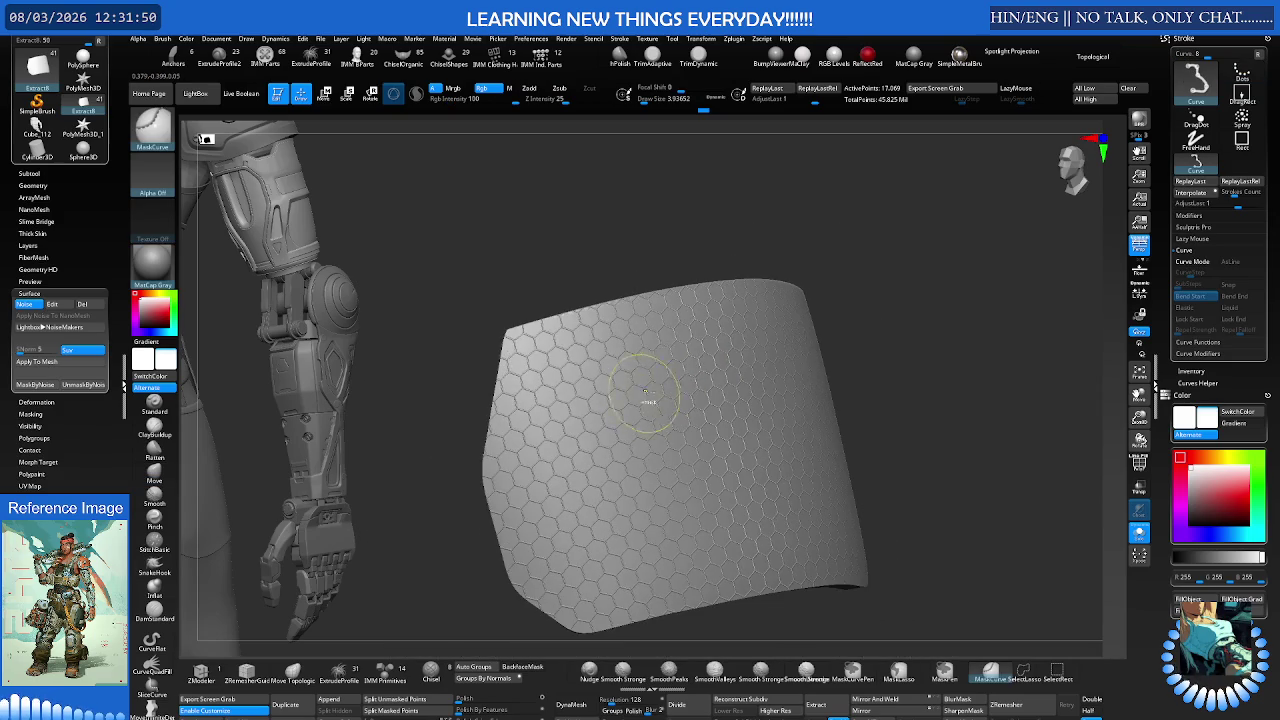
key(ctrl+z)
key(ctrl+shift+z)
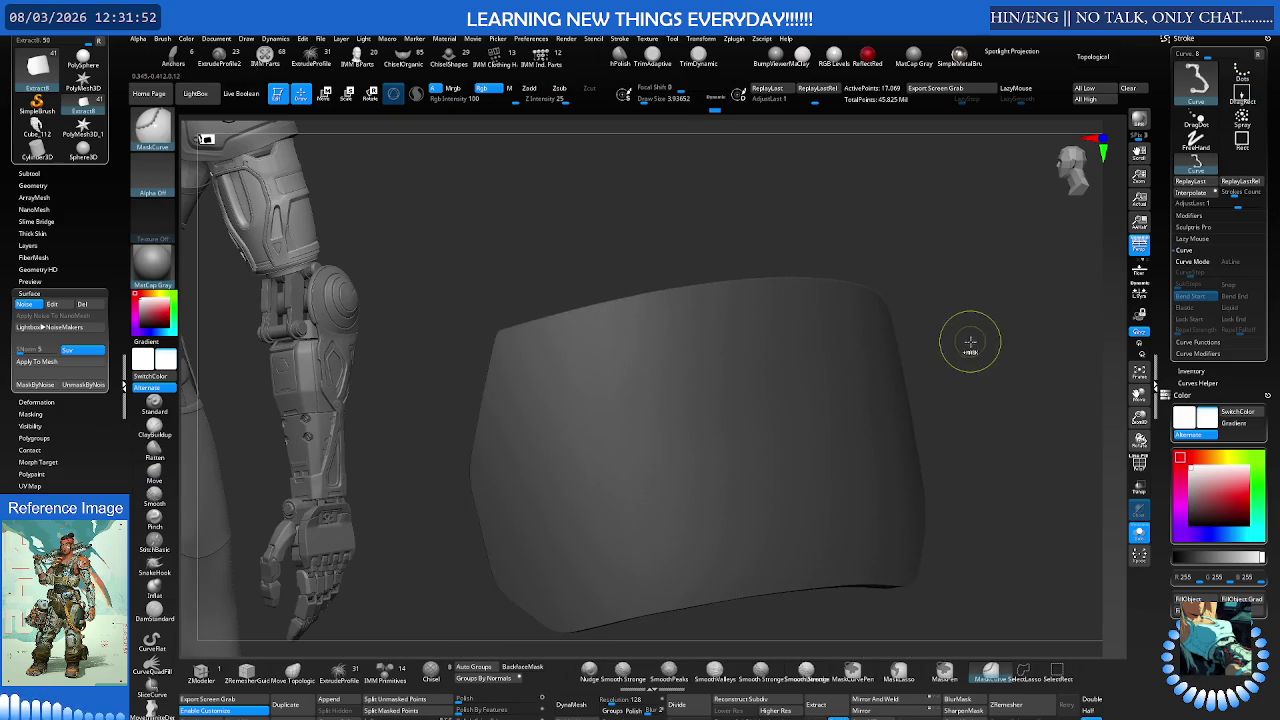
key(ctrl+shift+z)
key(ctrl+shift+z)
drag(881, 327, 859, 336)
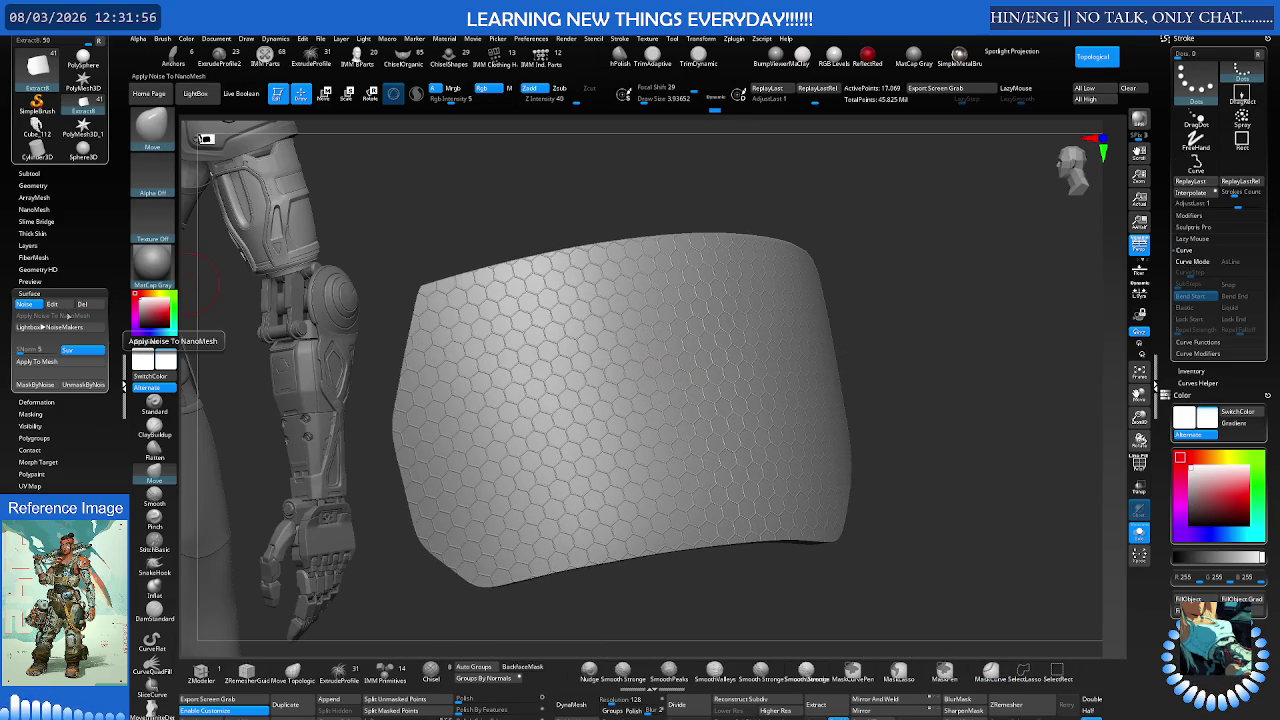
click(44, 385)
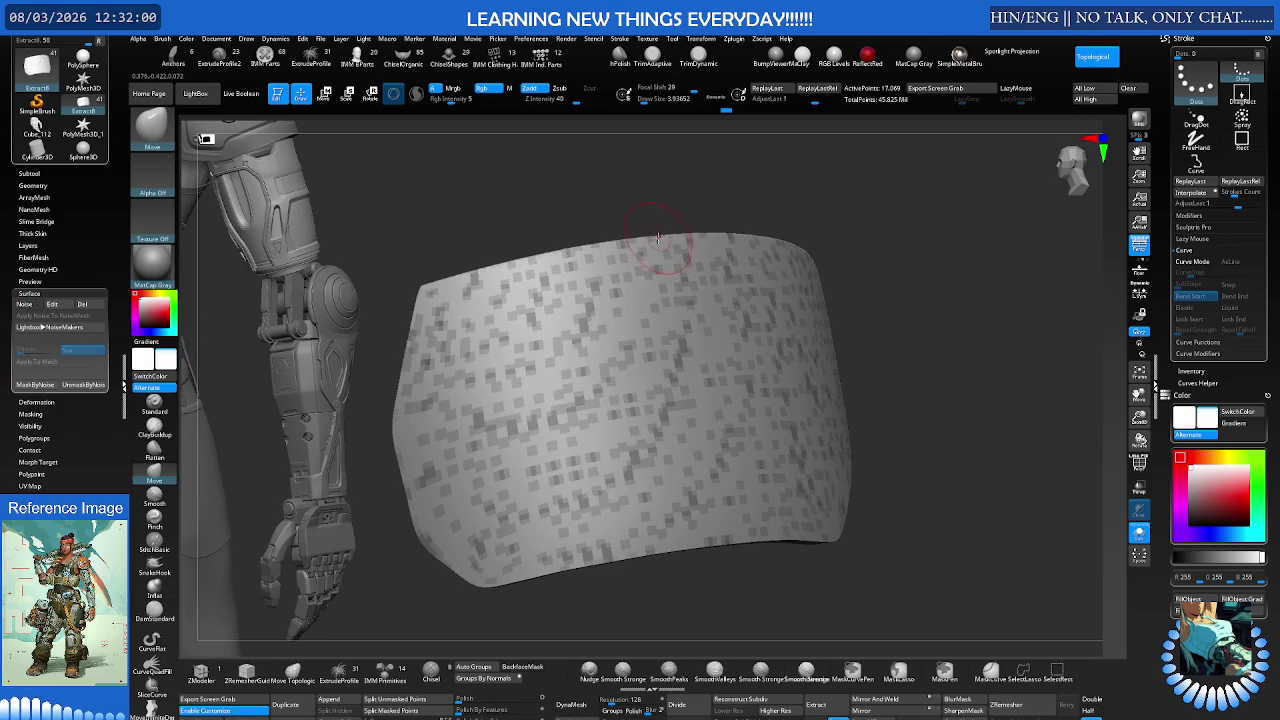
ctrl+drag(396, 253, 709, 214)
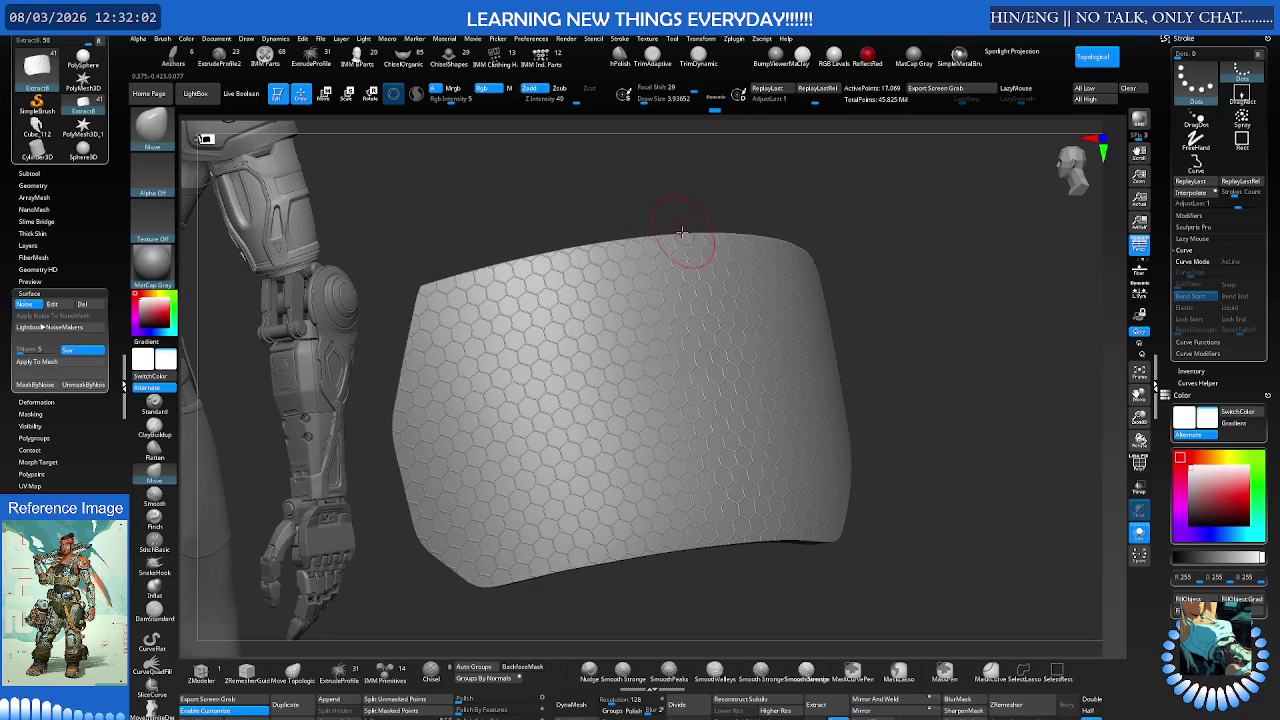
Step: Subdivide the panel to about 4.4 million points and mask it by noise again
key(d)
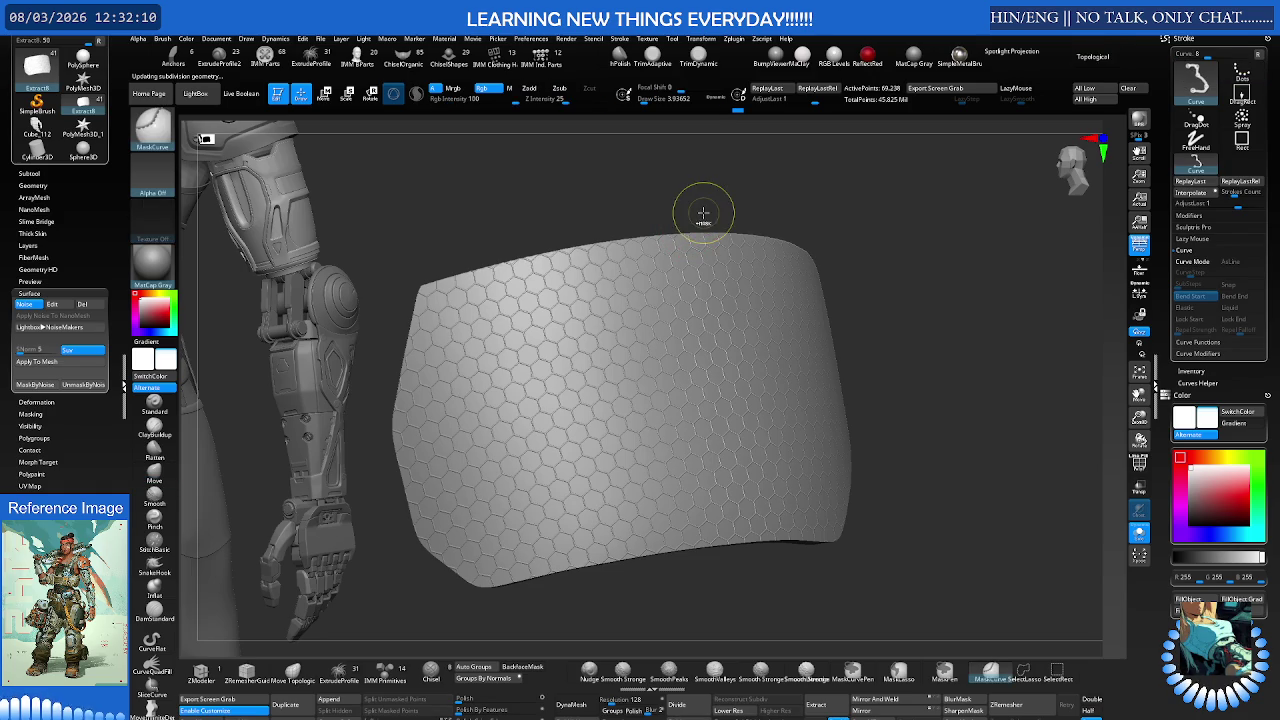
key(ctrl+d)
key(space)
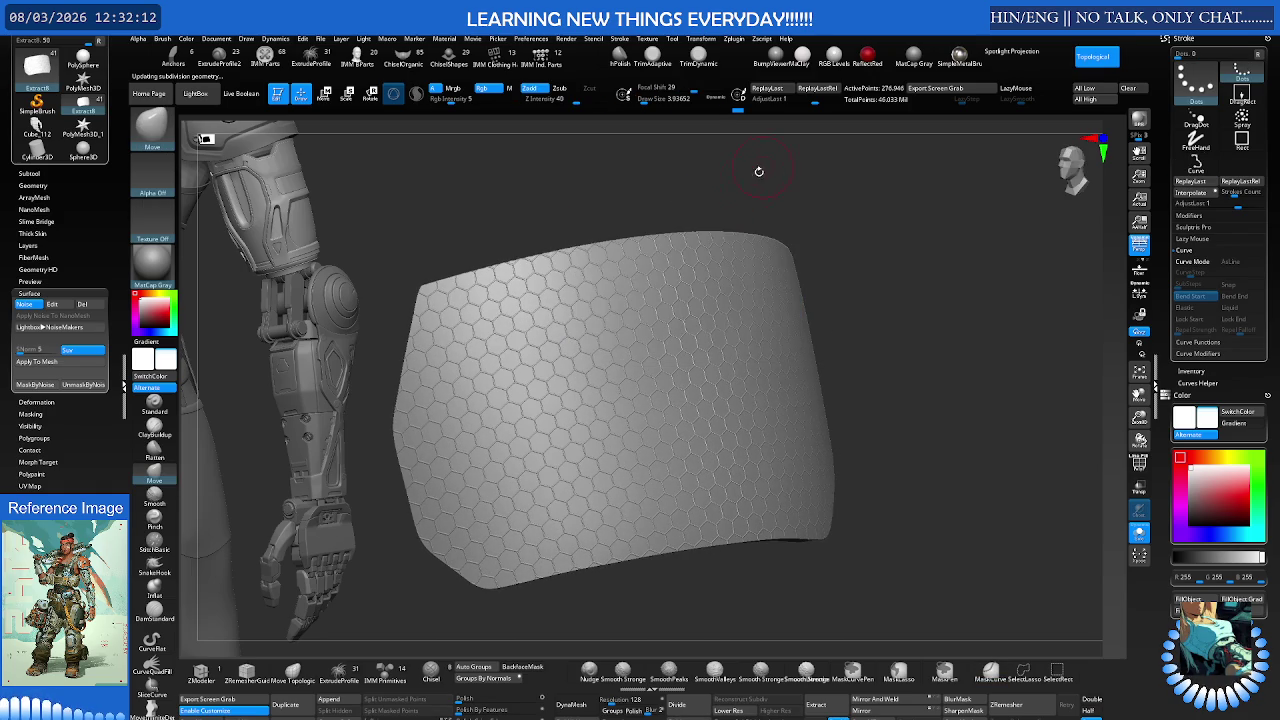
key(ctrl+d)
key(ctrl+d)
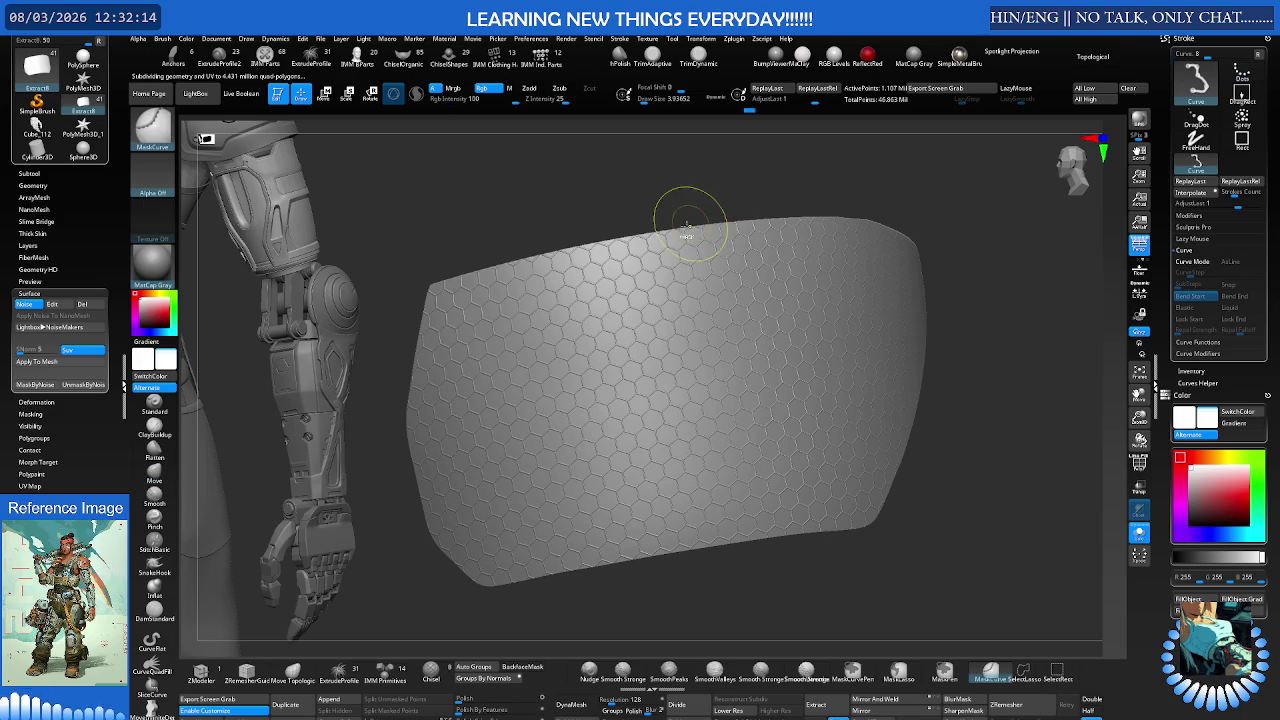
drag(677, 206, 626, 206)
click(45, 385)
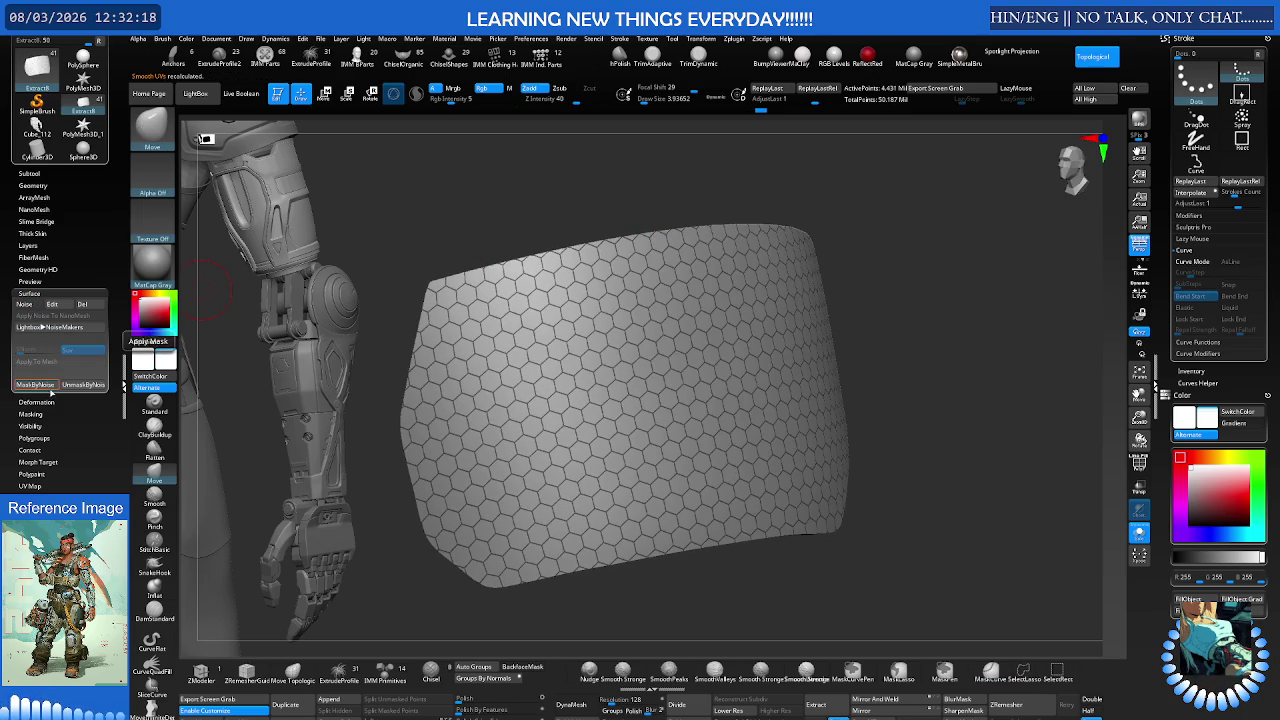
Step: Show Polyframe and isolate the teal polygroup by hiding the red and blue ones
mouse_move(495, 280)
ctrl+right_down()
mouse_move(737, 206)
mouse_move(558, 285)
mouse_move(680, 248)
ctrl+right_up()
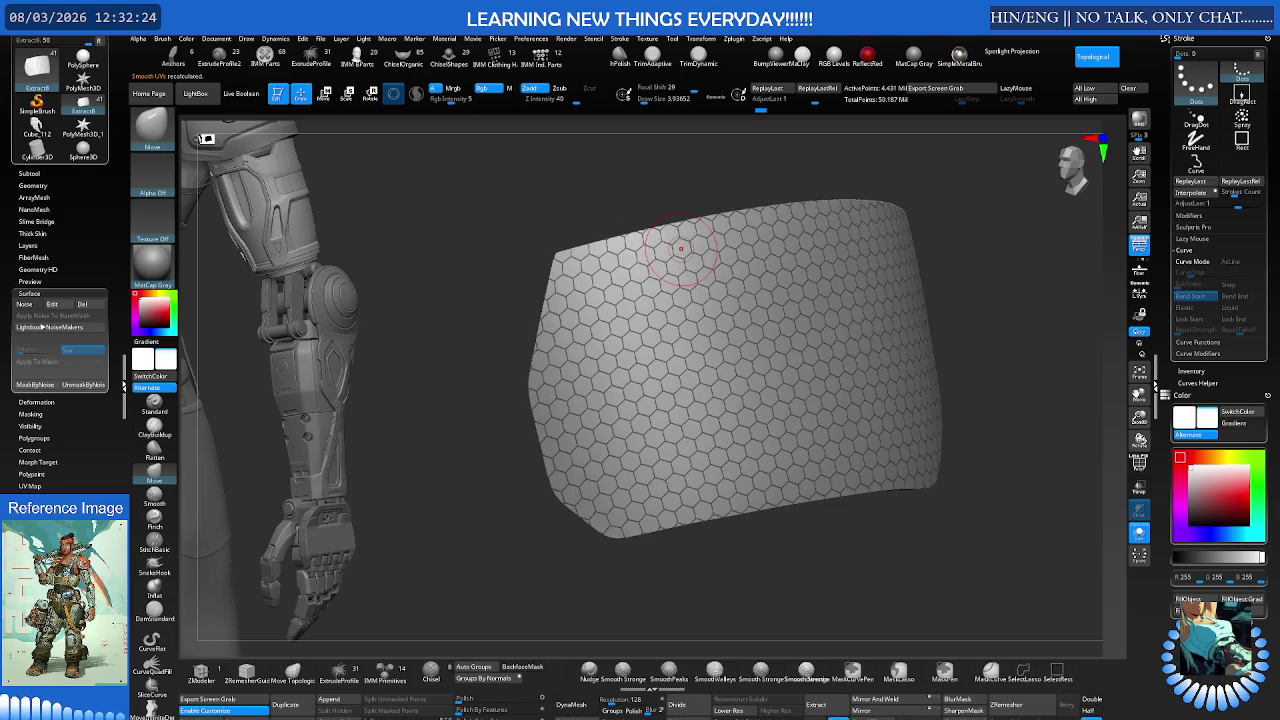
ctrl+right_drag(690, 278, 655, 298)
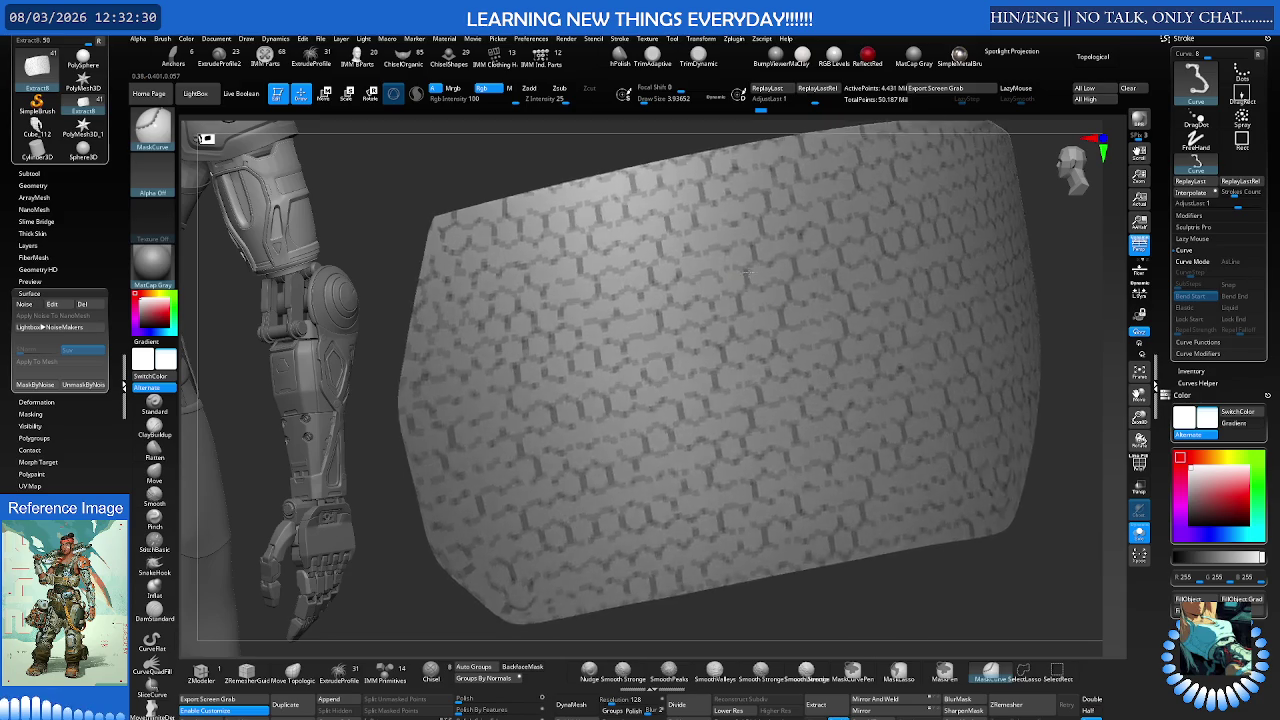
right_drag(504, 299, 752, 263)
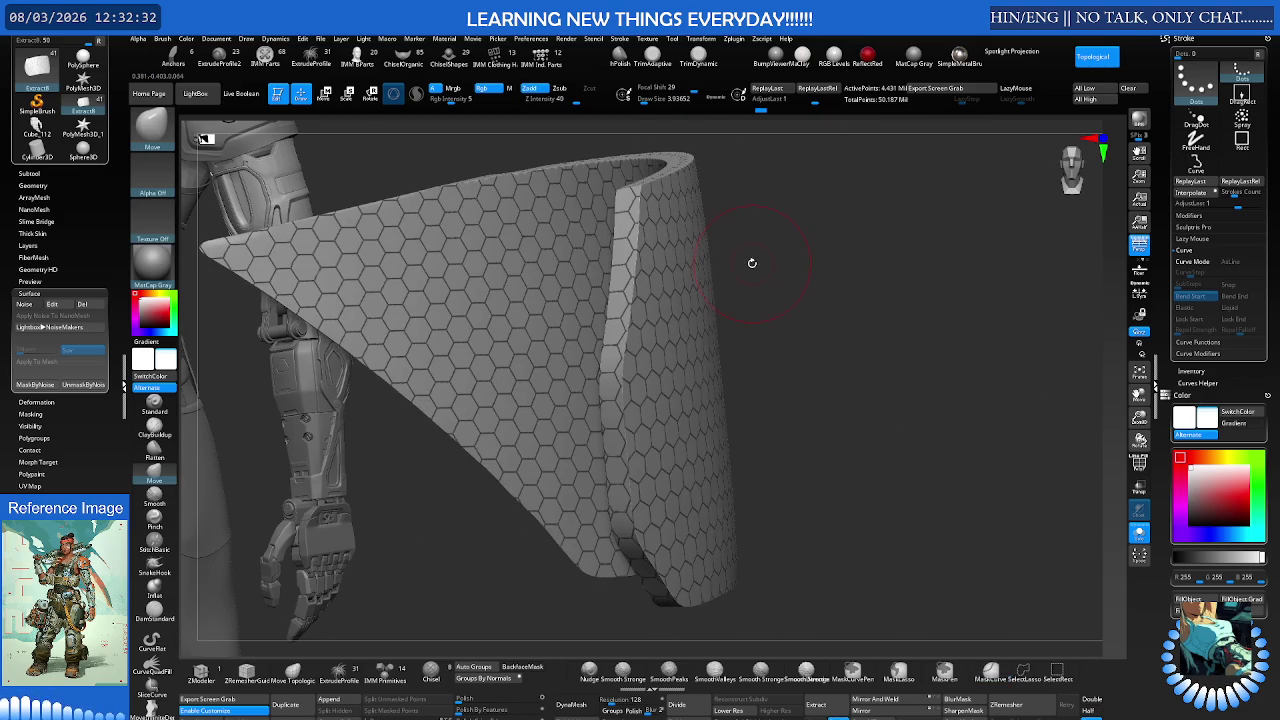
key(shift+f)
key(ctrl+shift)
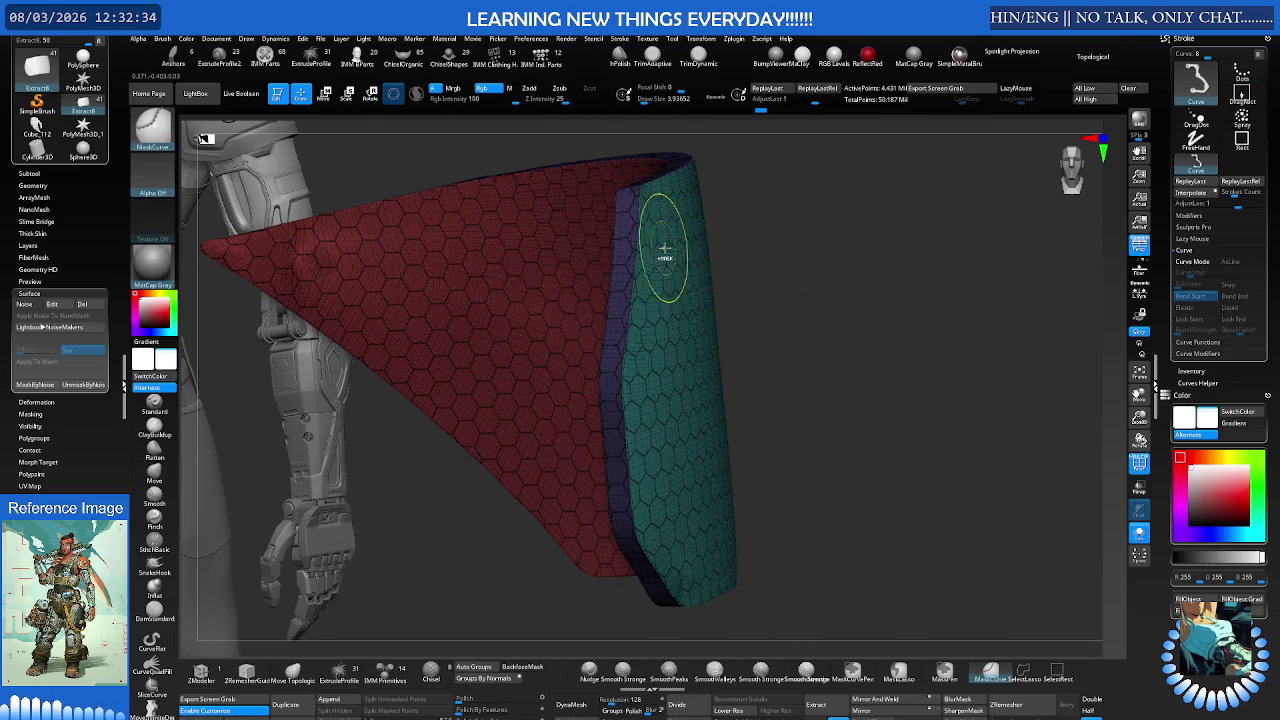
ctrl+shift+click(668, 246)
mouse_move(666, 246)
right_down()
mouse_move(589, 257)
mouse_move(627, 256)
mouse_move(488, 297)
mouse_move(473, 288)
right_up()
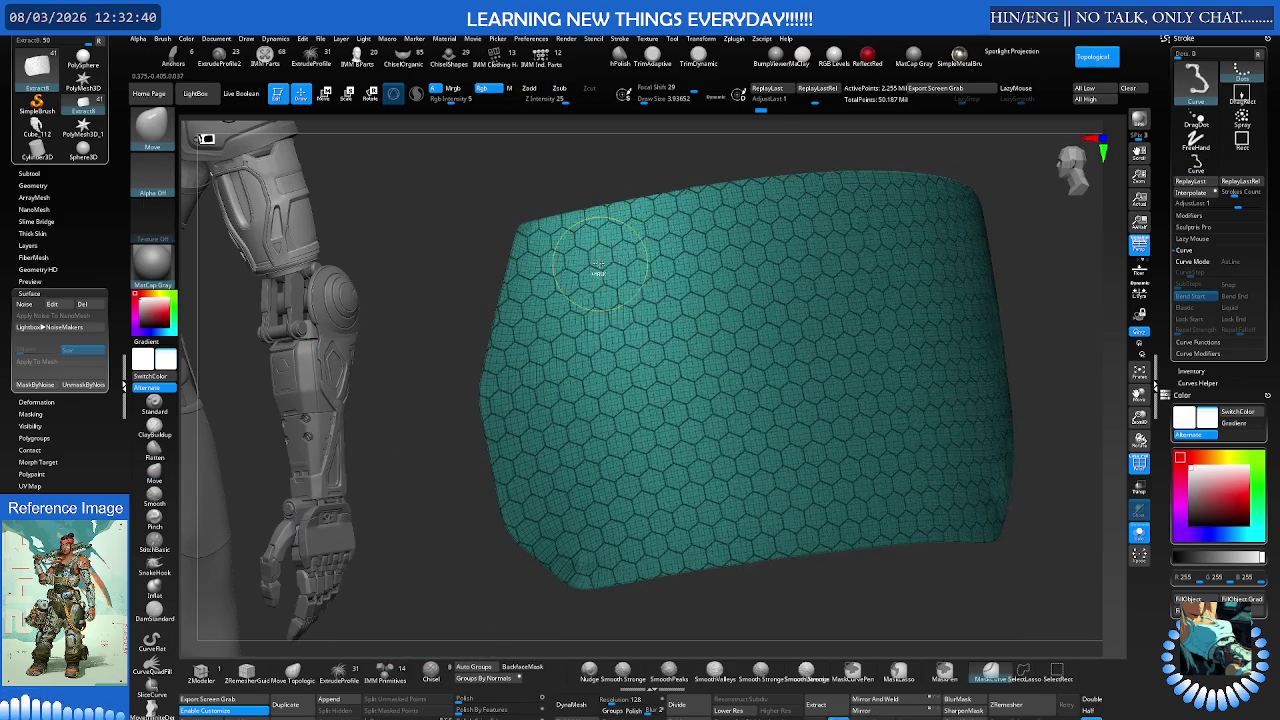
Step: Invert the teal section's mask, remove its surface noise, and mask it entirely
key(ctrl)
ctrl+click(463, 283)
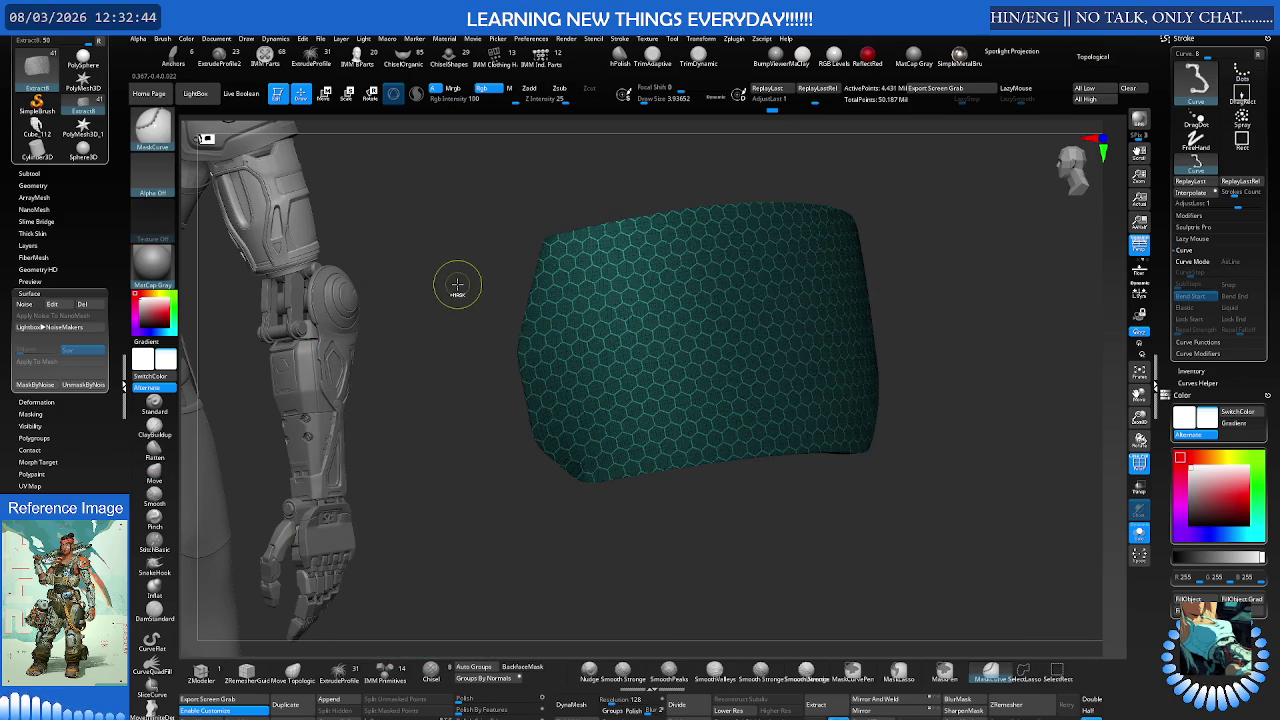
mouse_move(481, 291)
right_down()
mouse_move(506, 289)
mouse_move(486, 303)
mouse_move(654, 263)
right_up()
key(ctrl+shift)
key(shift+f)
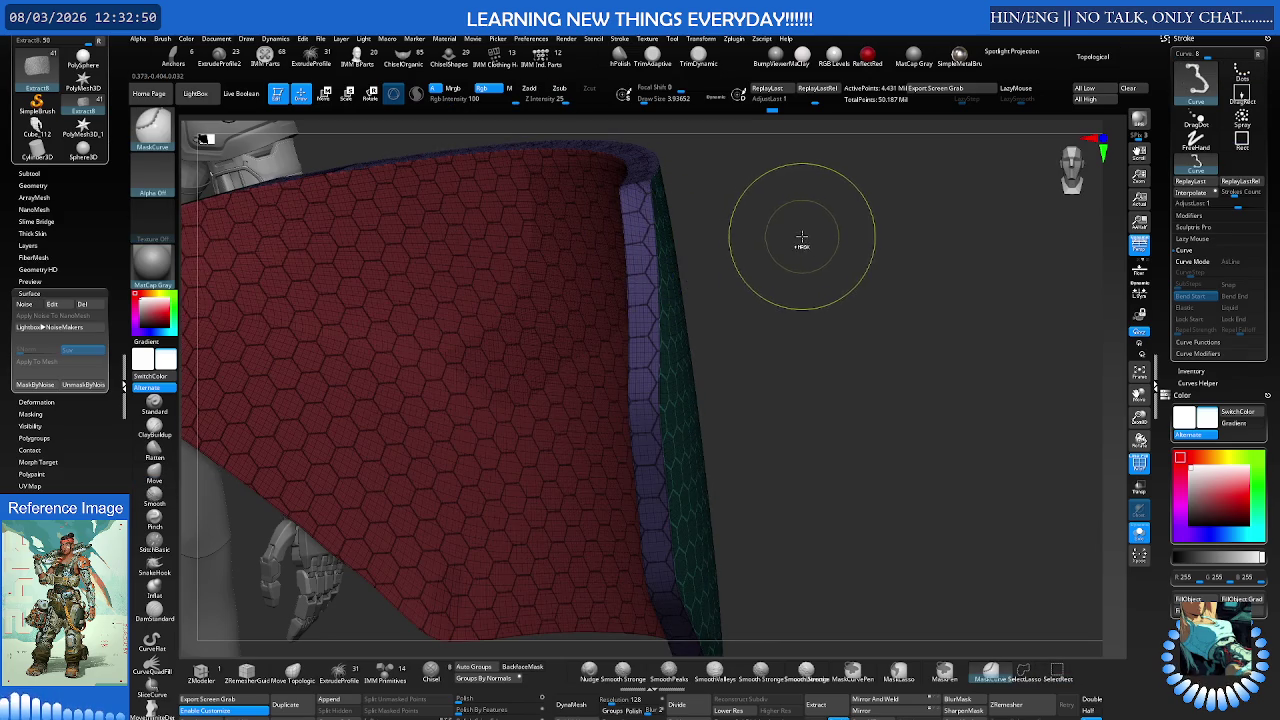
key(ctrl+z)
key(shift+f)
mouse_move(663, 269)
right_down()
mouse_move(617, 277)
mouse_move(743, 246)
mouse_move(694, 247)
right_up()
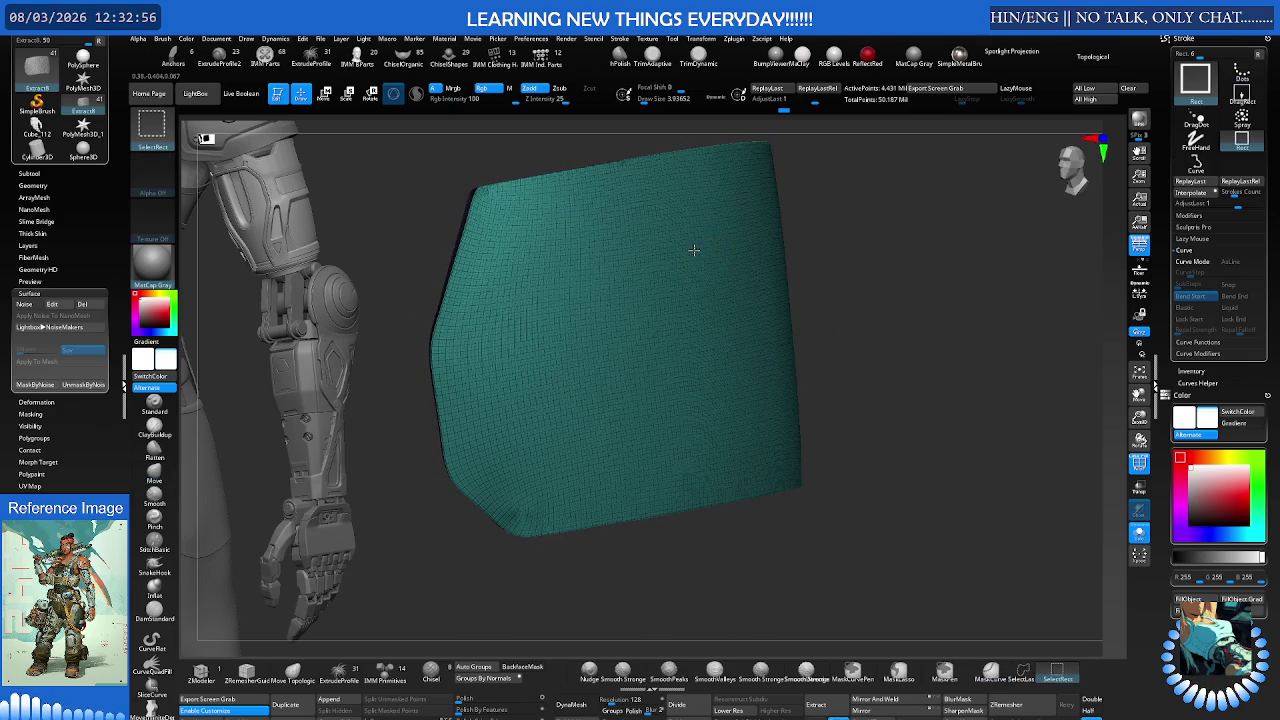
ctrl+click(840, 224)
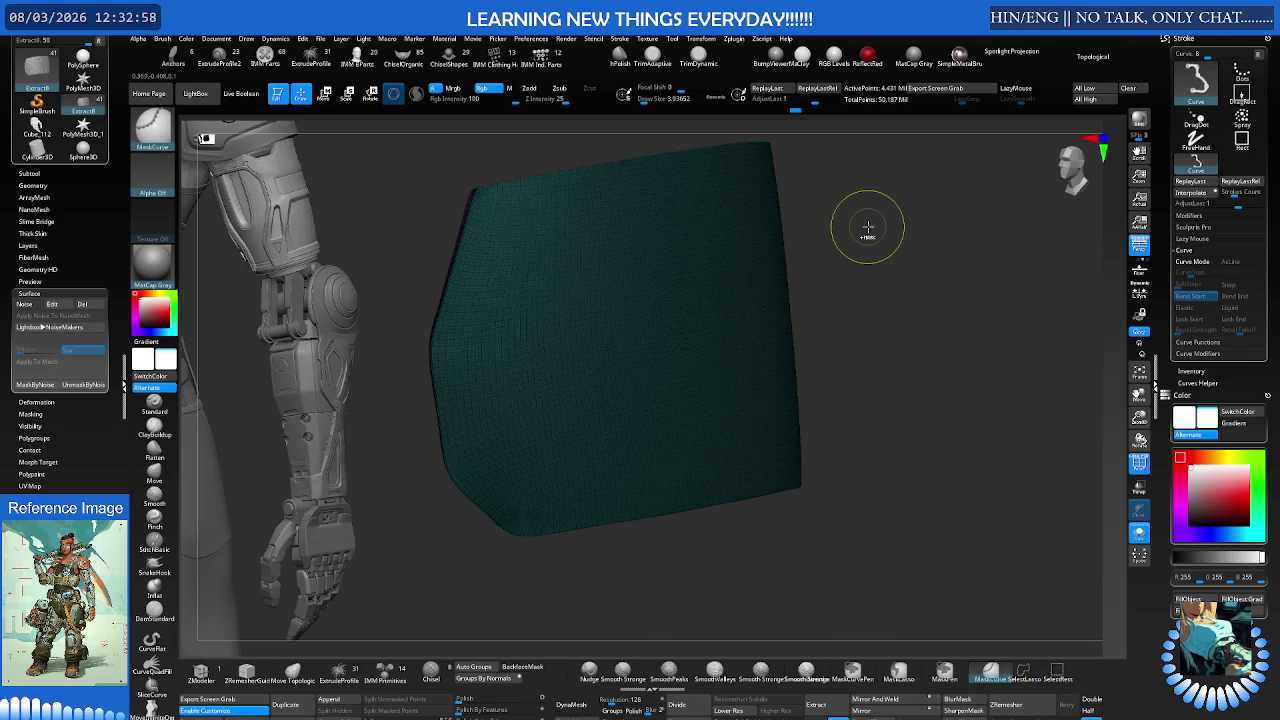
Step: Clear the mask and reapply the hexagon noise to the teal section as a mask
ctrl+click(867, 227)
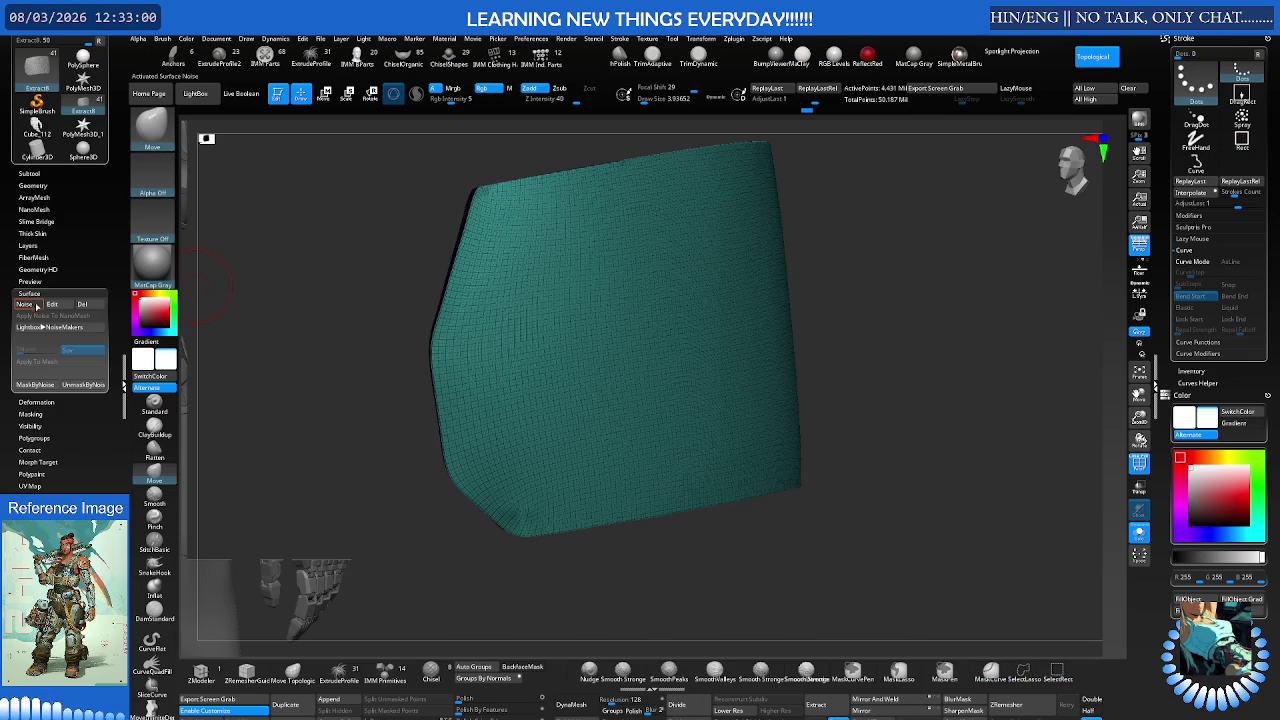
click(34, 307)
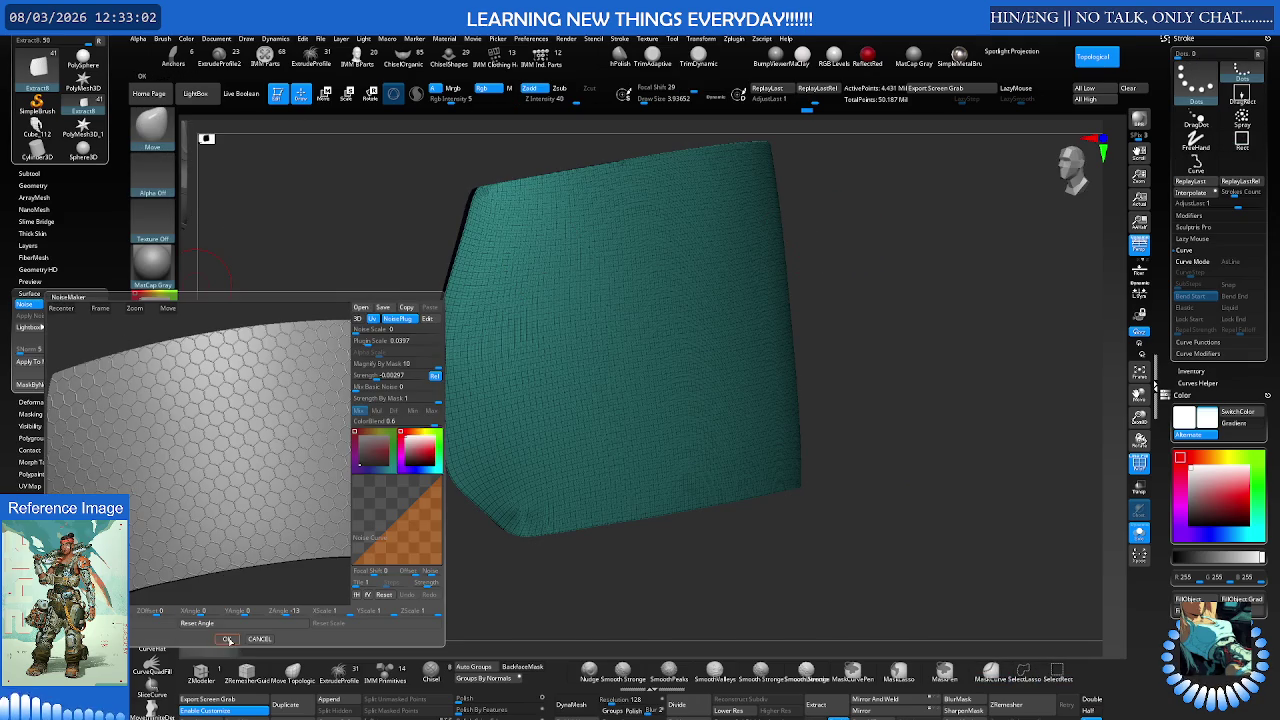
click(228, 639)
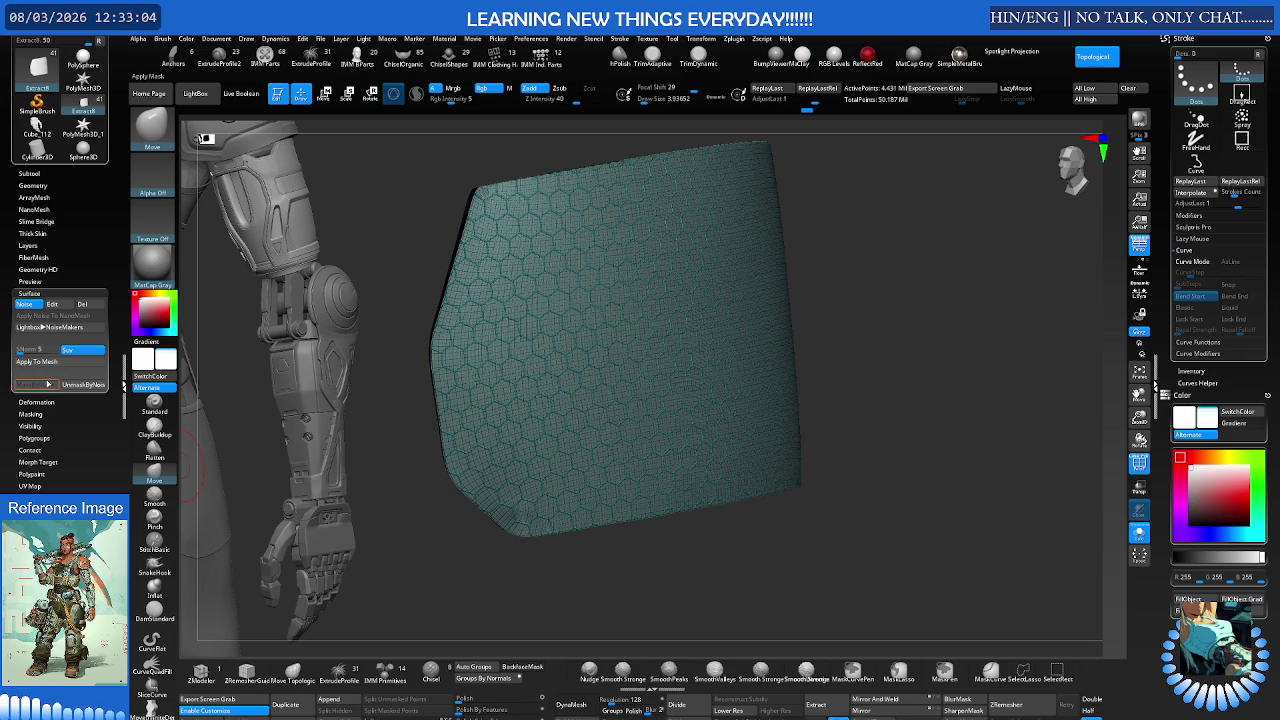
click(52, 387)
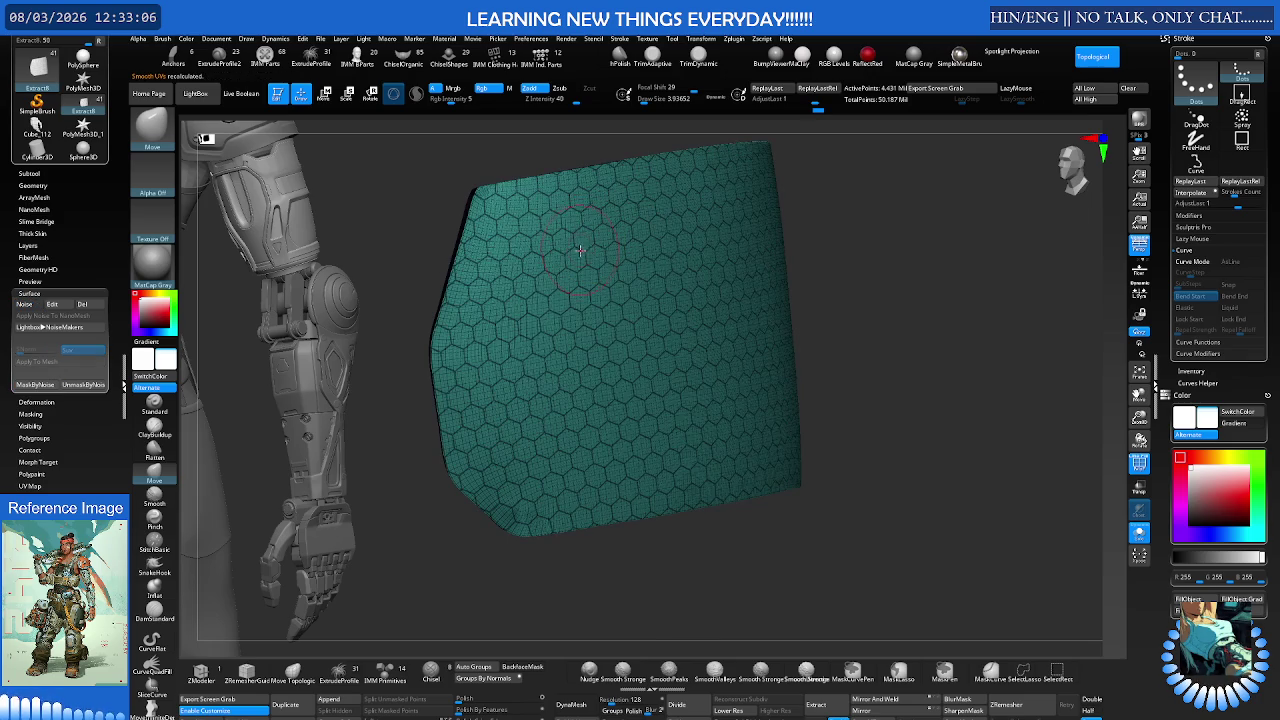
mouse_move(588, 250)
right_down()
mouse_move(629, 240)
mouse_move(603, 231)
mouse_move(586, 240)
mouse_move(693, 250)
mouse_move(666, 277)
mouse_move(606, 277)
mouse_move(623, 274)
right_up()
Step: Select the Move brush (BMV) and try Freeze SubDivision Levels, which fails on the partly hidden mesh
key(b)
key(m)
key(v)
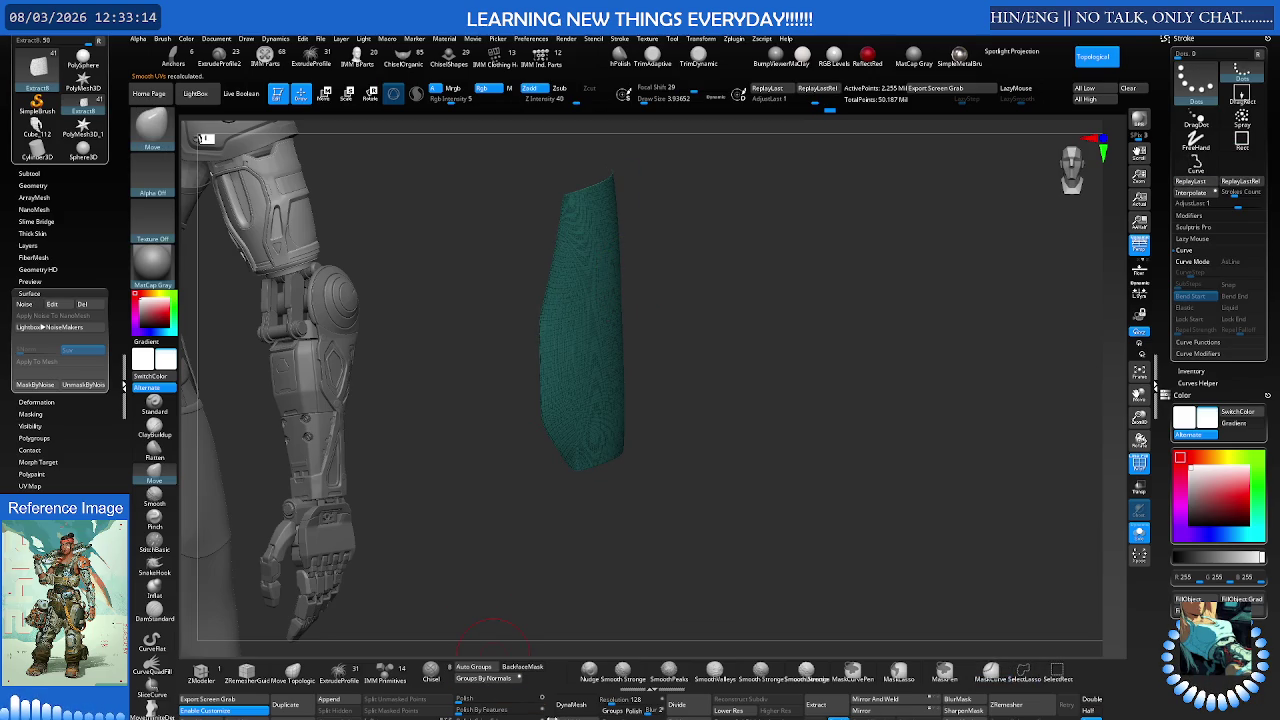
mouse_move(728, 710)
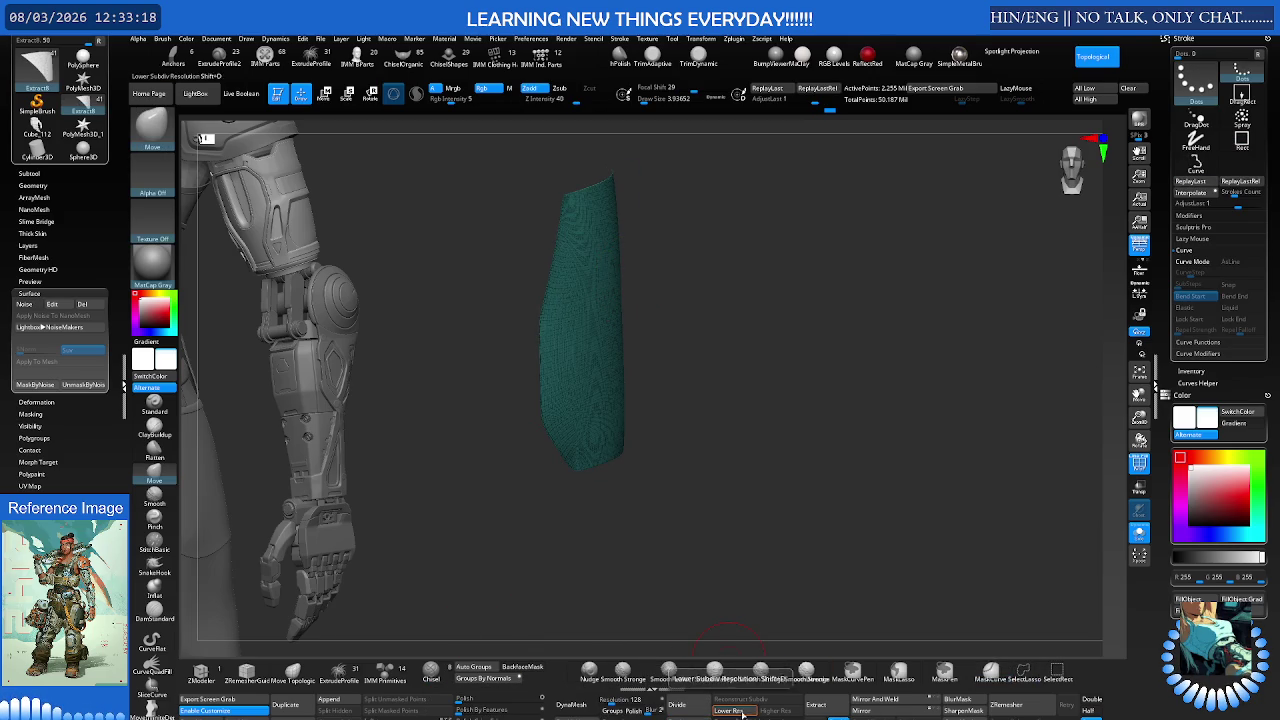
click(730, 668)
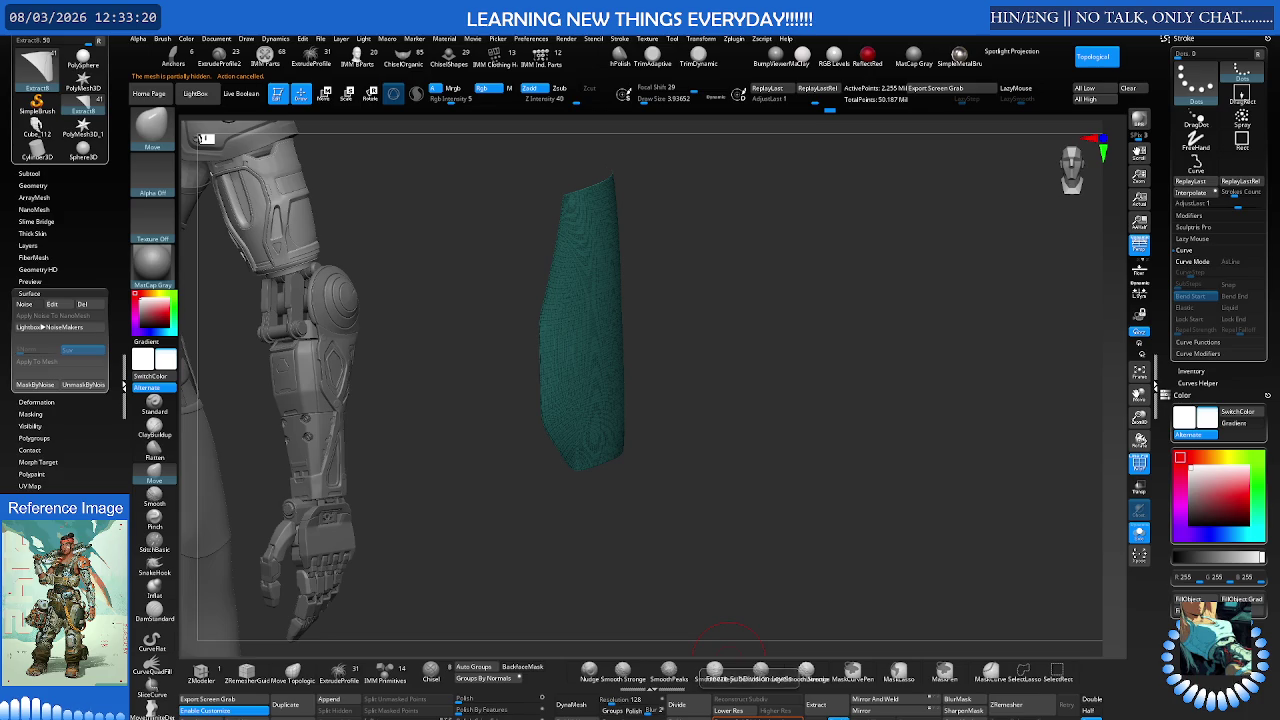
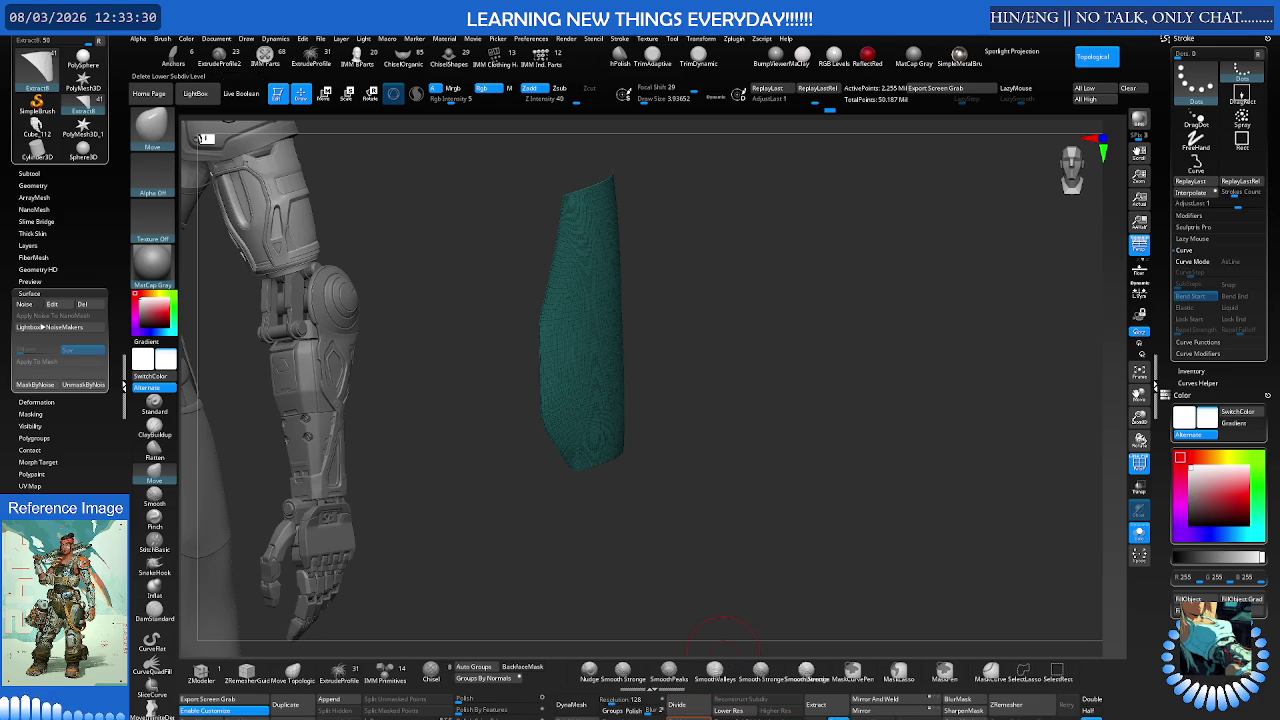
Step: Toggle Dynamic Subdiv on the curved panel, then hide and unhide the arm parts
click(669, 672)
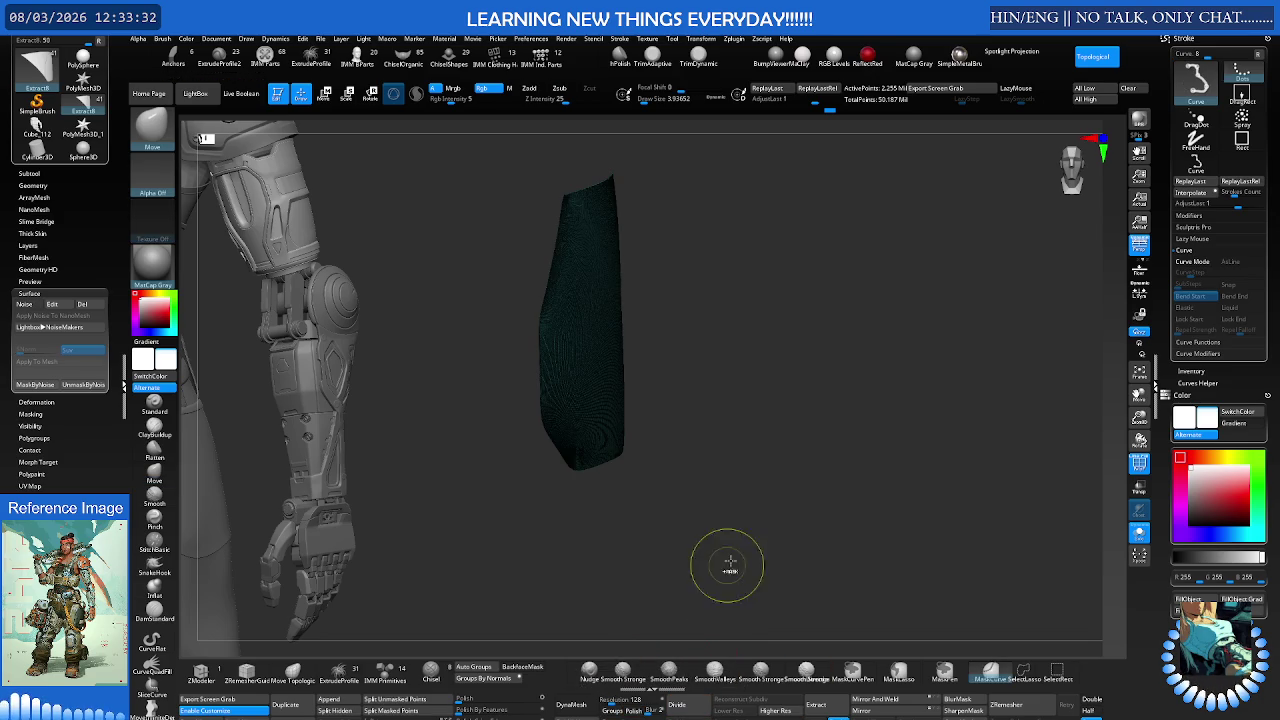
ctrl+shift+click(700, 588)
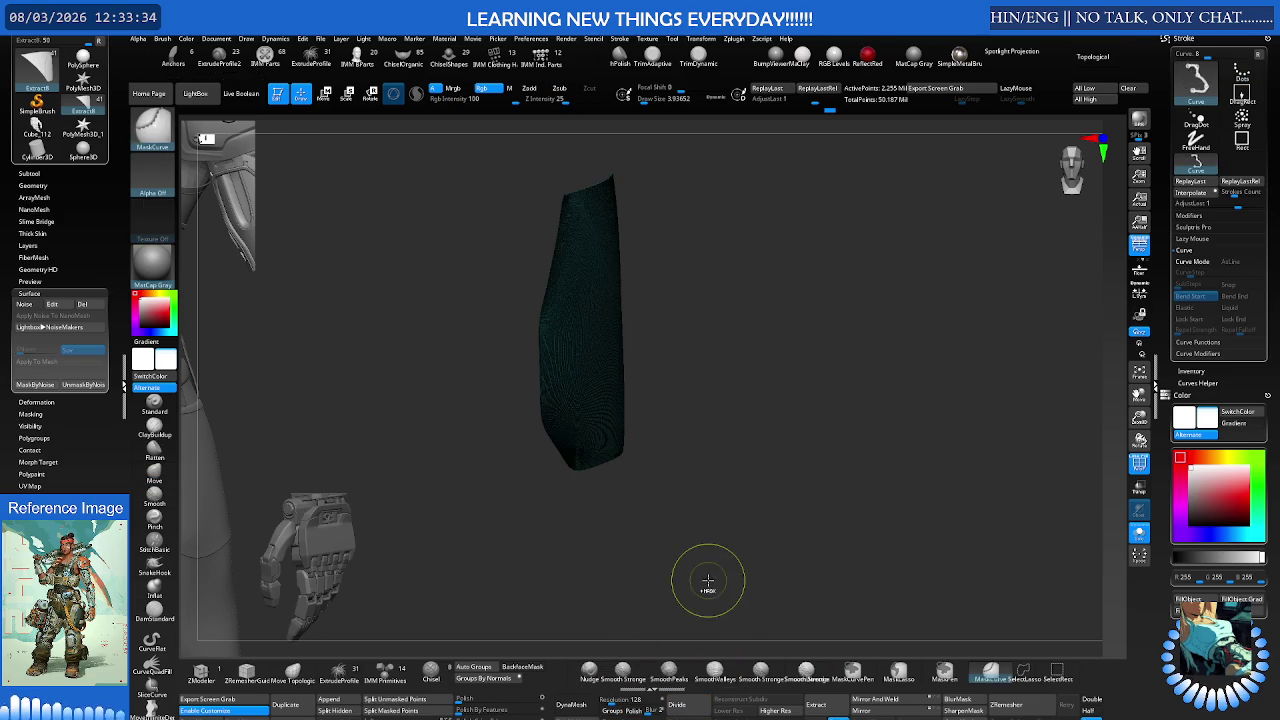
ctrl+shift+click(705, 583)
drag(705, 583, 688, 567)
Step: Step back and forward through the panel's history and turn Polyframe off
key(ctrl+z)
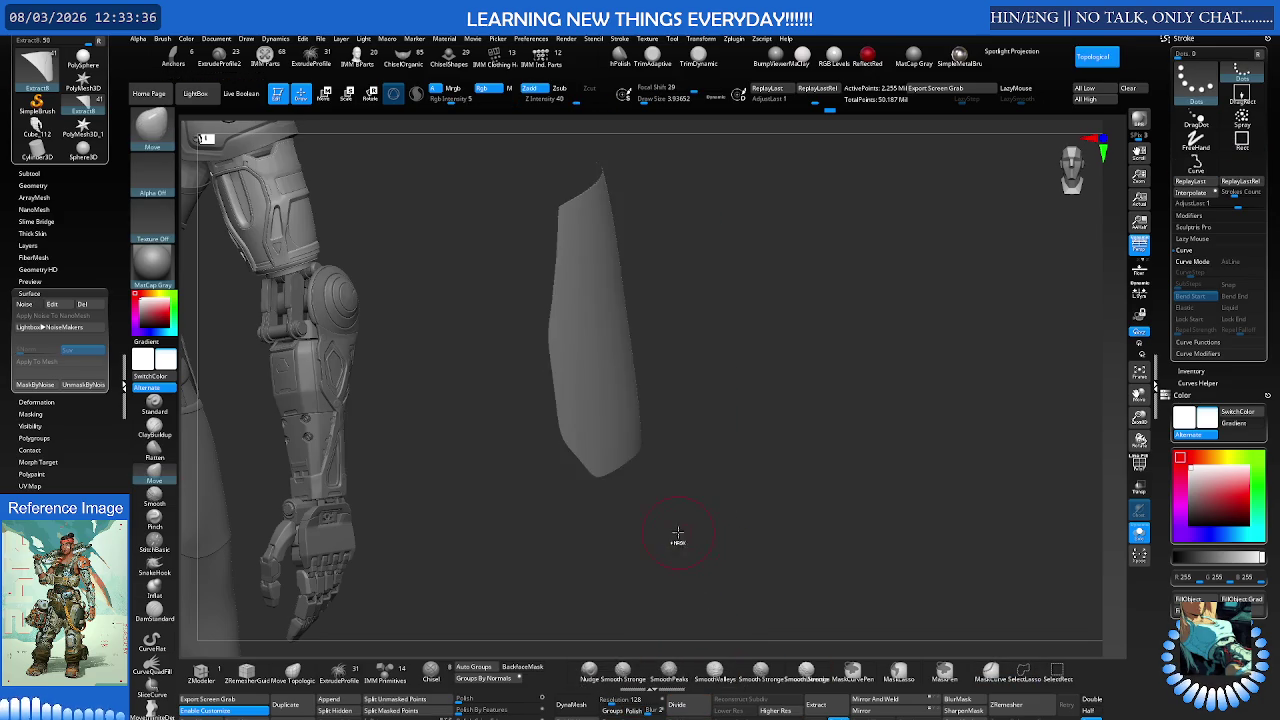
key(ctrl+z)
key(ctrl+z)
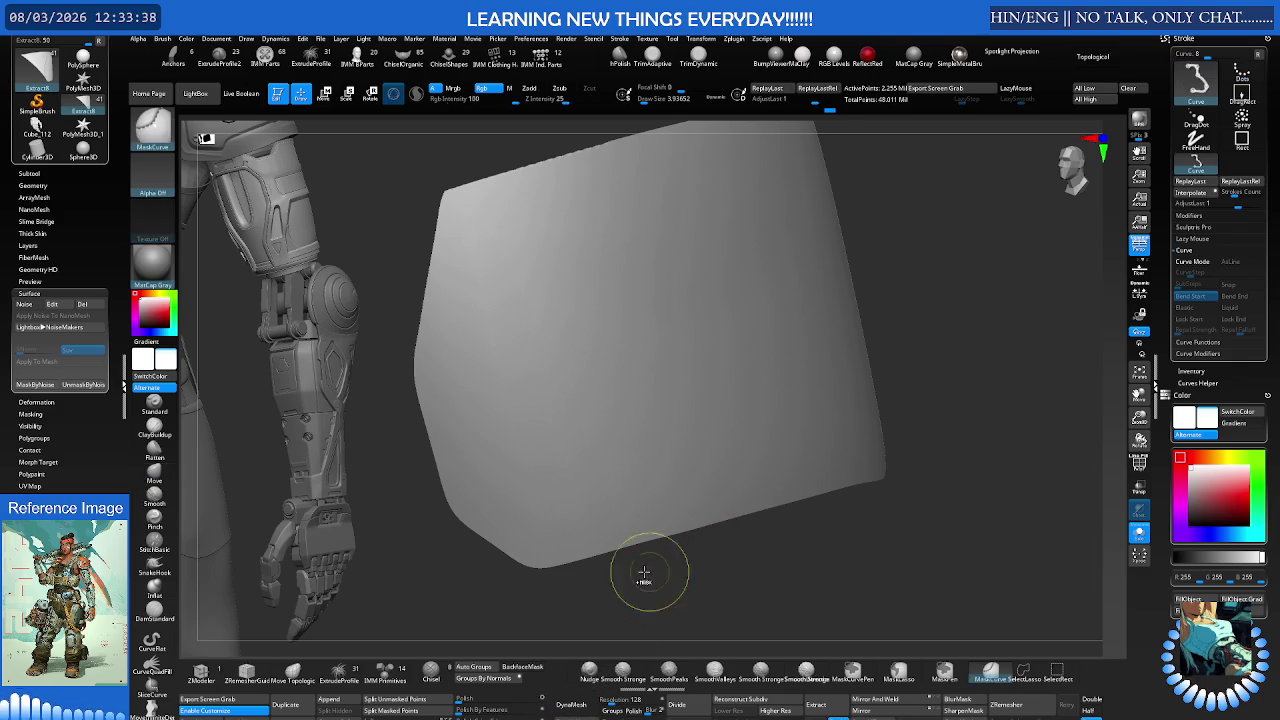
key(ctrl+shift+z)
key(ctrl+shift+z)
key(ctrl+shift+z)
key(shift+f)
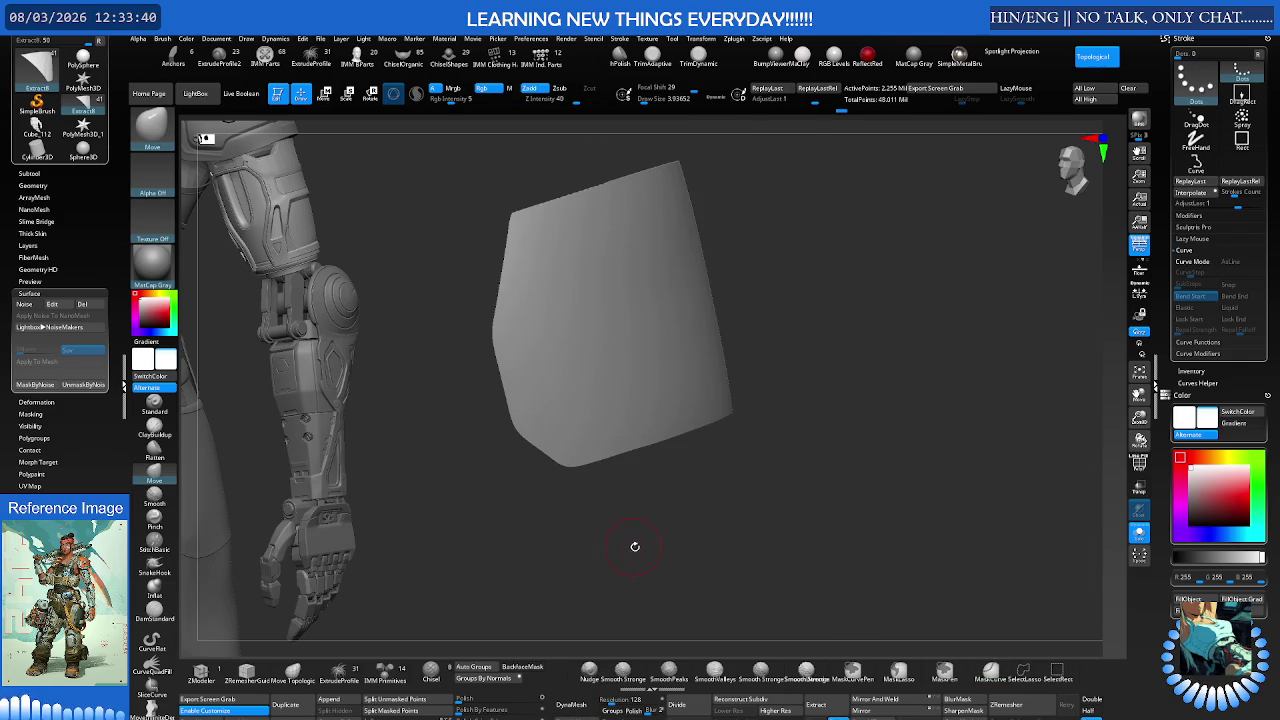
click(52, 303)
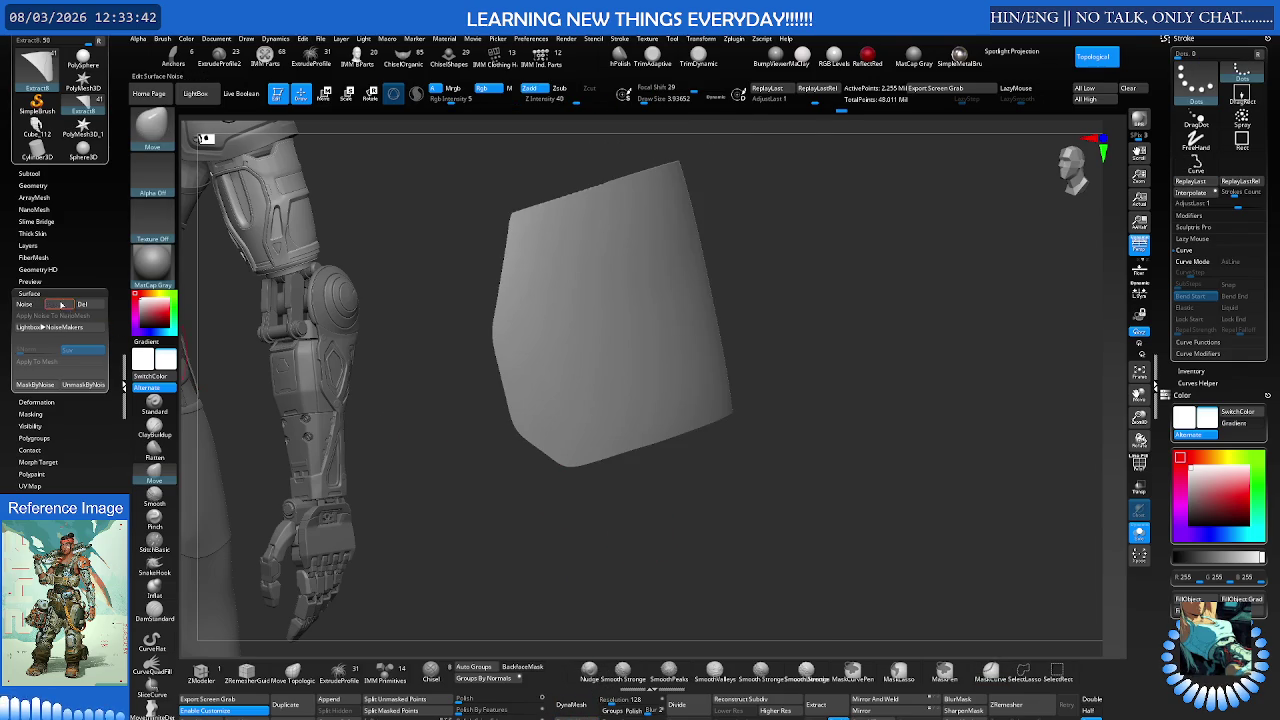
Step: Apply the hexagon NoiseMaker pattern to the panel and frame the whole panel
click(229, 637)
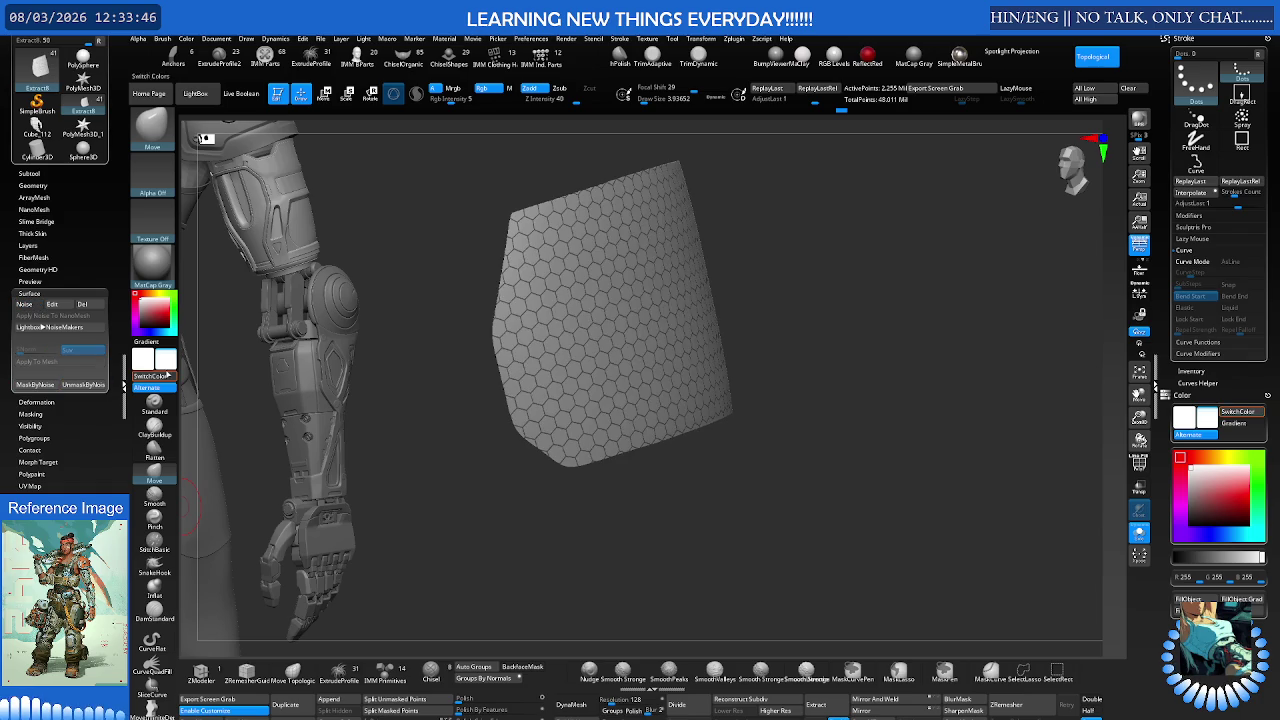
drag(440, 320, 560, 305)
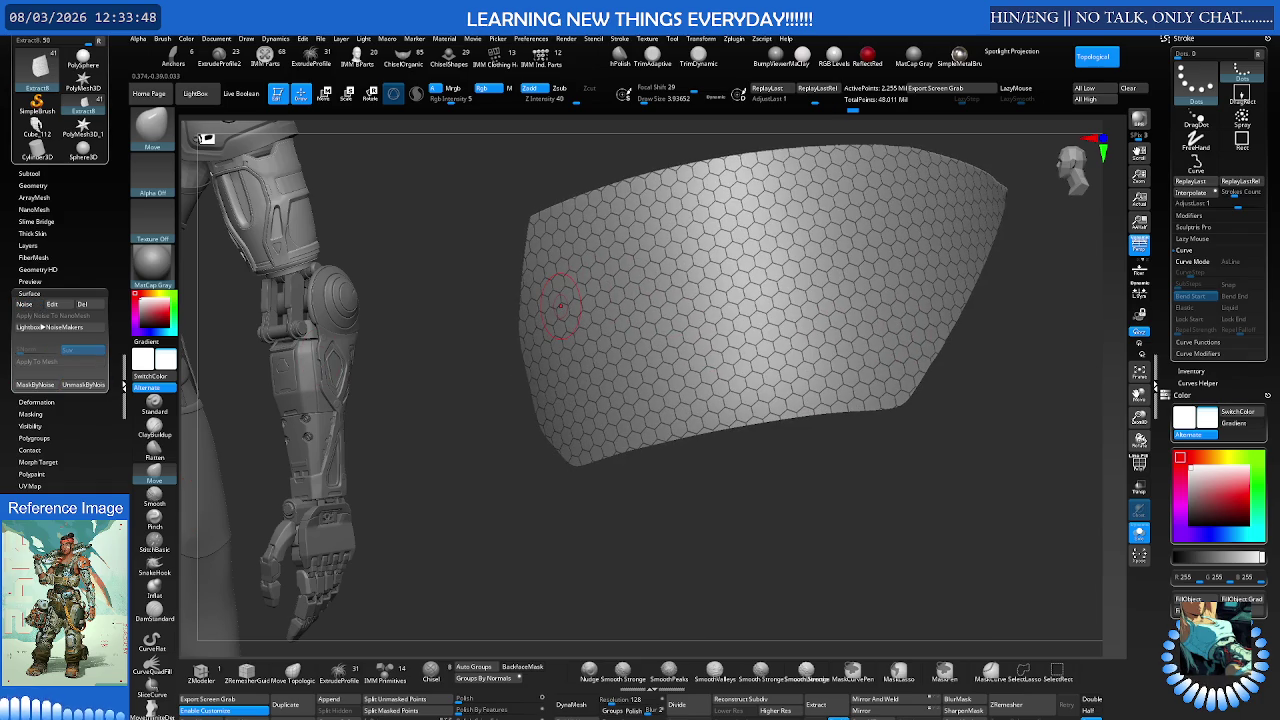
scroll(607, 311, up, 1)
scroll(612, 305, up, 2)
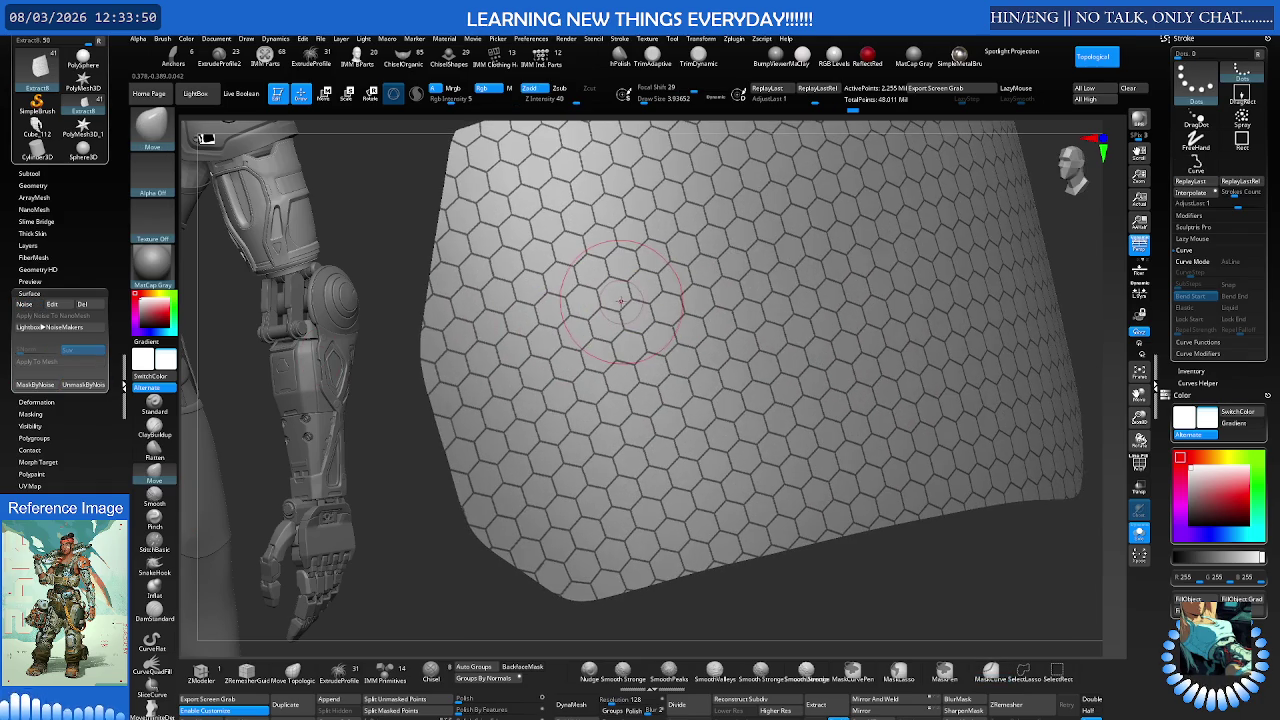
ctrl+right_drag(645, 283, 600, 196)
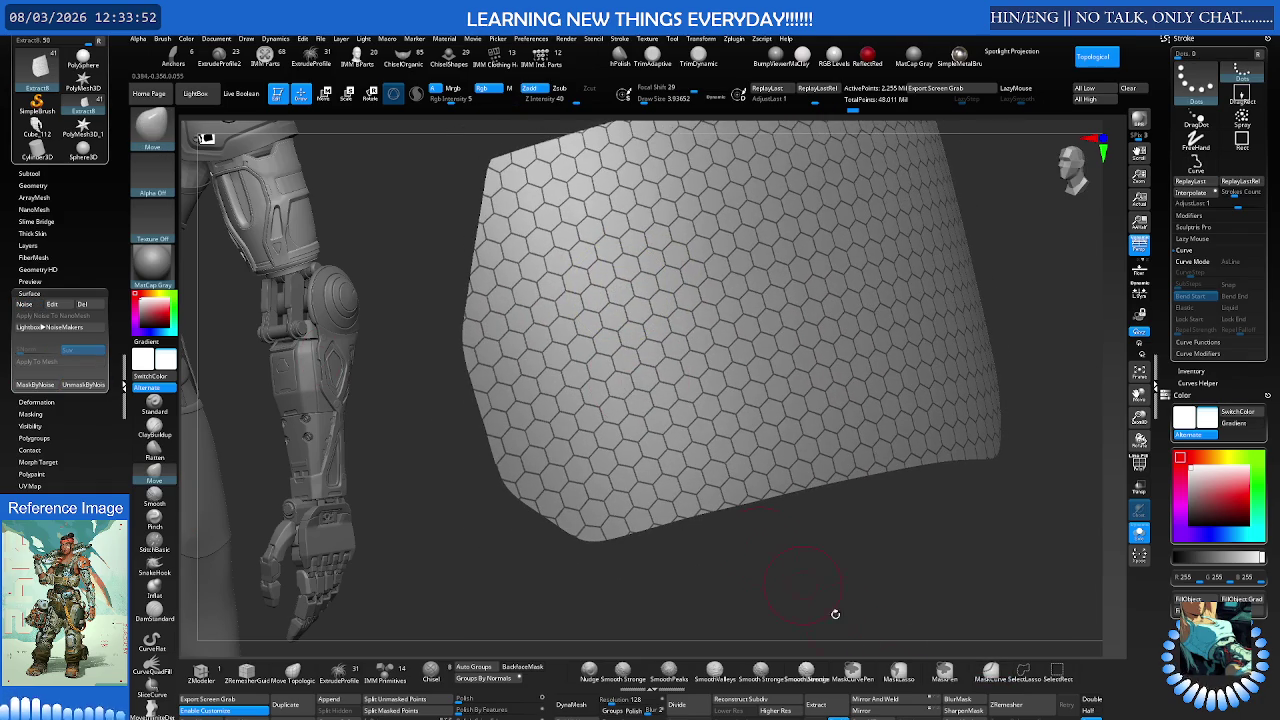
Step: Grow, sharpen, then grow the hexagon mask again to thicken the cell borders
click(990, 672)
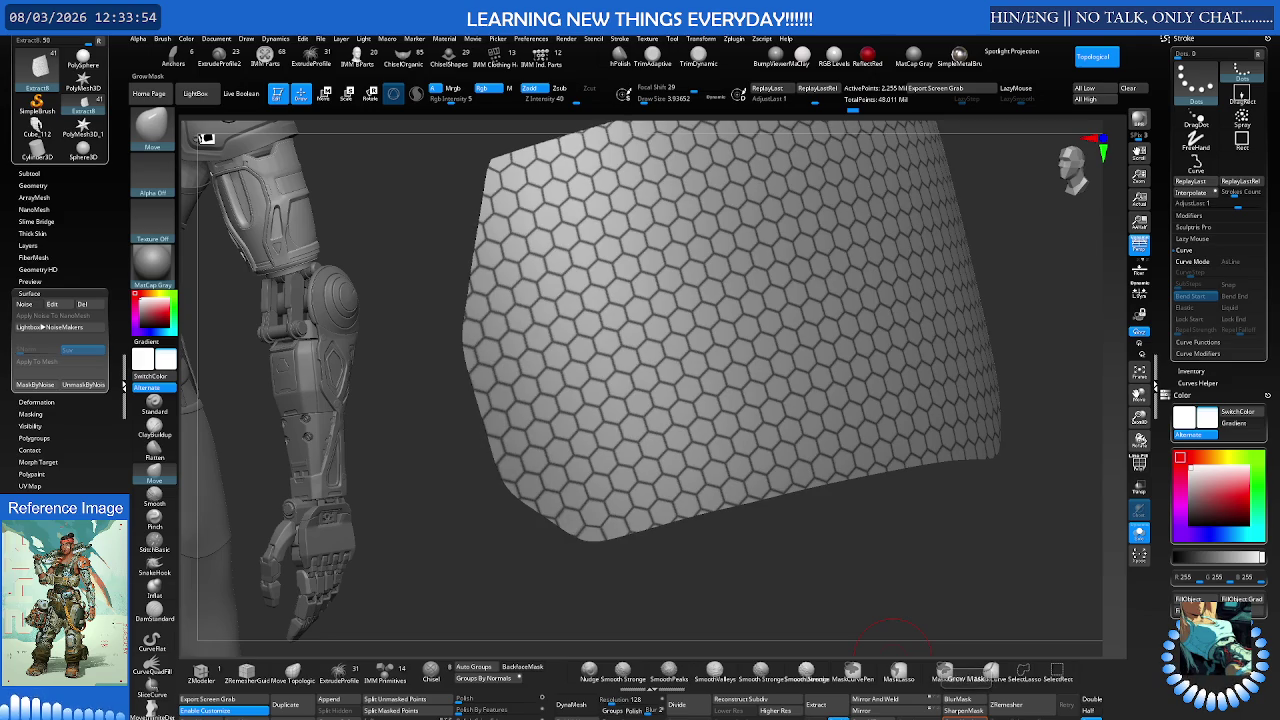
click(975, 712)
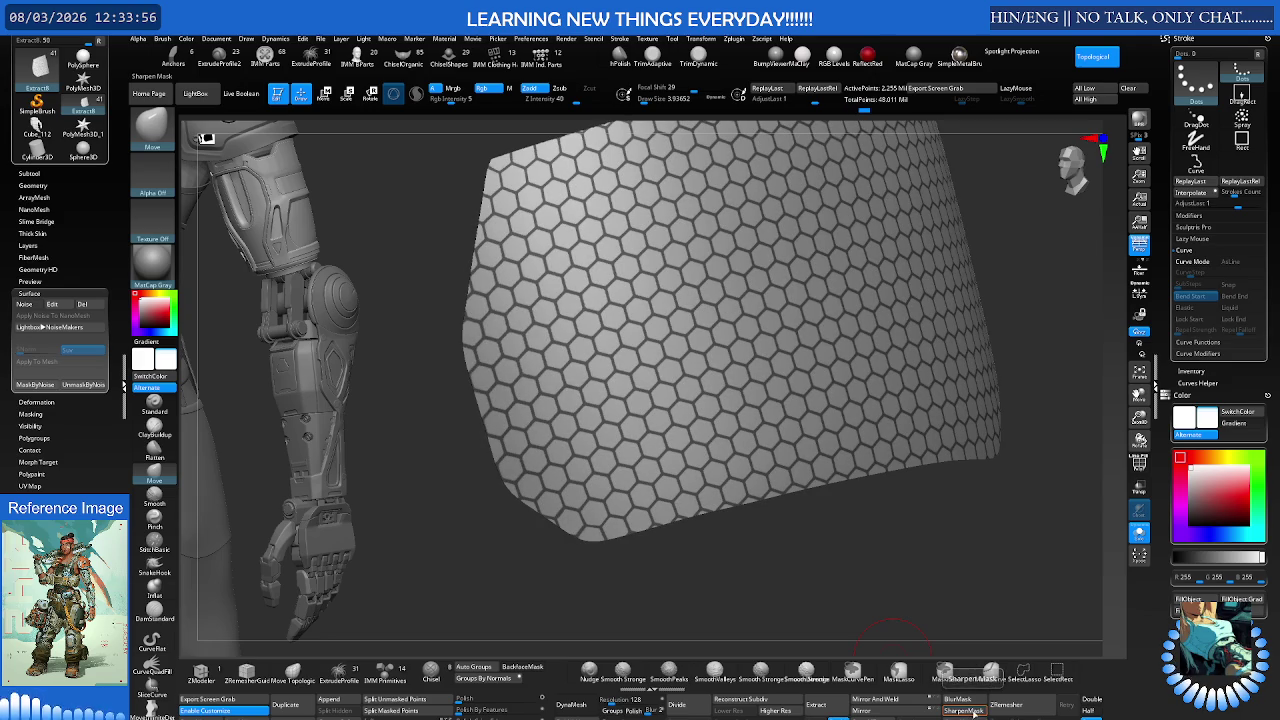
click(990, 672)
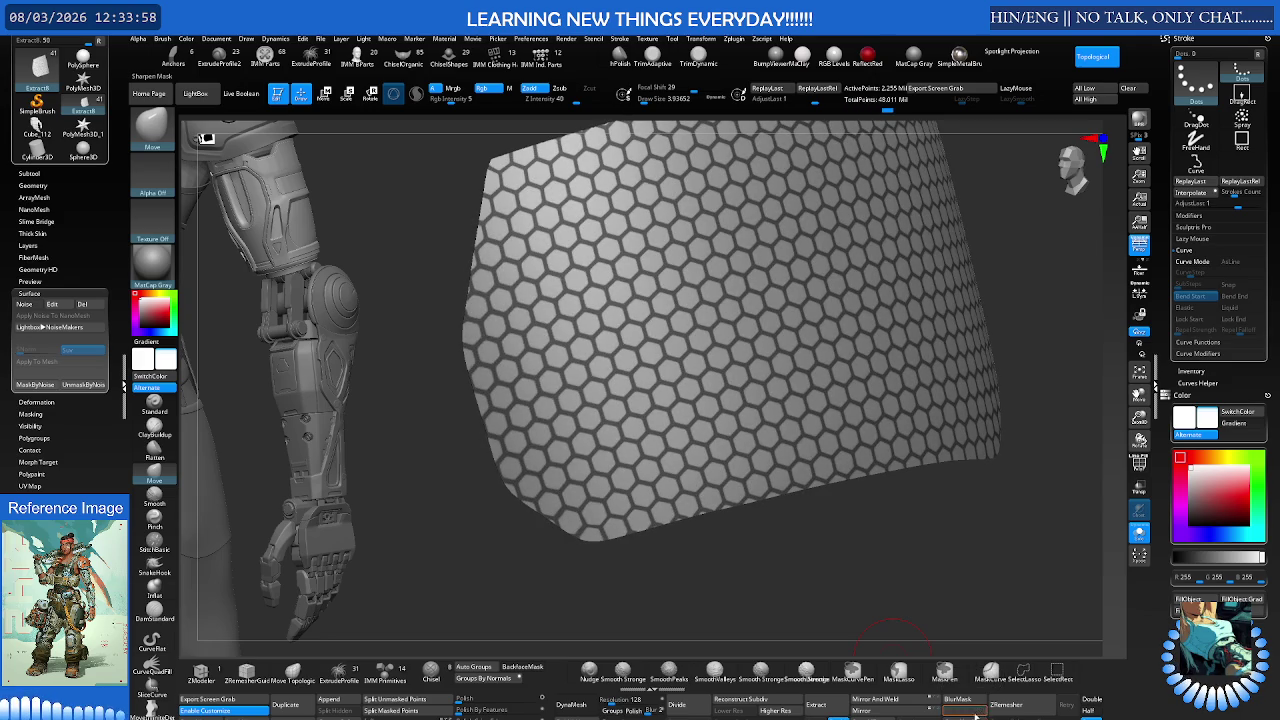
mouse_move(912, 548)
mouse_down()
mouse_move(852, 551)
mouse_move(863, 556)
mouse_up()
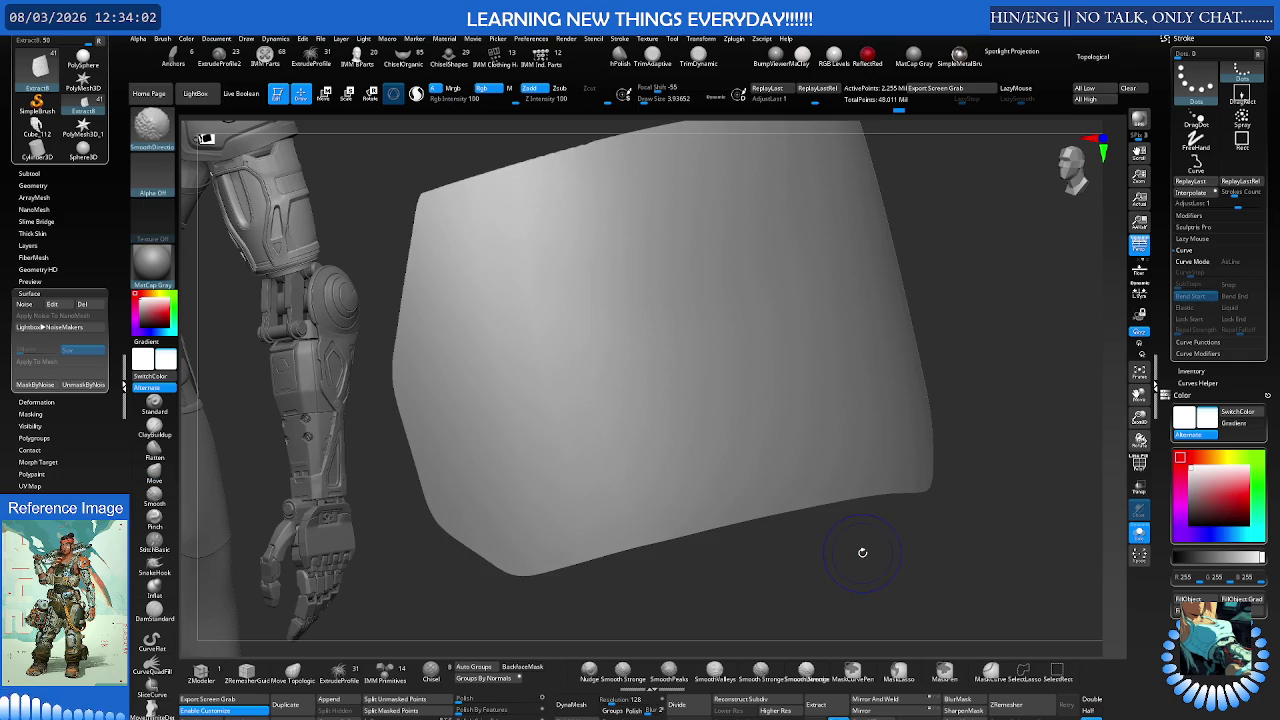
Step: Group the panel by the hexagon mask and hide the cell interiors
ctrl+click(860, 552)
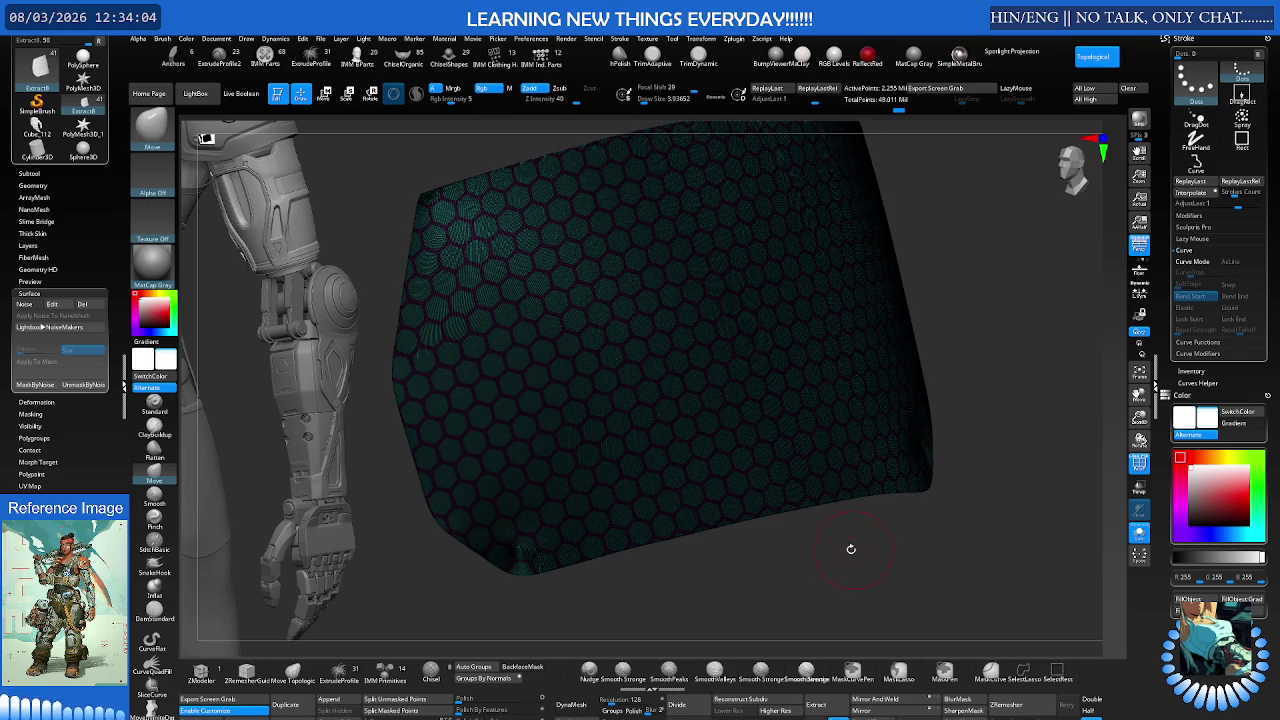
scroll(528, 432, up, 5)
scroll(571, 300, up, 3)
scroll(591, 294, up, 3)
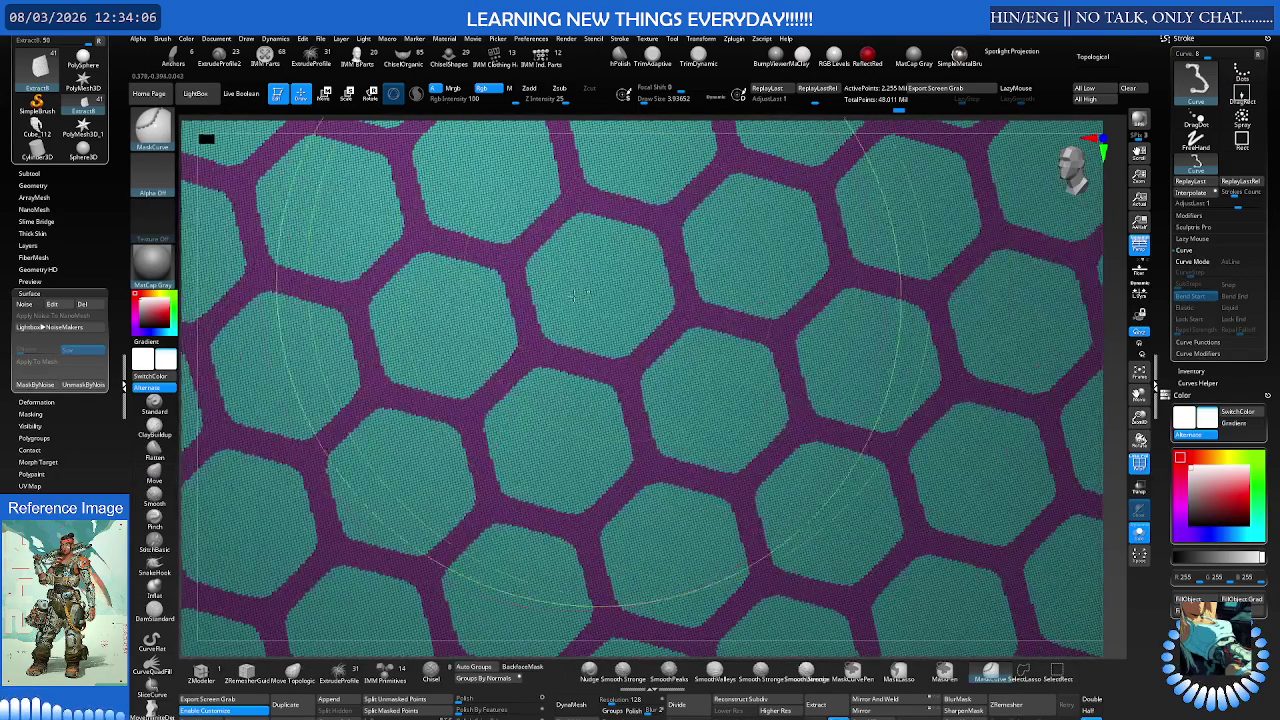
key(s)
key(b)
key(m)
key(c)
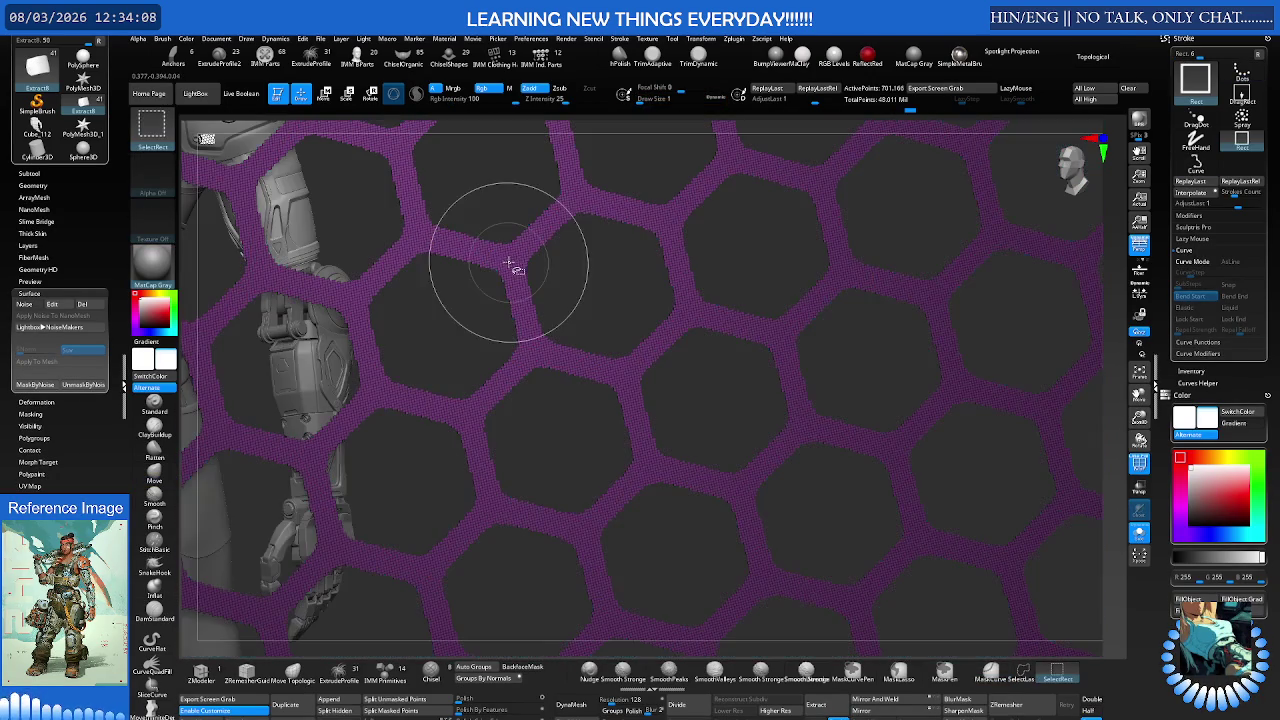
Step: Delete the hidden hexagon cells, leaving only the borders, and turn the wireframe off
scroll(480, 300, down, 5)
scroll(523, 323, down, 3)
key(b)
key(m)
key(v)
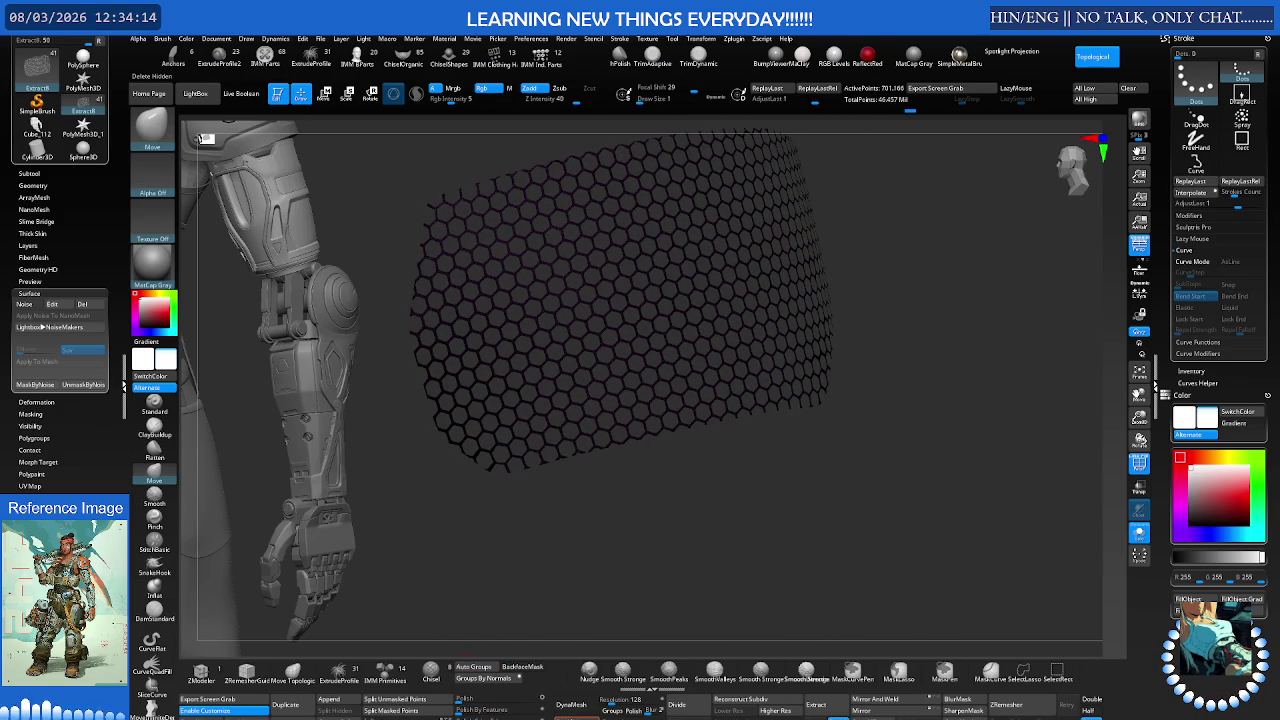
key(ctrl+z)
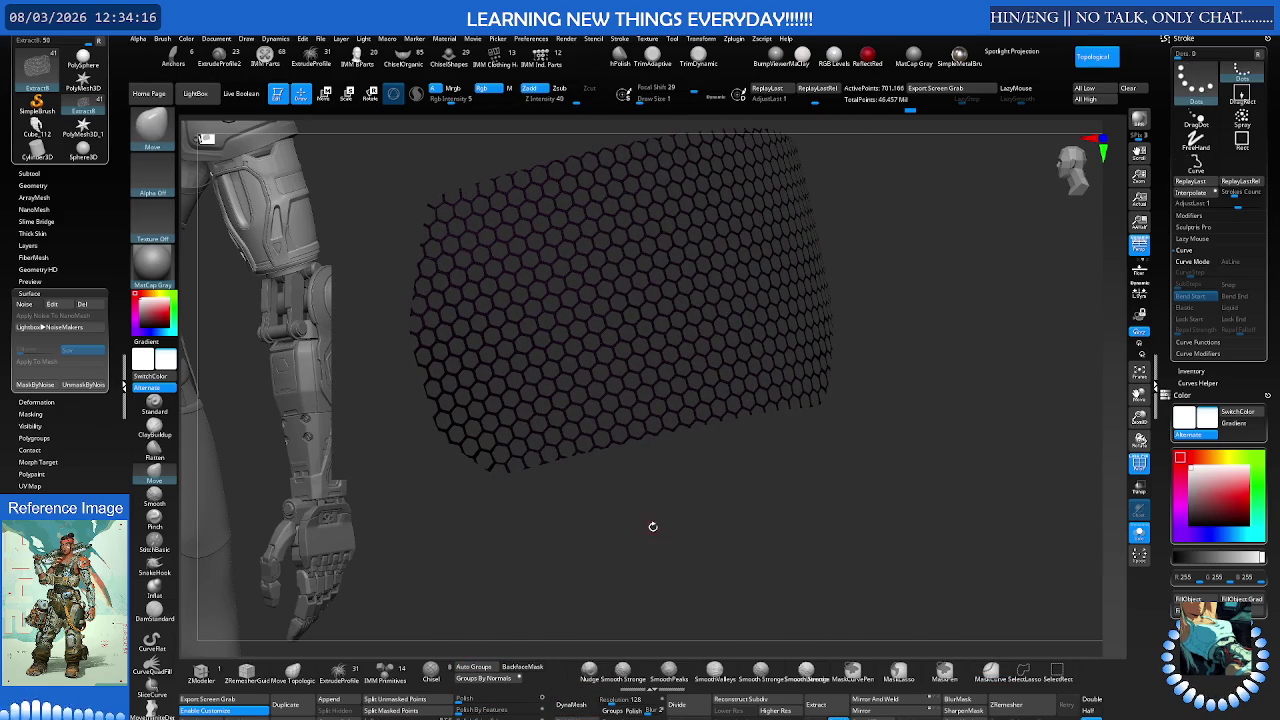
key(ctrl+z)
key(ctrl+z)
key(ctrl+z)
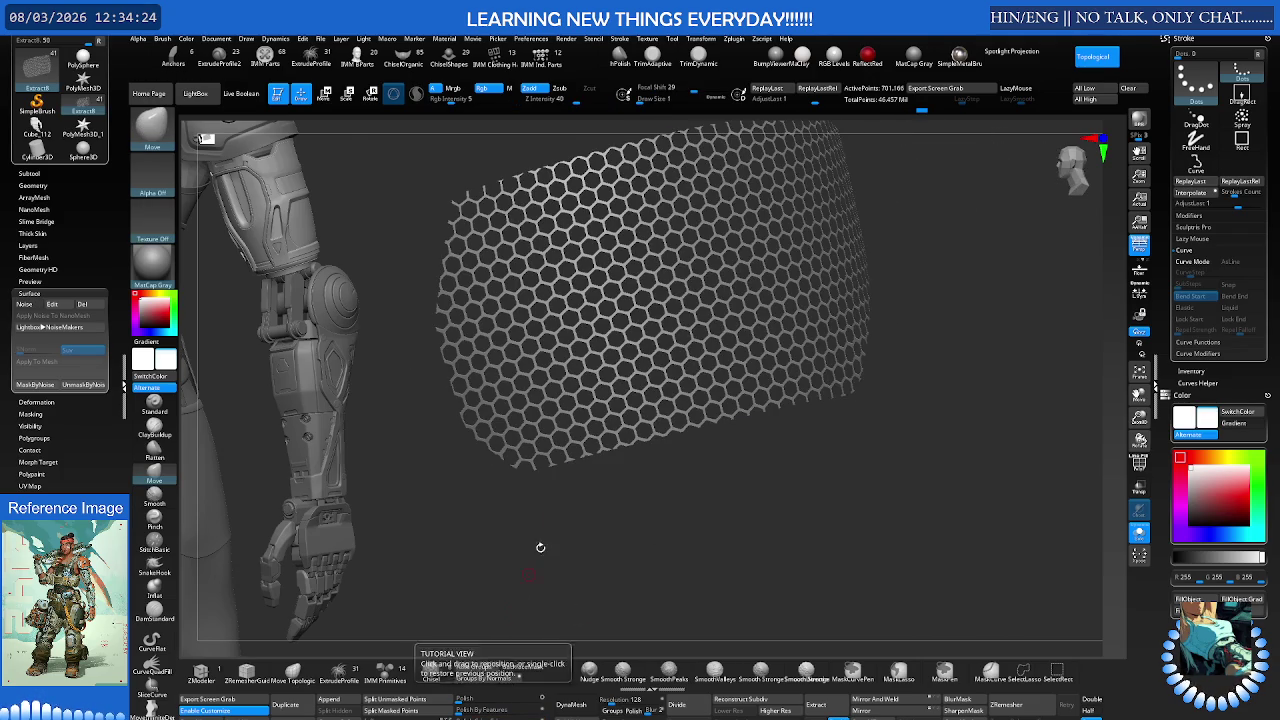
scroll(829, 443, up, 3)
scroll(802, 427, up, 3)
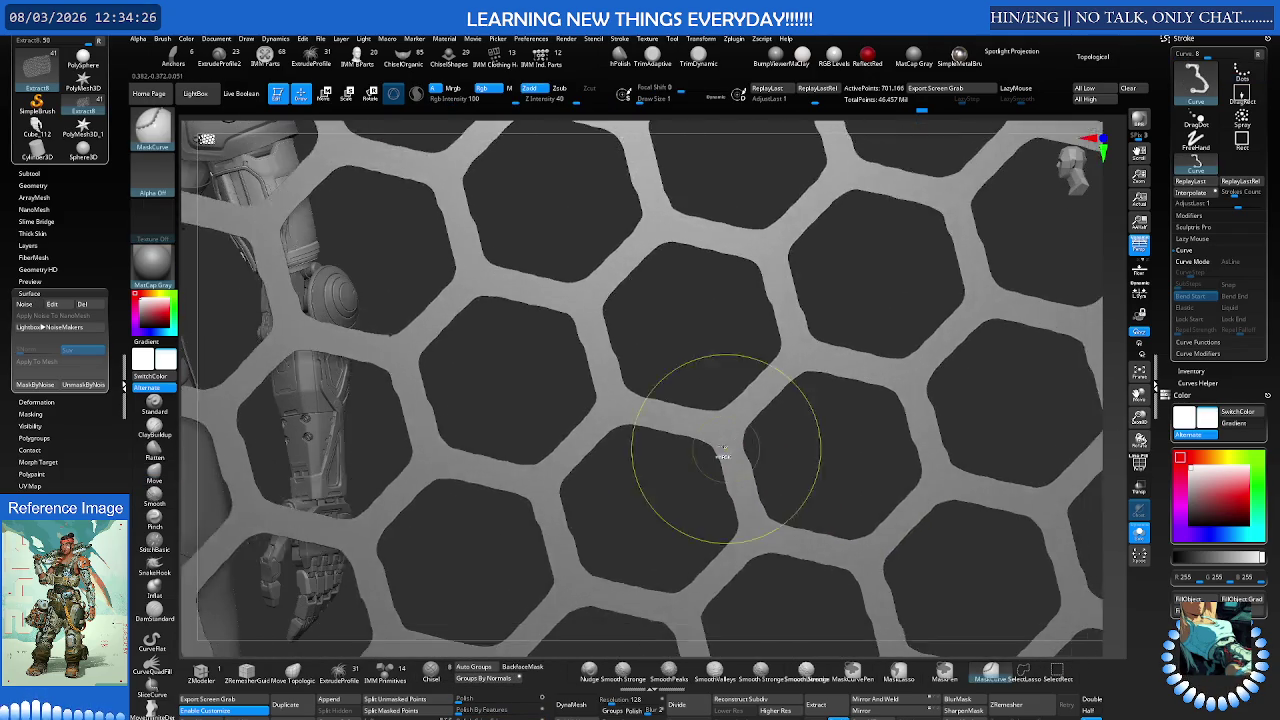
scroll(802, 427, up, 3)
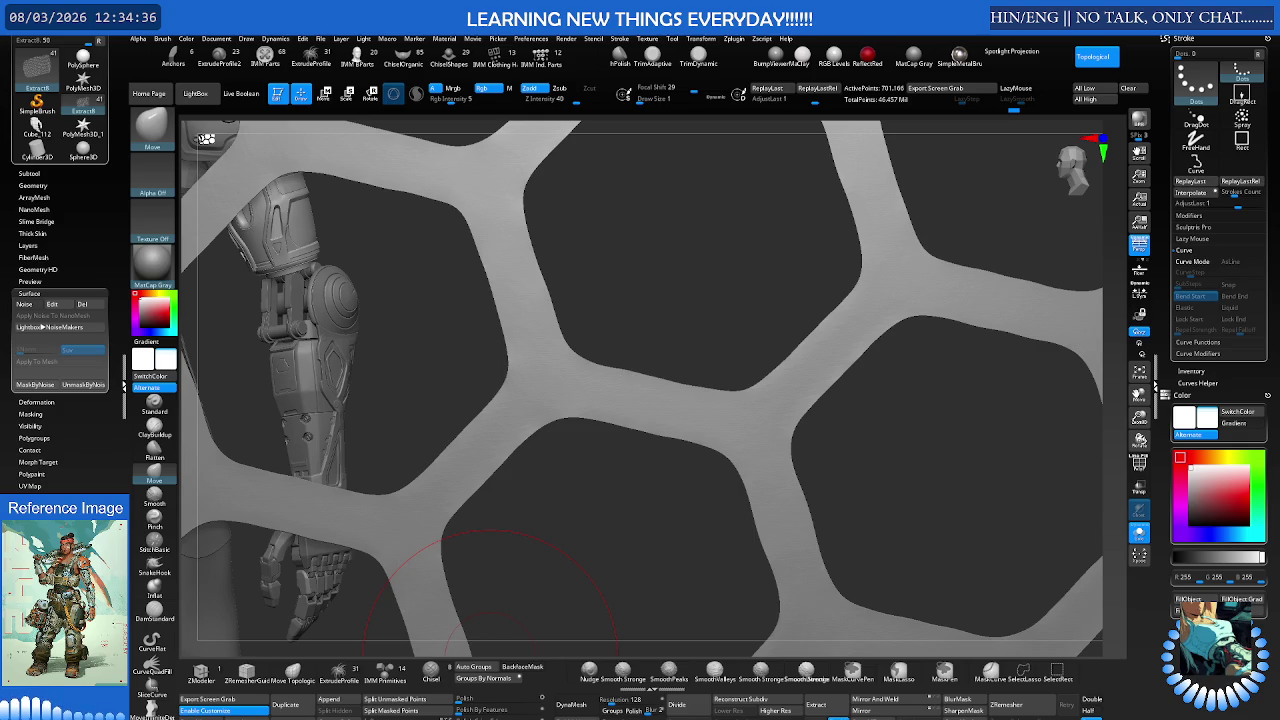
mouse_move(500, 640)
ctrl+right_down()
mouse_move(695, 353)
mouse_move(636, 371)
ctrl+right_up()
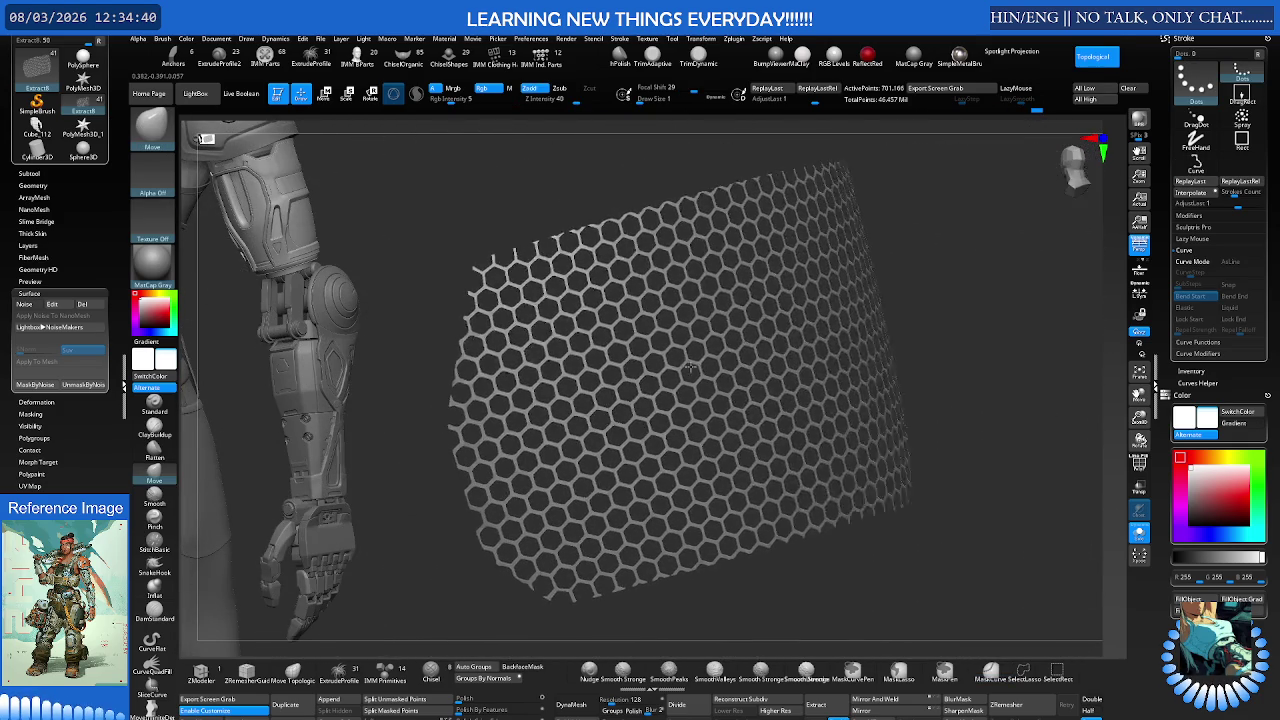
key(ctrl)
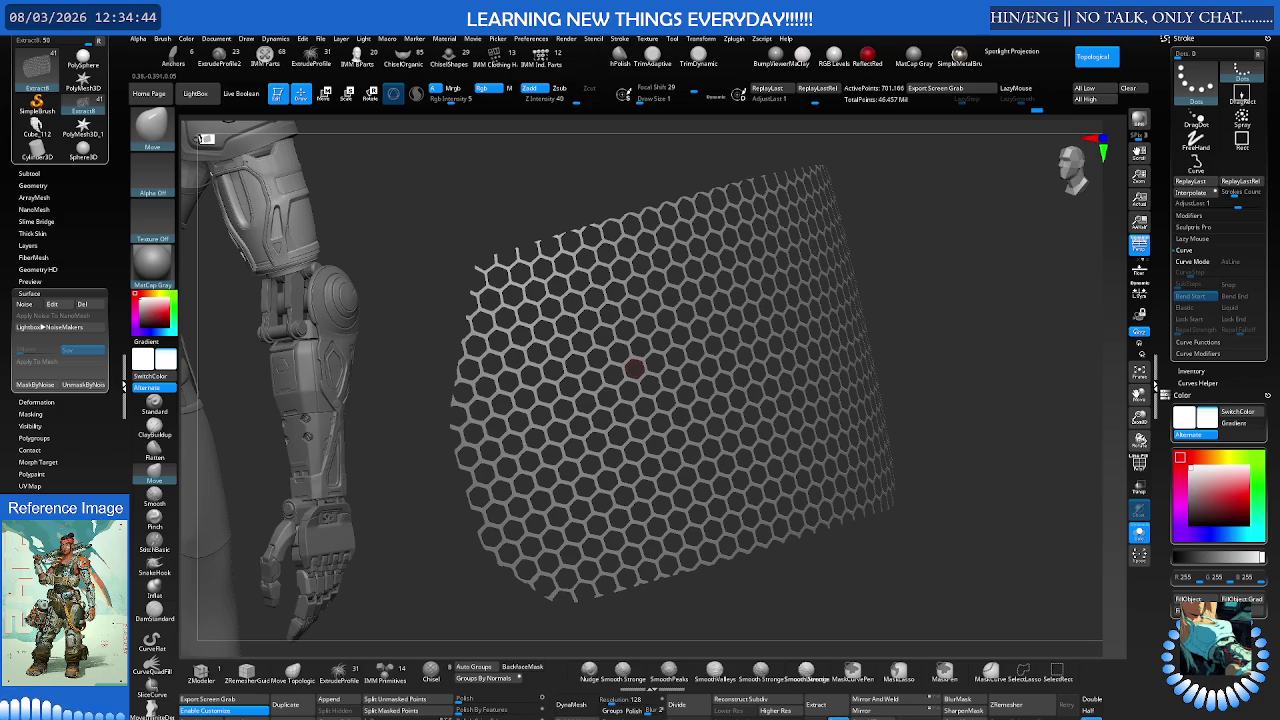
mouse_move(650, 395)
right_down()
mouse_move(640, 380)
mouse_move(652, 392)
right_up()
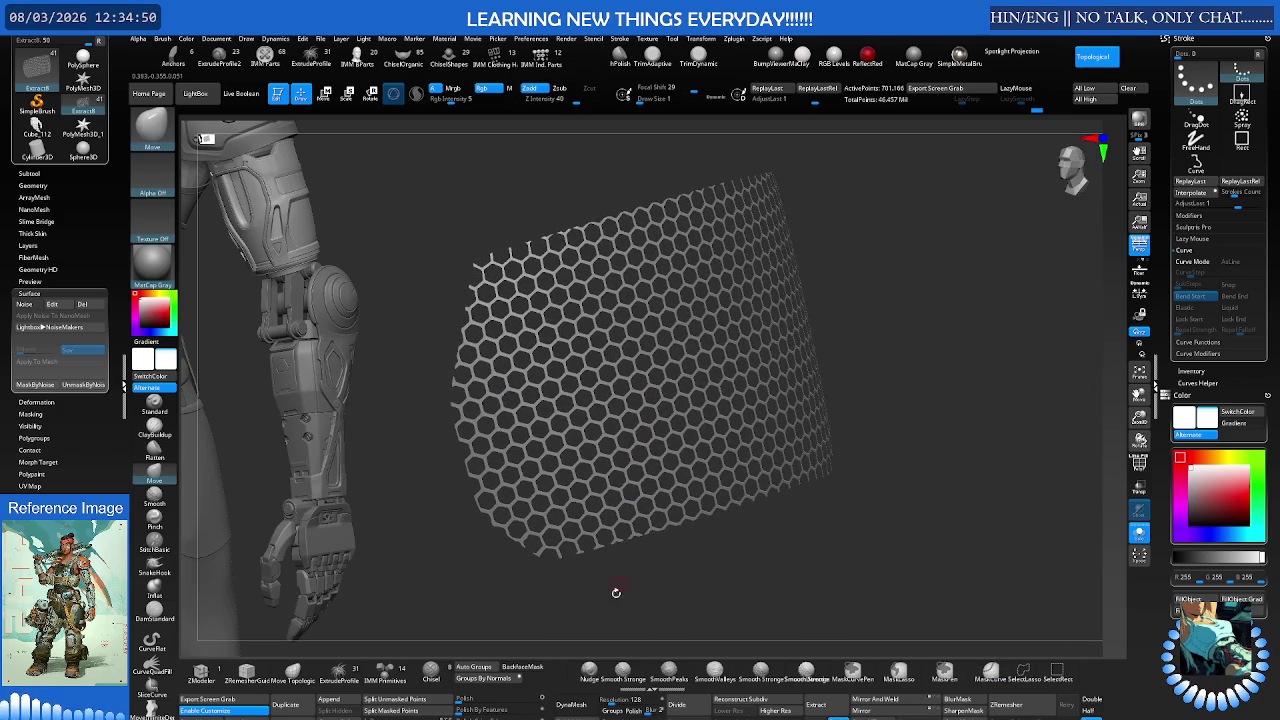
click(585, 706)
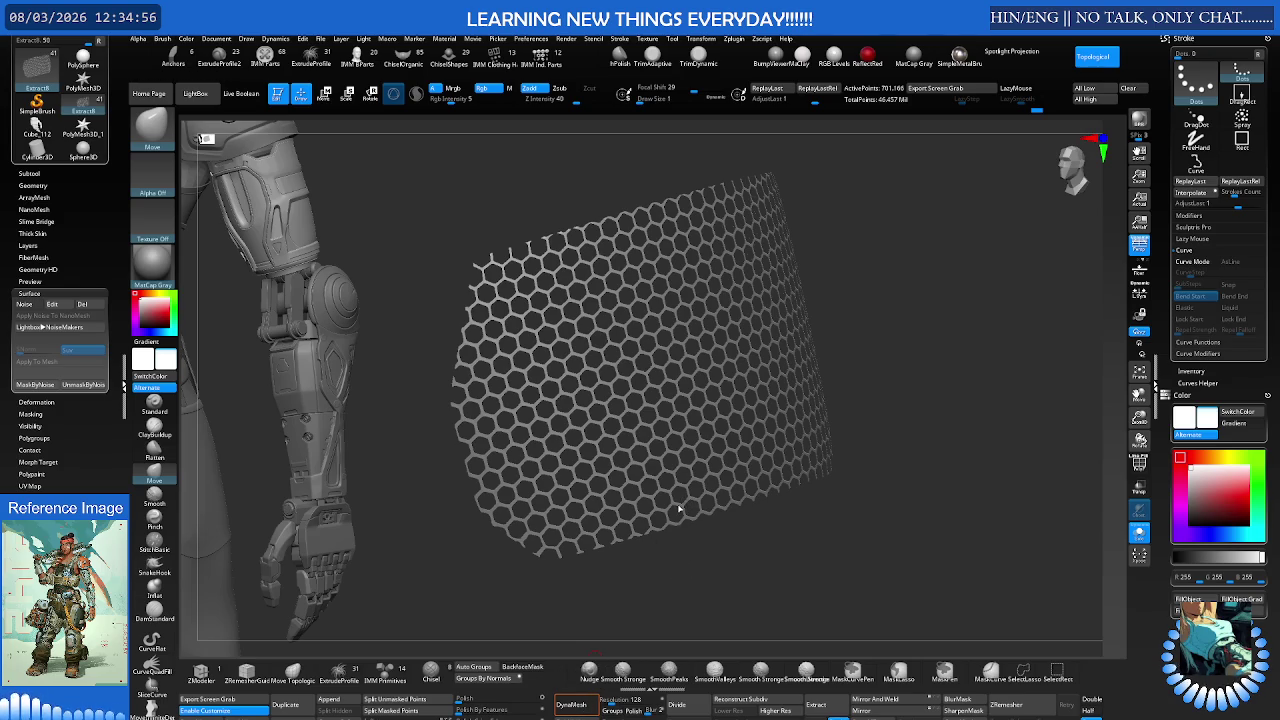
key(ctrl+z)
key(ctrl+z)
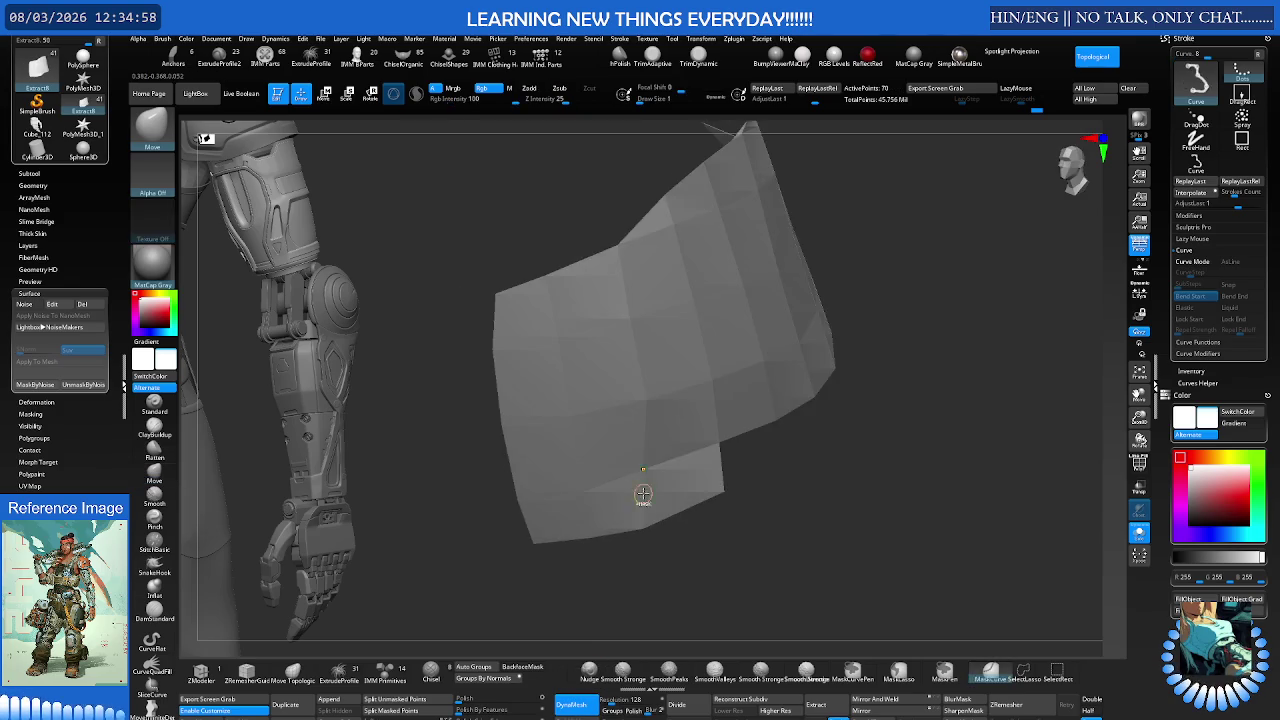
key(ctrl+z)
key(ctrl+z)
key(ctrl+z)
key(ctrl+z)
key(ctrl+z)
key(ctrl+z)
key(ctrl+z)
key(ctrl+z)
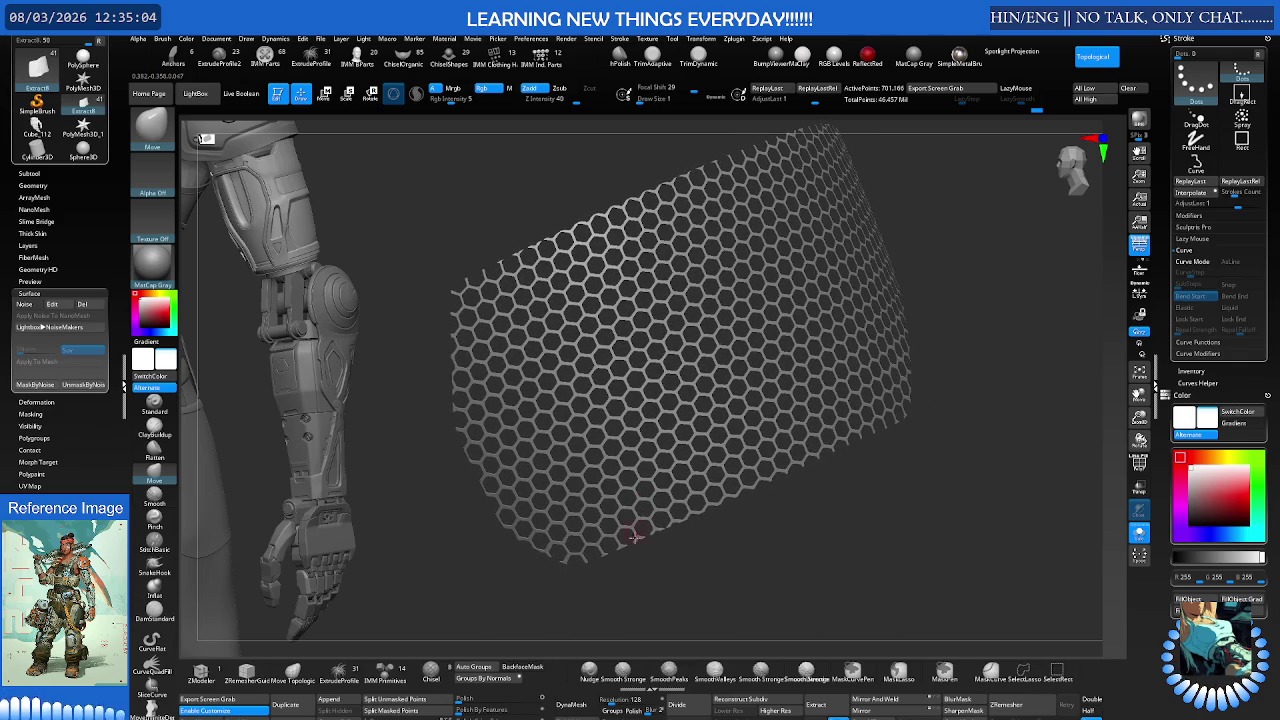
Step: Enable Dynamic Subdiv on the honeycomb grille, reaching about 2.523 million polygons
key(ctrl+d)
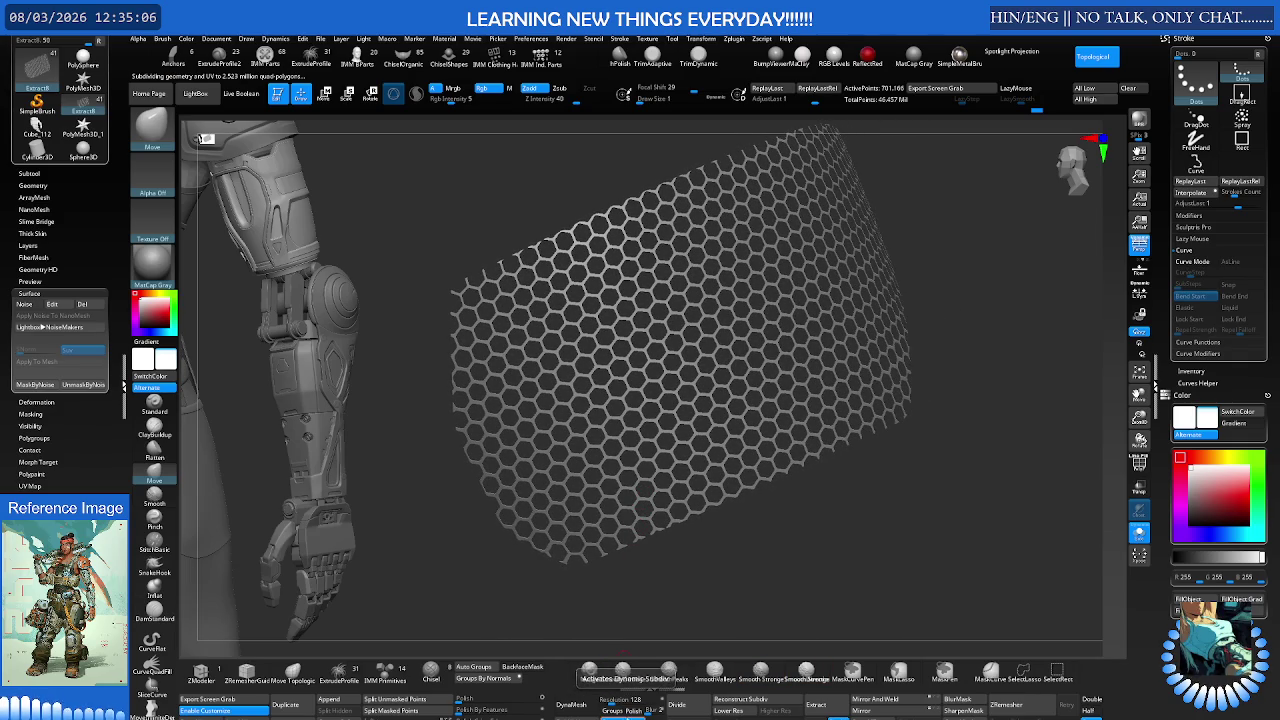
drag(610, 600, 730, 537)
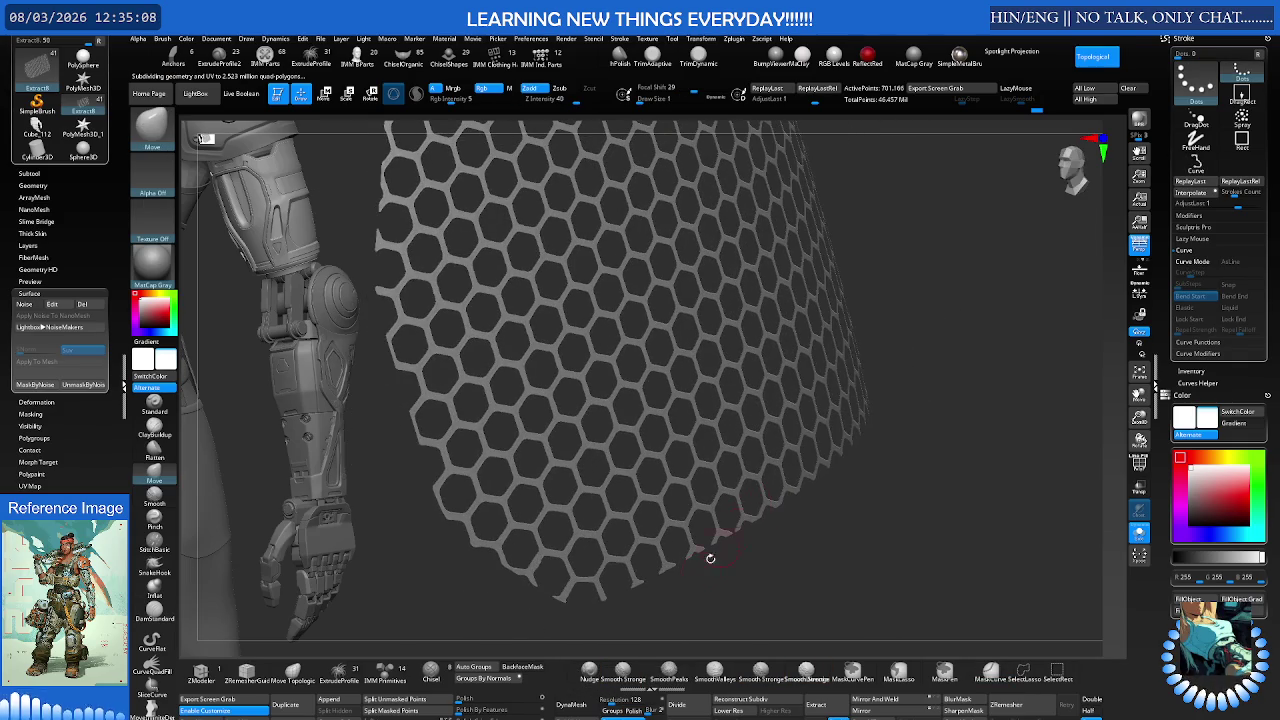
Step: Apply Dynamic Thickness to the hex mesh and orbit in to inspect the walls
click(622, 670)
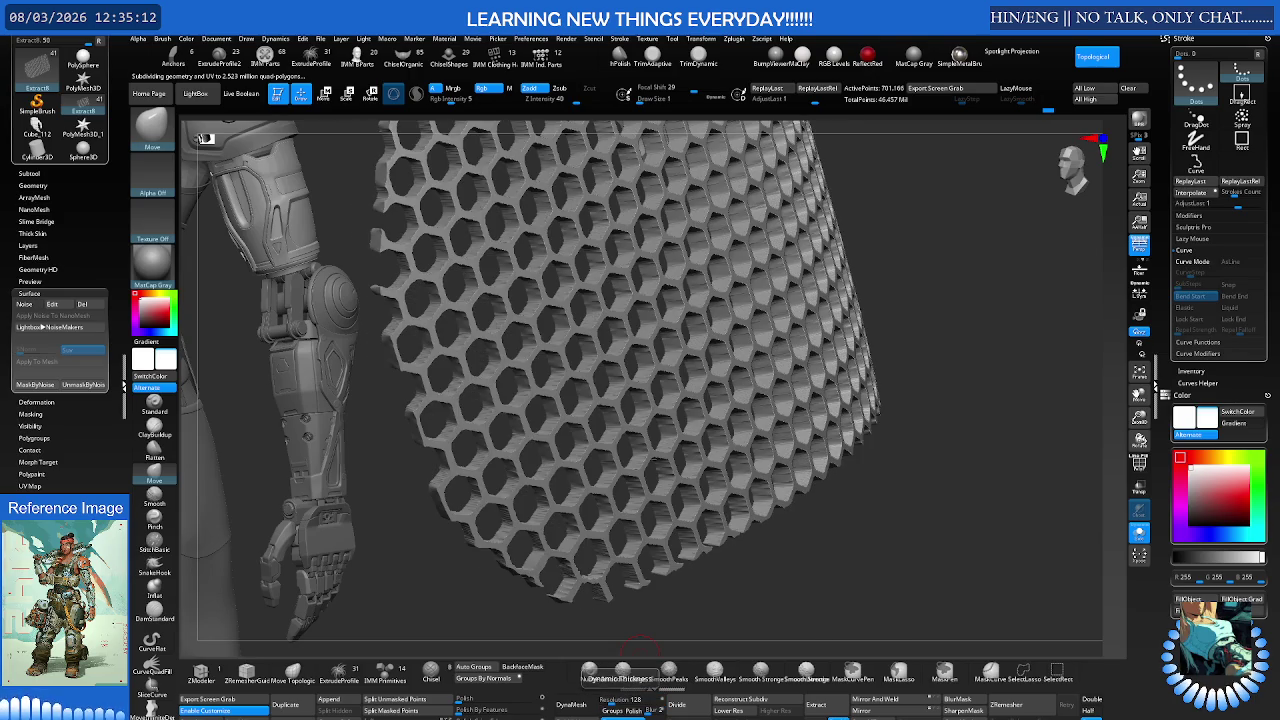
drag(650, 615, 706, 488)
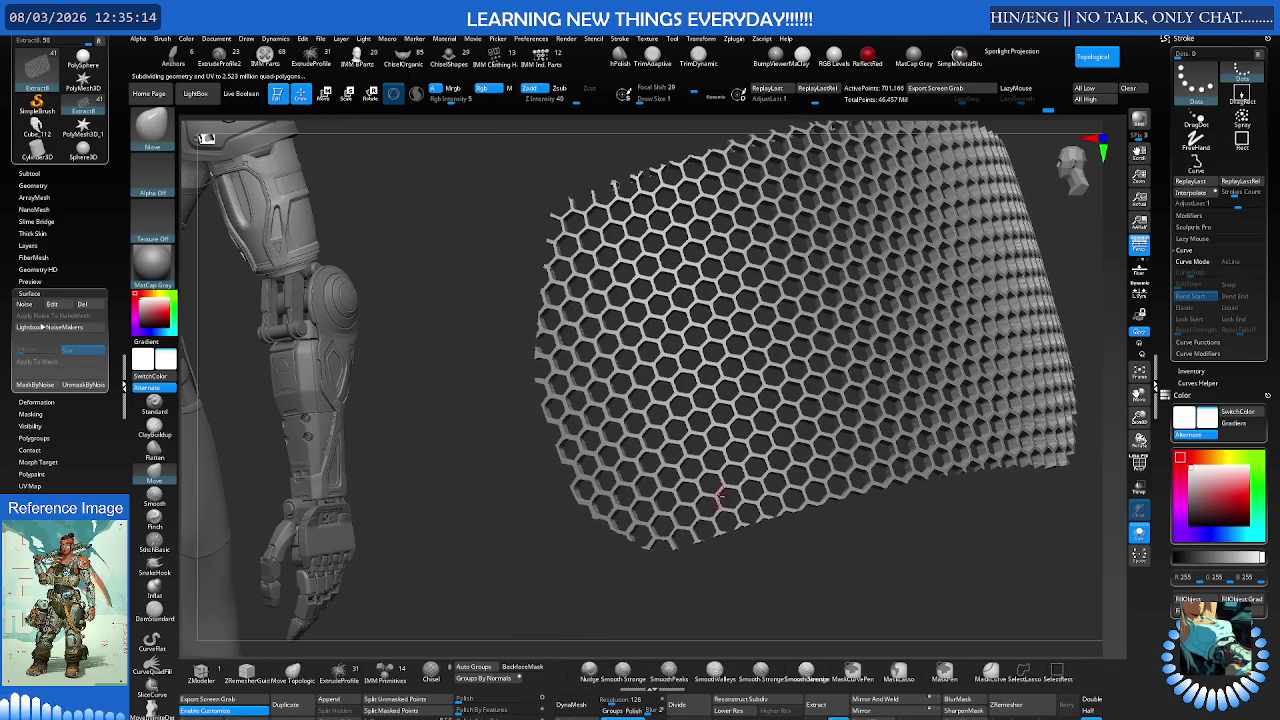
scroll(706, 490, up, 5)
scroll(820, 471, up, 3)
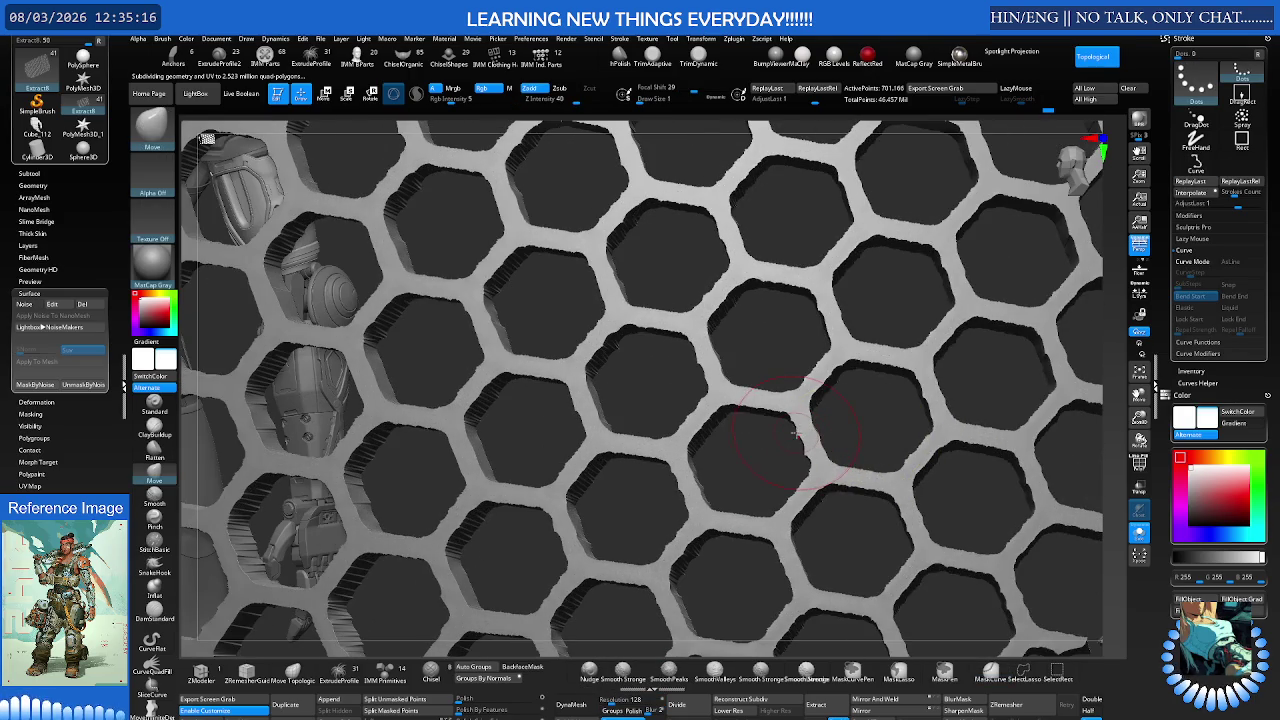
mouse_move(787, 436)
right_down()
mouse_move(760, 440)
mouse_move(797, 425)
right_up()
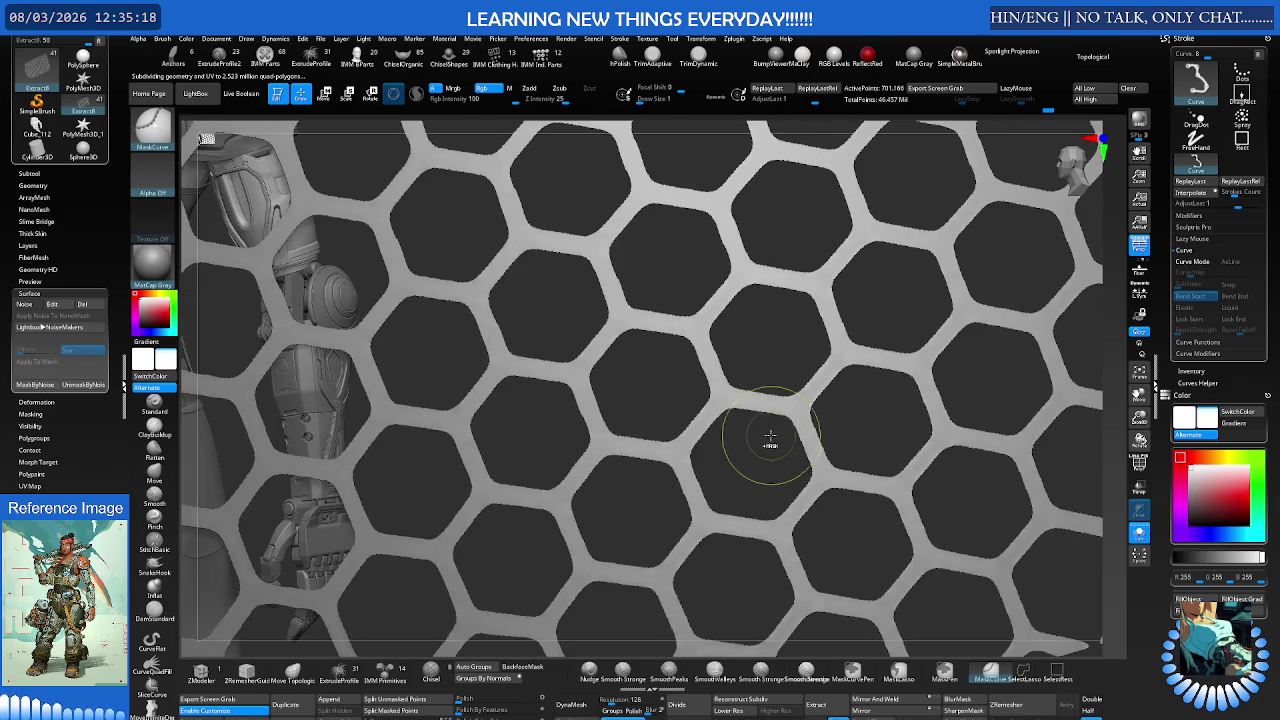
Step: Try a lower subdivision level, then undo back to the open hex-hole mesh
key(shift+d)
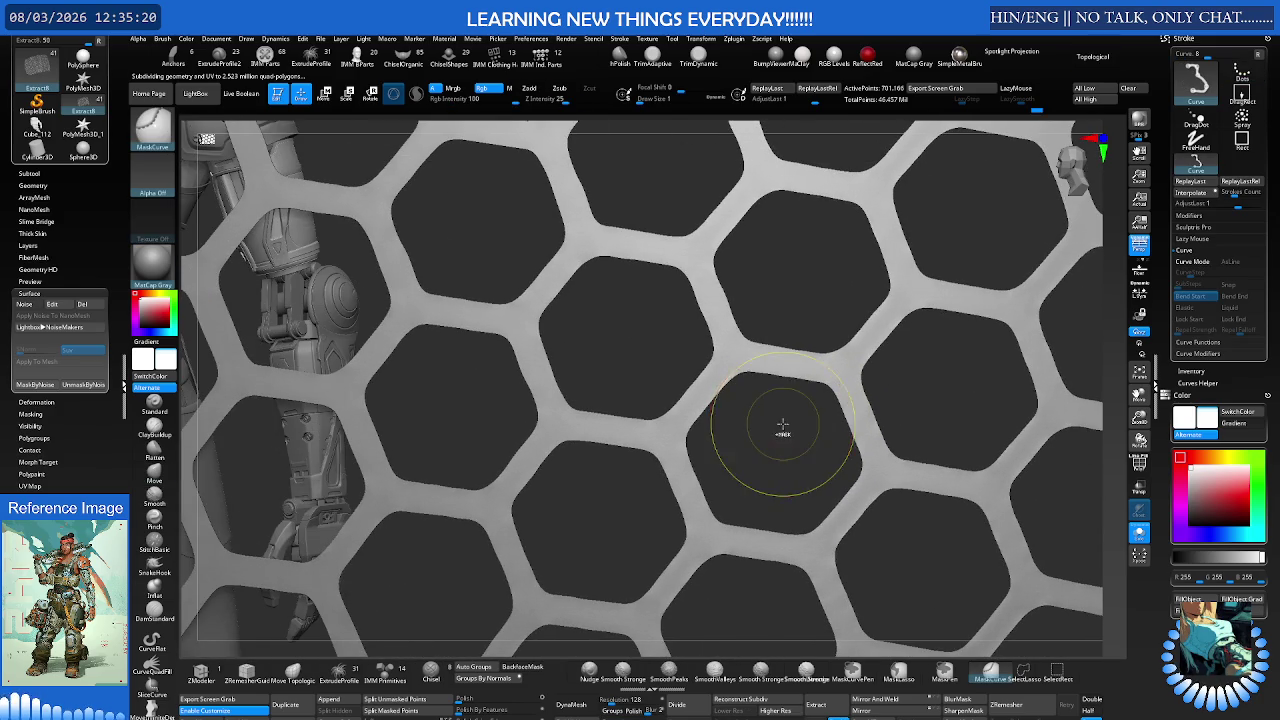
scroll(757, 443, down, 5)
right_drag(663, 443, 683, 438)
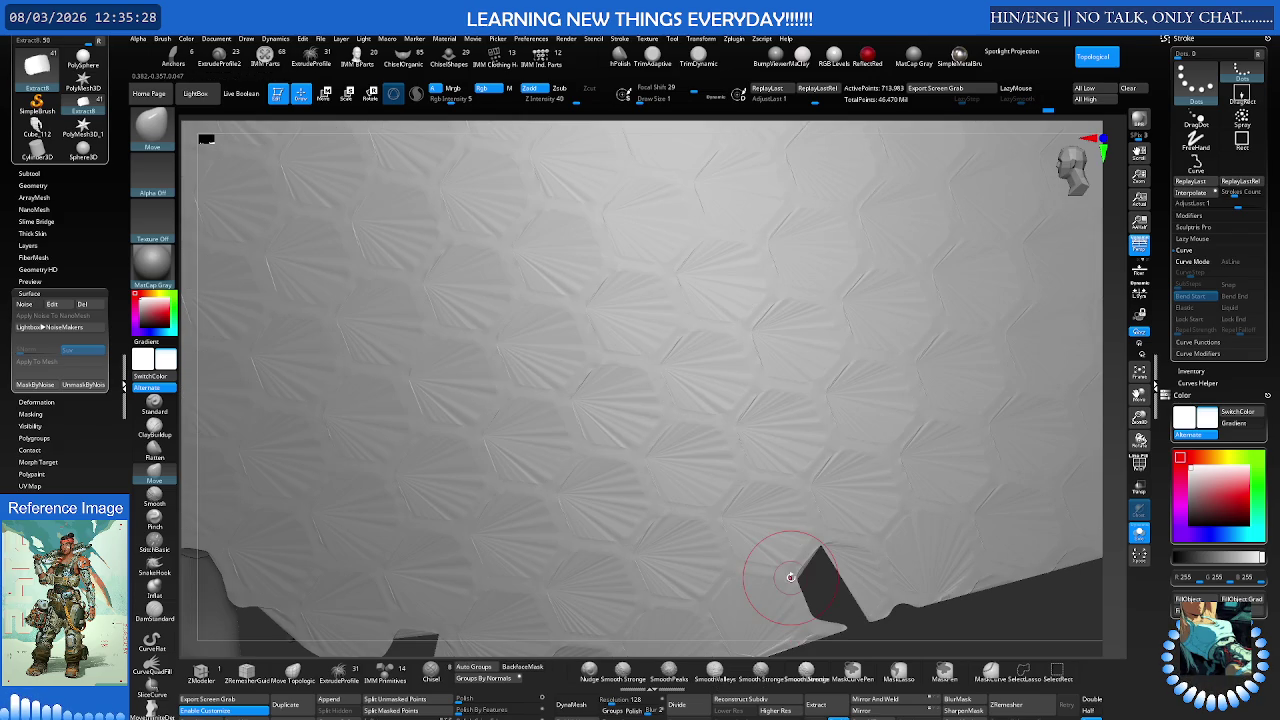
key(ctrl+z)
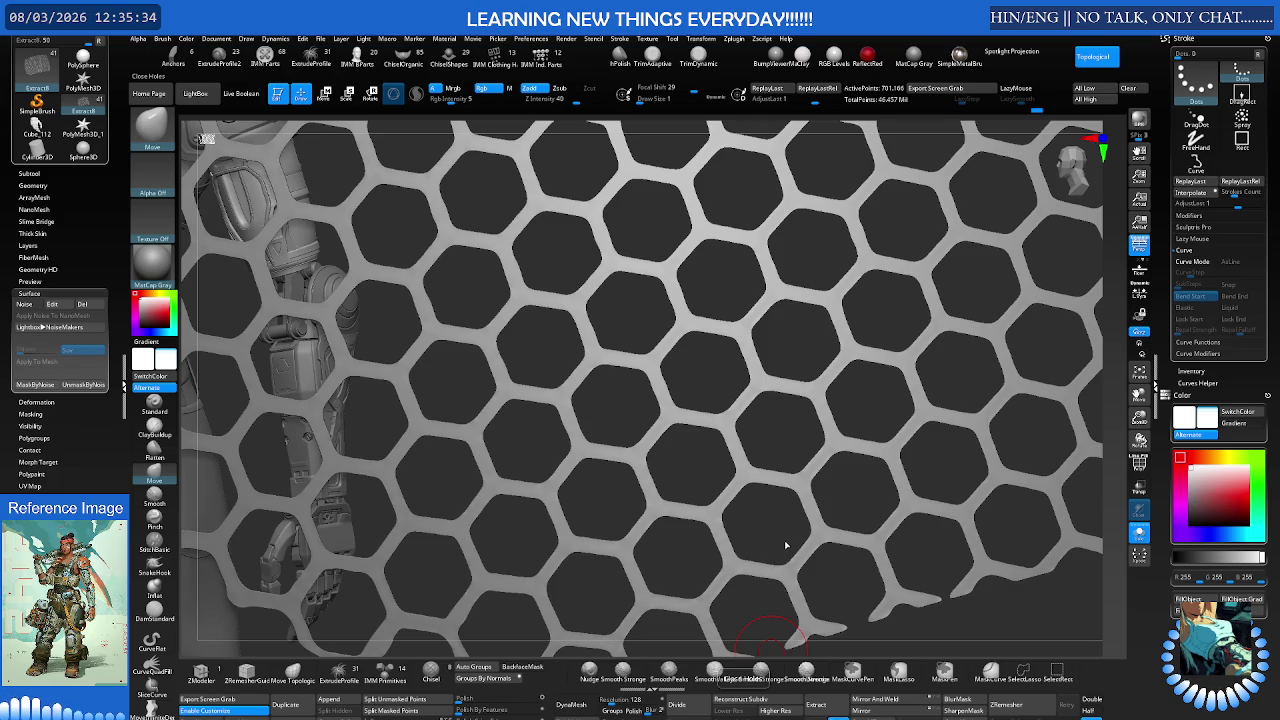
click(762, 668)
key(ctrl+z)
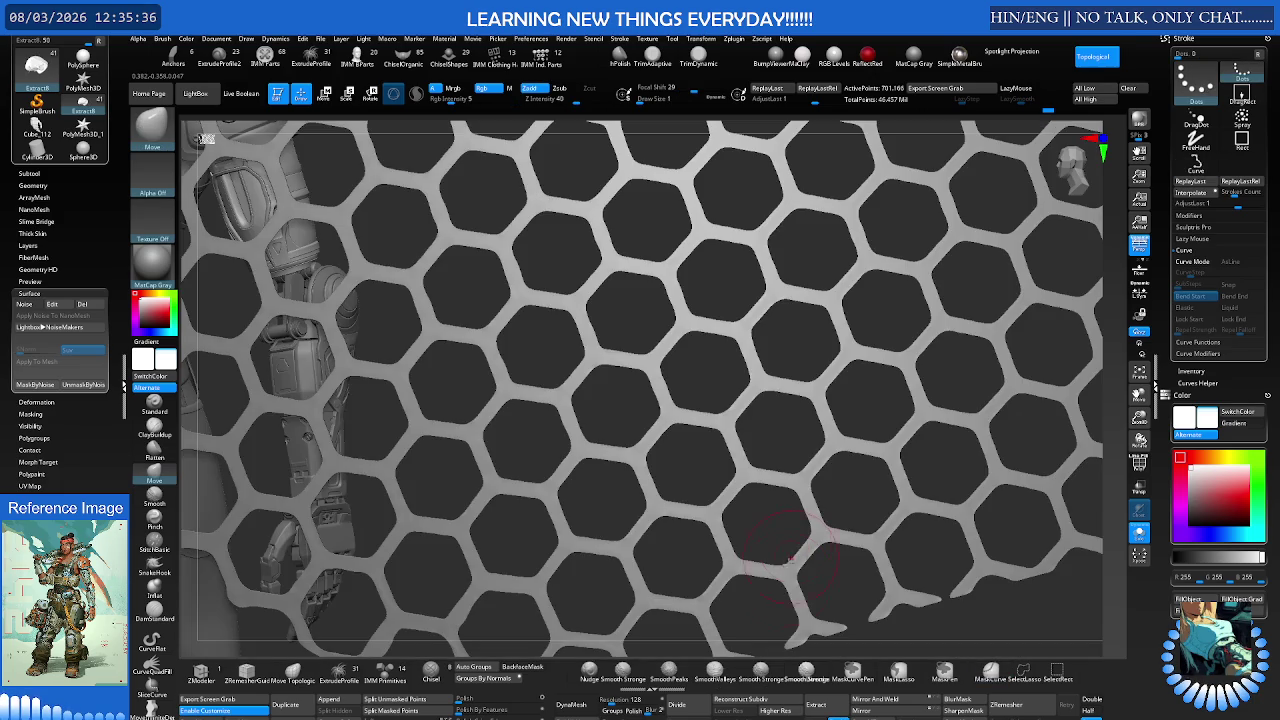
mouse_move(757, 514)
ctrl+right_down()
mouse_move(677, 497)
mouse_move(774, 428)
ctrl+right_up()
Step: Select the MaskCurve brush and toggle Polyframe display
key(b)
key(m)
key(v)
key(shift+f)
key(shift+f)
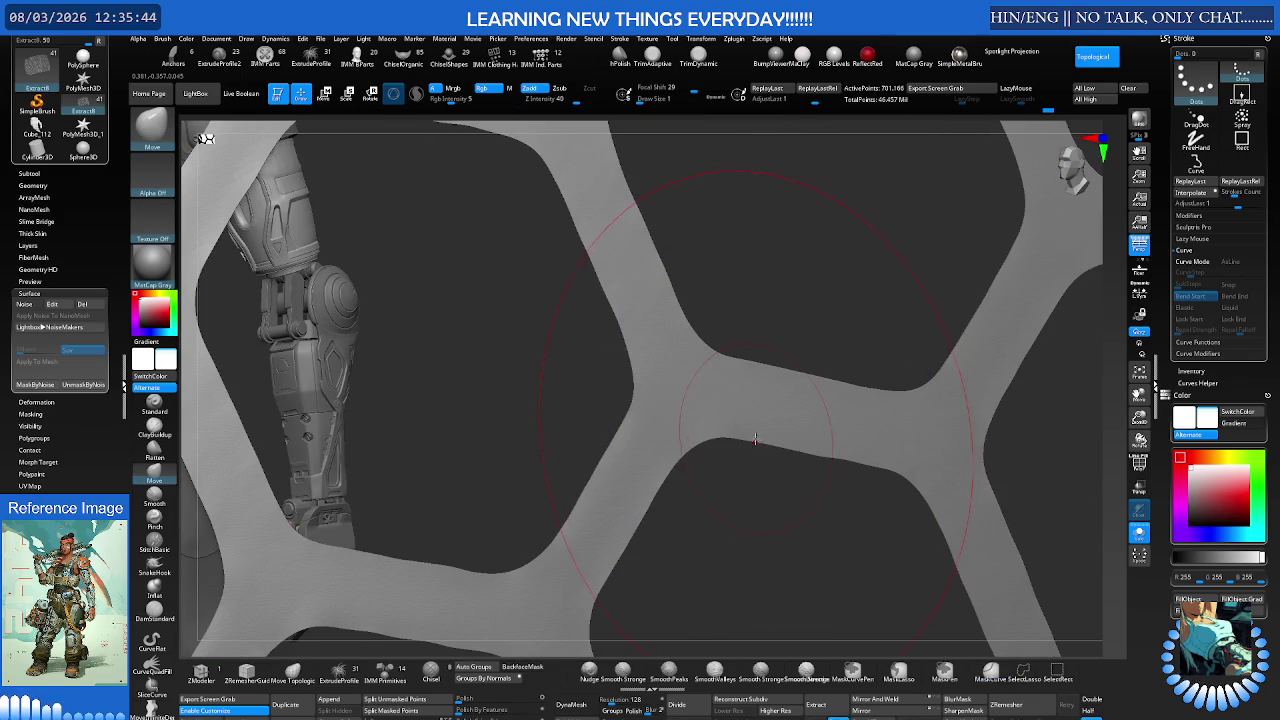
Step: Adjust the draw size, switch to MaskCurve, and show the mesh's purple polygroup wireframe
key(s)
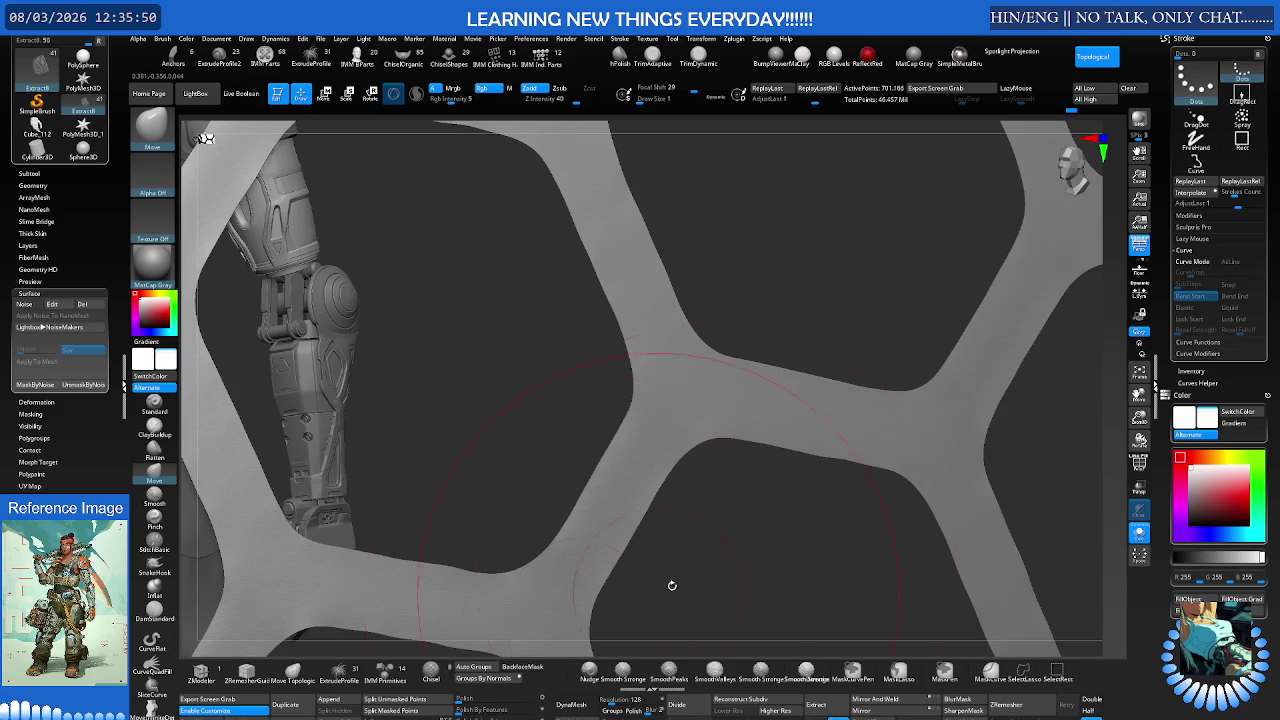
key(ctrl)
scroll(880, 525, down, 3)
scroll(840, 530, down, 2)
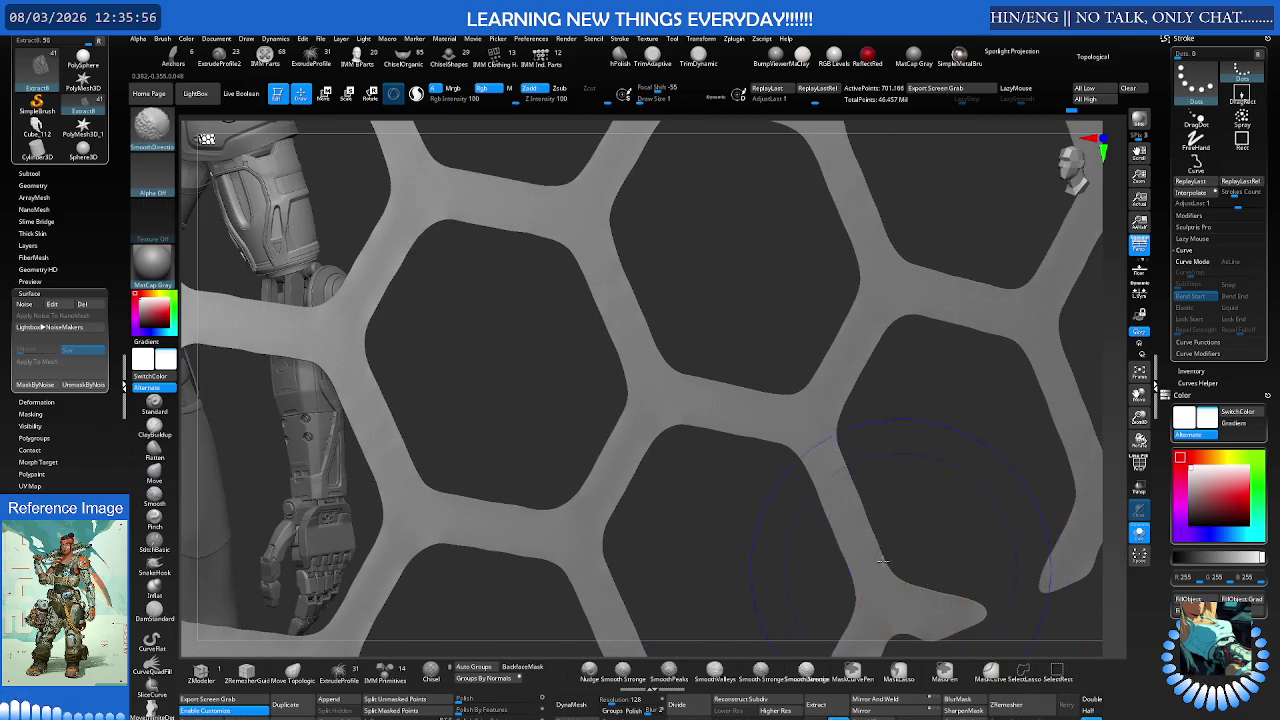
ctrl+click(813, 540)
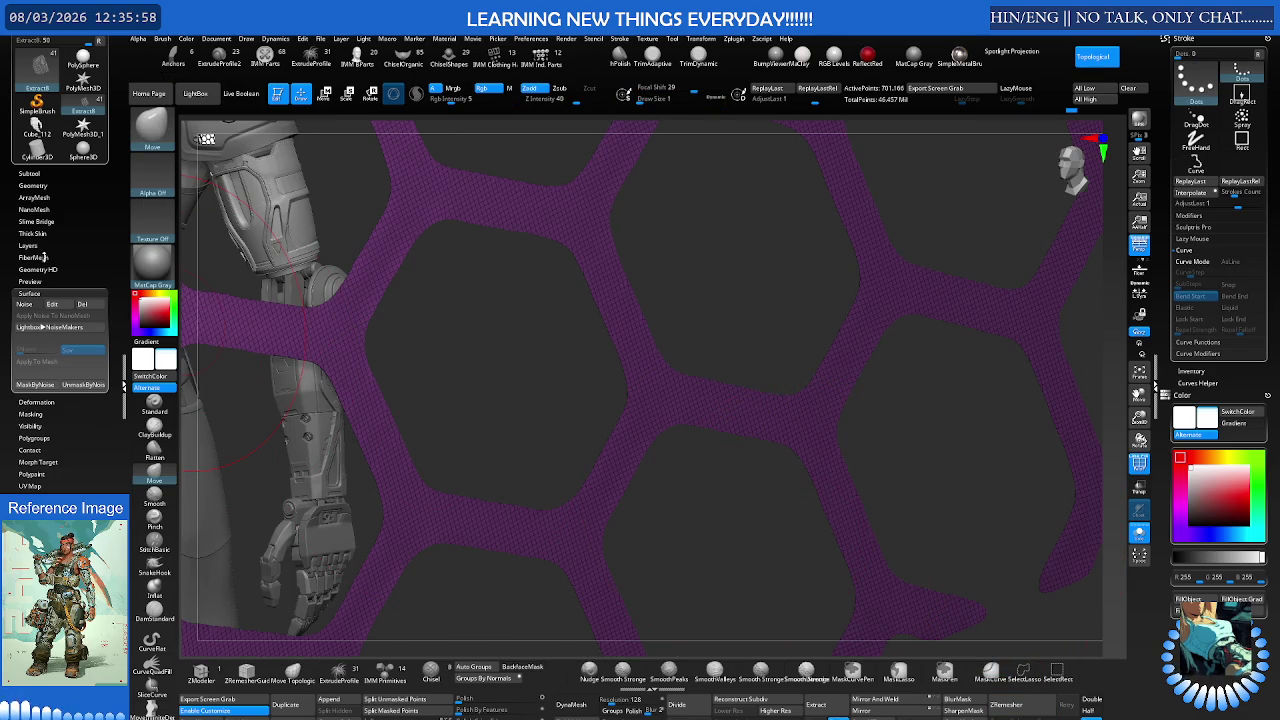
Step: Crease the honeycomb mesh's unmasked edges with Geometry > Crease UnMasked
click(38, 187)
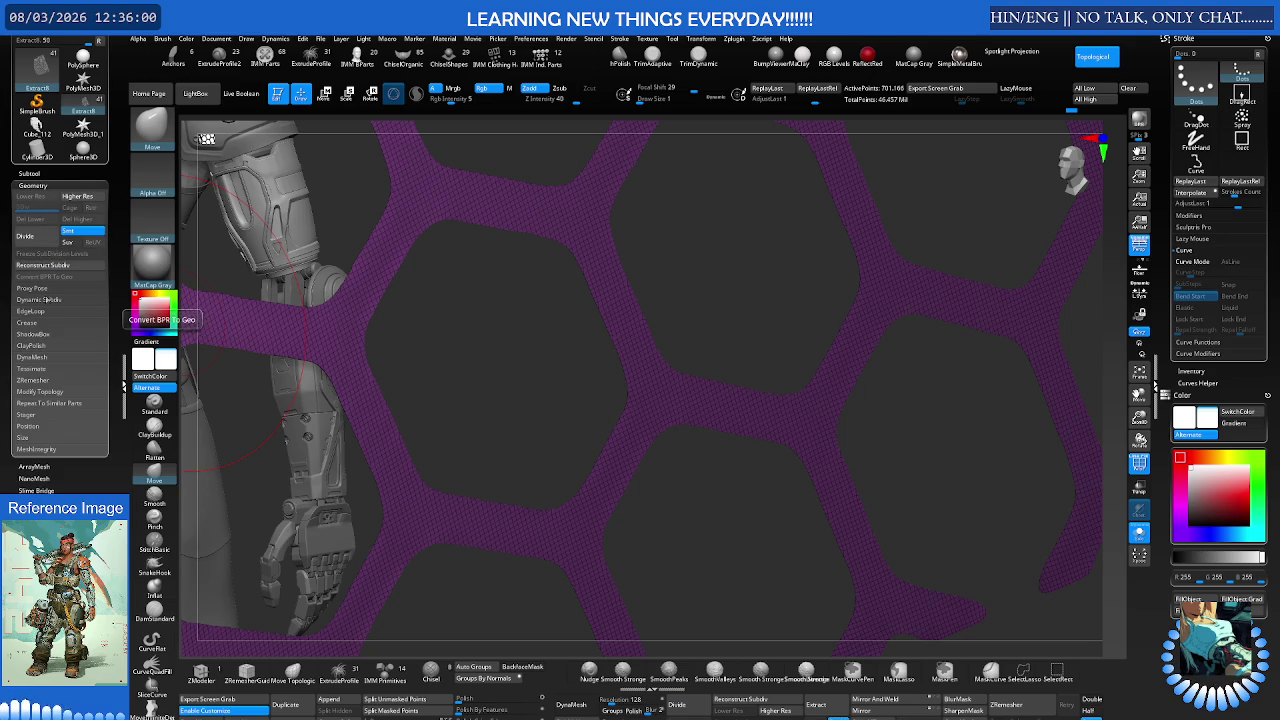
click(39, 323)
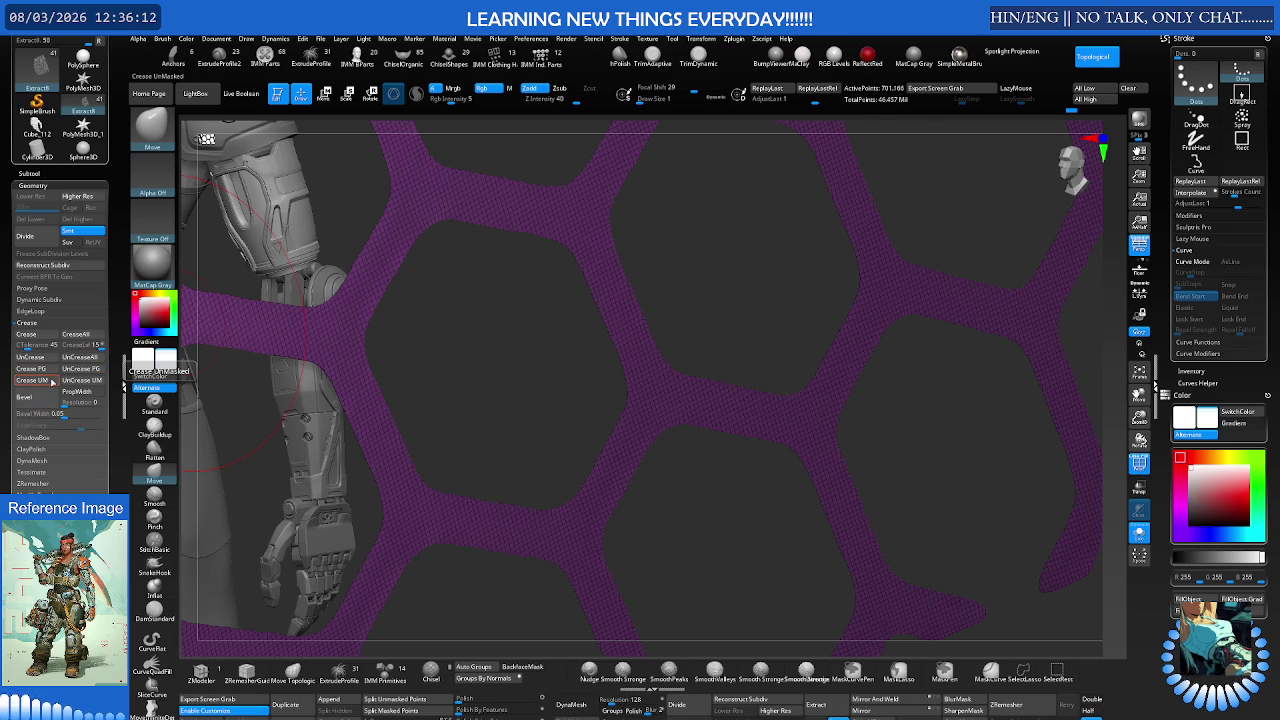
click(52, 381)
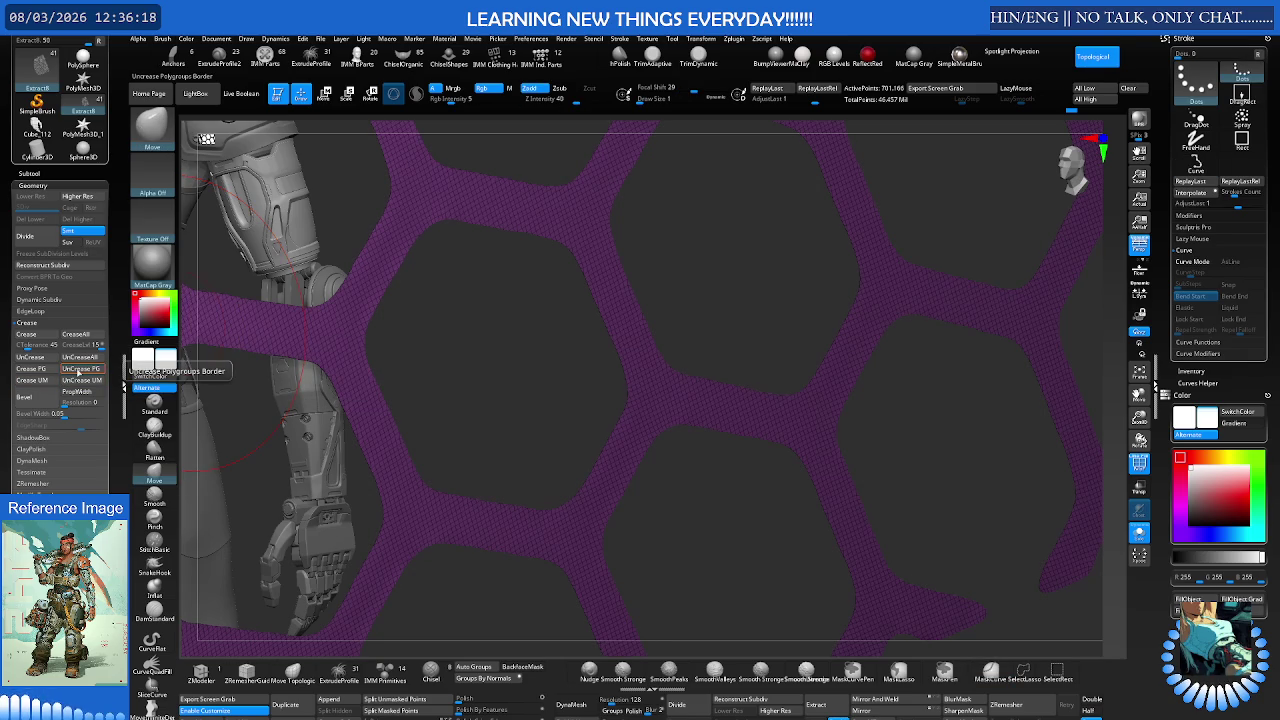
mouse_move(343, 280)
ctrl+right_down()
mouse_move(588, 197)
mouse_move(755, 197)
mouse_move(571, 260)
mouse_move(810, 183)
ctrl+right_up()
mouse_move(716, 213)
ctrl+right_down()
mouse_move(491, 329)
mouse_move(443, 334)
mouse_move(444, 316)
mouse_move(400, 346)
mouse_move(469, 331)
mouse_move(409, 354)
ctrl+right_up()
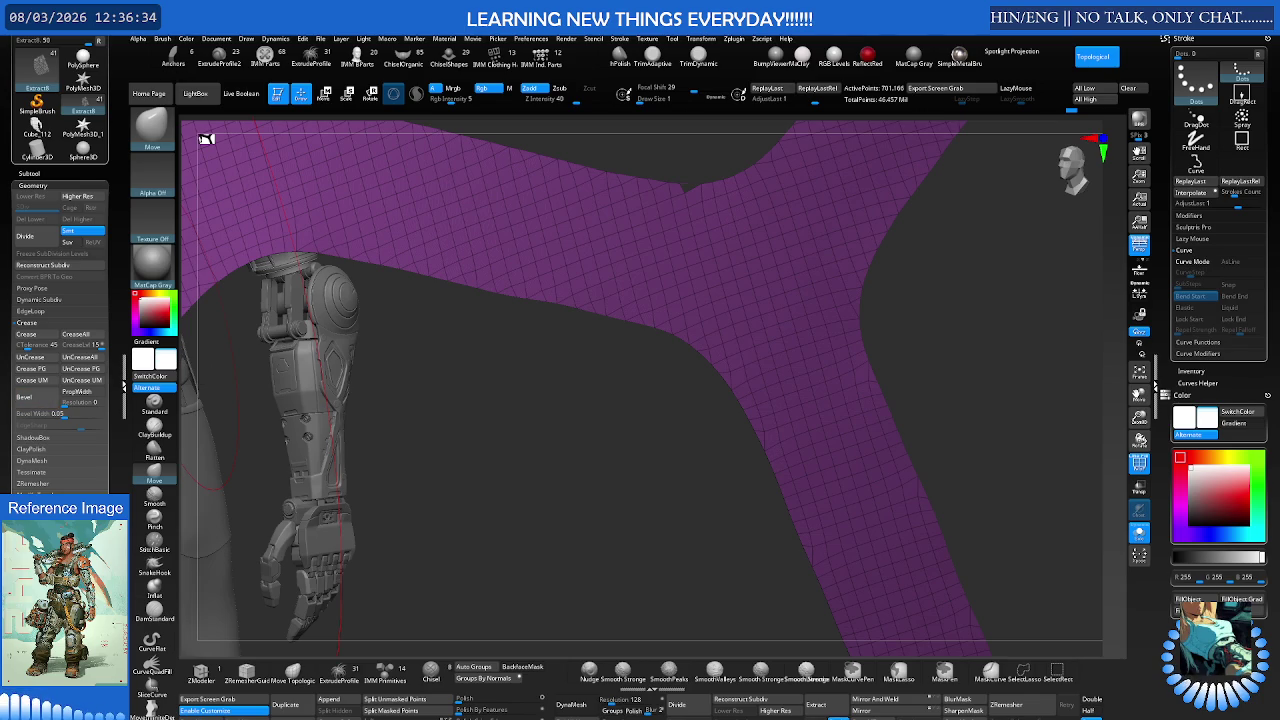
Step: Scroll the Tool palette down and expand the Masking options
scroll(60, 300, down, 1)
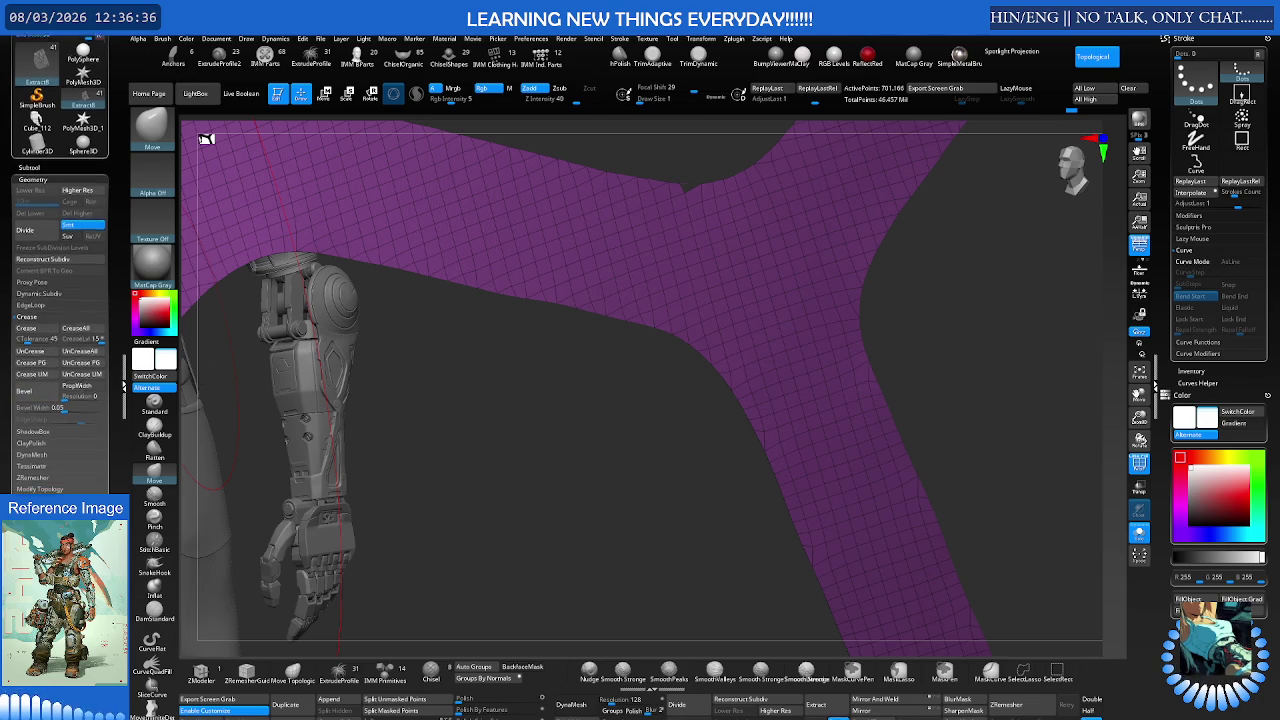
scroll(22, 427, down, 3)
scroll(22, 427, down, 2)
click(41, 403)
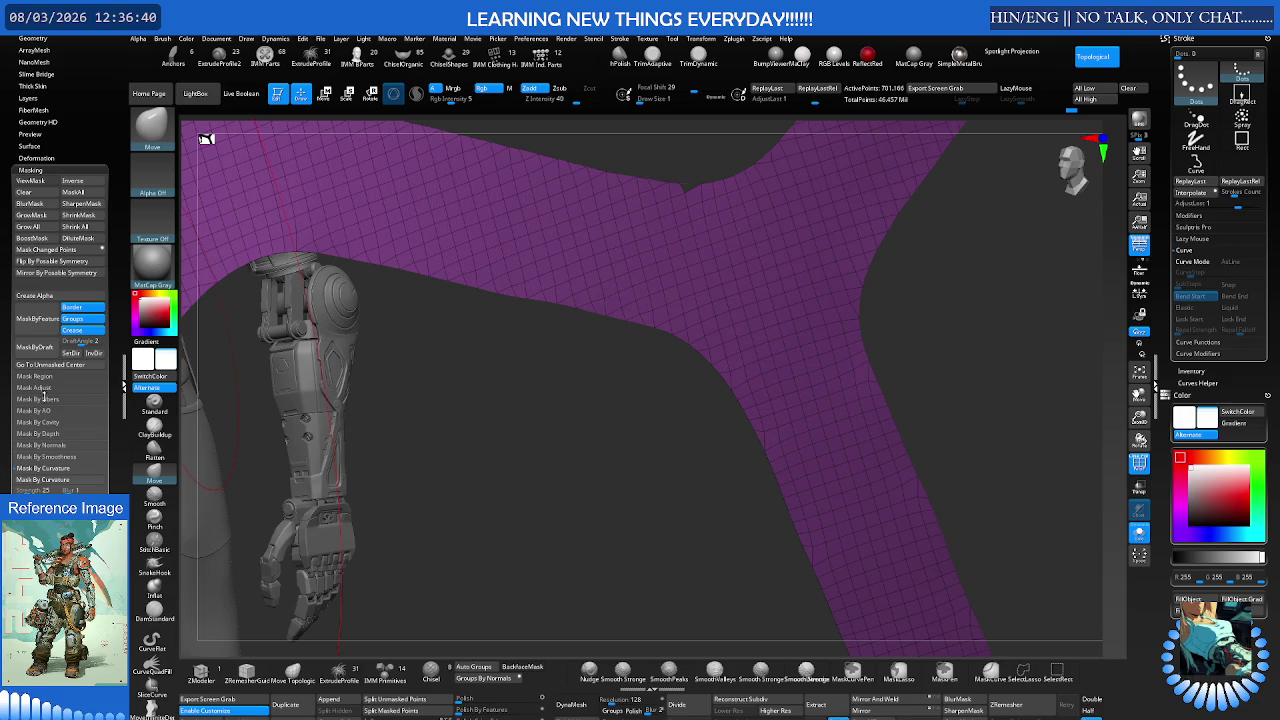
Step: Set MaskByFeature to Border only and mask the mesh's open borders
click(72, 318)
click(72, 330)
click(80, 308)
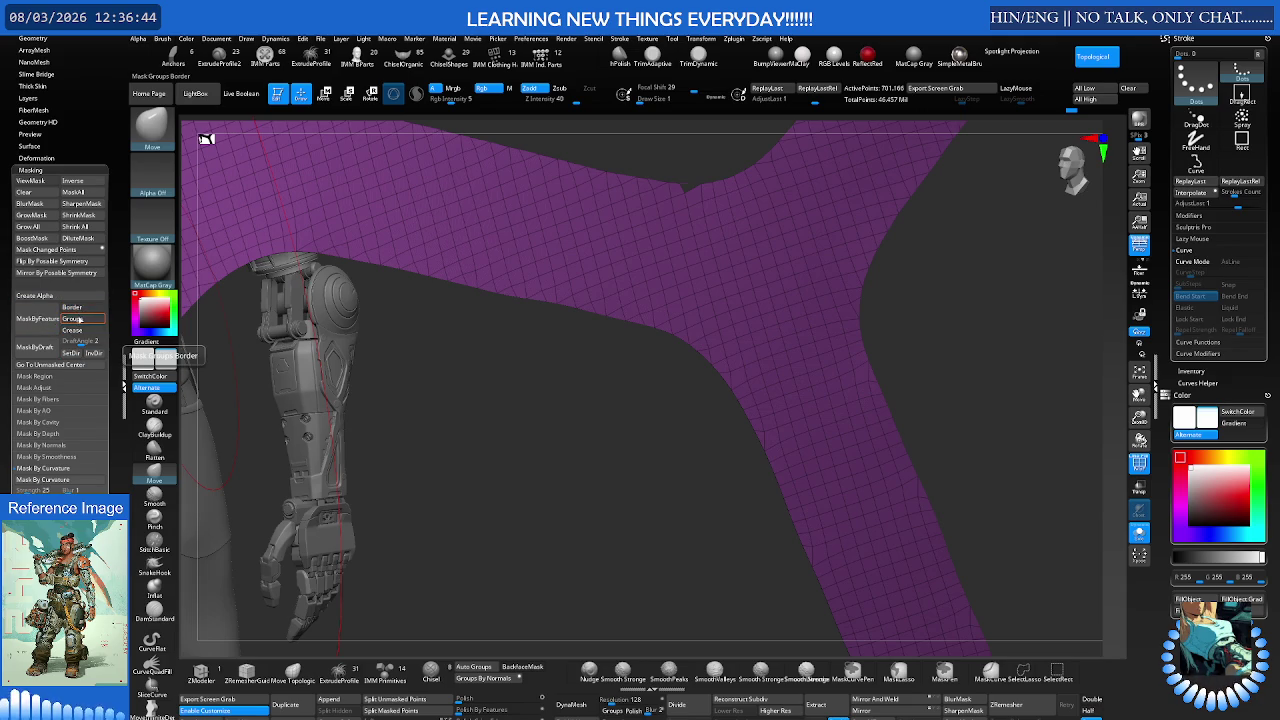
click(72, 307)
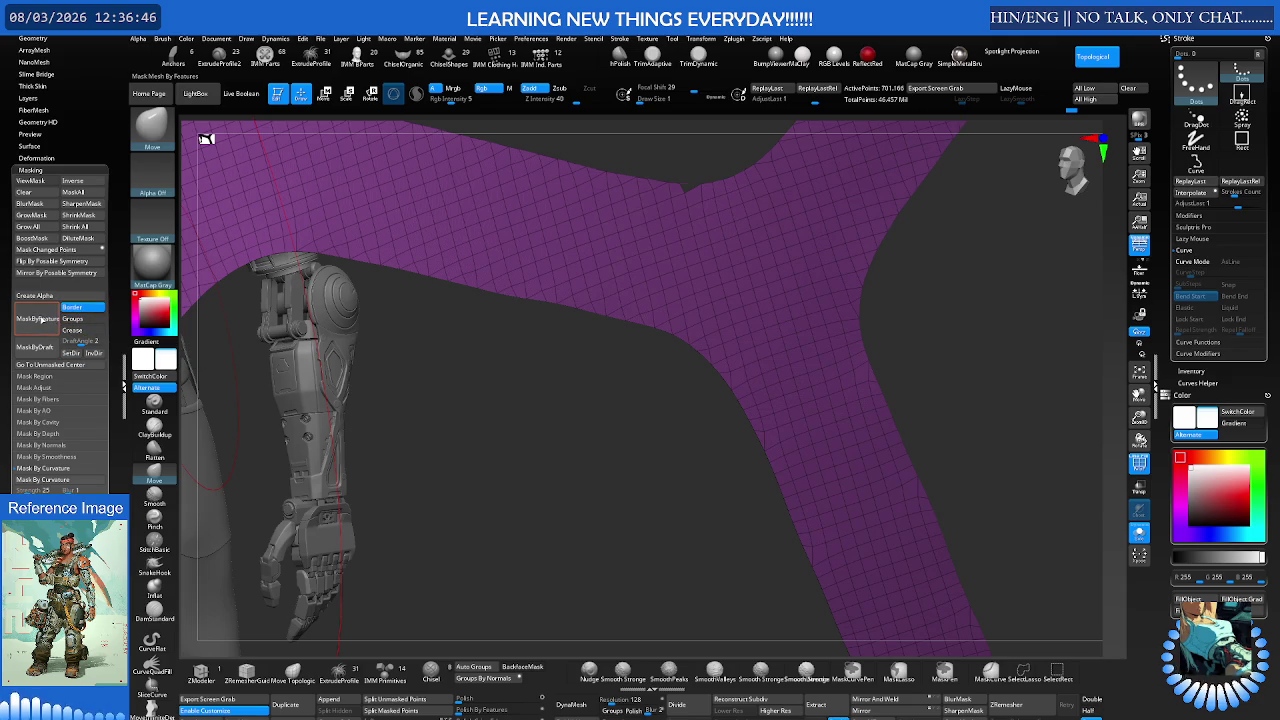
click(40, 318)
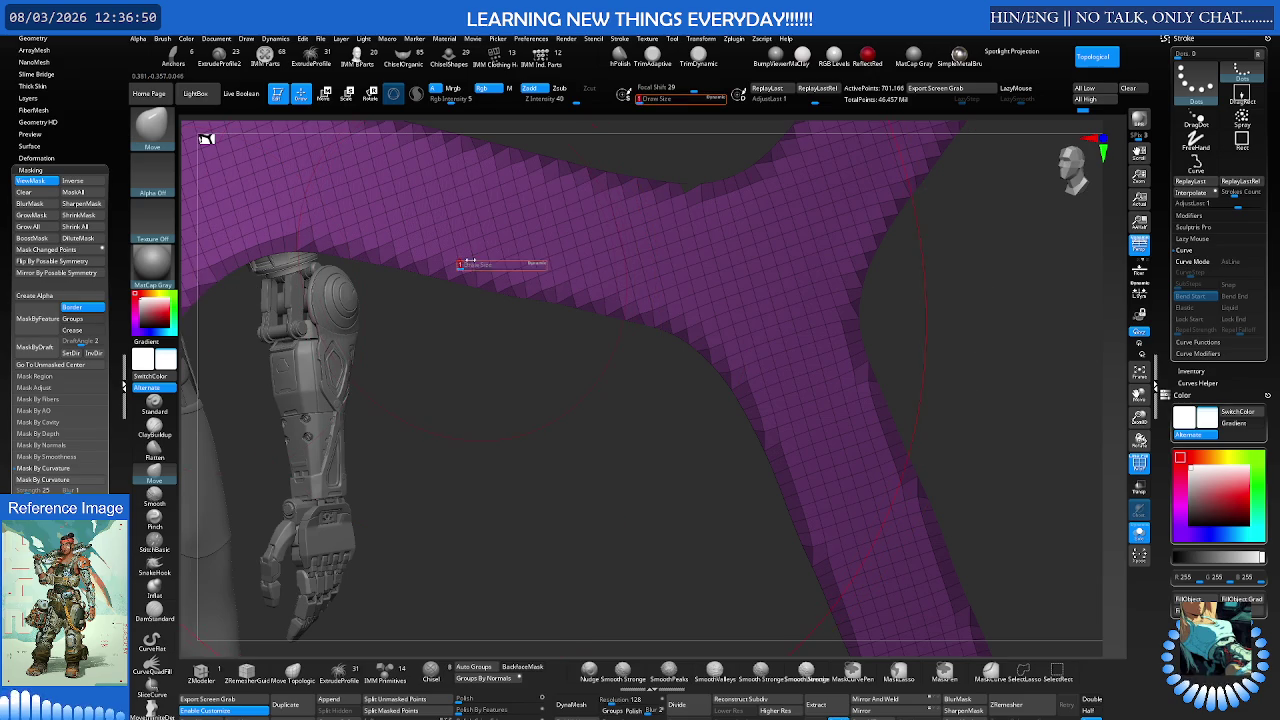
drag(468, 262, 441, 287)
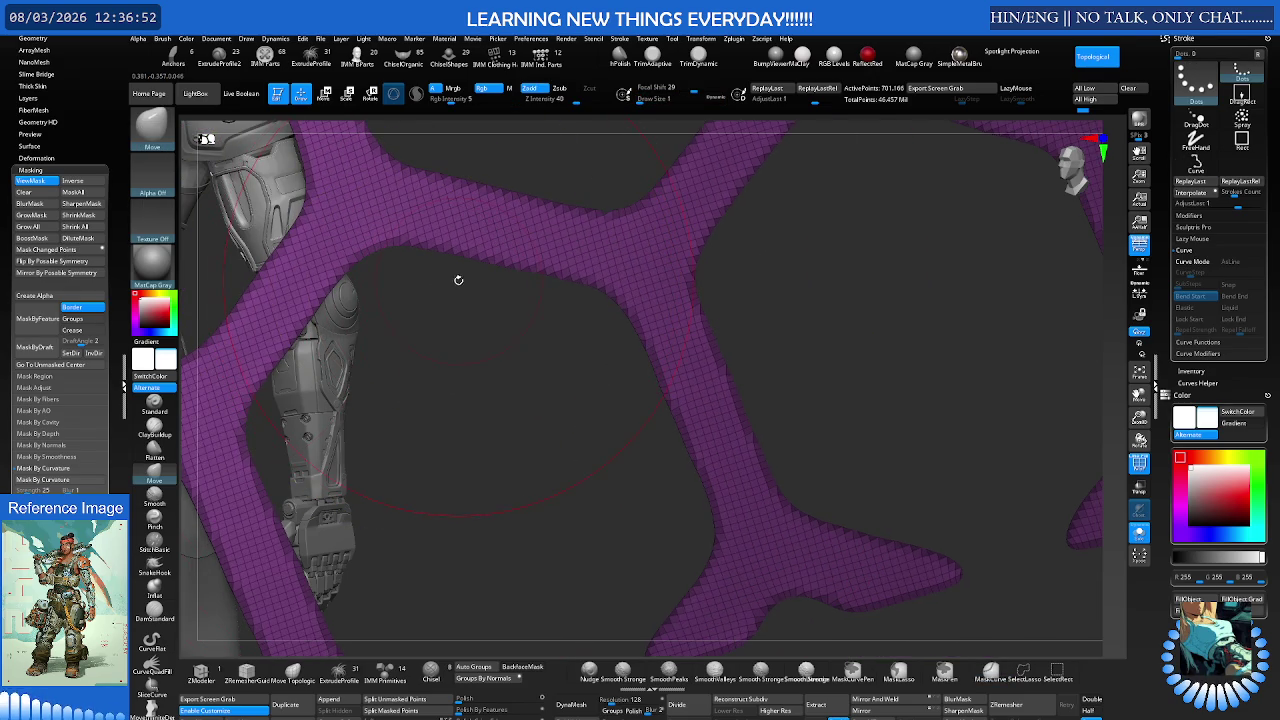
Step: Hide the polyframe, blur the border mask once and sharpen it several times
key(ctrl)
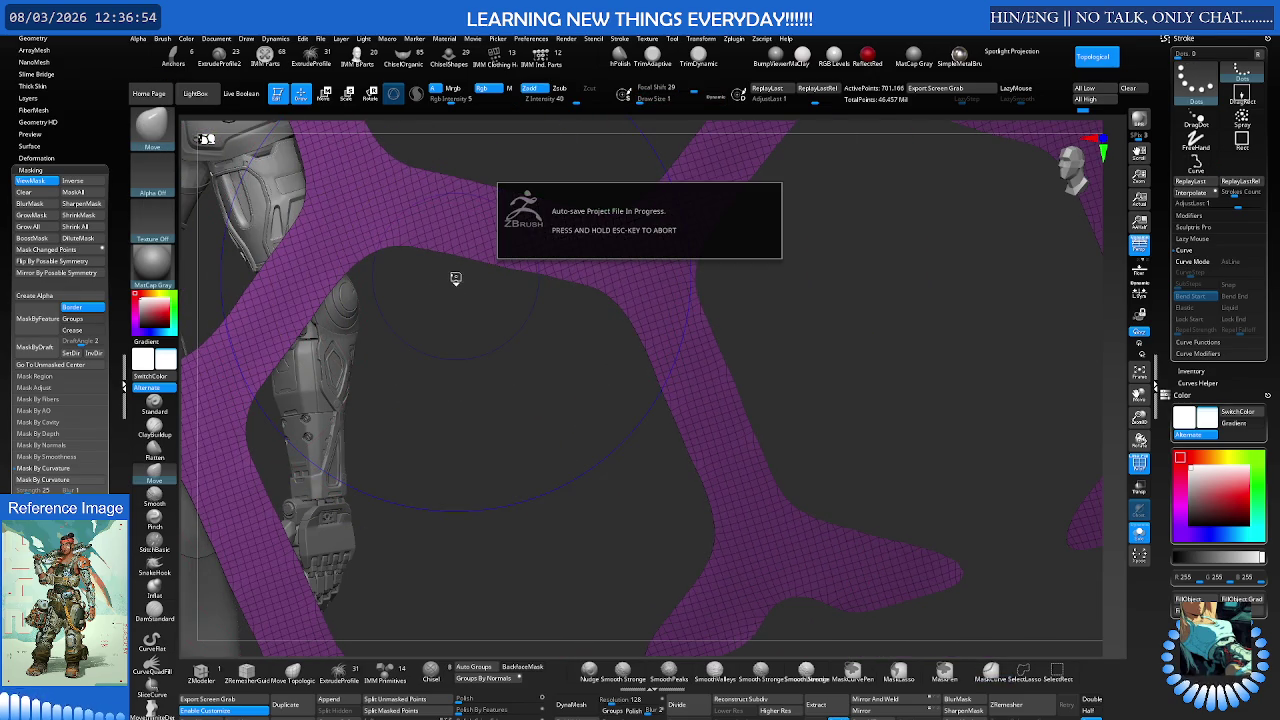
key(shift+f)
drag(458, 270, 458, 276)
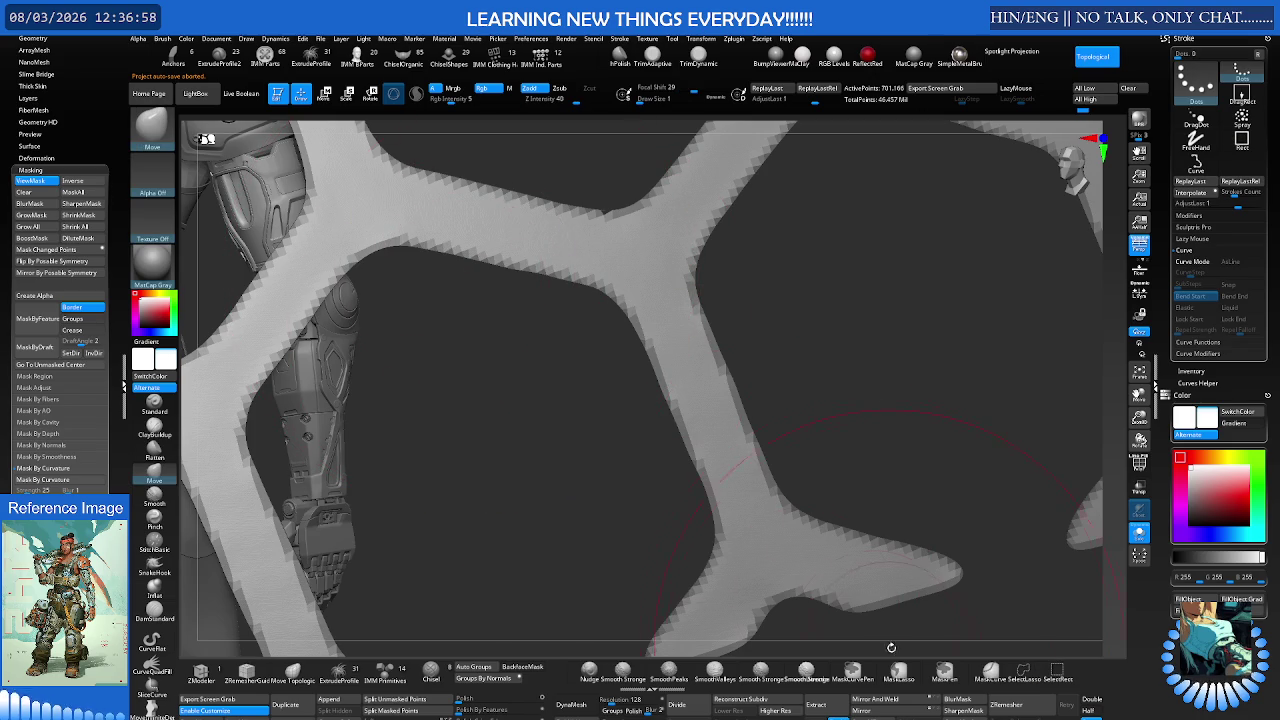
click(944, 671)
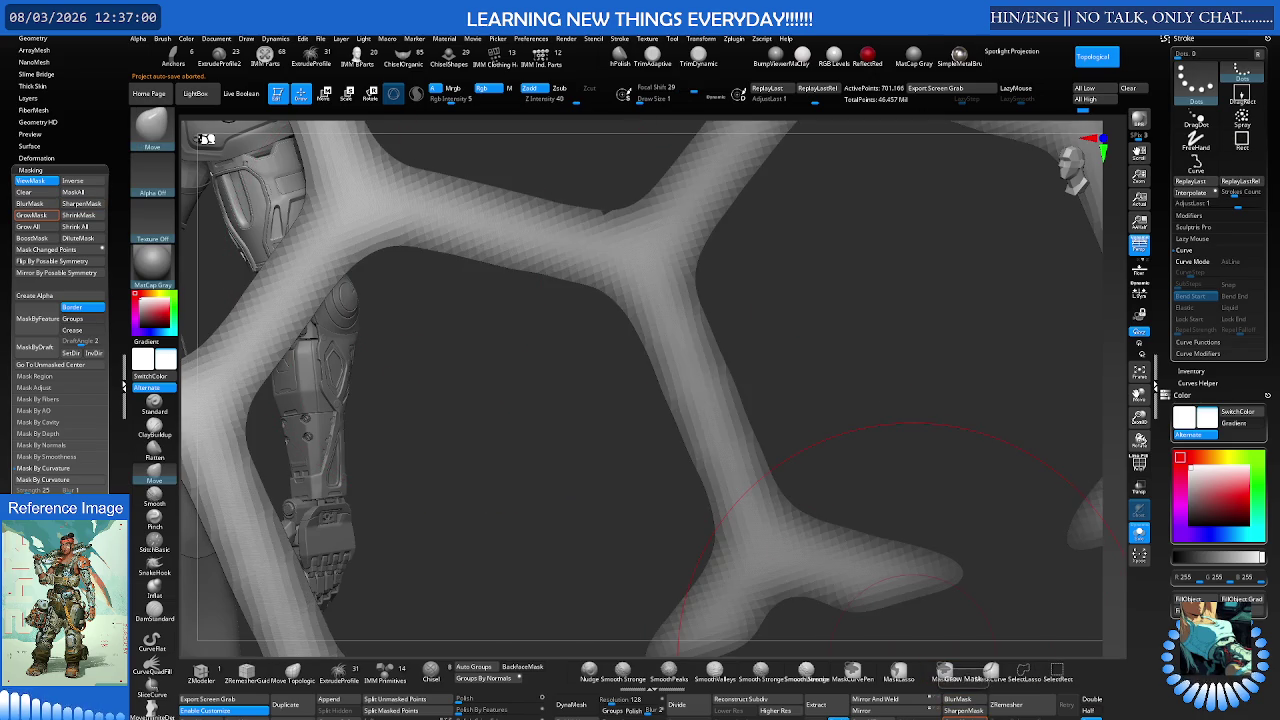
click(964, 710)
click(964, 710)
click(964, 710)
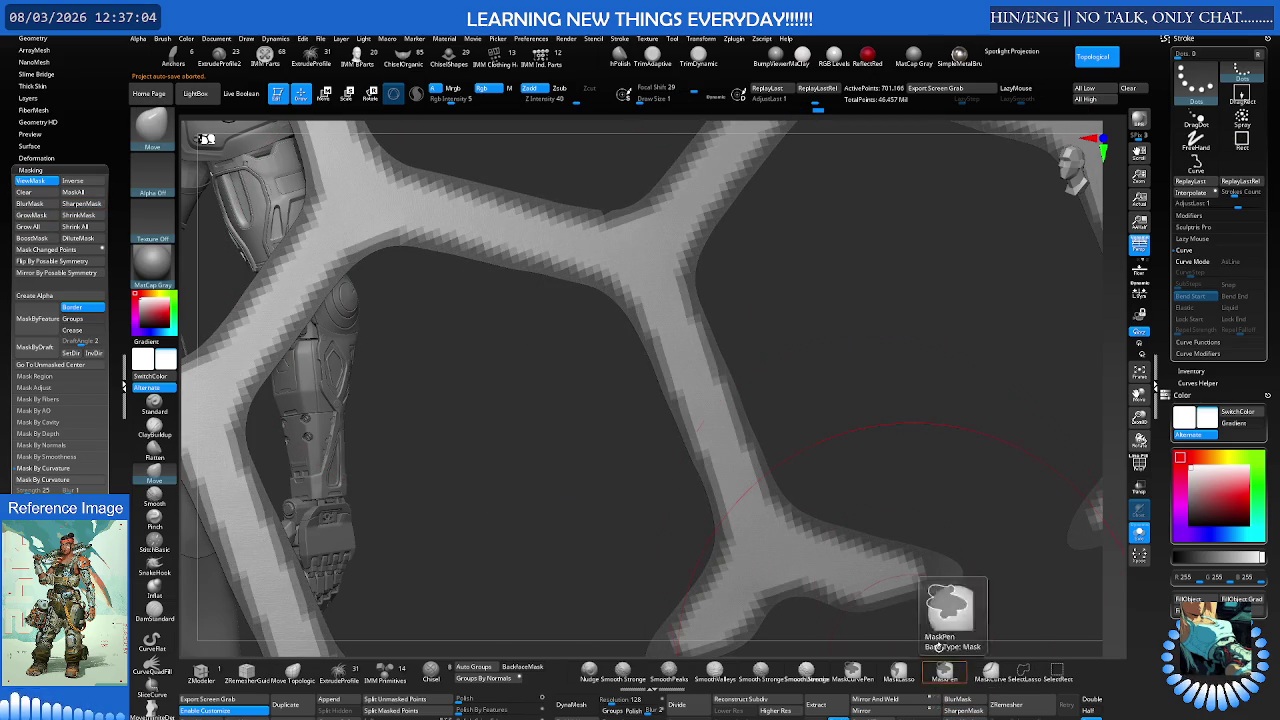
ctrl+click(745, 435)
key(shift+f)
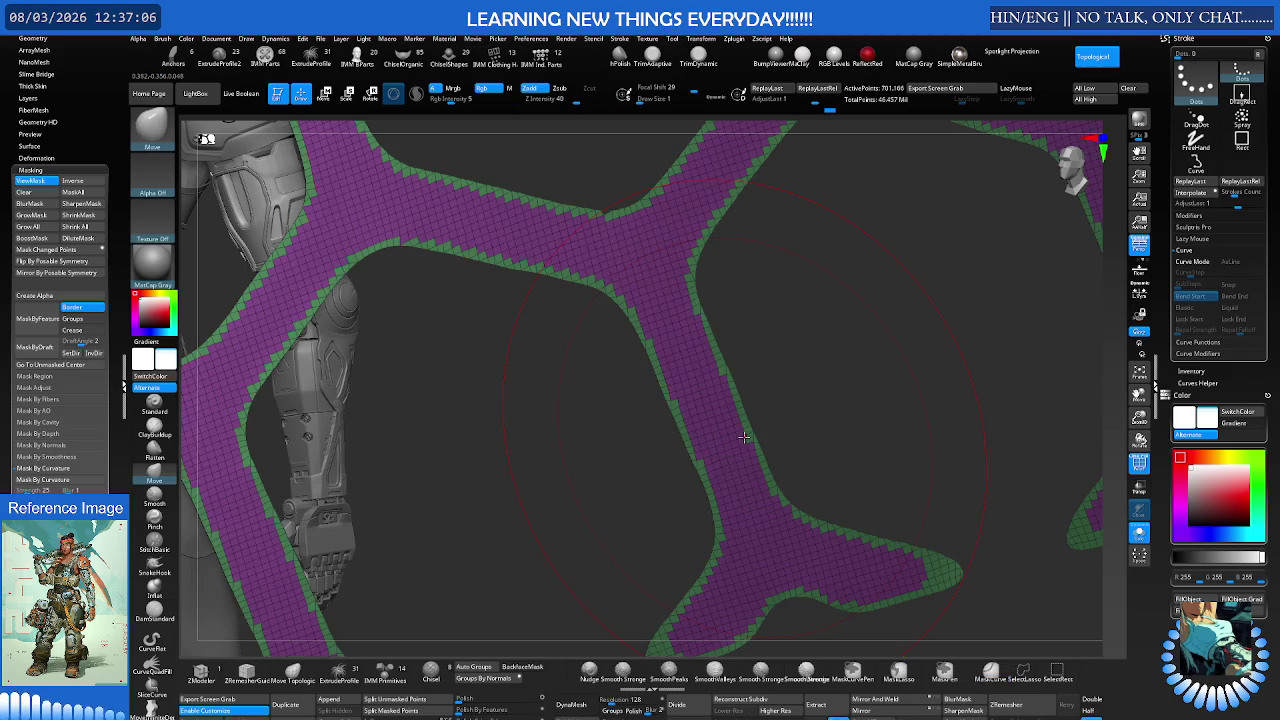
Step: Return to the Move brush, frame the honeycomb beside the arm, and run ZRemesher
drag(522, 700, 540, 700)
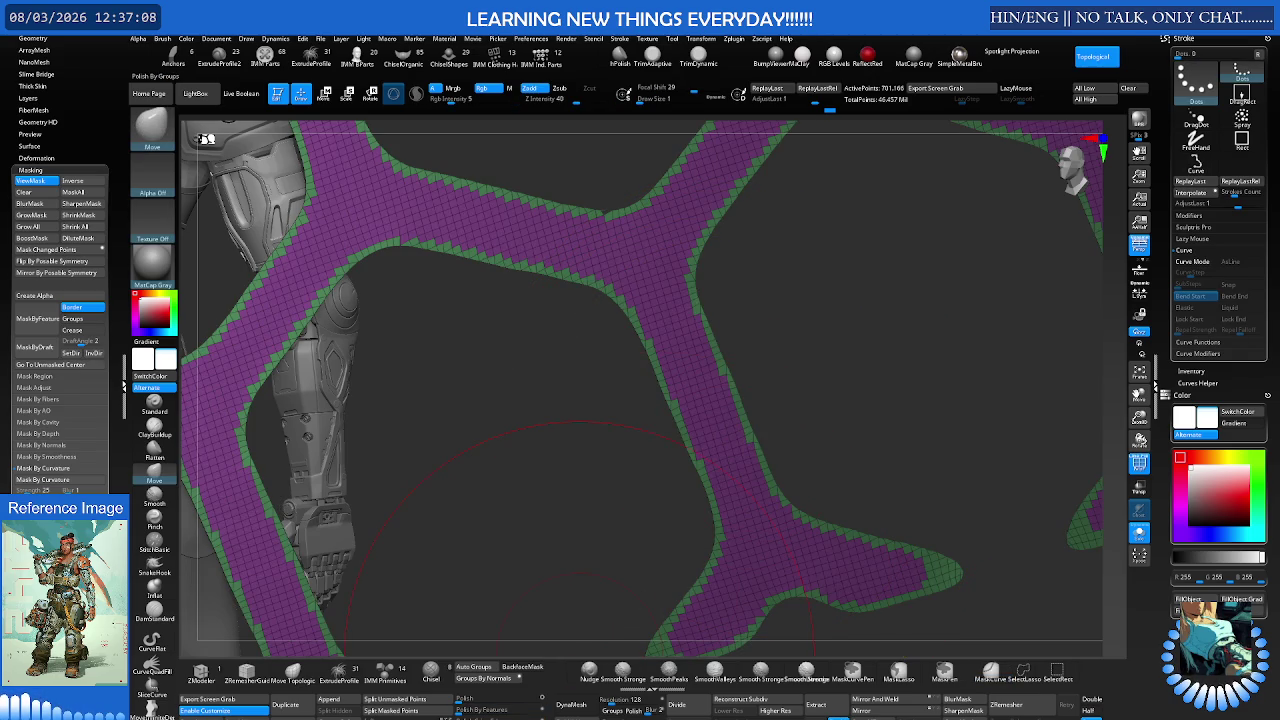
ctrl+click(660, 550)
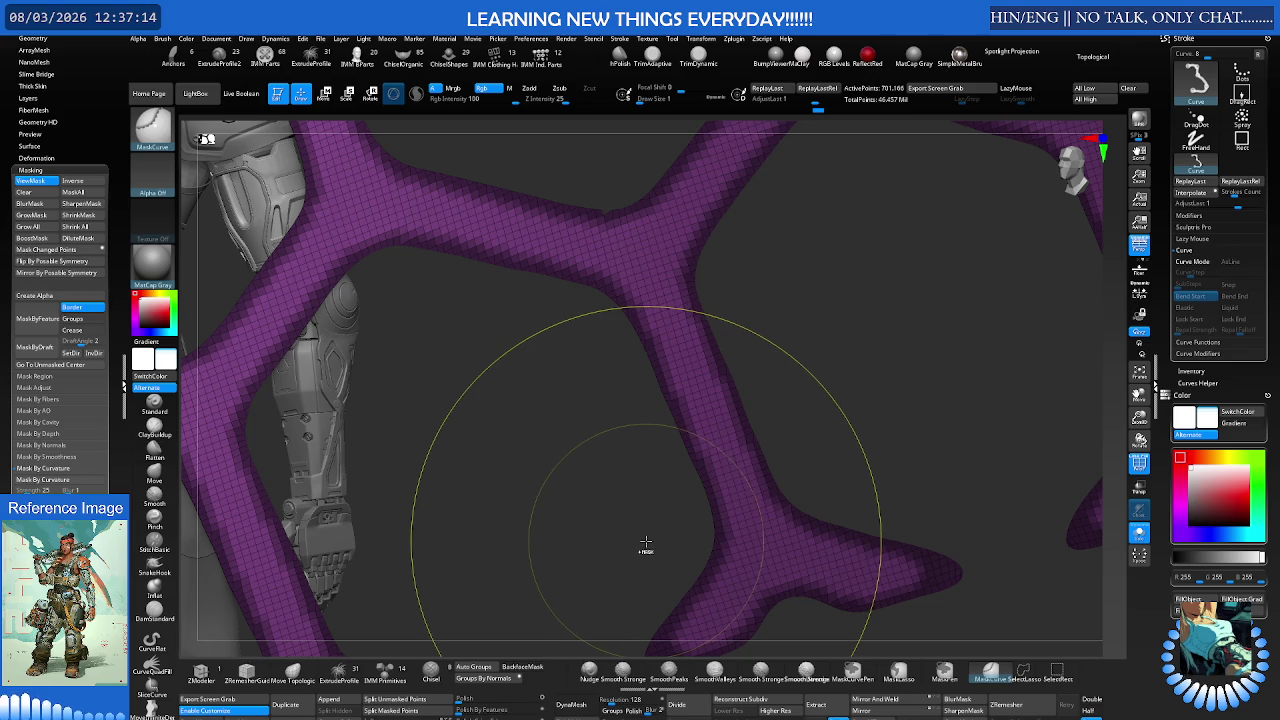
key(ctrl)
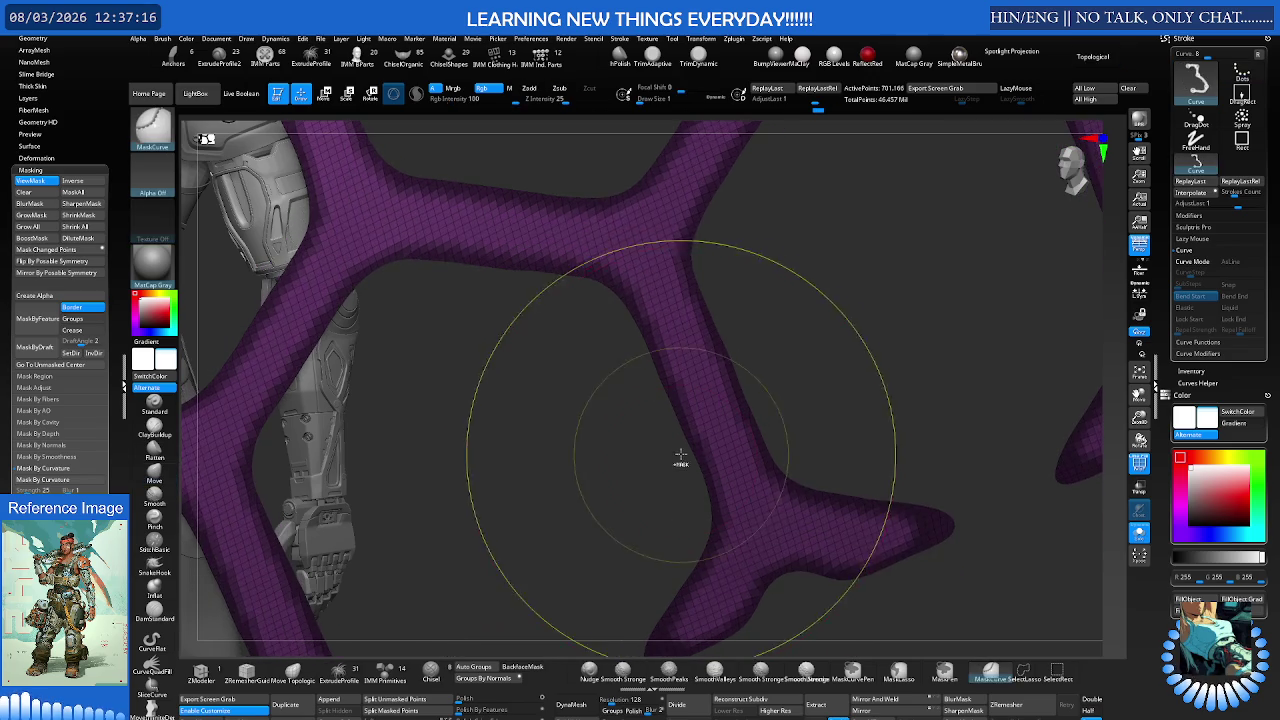
ctrl+right_drag(694, 434, 589, 457)
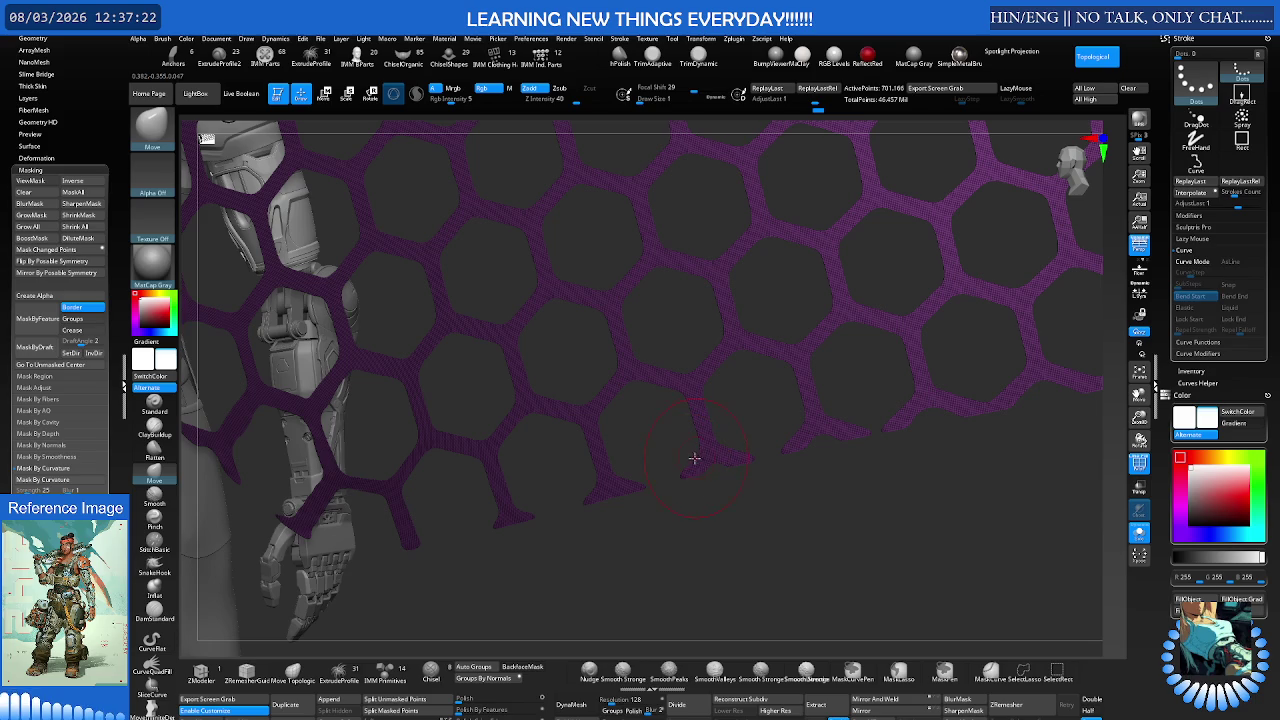
mouse_move(694, 457)
ctrl+right_down()
mouse_move(782, 432)
mouse_move(714, 443)
ctrl+right_up()
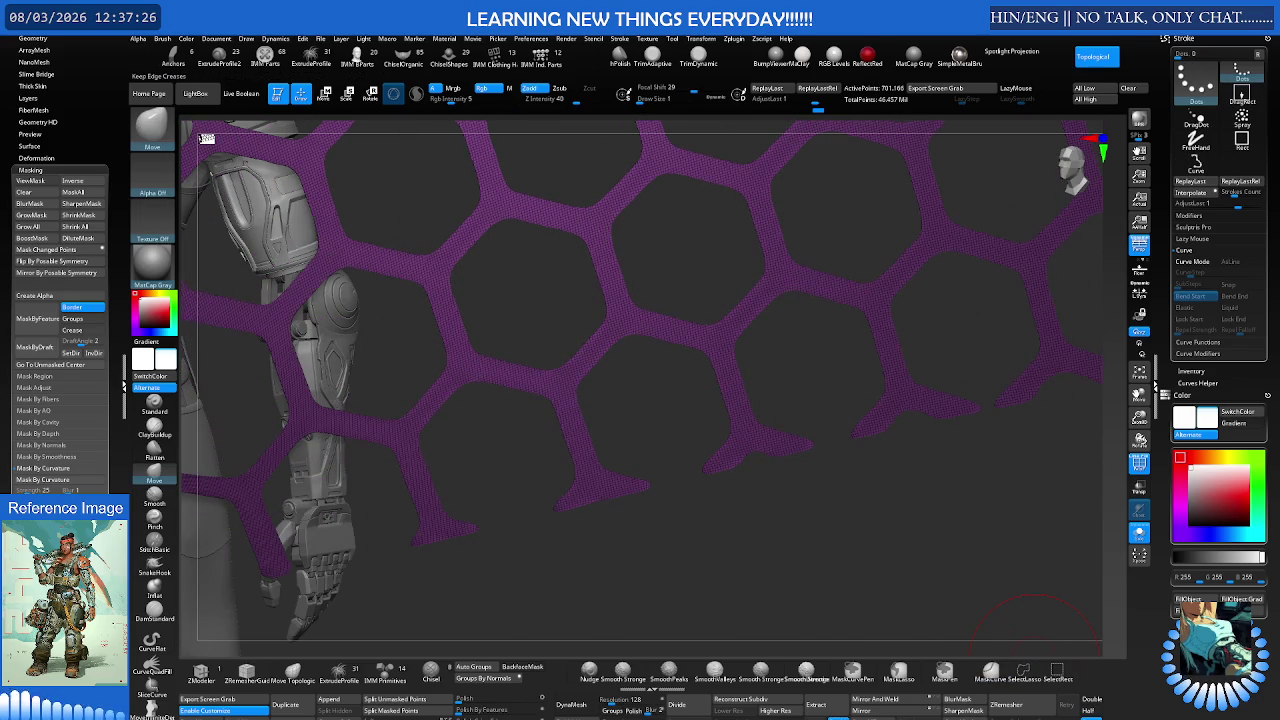
click(1040, 706)
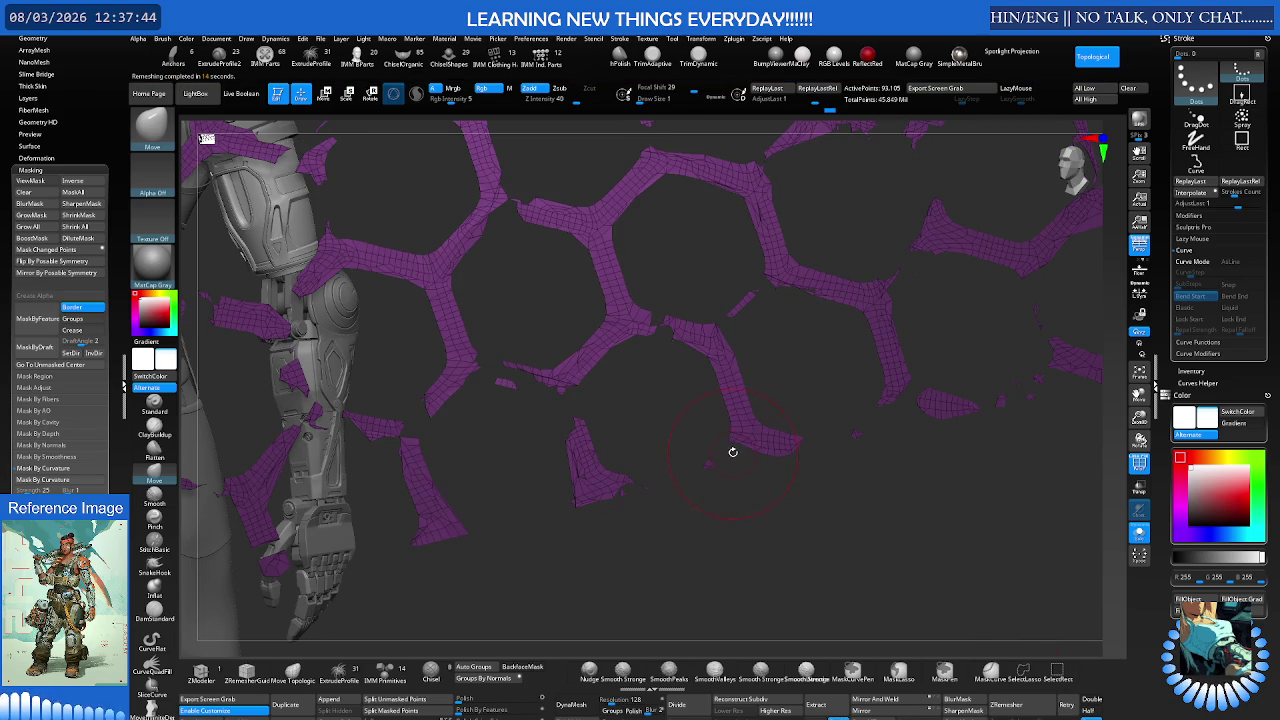
Step: Undo the broken remesh and rerun ZRemesher with DetectEdges and FreezeBorder enabled
key(ctrl+d)
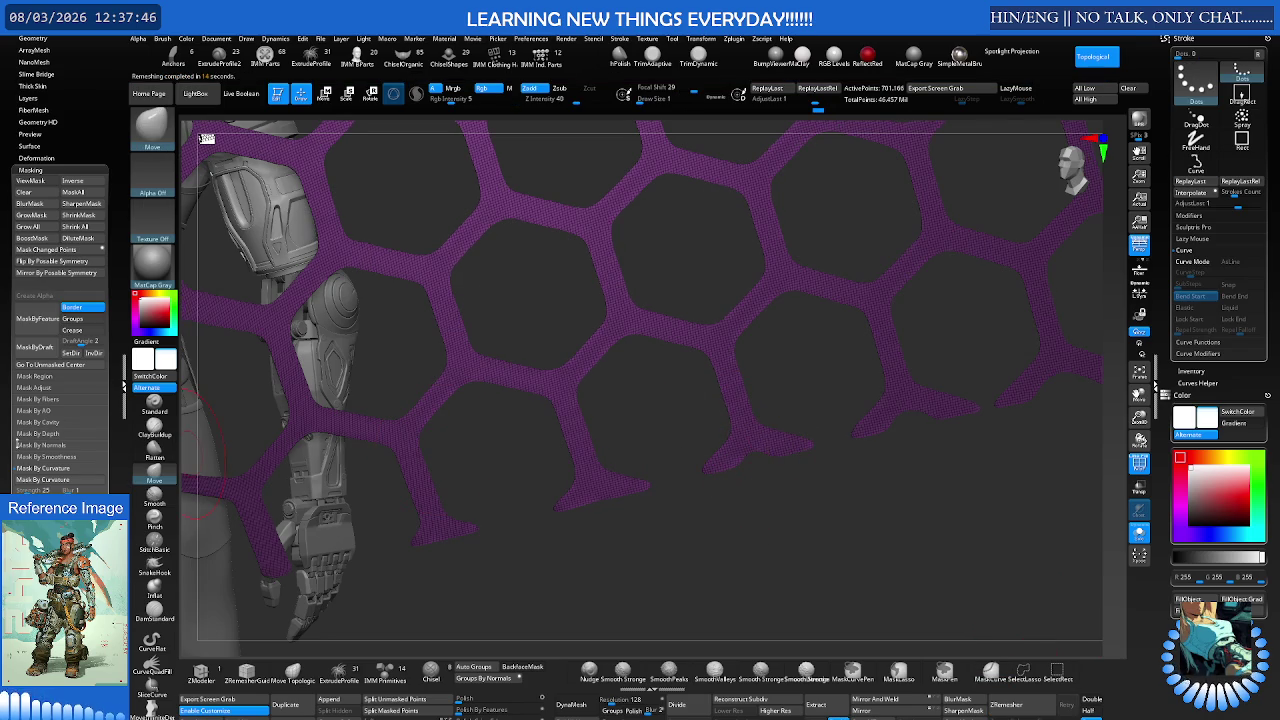
click(33, 38)
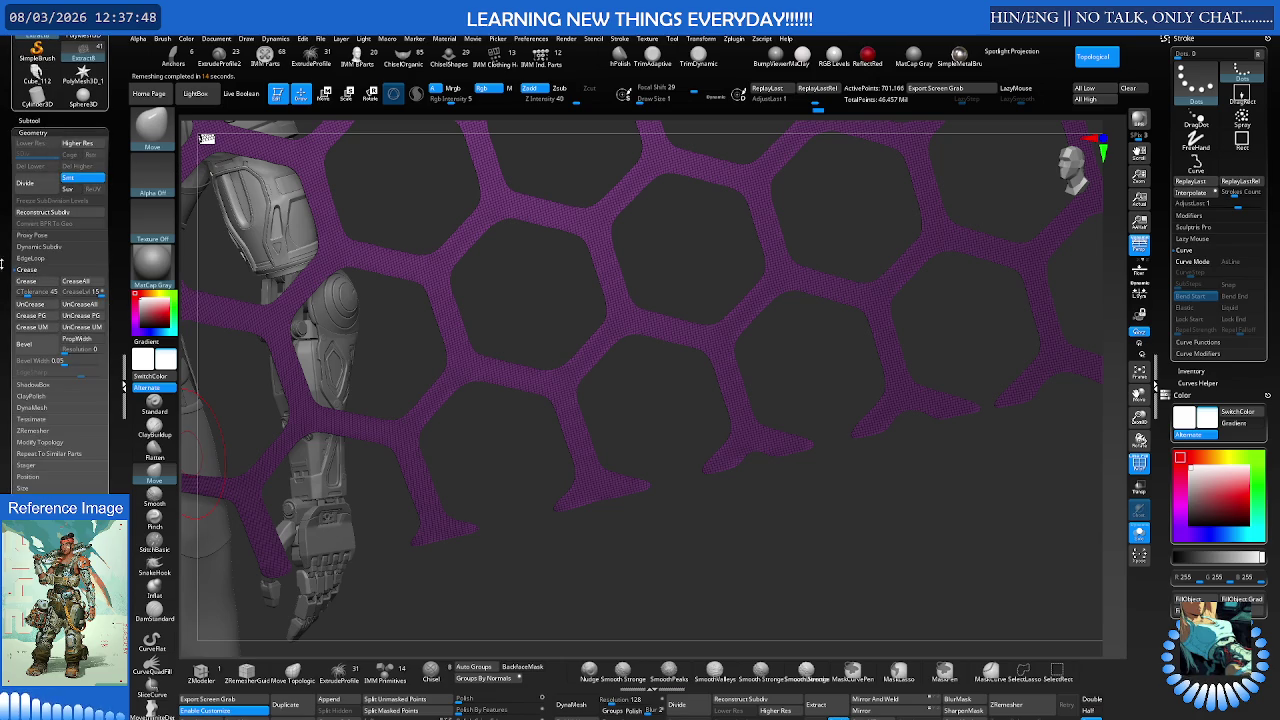
scroll(5, 260, down, 3)
scroll(5, 260, down, 2)
click(32, 312)
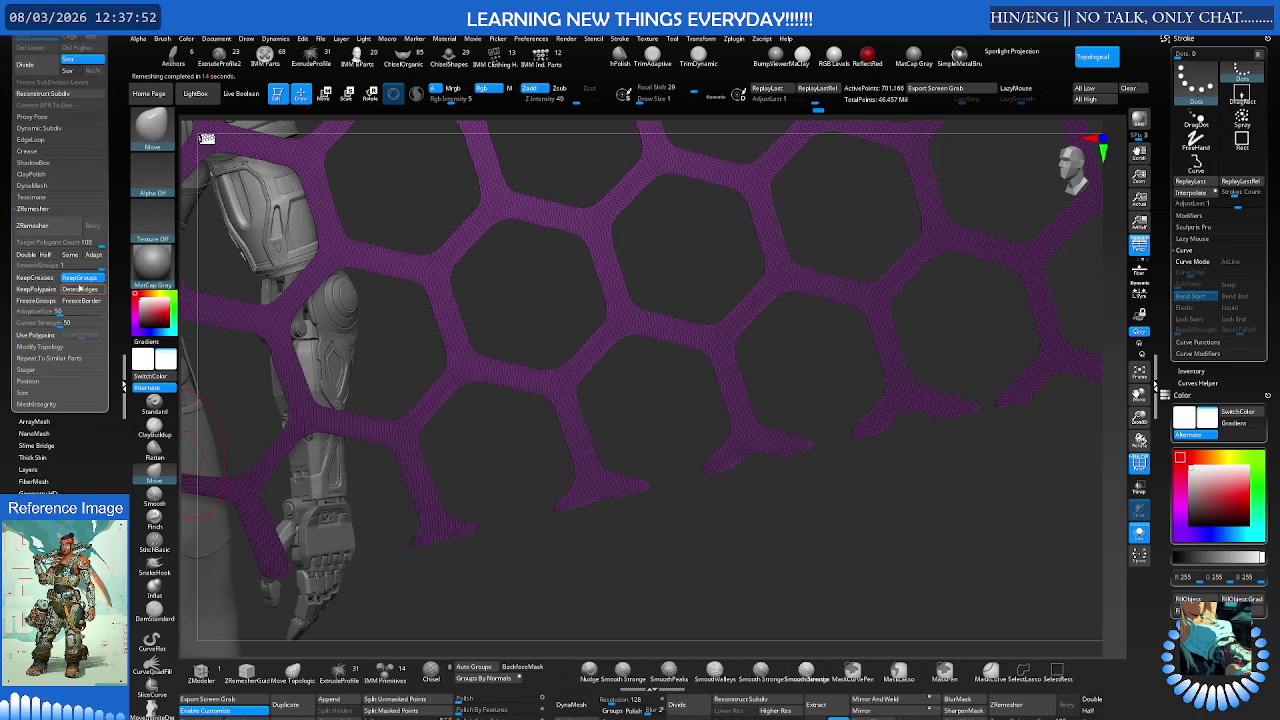
click(80, 289)
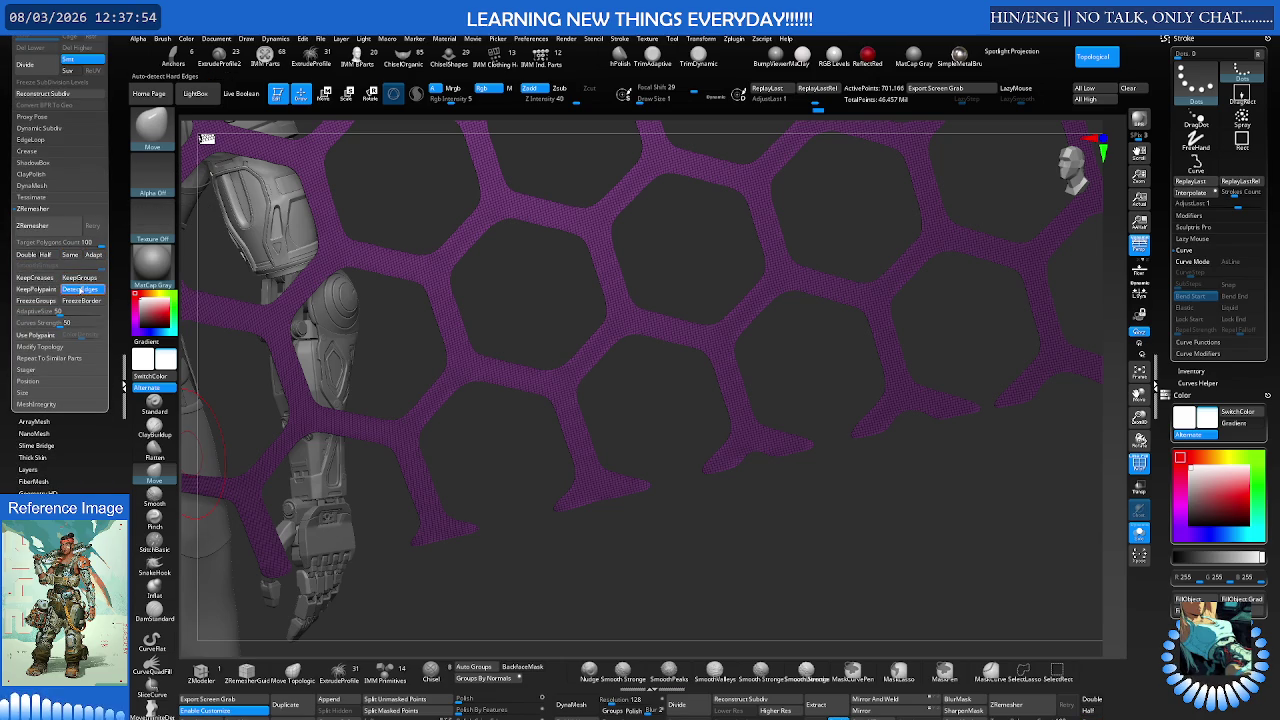
click(72, 303)
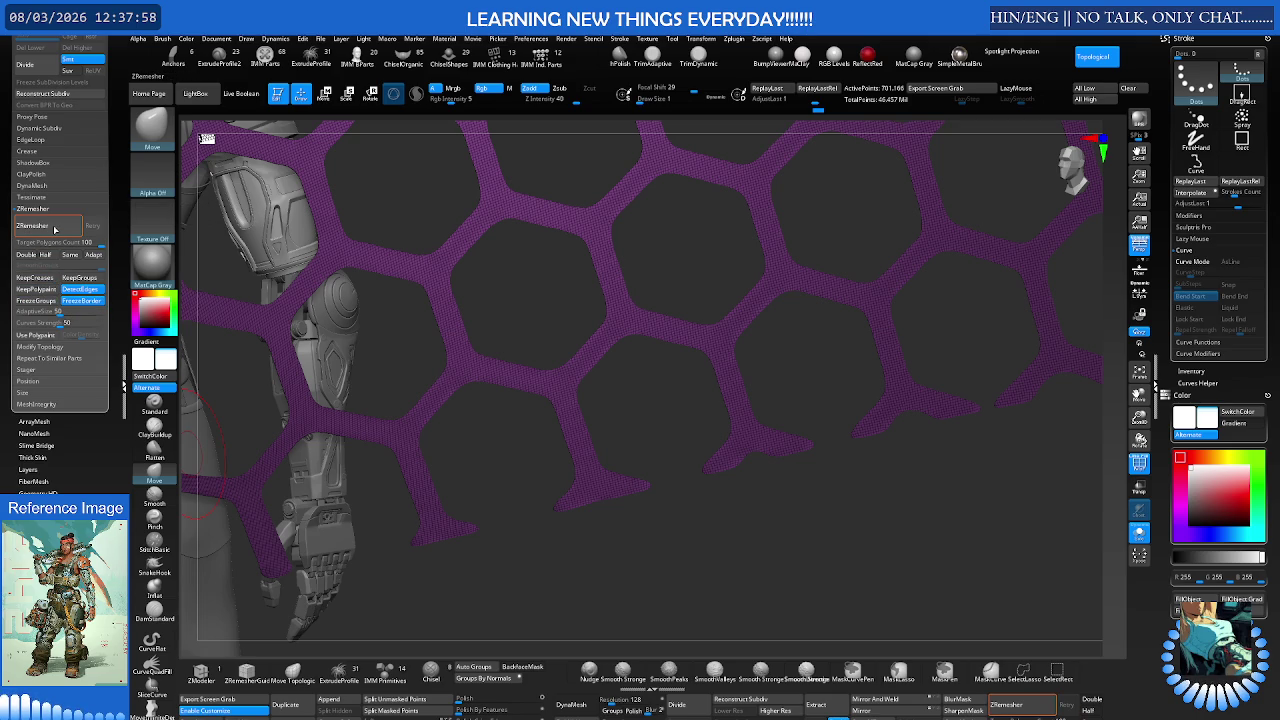
click(62, 227)
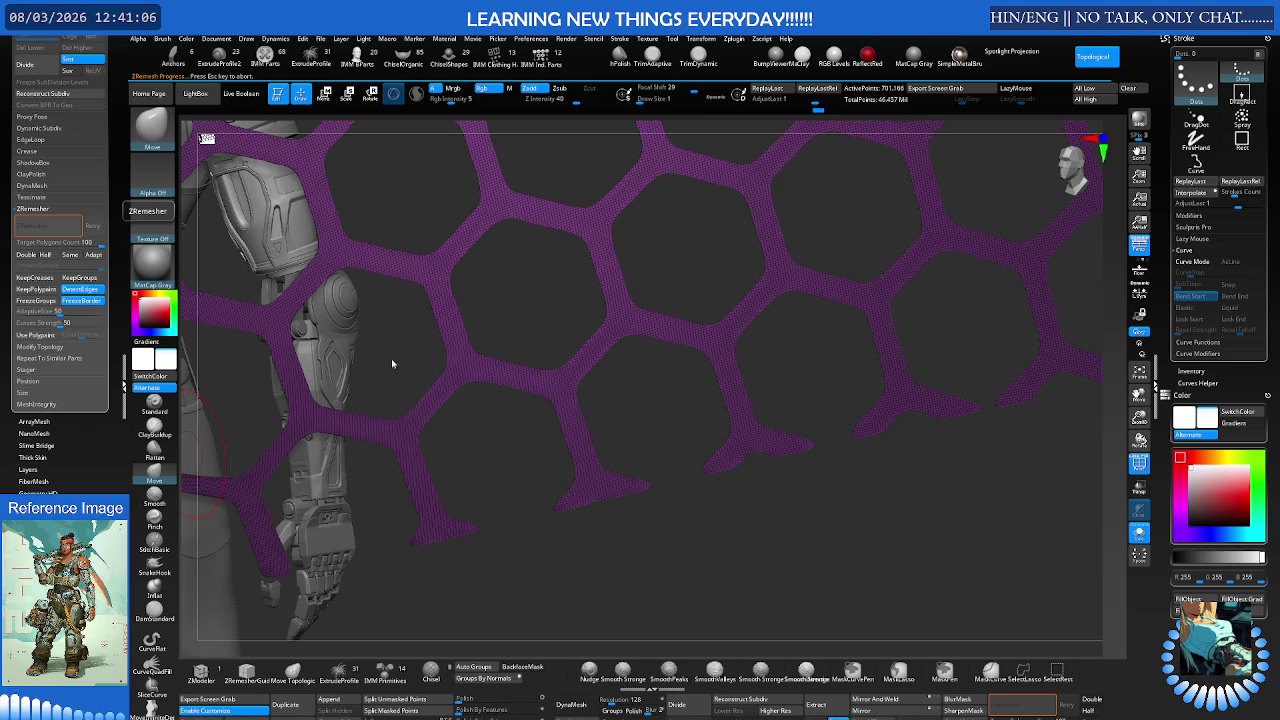
key(Escape)
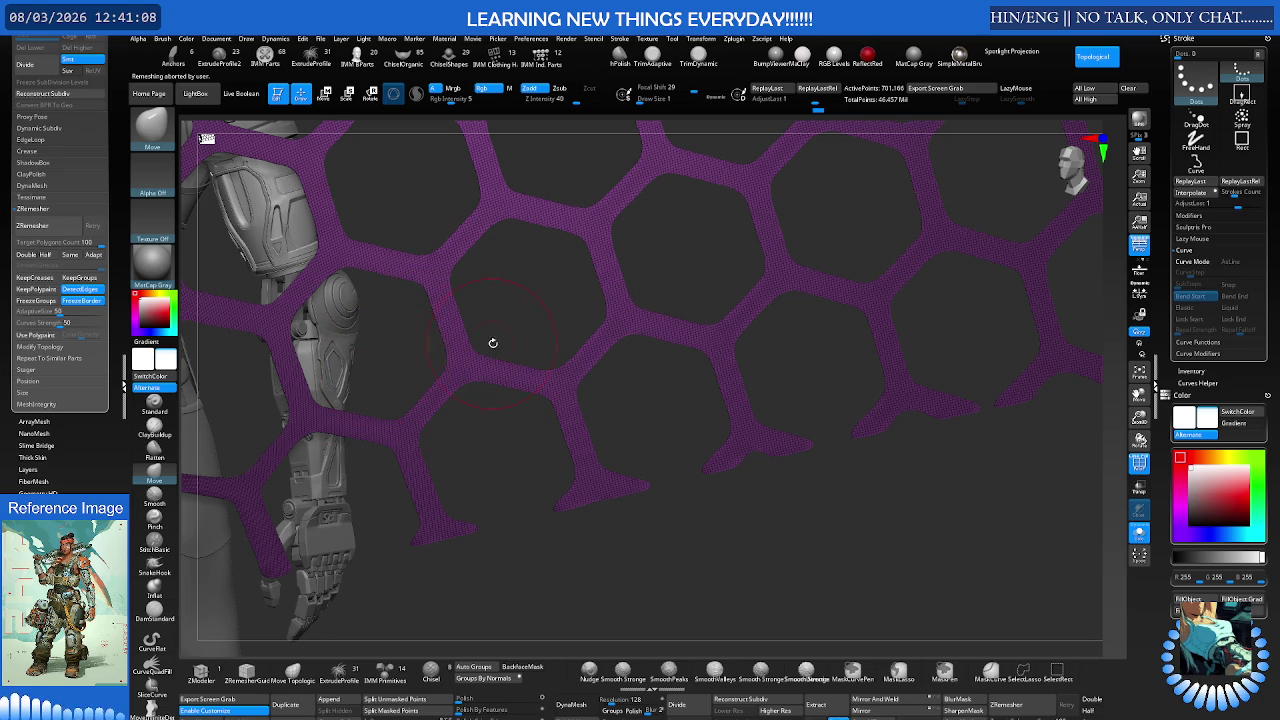
Step: Hide the PolyF wireframe on the full curved honeycomb and run ZRemesher at Half
scroll(502, 335, down, 3)
mouse_move(588, 323)
ctrl+right_down()
mouse_move(437, 368)
mouse_move(537, 323)
mouse_move(514, 451)
ctrl+right_up()
mouse_move(543, 391)
right_down()
mouse_move(500, 380)
mouse_move(523, 394)
mouse_move(538, 380)
mouse_move(534, 397)
mouse_move(651, 386)
mouse_move(657, 400)
mouse_move(749, 349)
right_up()
right_drag(659, 376, 663, 503)
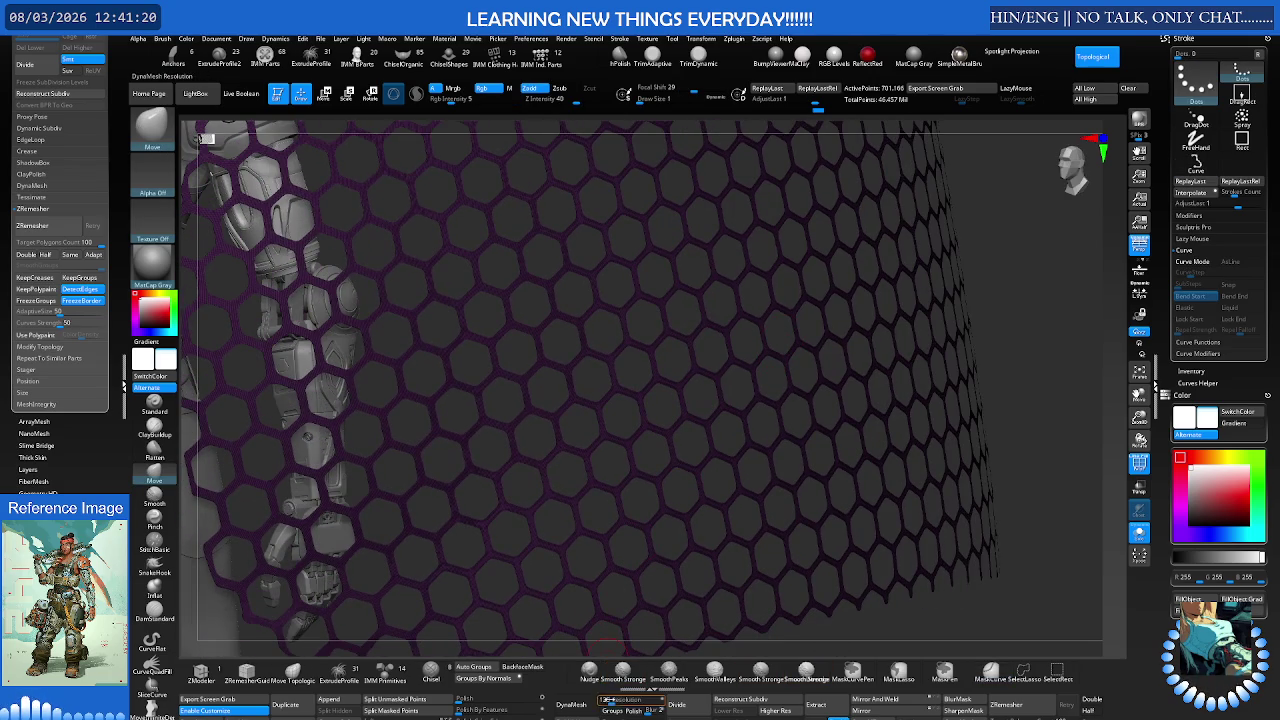
key(shift+f)
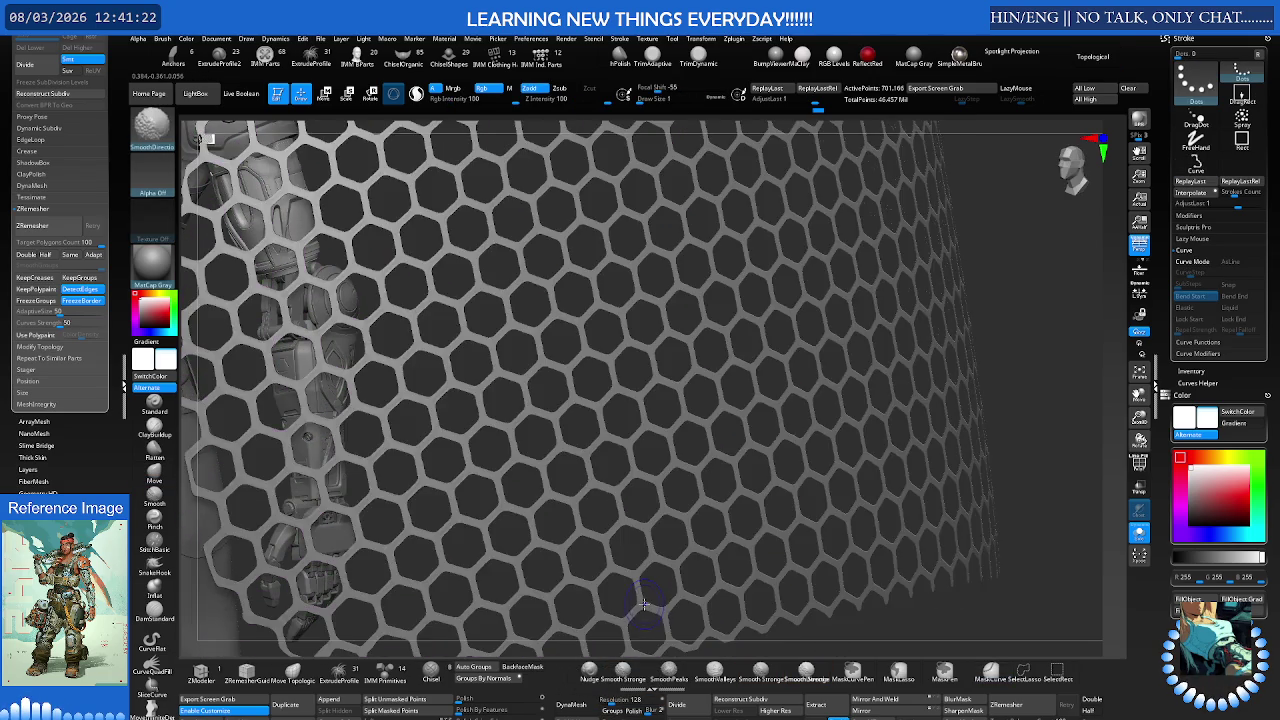
key(shift+f)
key(shift+f)
click(1088, 710)
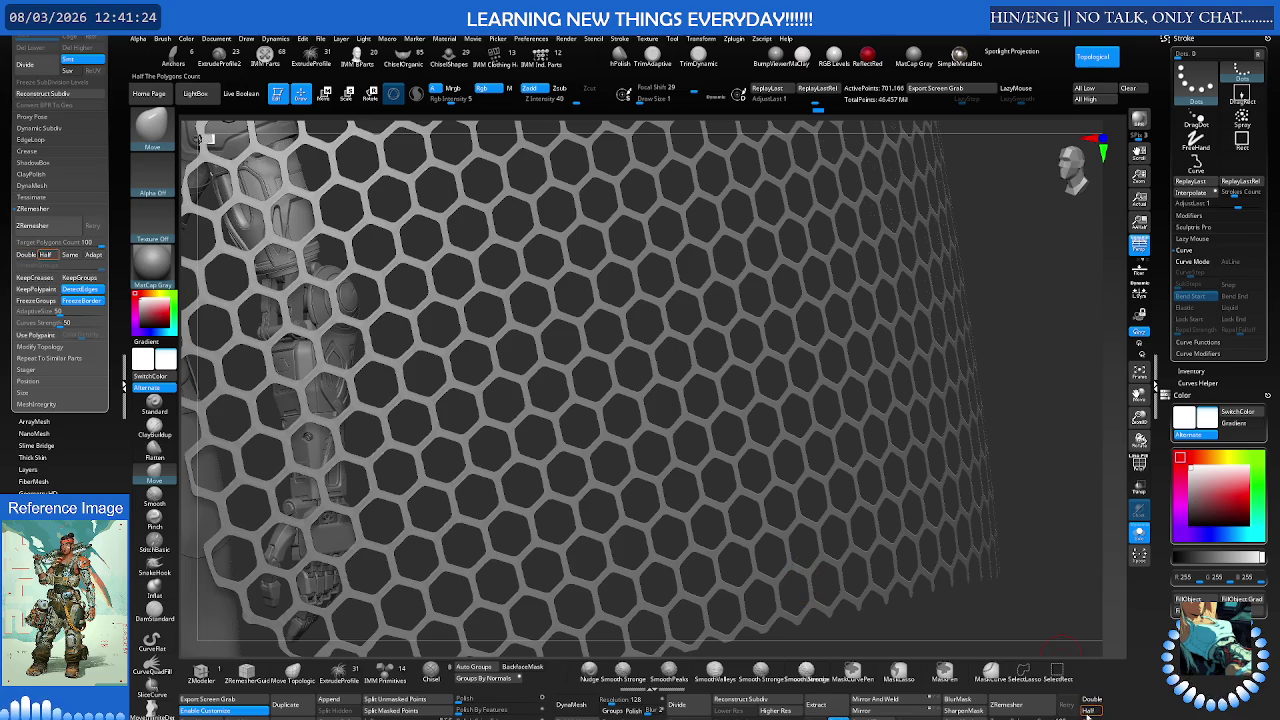
click(1047, 709)
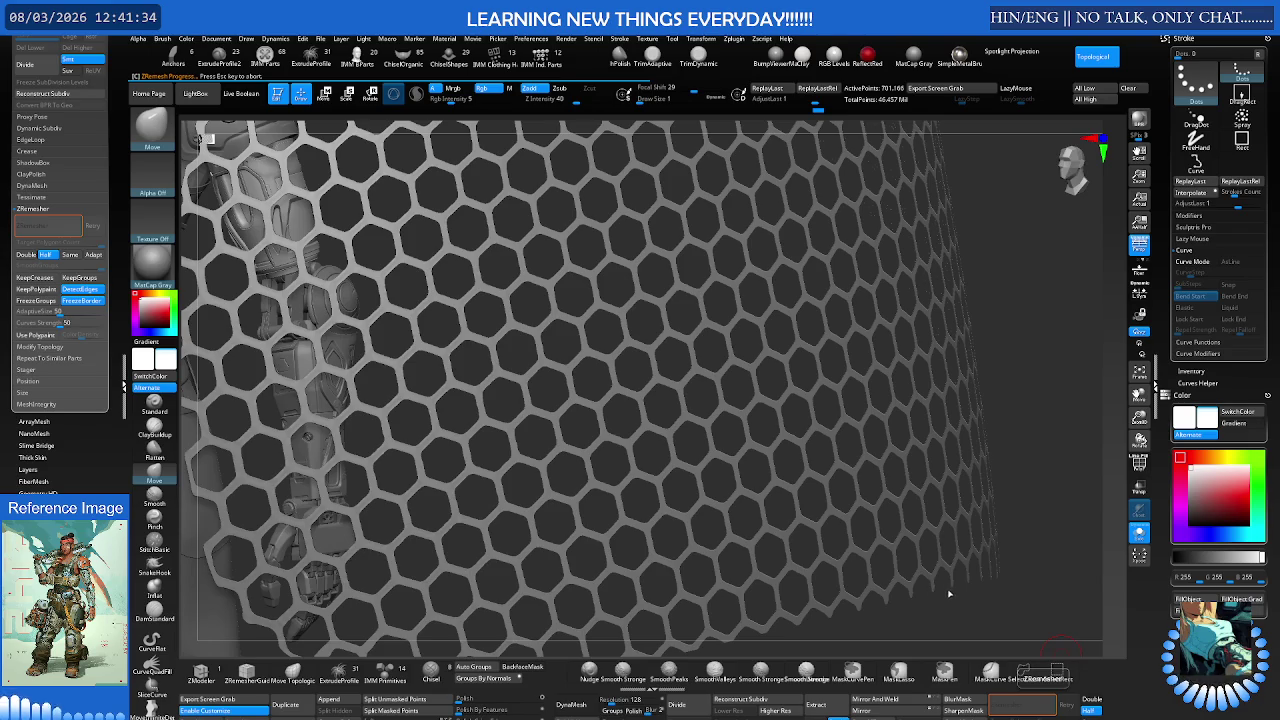
Step: Abort the remesh, turn FreezeBorder off, and try then undo a Same-density ZRemesh
key(Escape)
click(84, 300)
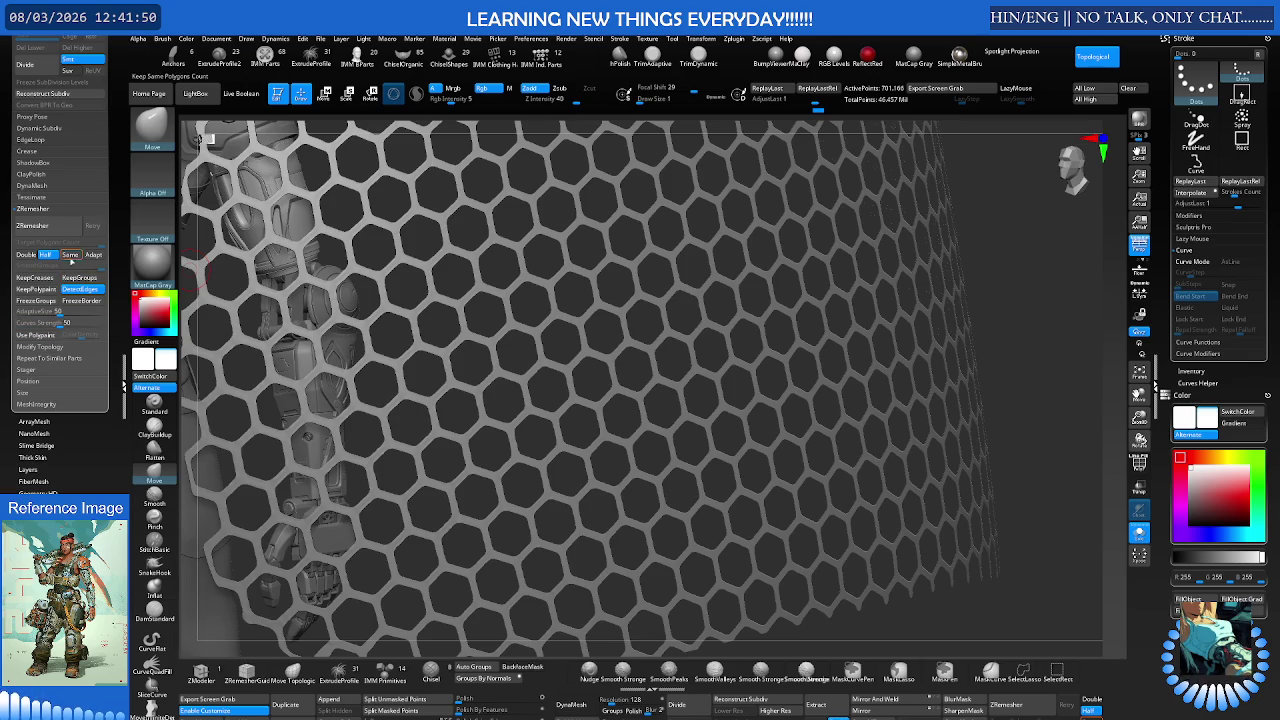
click(70, 255)
click(62, 229)
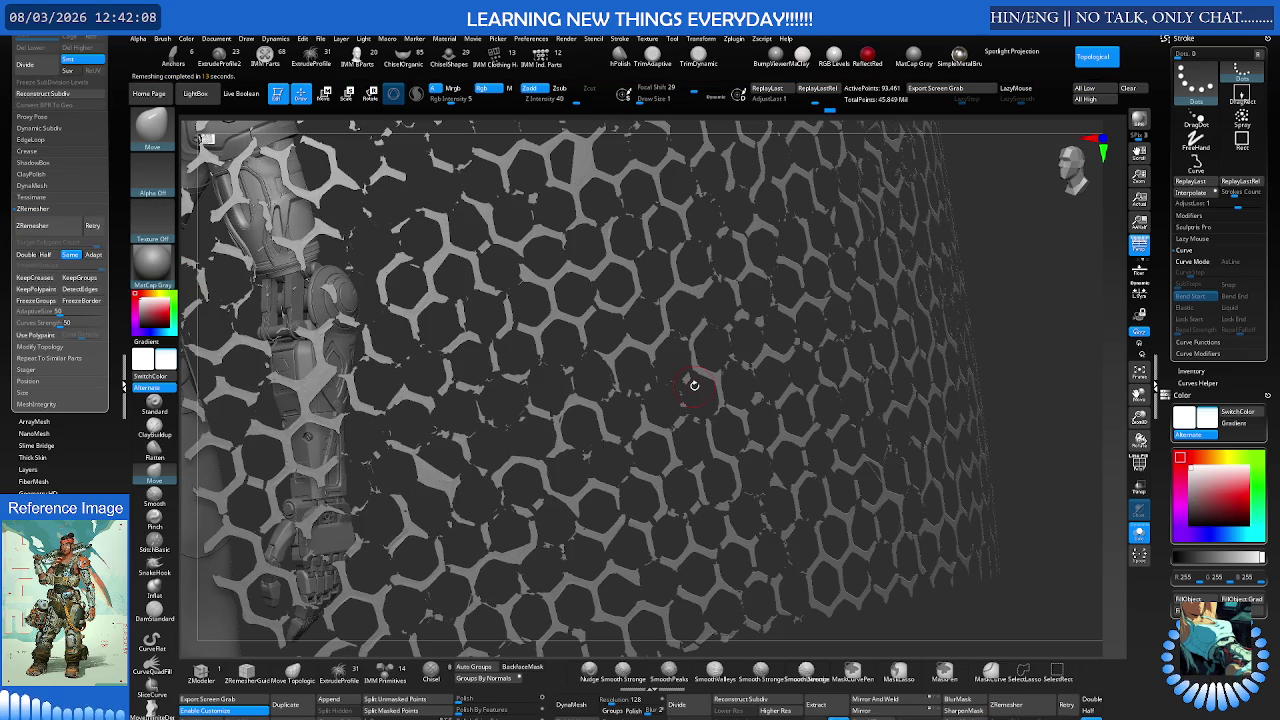
key(ctrl+z)
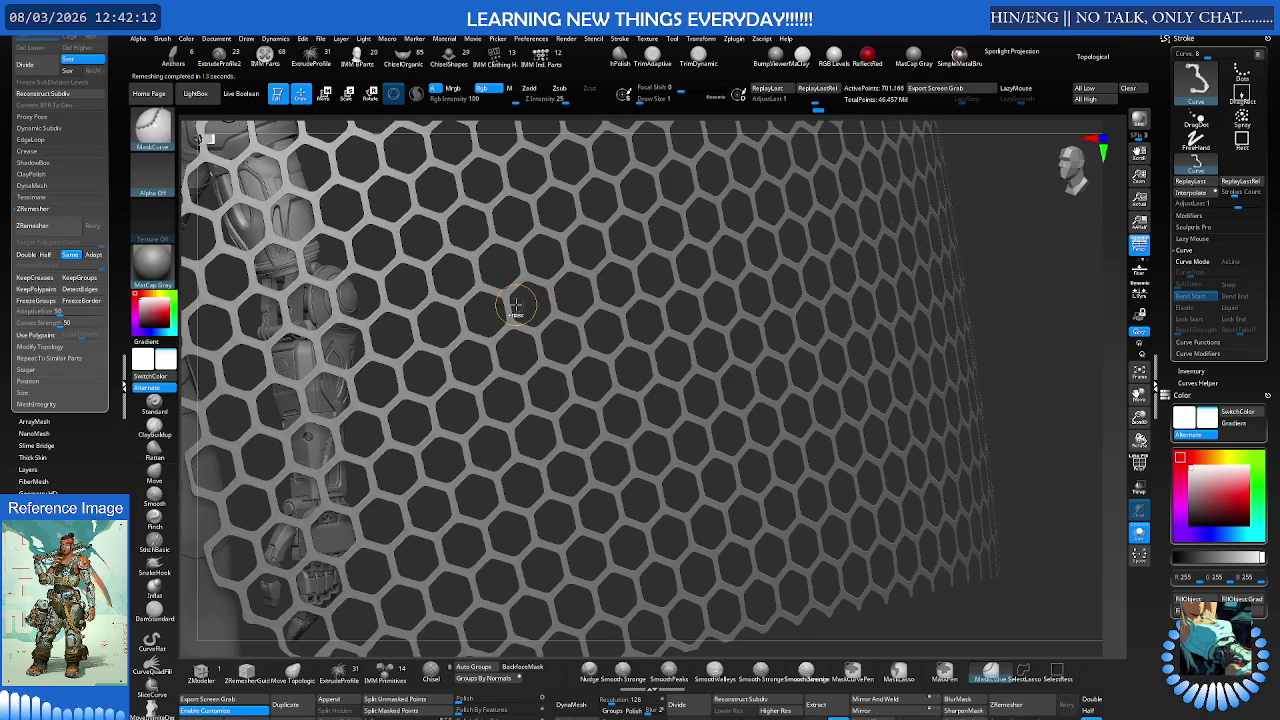
Step: Undo back to the solid 2.255-million-point panel with teal hexagon cells and purple borders
ctrl+right_drag(526, 298, 517, 316)
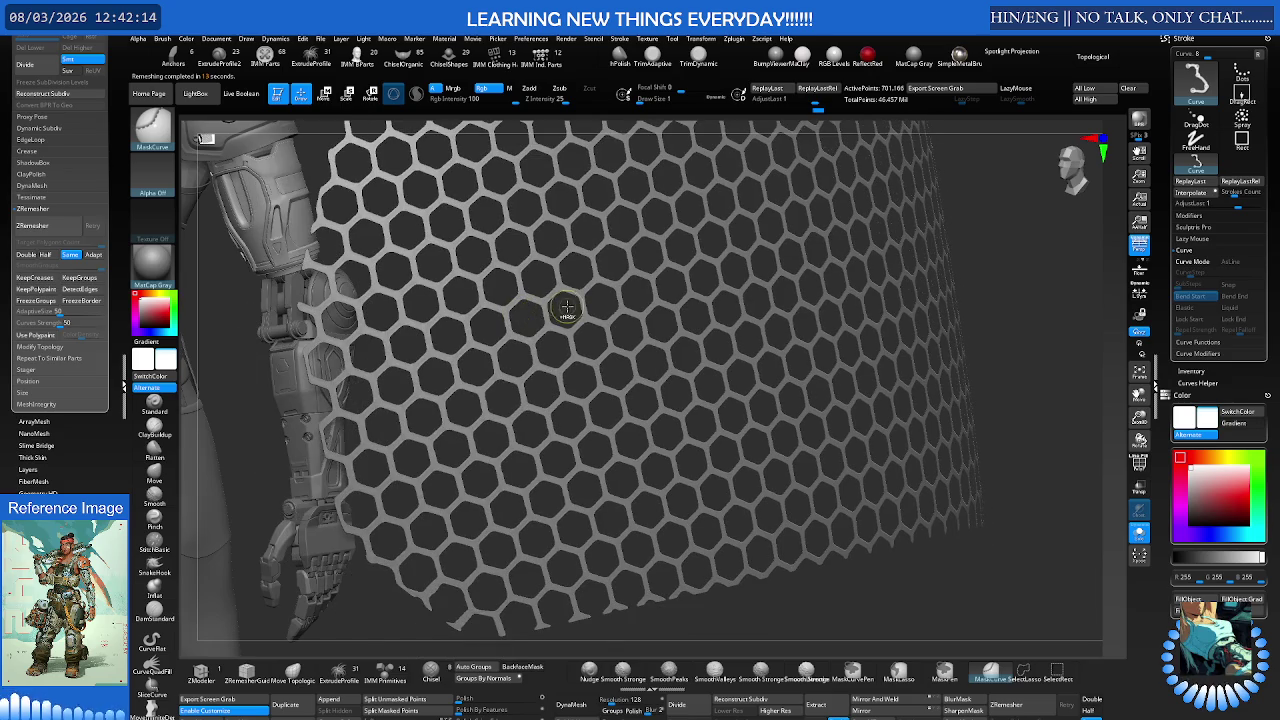
key(ctrl+z)
key(ctrl+z)
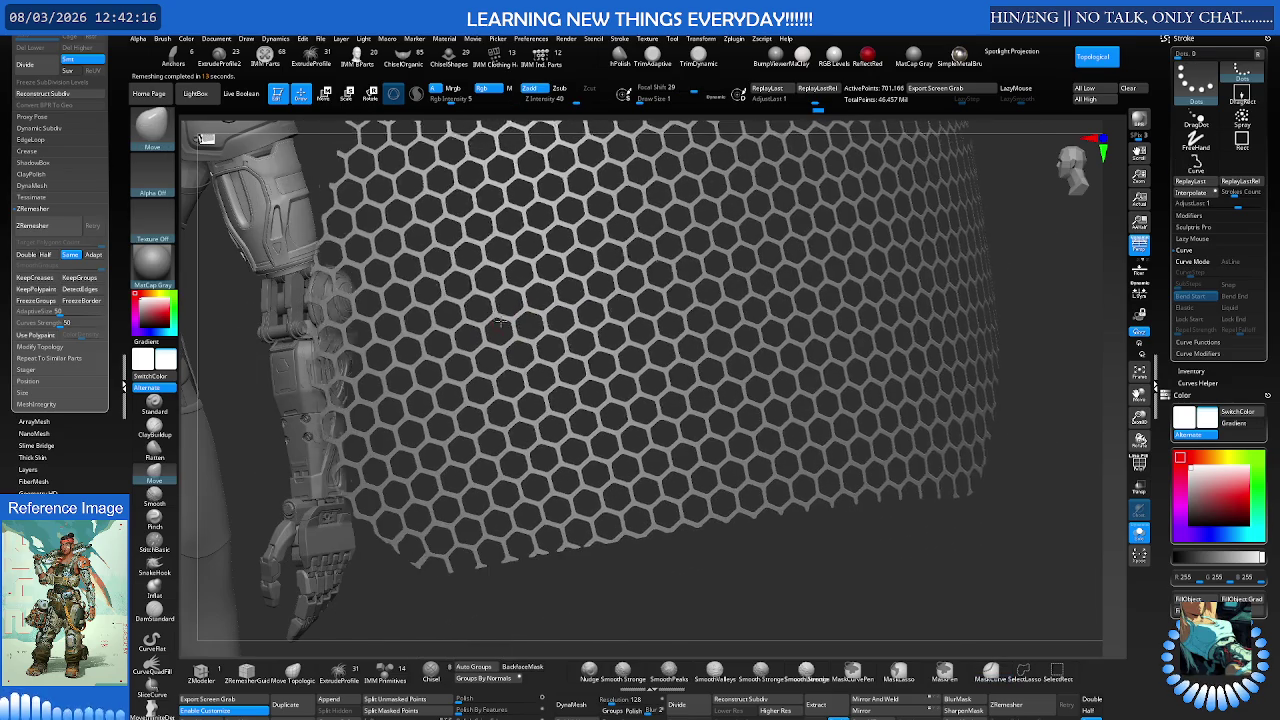
key(ctrl+z)
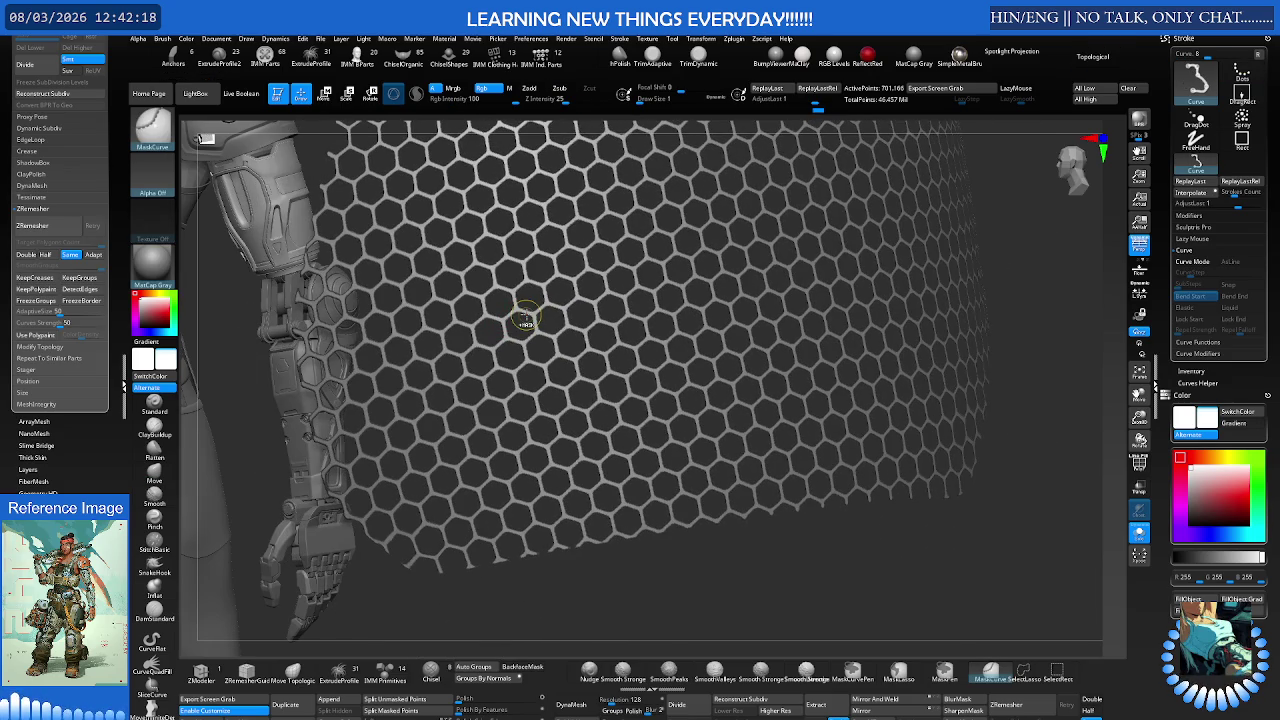
key(ctrl+z)
key(ctrl+z)
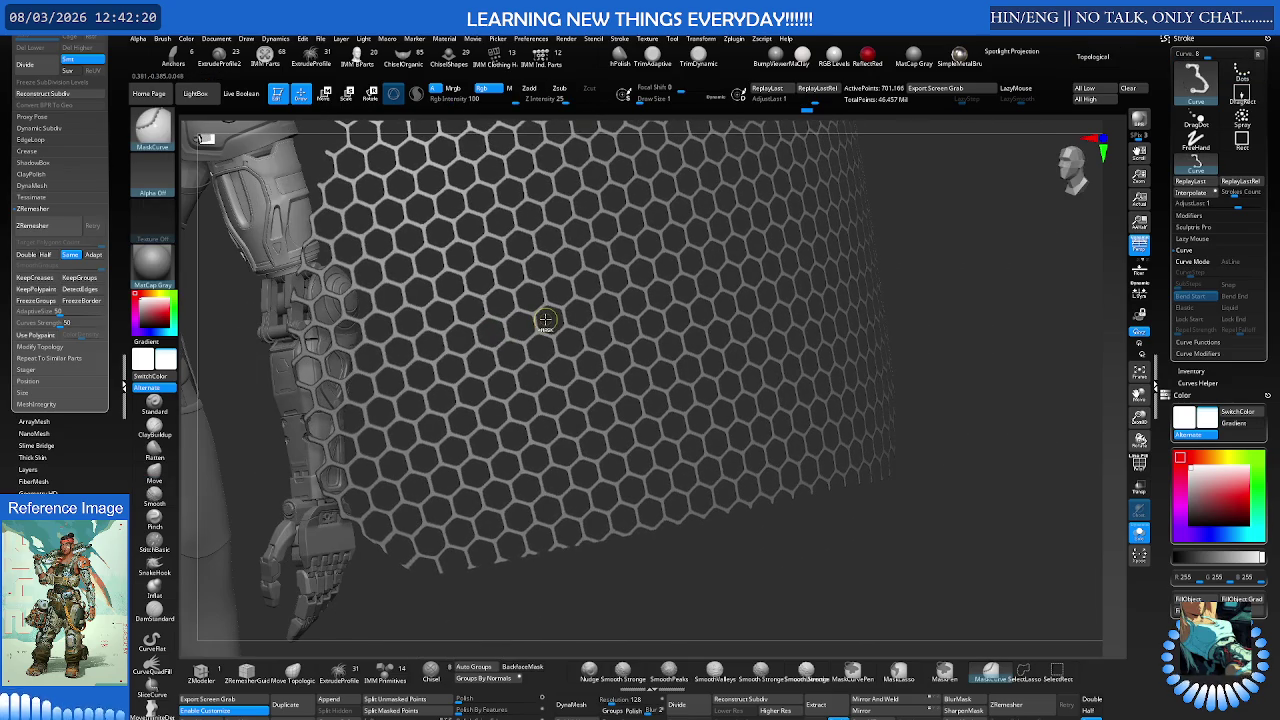
key(ctrl+z)
key(ctrl+shift+z)
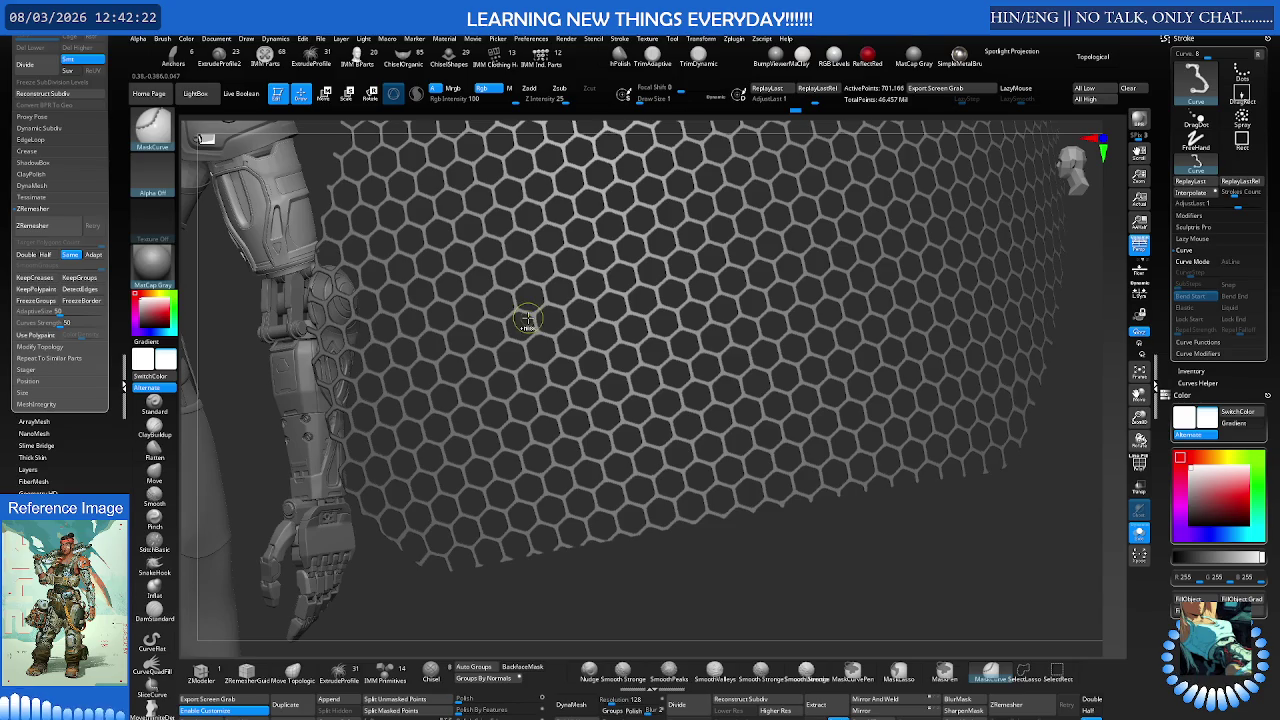
key(ctrl+z)
key(ctrl+shift+z)
key(ctrl+z)
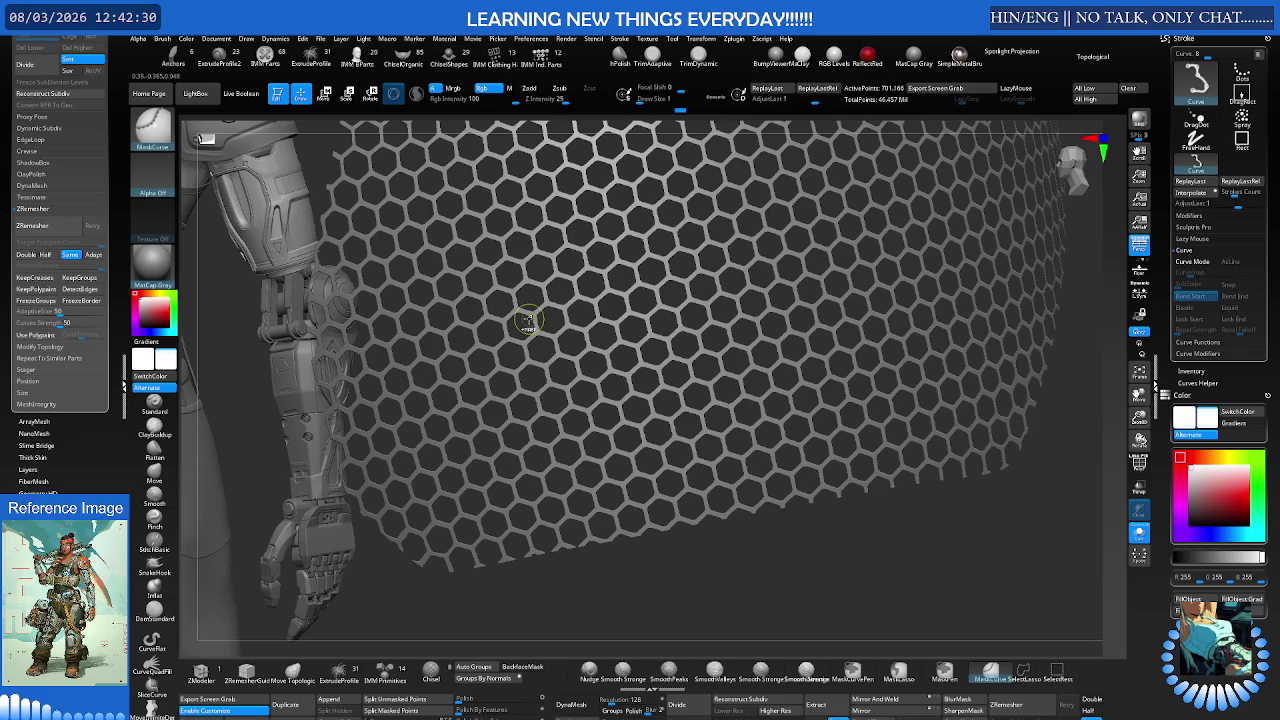
key(ctrl+z)
key(ctrl+shift+z)
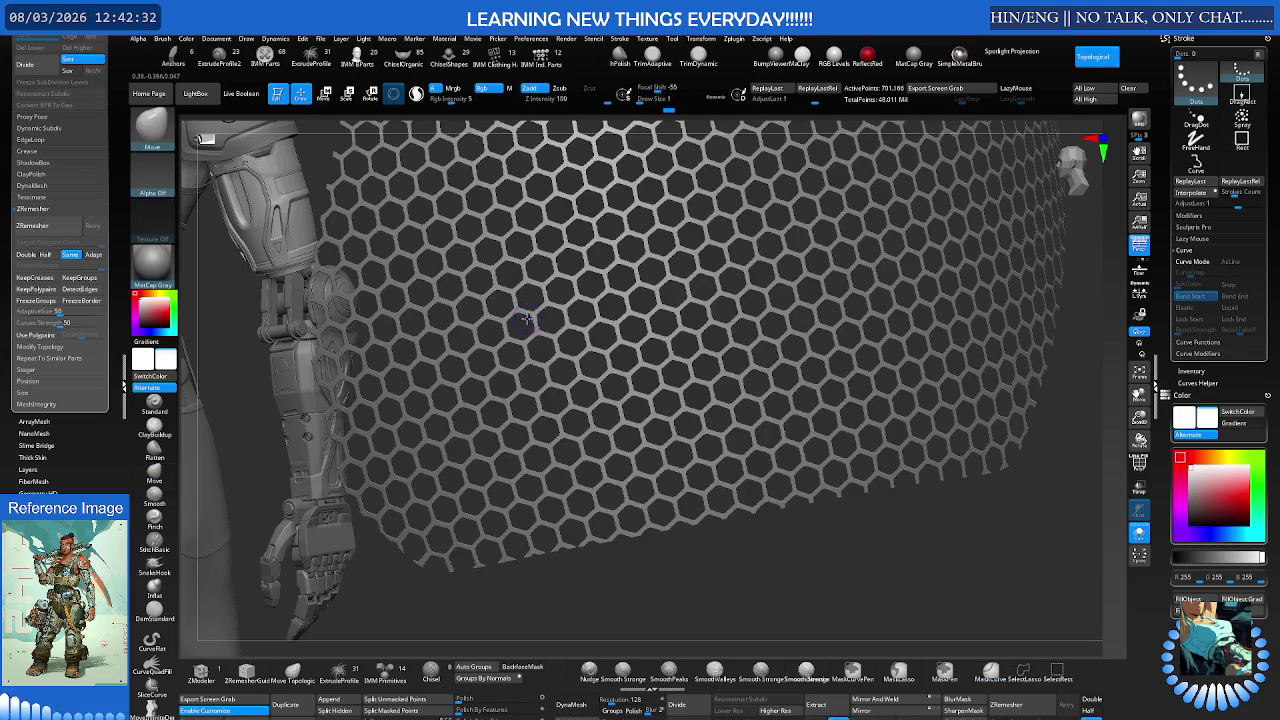
key(ctrl+shift+z)
key(ctrl+shift+z)
key(ctrl+z)
key(ctrl+z)
key(ctrl+z)
key(ctrl+z)
key(ctrl+shift+z)
key(ctrl+shift+z)
key(ctrl+shift+z)
key(ctrl+shift+z)
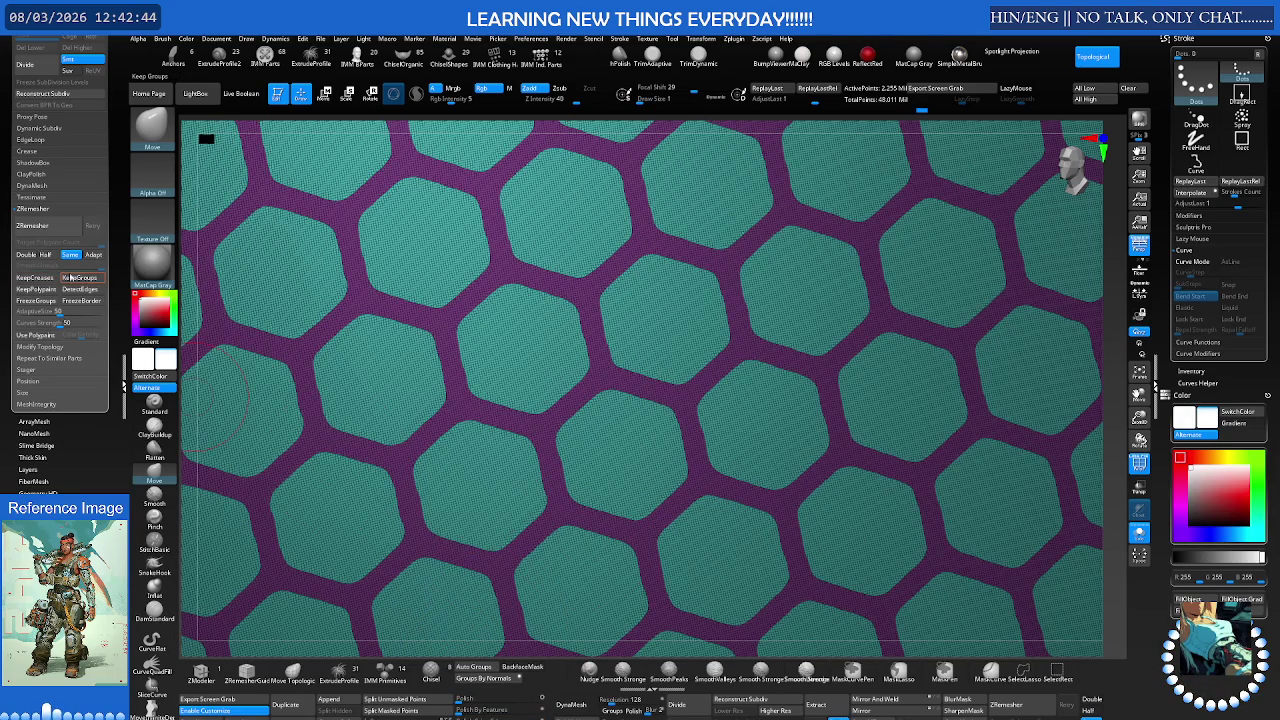
Step: Open the Crease settings and enable KeepGroups in the ZRemesher options
scroll(20, 309, down, 3)
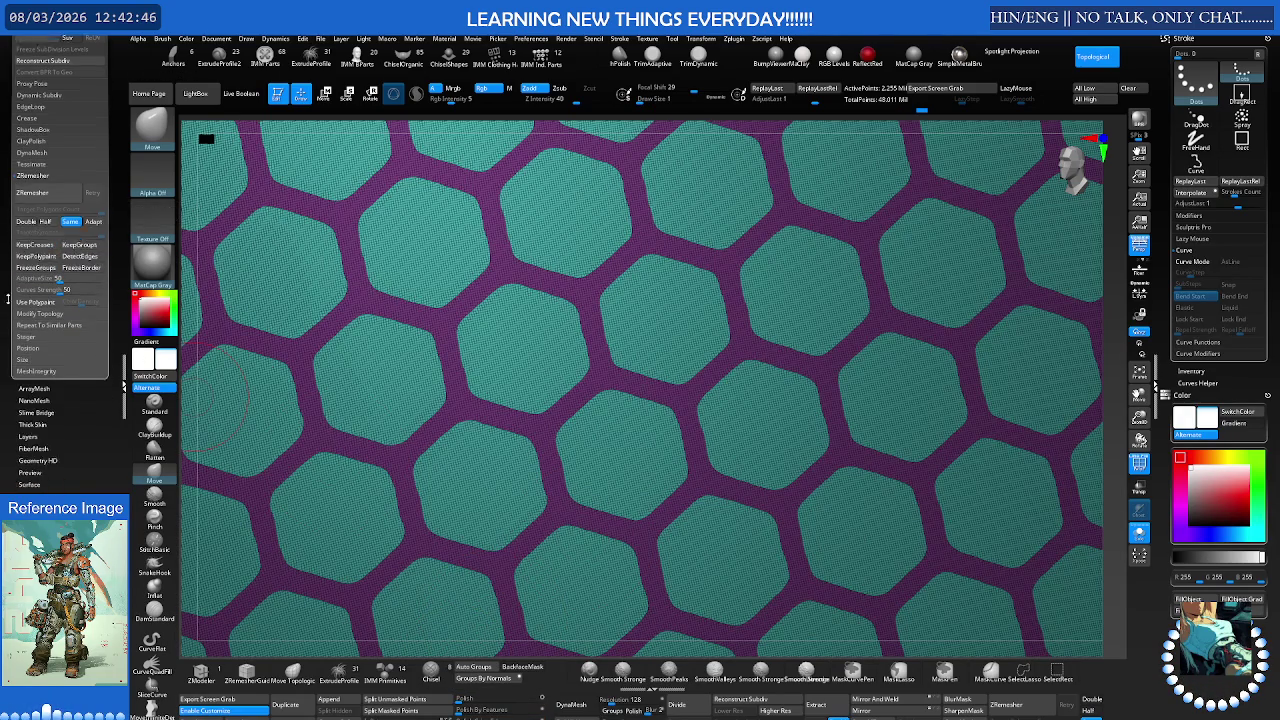
scroll(14, 308, up, 4)
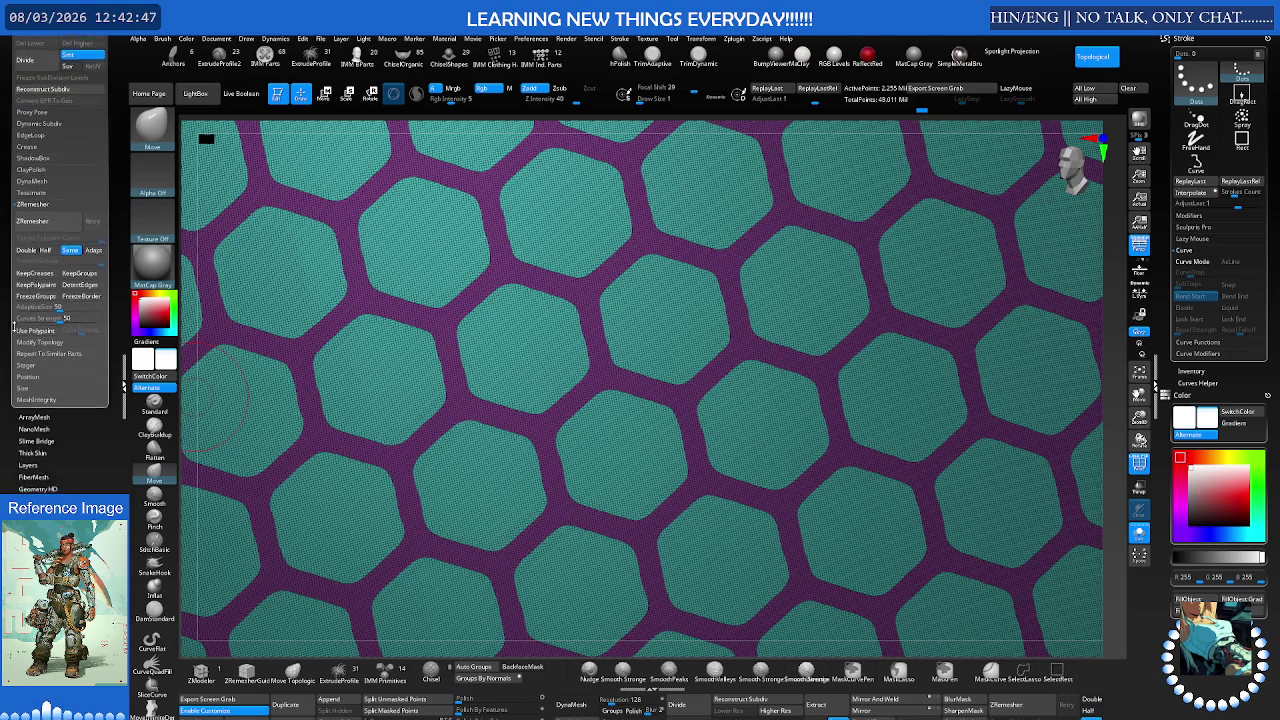
click(40, 166)
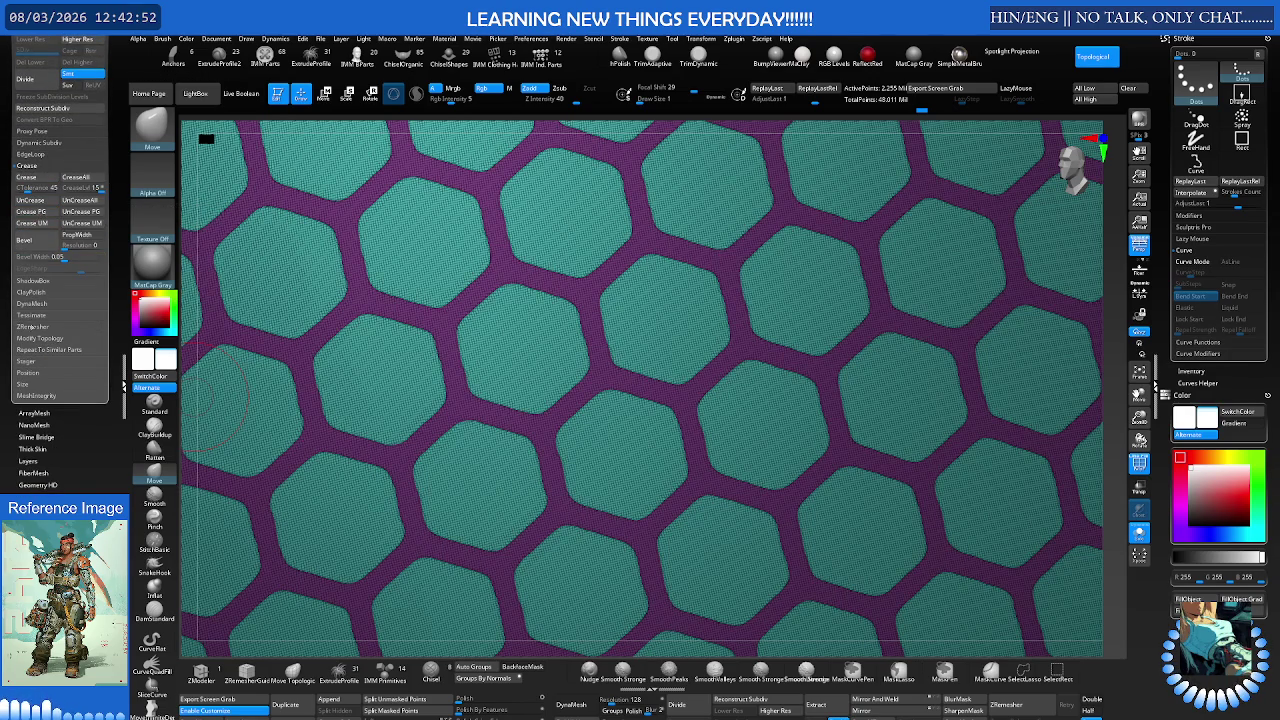
click(32, 327)
click(80, 292)
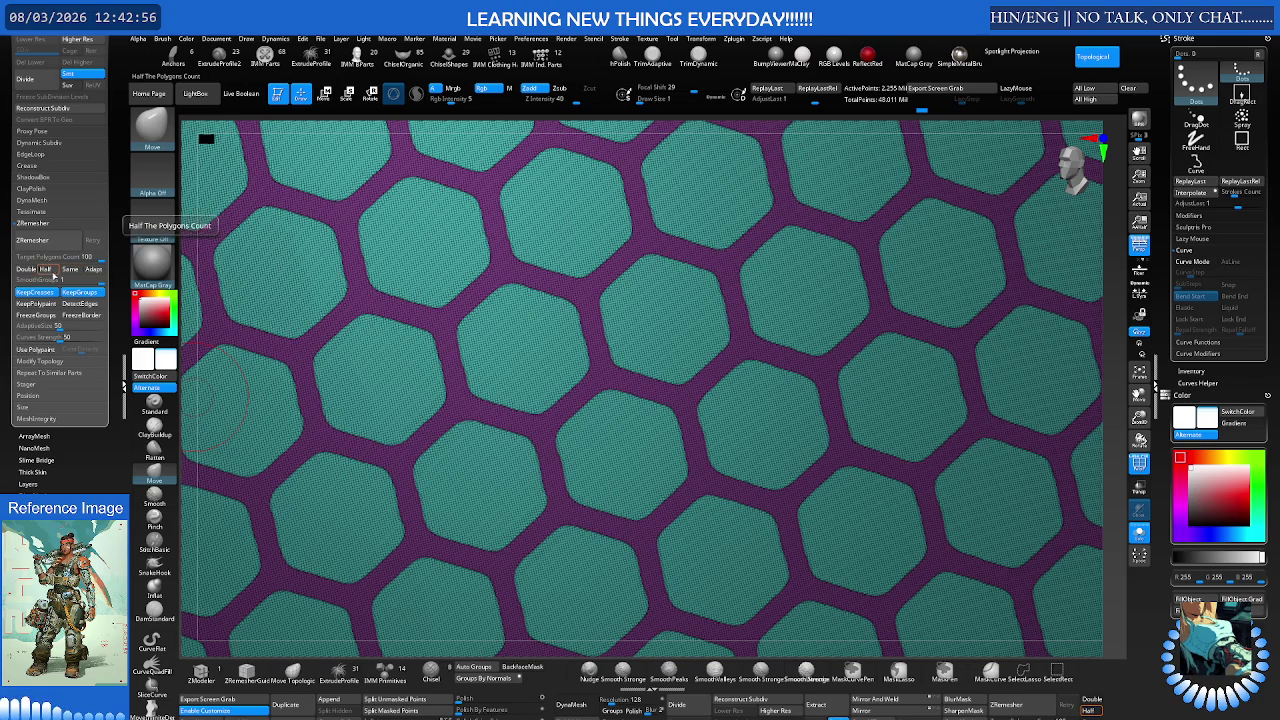